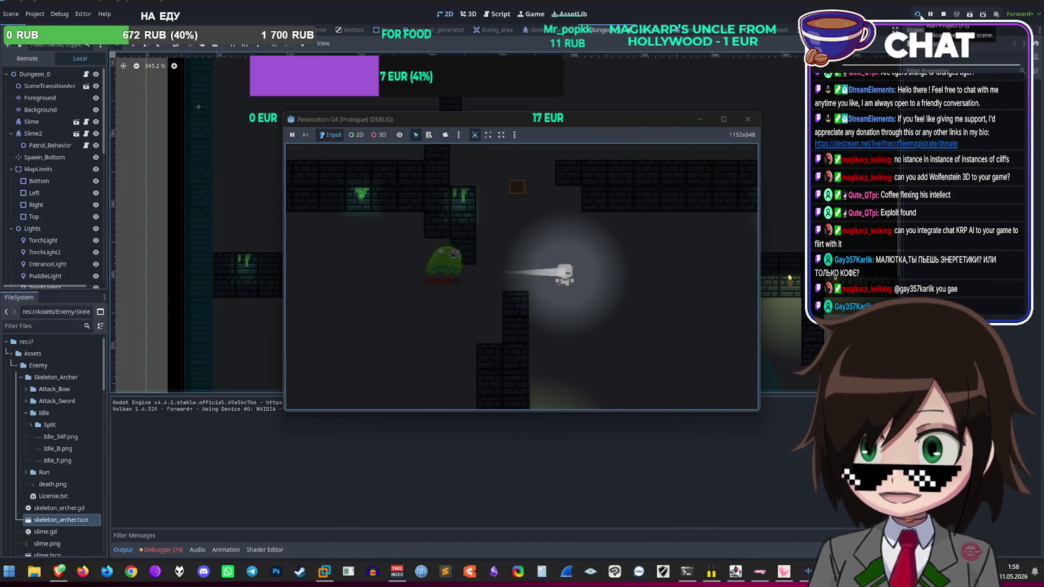
Step: Playtest the dungeon level, moving the player left and right past the slime, then stop the game
{"action": "key", "text": "a"}
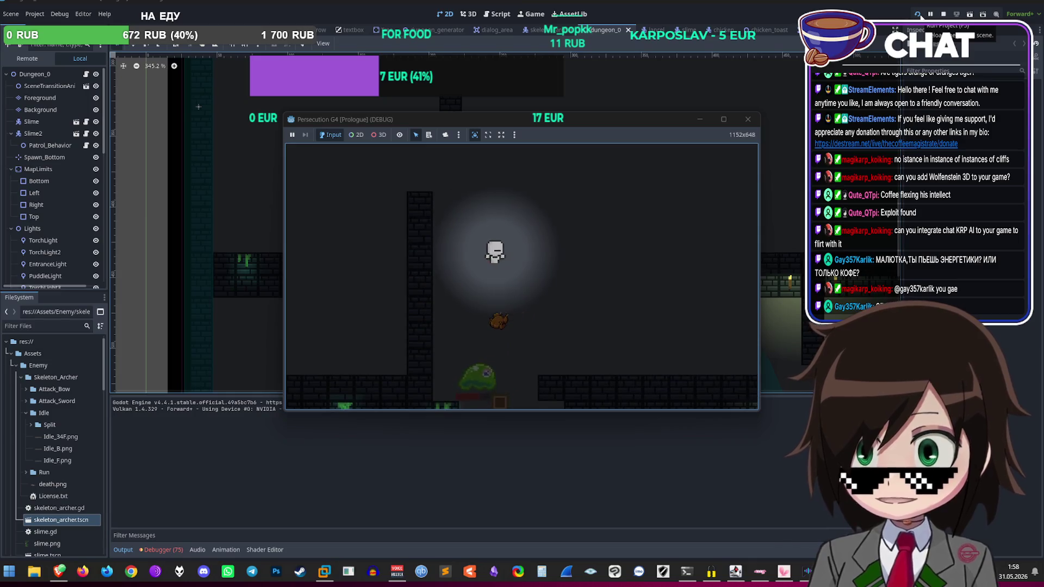
{"action": "key", "text": "d"}
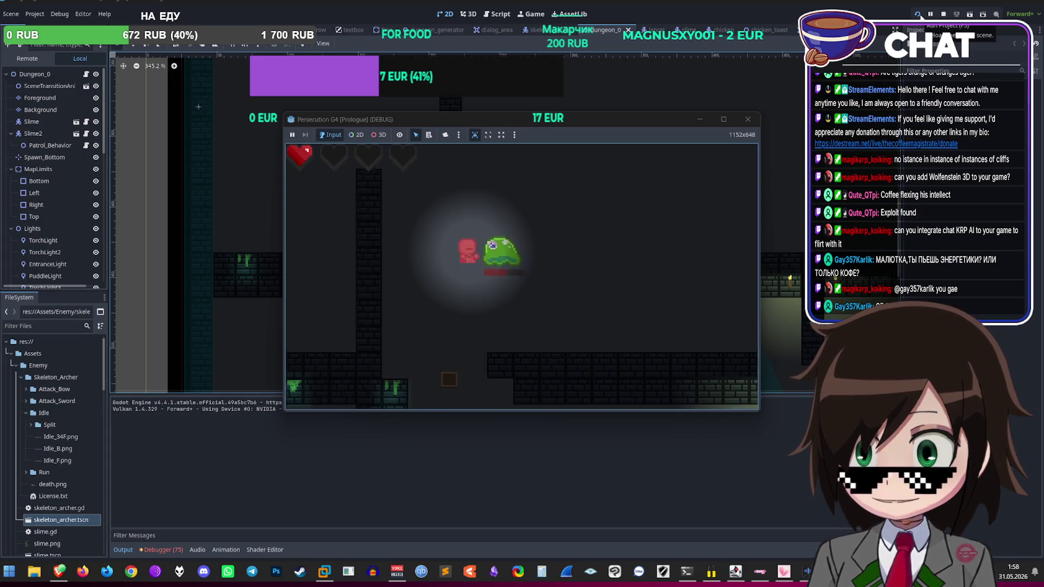
{"action": "key", "text": "d"}
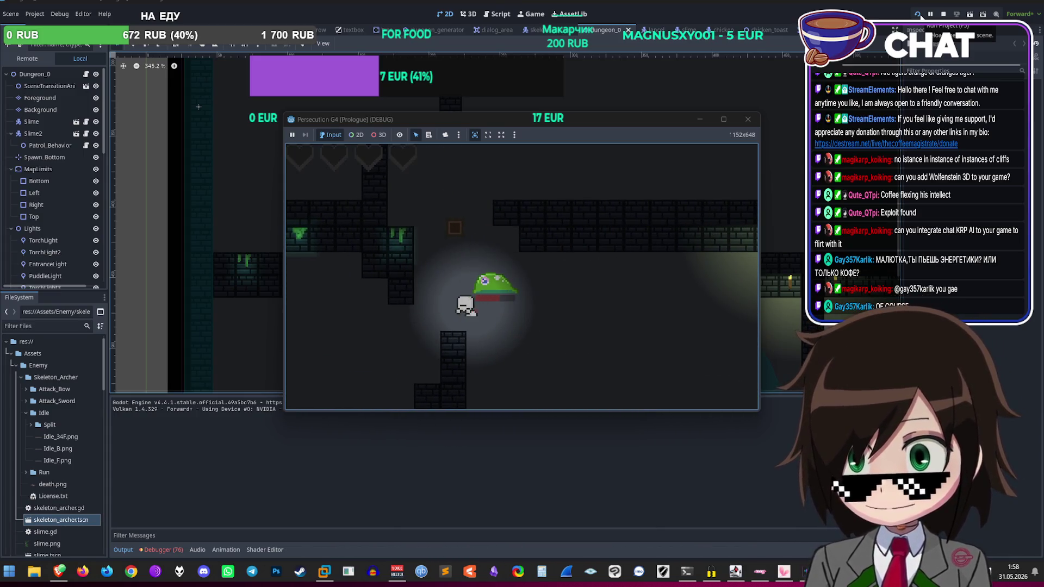
{"action": "left_click", "coordinate": [744, 119]}
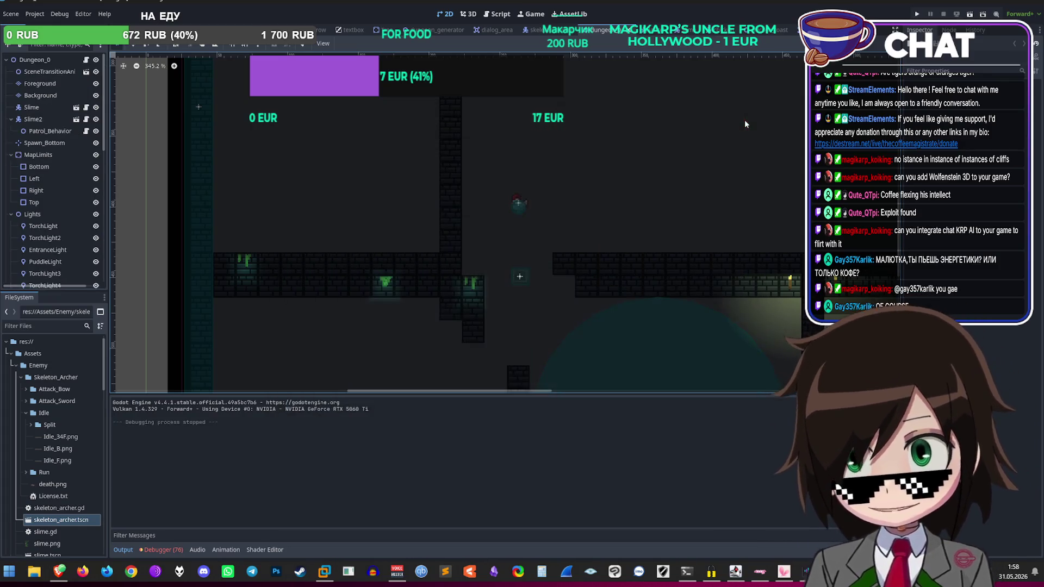
{"action": "scroll", "coordinate": [680, 169], "scroll_direction": "down", "scroll_amount": 4}
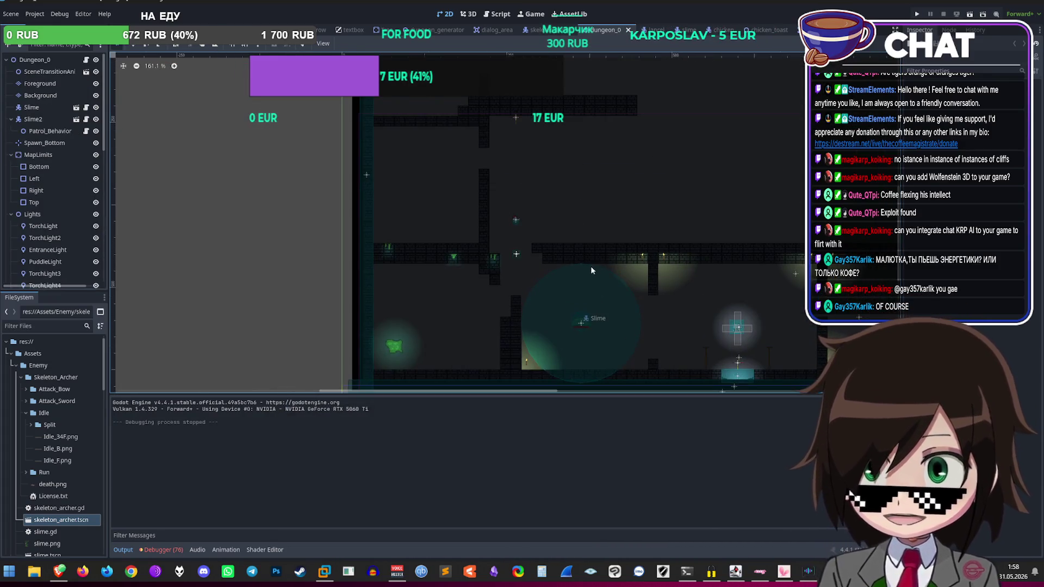
{"action": "scroll", "coordinate": [592, 267], "scroll_direction": "up", "scroll_amount": 1}
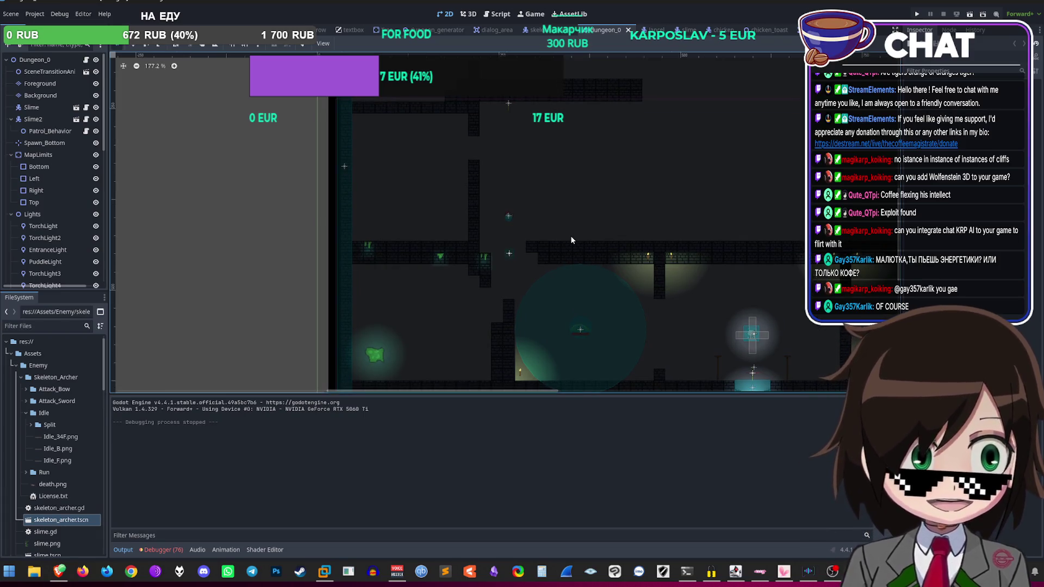
{"action": "scroll", "coordinate": [570, 236], "scroll_direction": "up", "scroll_amount": 11}
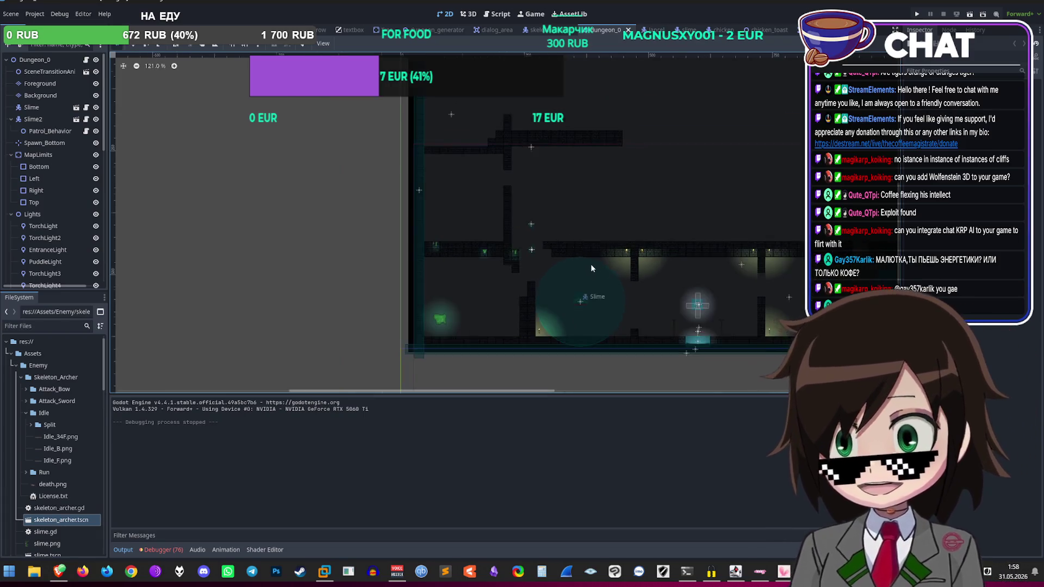
{"action": "scroll", "coordinate": [520, 286], "scroll_direction": "down", "scroll_amount": 9}
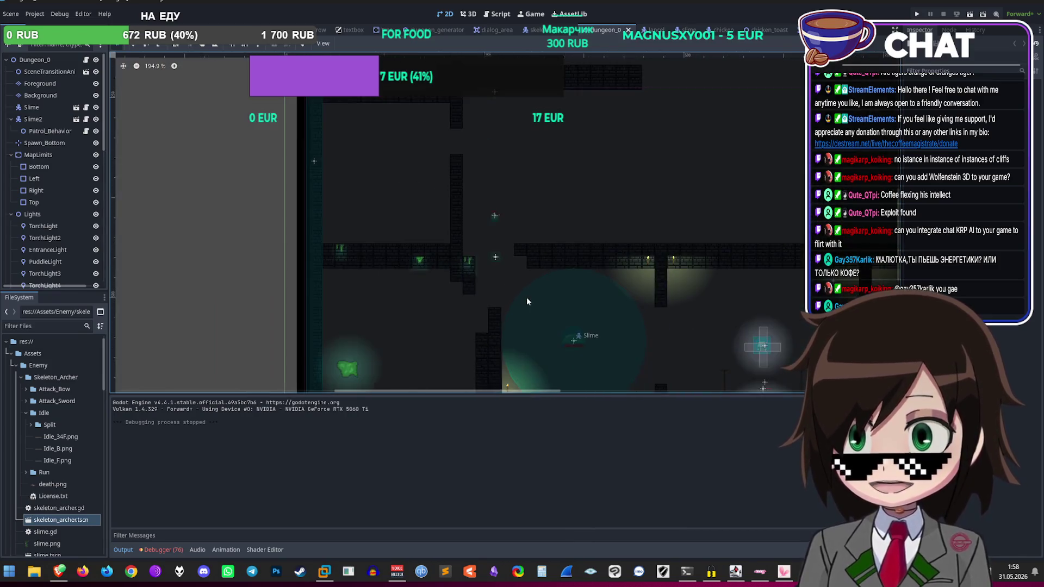
{"action": "scroll", "coordinate": [651, 286], "scroll_direction": "down", "scroll_amount": 3}
{"action": "scroll", "coordinate": [474, 278], "scroll_direction": "up", "scroll_amount": 14}
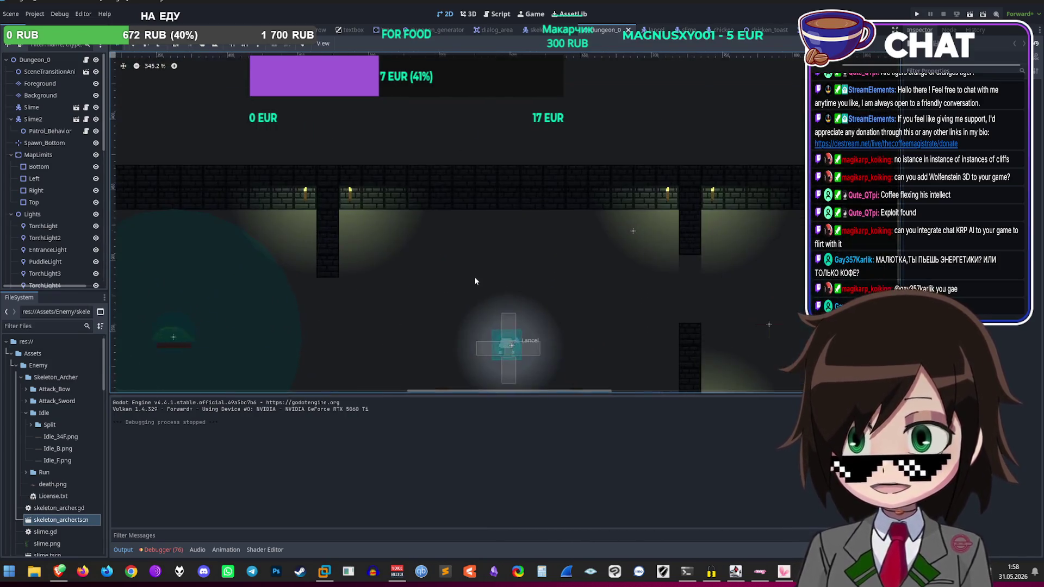
{"action": "scroll", "coordinate": [564, 253], "scroll_direction": "down", "scroll_amount": 14}
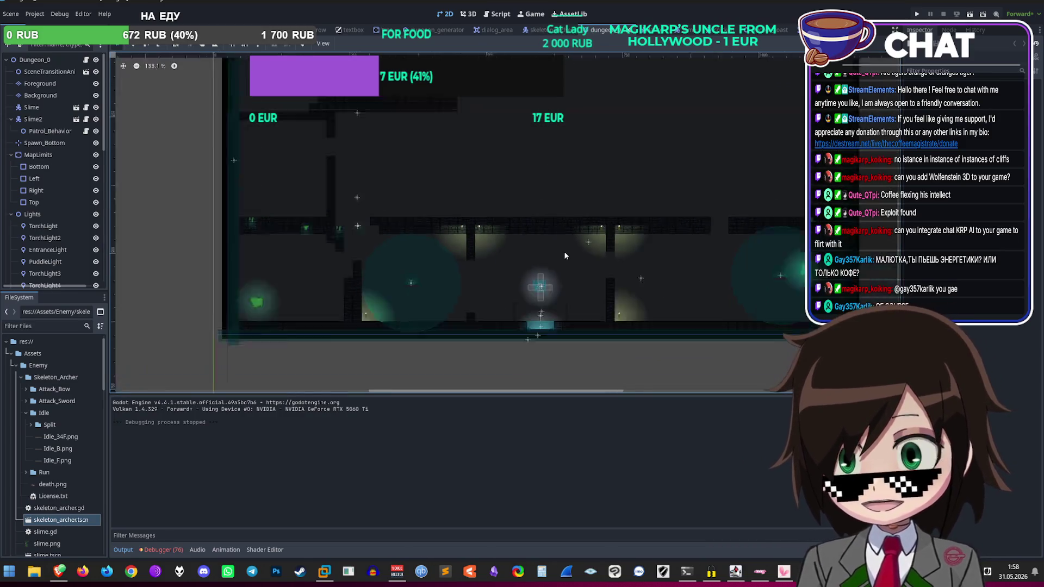
{"action": "scroll", "coordinate": [493, 203], "scroll_direction": "up", "scroll_amount": 4}
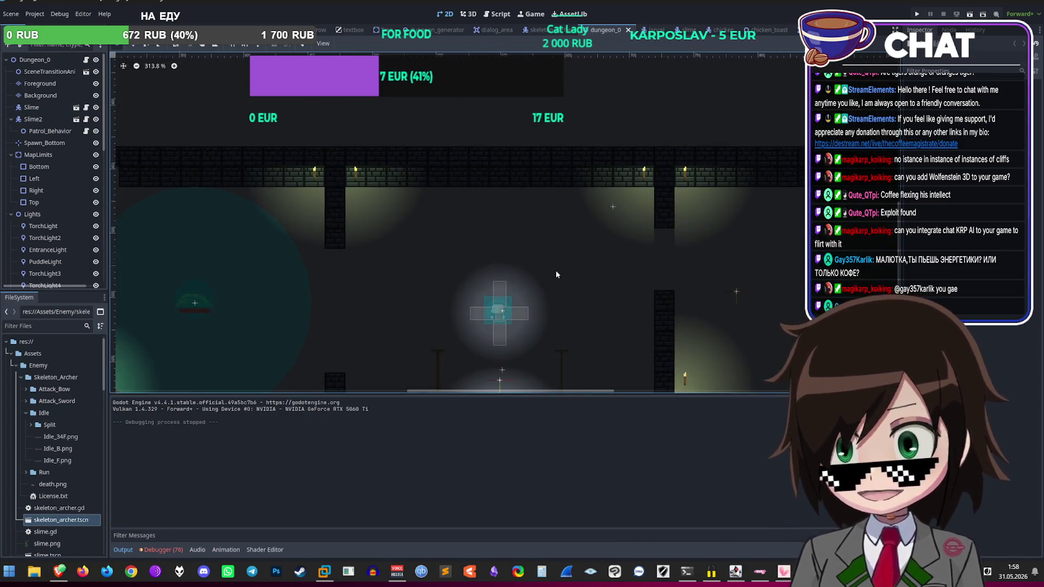
{"action": "scroll", "coordinate": [543, 257], "scroll_direction": "down", "scroll_amount": 5}
{"action": "scroll", "coordinate": [581, 288], "scroll_direction": "up", "scroll_amount": 6}
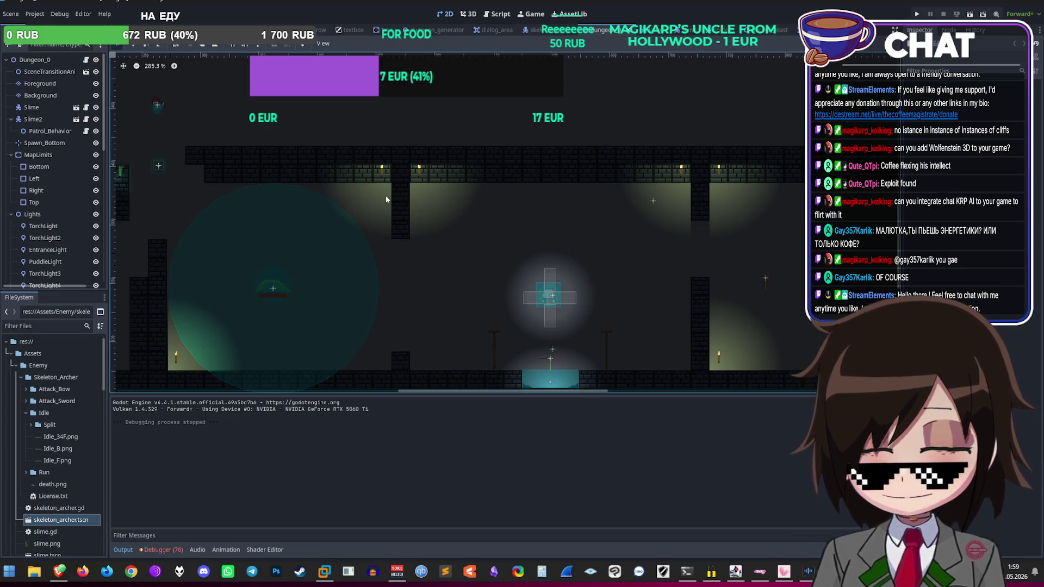
{"action": "scroll", "coordinate": [511, 232], "scroll_direction": "up", "scroll_amount": 5}
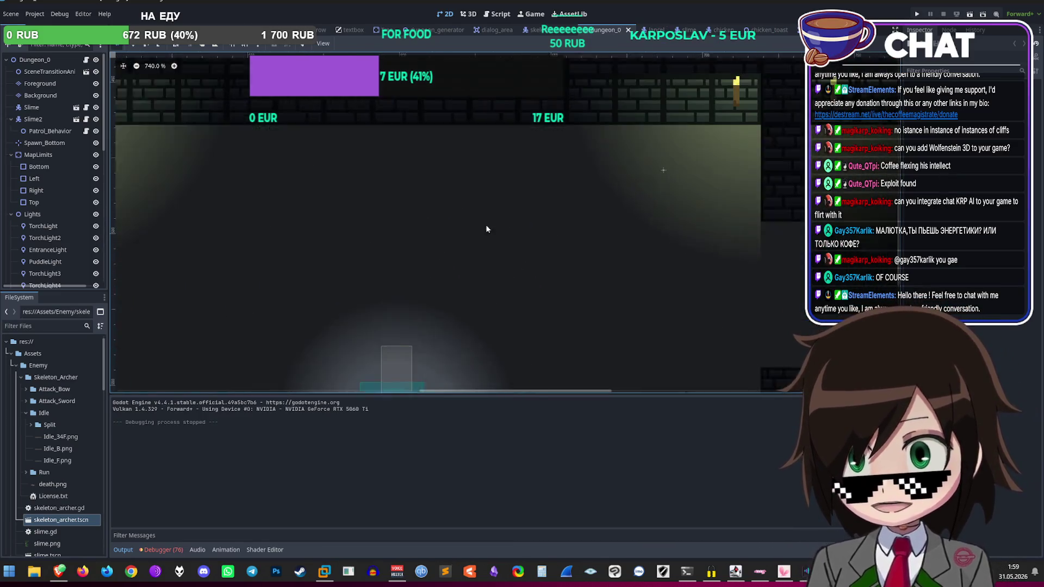
{"action": "scroll", "coordinate": [510, 232], "scroll_direction": "up", "scroll_amount": 5}
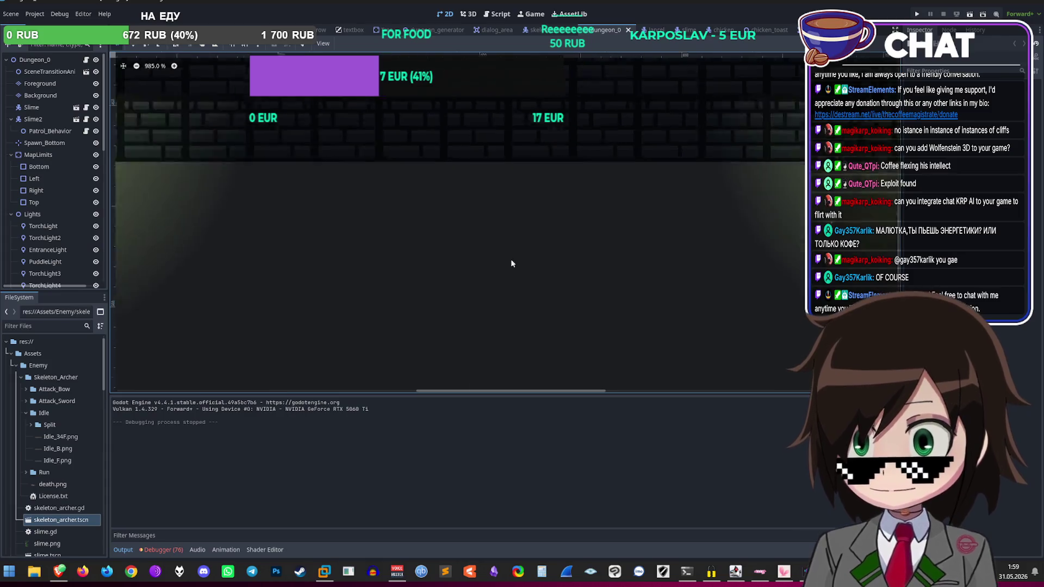
{"action": "scroll", "coordinate": [524, 269], "scroll_direction": "down", "scroll_amount": 10}
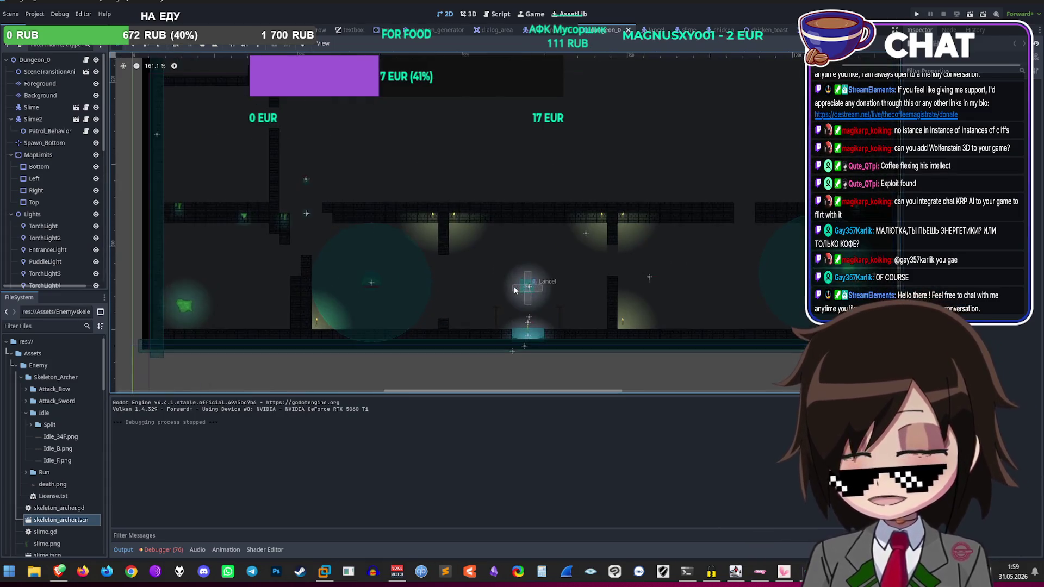
{"action": "scroll", "coordinate": [506, 289], "scroll_direction": "up", "scroll_amount": 5}
{"action": "scroll", "coordinate": [559, 271], "scroll_direction": "down", "scroll_amount": 3}
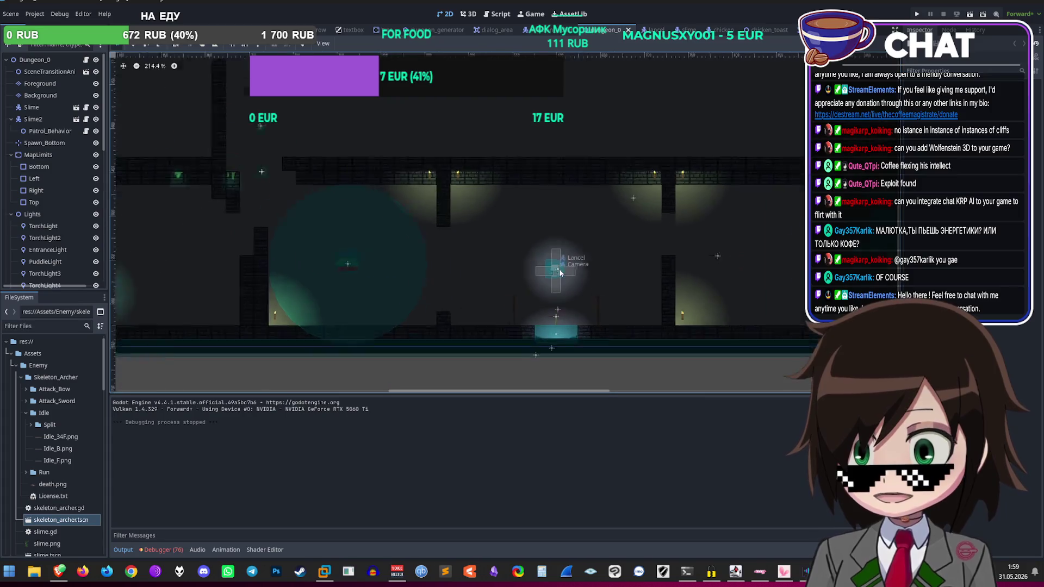
{"action": "scroll", "coordinate": [560, 271], "scroll_direction": "up", "scroll_amount": 4}
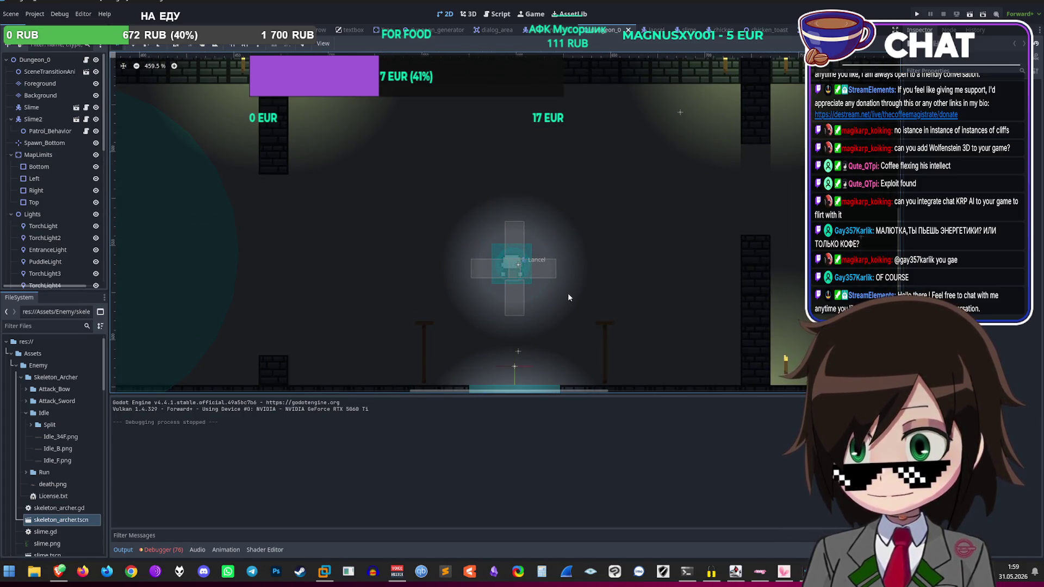
{"action": "scroll", "coordinate": [483, 303], "scroll_direction": "down", "scroll_amount": 4}
{"action": "scroll", "coordinate": [530, 139], "scroll_direction": "up", "scroll_amount": 8}
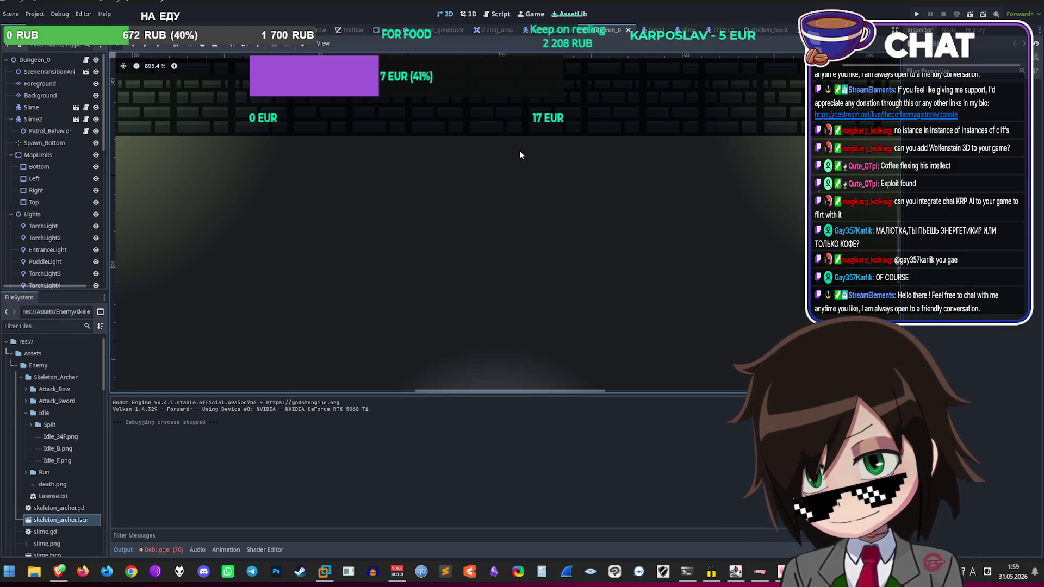
{"action": "scroll", "coordinate": [519, 150], "scroll_direction": "down", "scroll_amount": 5}
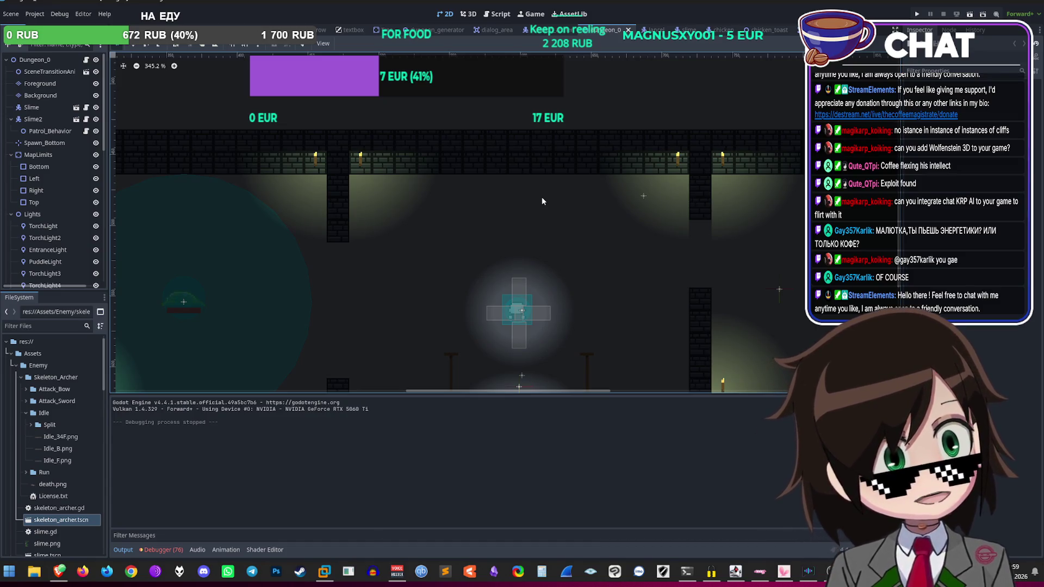
{"action": "scroll", "coordinate": [541, 201], "scroll_direction": "down", "scroll_amount": 1}
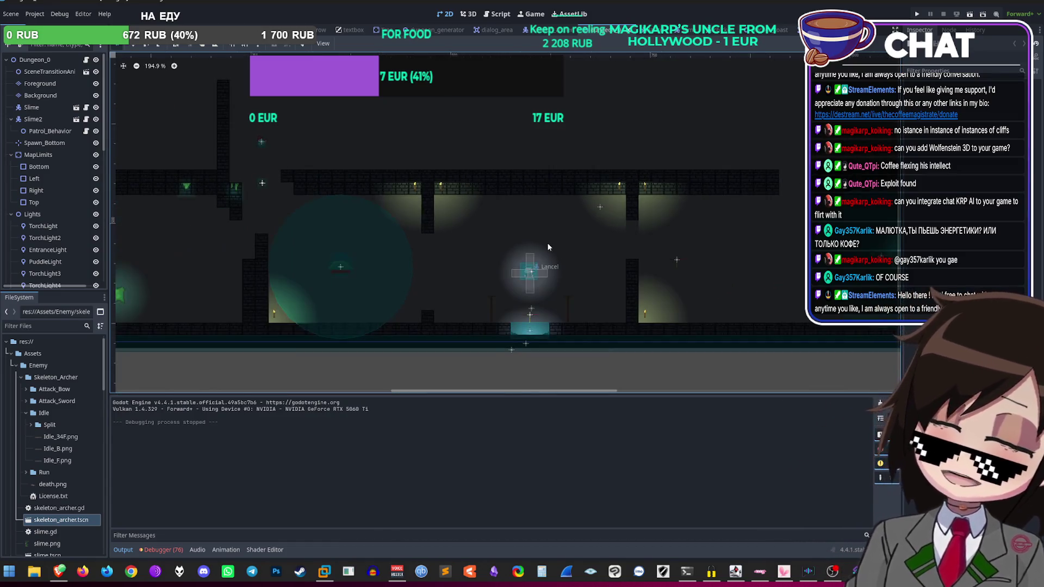
{"action": "scroll", "coordinate": [493, 205], "scroll_direction": "up", "scroll_amount": 5}
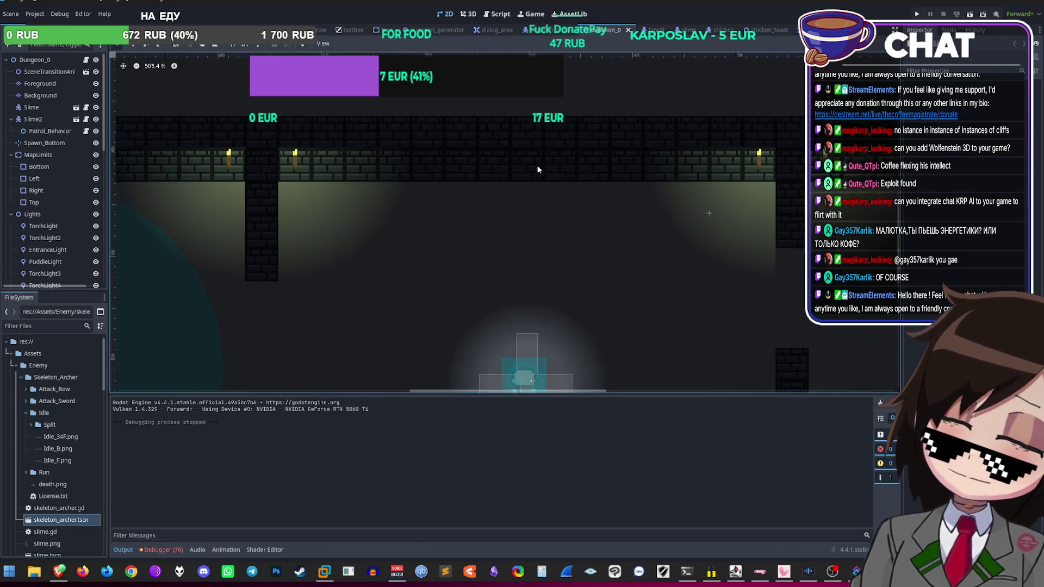
{"action": "scroll", "coordinate": [489, 215], "scroll_direction": "down", "scroll_amount": 10}
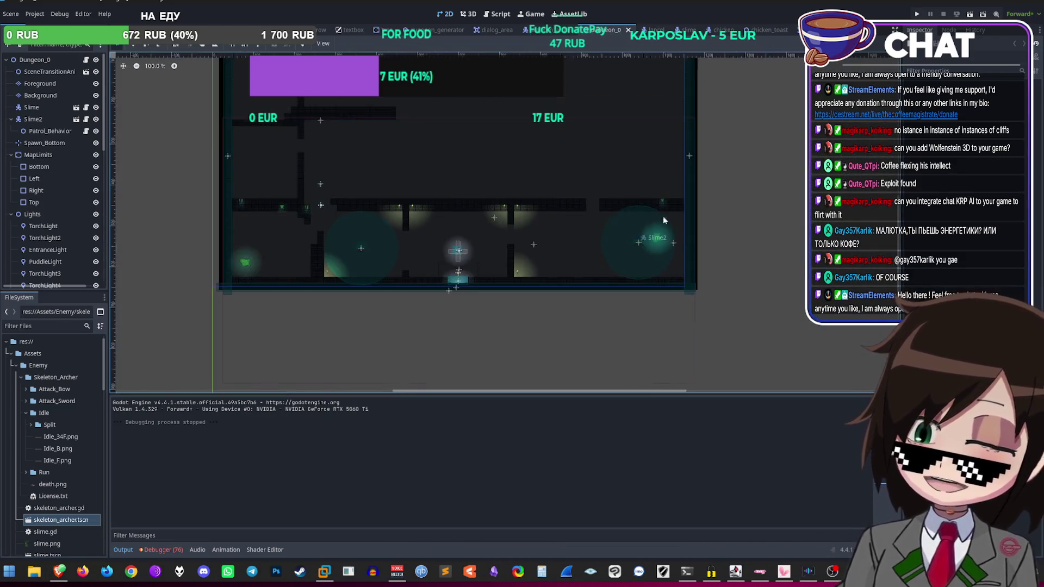
{"action": "scroll", "coordinate": [646, 239], "scroll_direction": "up", "scroll_amount": 18}
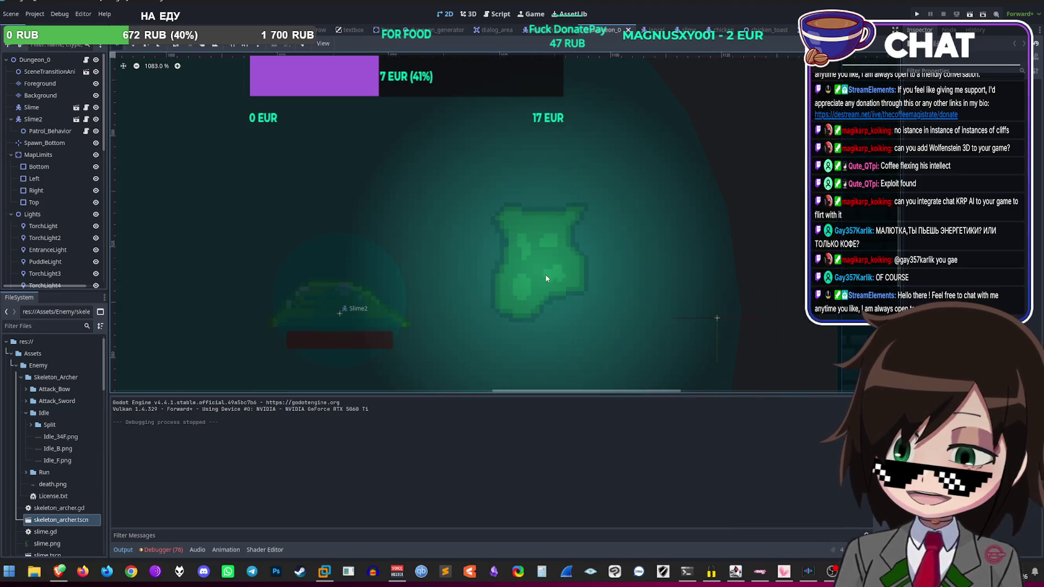
{"action": "scroll", "coordinate": [589, 289], "scroll_direction": "down", "scroll_amount": 16}
{"action": "scroll", "coordinate": [470, 271], "scroll_direction": "down", "scroll_amount": 11}
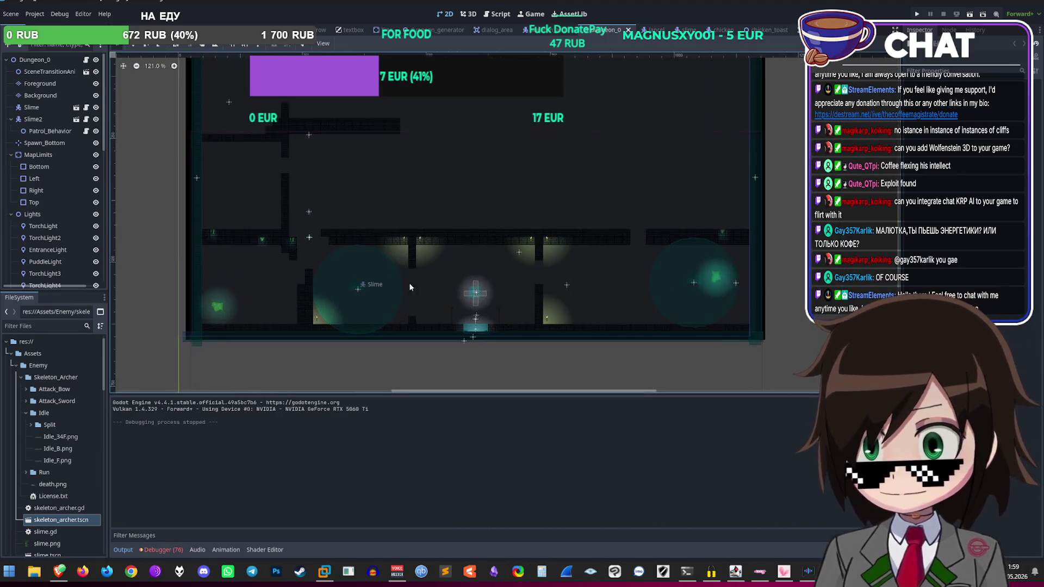
{"action": "scroll", "coordinate": [325, 304], "scroll_direction": "up", "scroll_amount": 20}
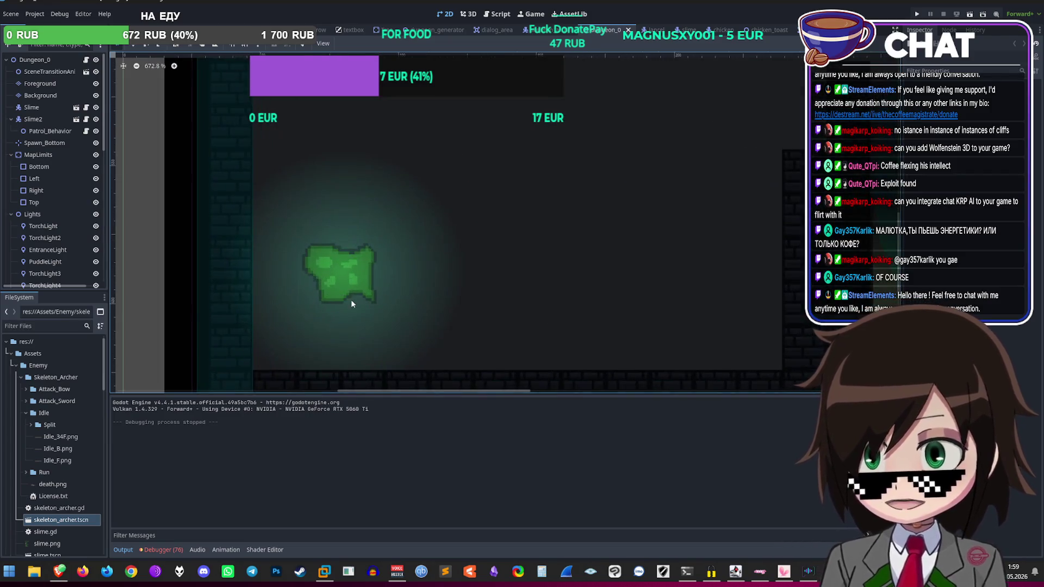
{"action": "scroll", "coordinate": [334, 288], "scroll_direction": "down", "scroll_amount": 20}
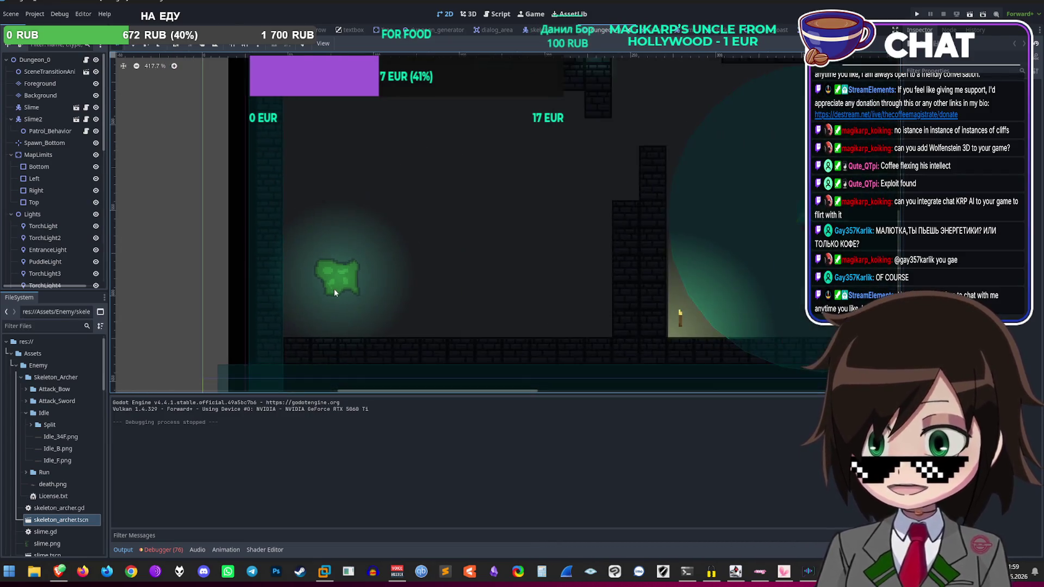
{"action": "scroll", "coordinate": [577, 251], "scroll_direction": "up", "scroll_amount": 6}
{"action": "scroll", "coordinate": [578, 251], "scroll_direction": "up", "scroll_amount": 15}
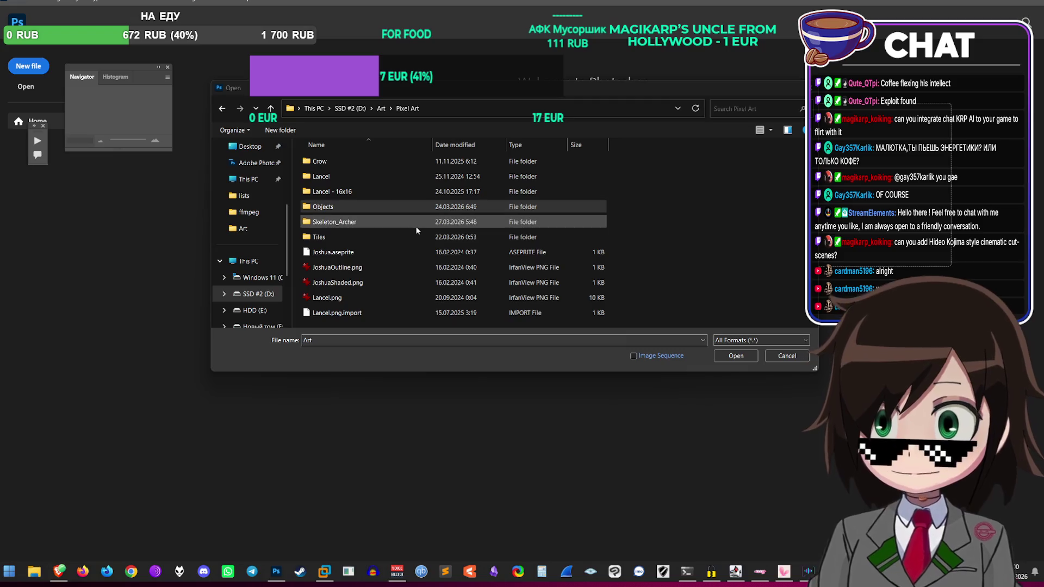
Step: Go back from Skeleton_Archer to Pixel Art, then open Dungeons.psd from the Tiles folder
{"action": "double_click", "coordinate": [415, 225]}
{"action": "left_click", "coordinate": [407, 108]}
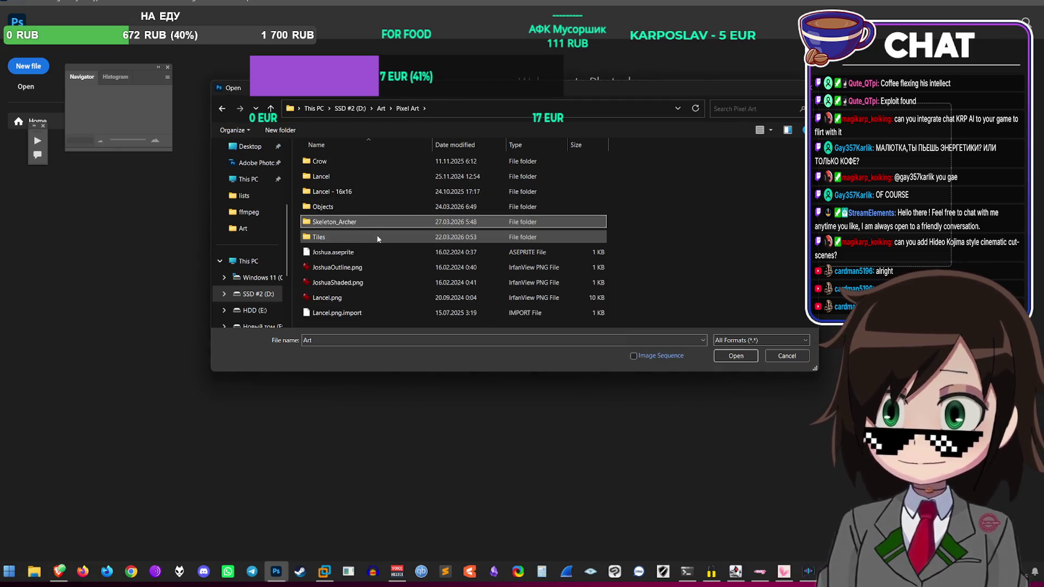
{"action": "double_click", "coordinate": [327, 236]}
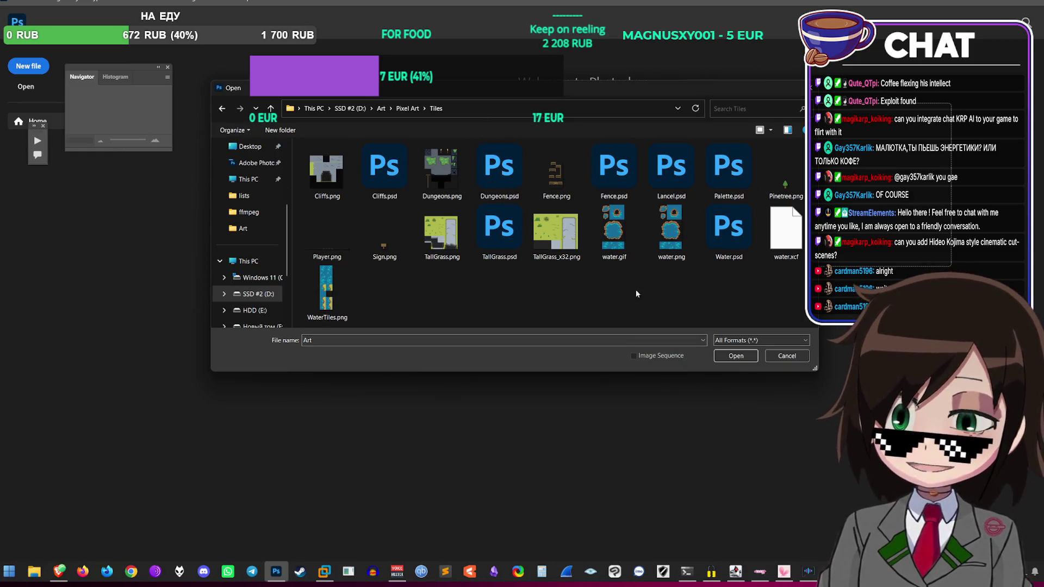
{"action": "double_click", "coordinate": [498, 160]}
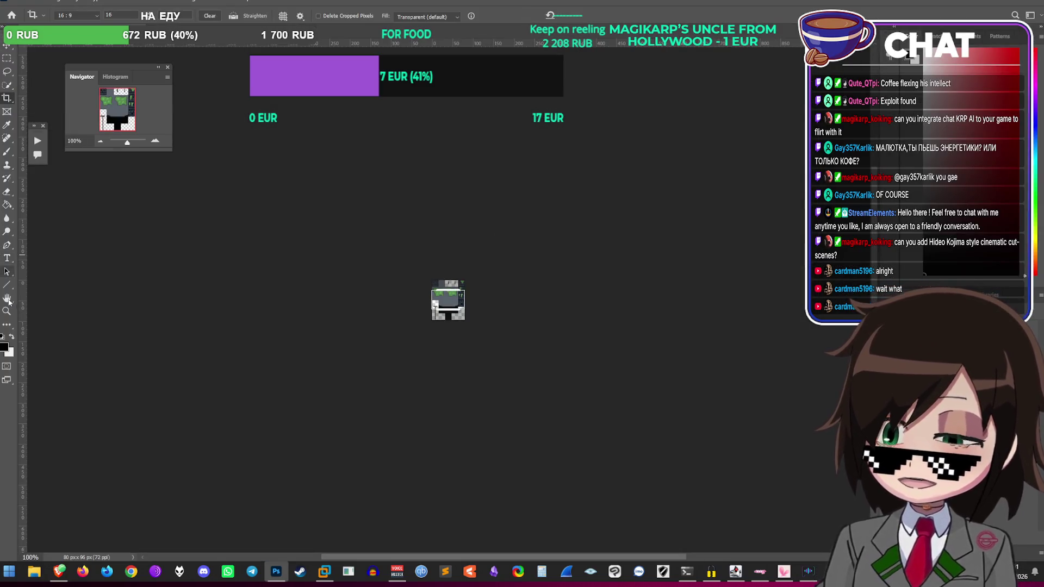
Step: Zoom in closely on the Dungeons.psd tileset
{"action": "left_click", "coordinate": [6, 311]}
{"action": "left_click", "coordinate": [430, 293]}
{"action": "left_click", "coordinate": [439, 337]}
{"action": "left_click", "coordinate": [439, 353]}
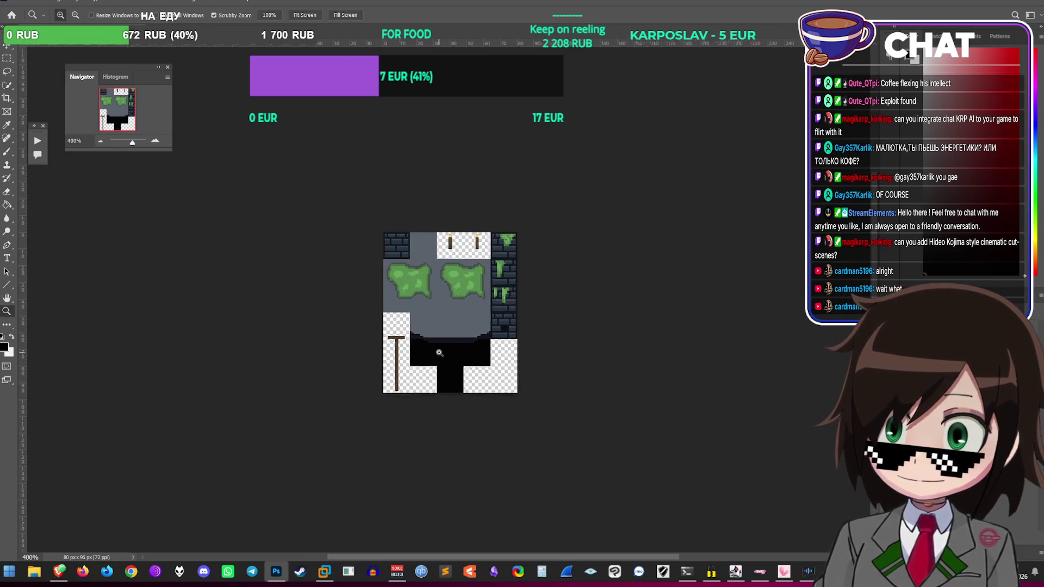
{"action": "left_click", "coordinate": [438, 350]}
{"action": "left_click", "coordinate": [465, 285]}
{"action": "left_click", "coordinate": [463, 317]}
{"action": "left_click", "coordinate": [460, 321]}
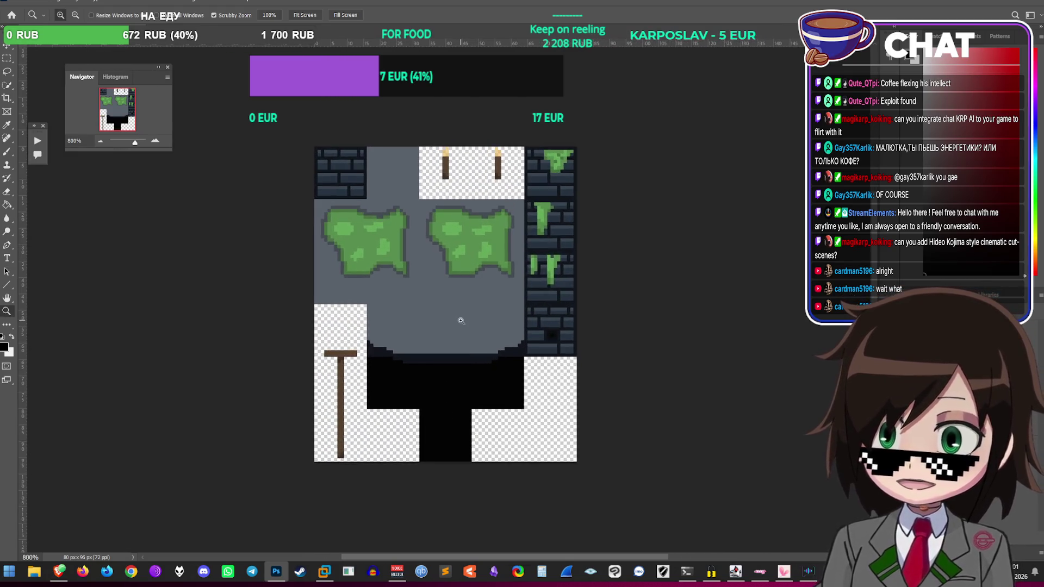
{"action": "left_click", "coordinate": [461, 321]}
Step: Try stretching the artwork wider with Free Transform, then cancel it to keep the original size
{"action": "left_click", "coordinate": [7, 58]}
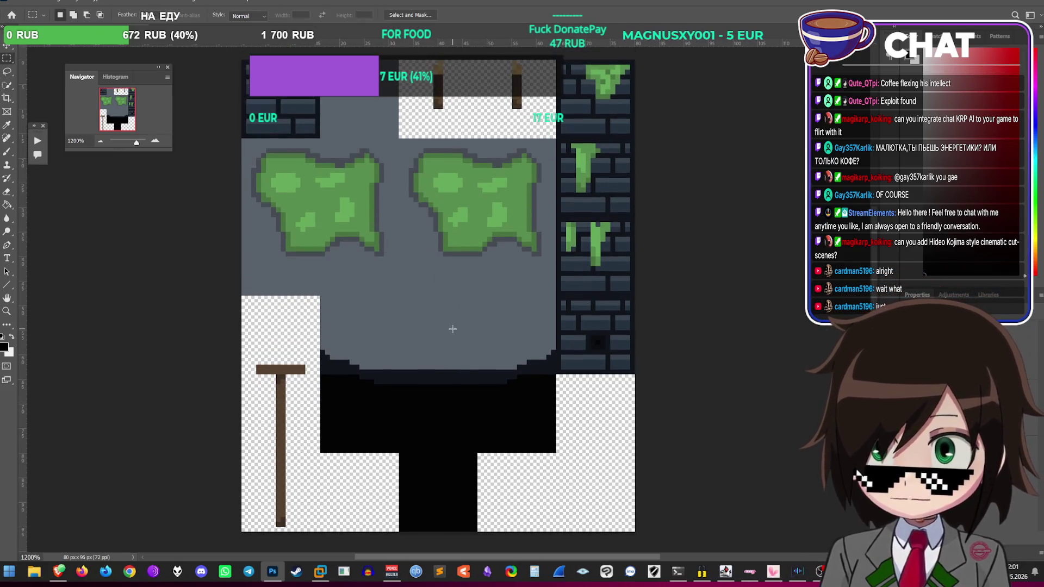
{"action": "left_click", "coordinate": [35, 2]}
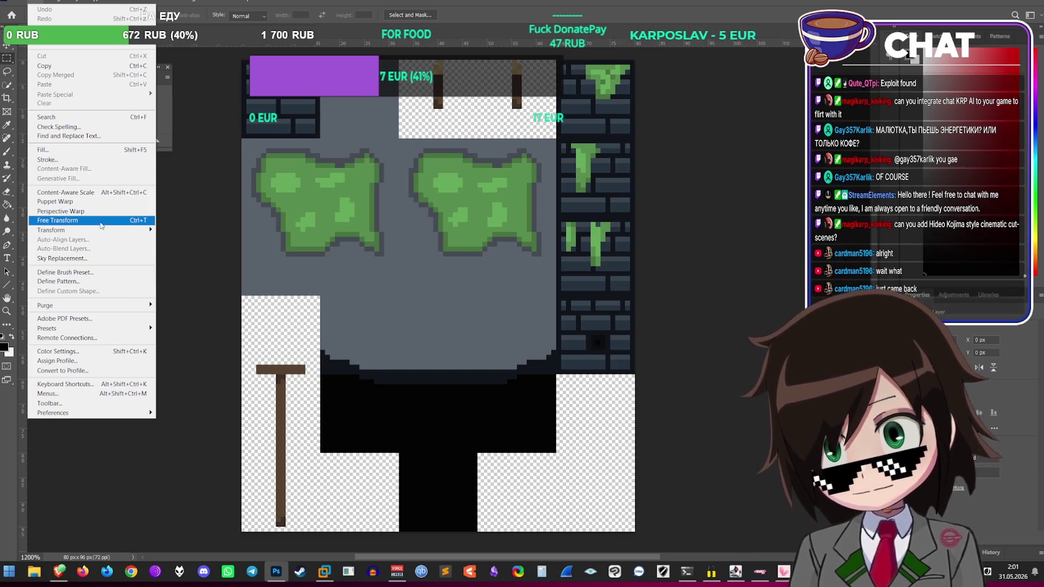
{"action": "left_click", "coordinate": [100, 224]}
{"action": "left_click_drag", "start_coordinate": [633, 296], "coordinate": [651, 297]}
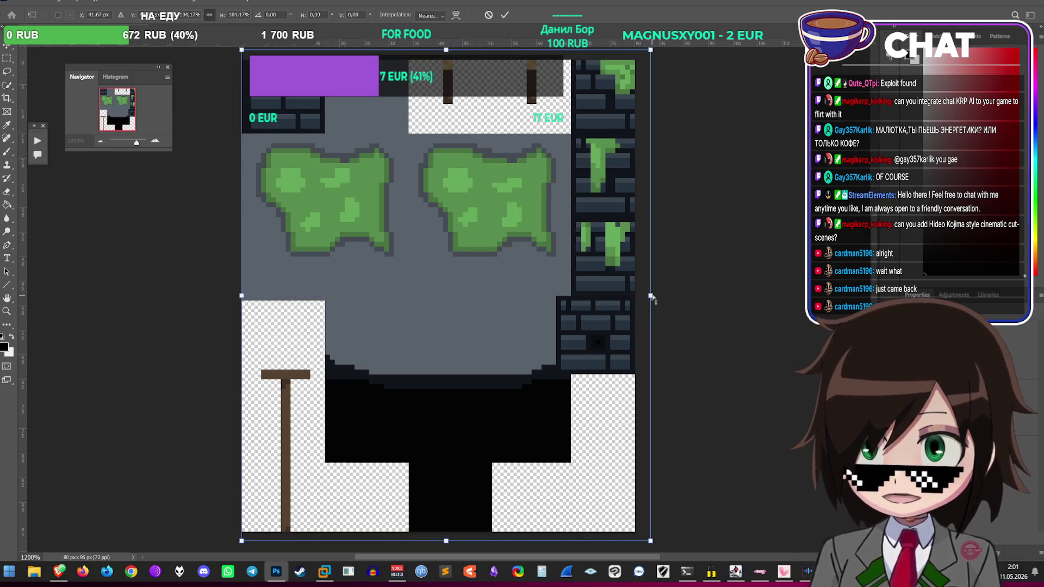
{"action": "key", "text": "Escape"}
{"action": "left_click", "coordinate": [56, 3]}
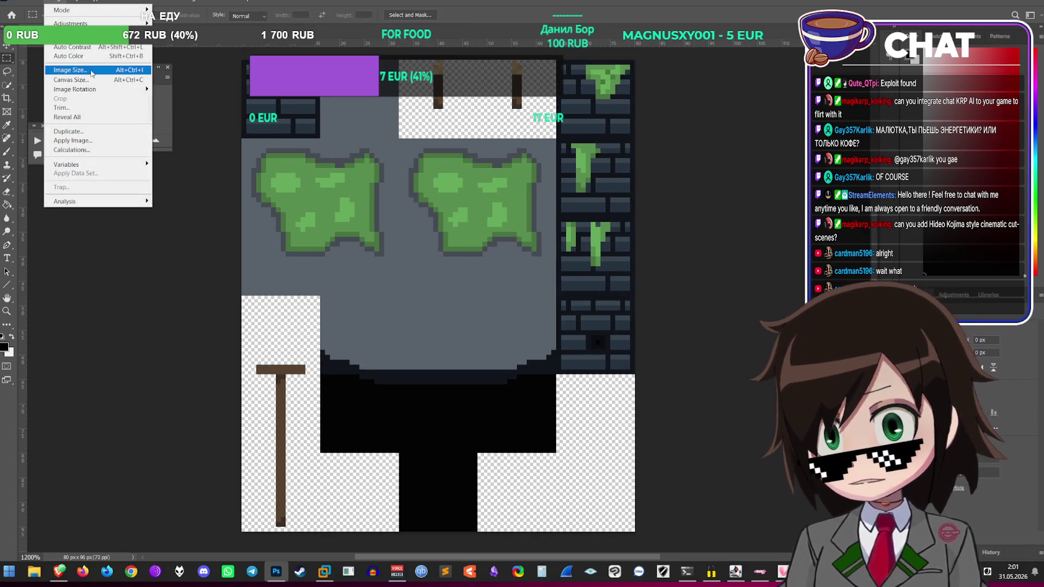
Step: Widen the canvas to 96 px in Canvas Size with a middle-right anchor
{"action": "left_click", "coordinate": [82, 80]}
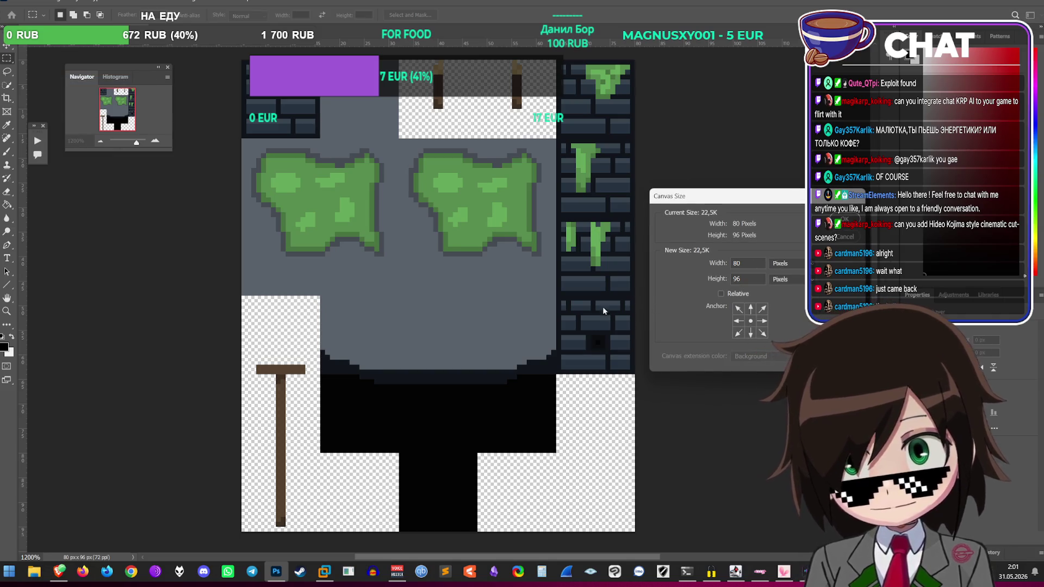
{"action": "left_click", "coordinate": [739, 321]}
{"action": "left_click", "coordinate": [761, 321]}
{"action": "double_click", "coordinate": [761, 265]}
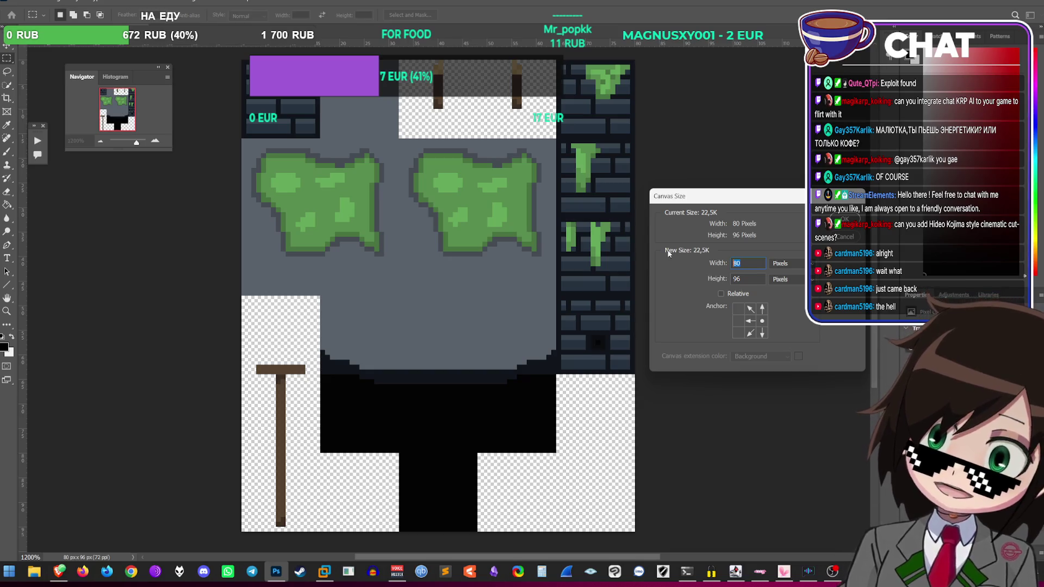
{"action": "type", "text": "1"}
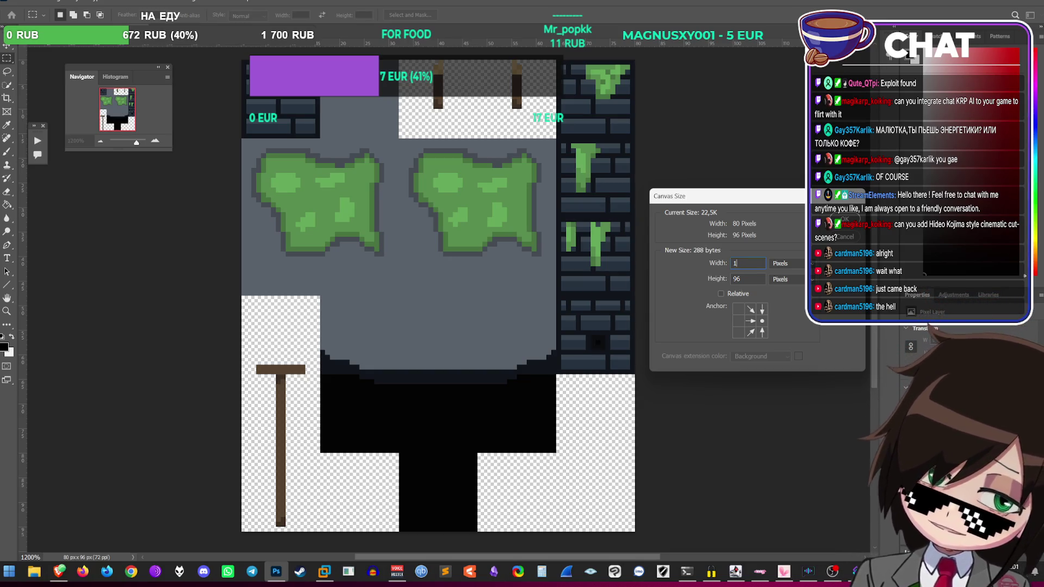
{"action": "key", "text": "BackSpace"}
{"action": "key", "text": "BackSpace"}
{"action": "type", "text": "96"}
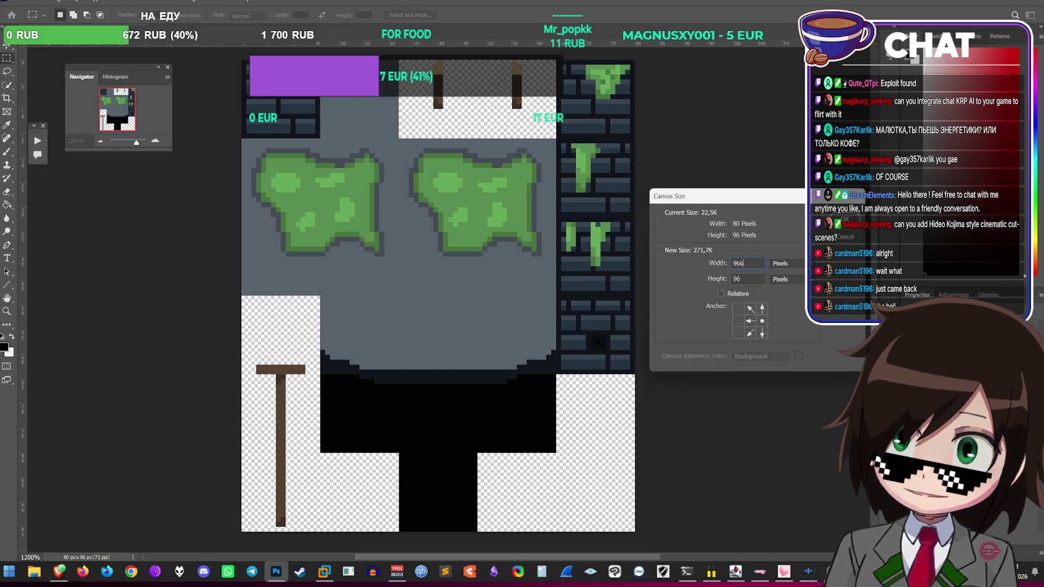
{"action": "key", "text": "Return"}
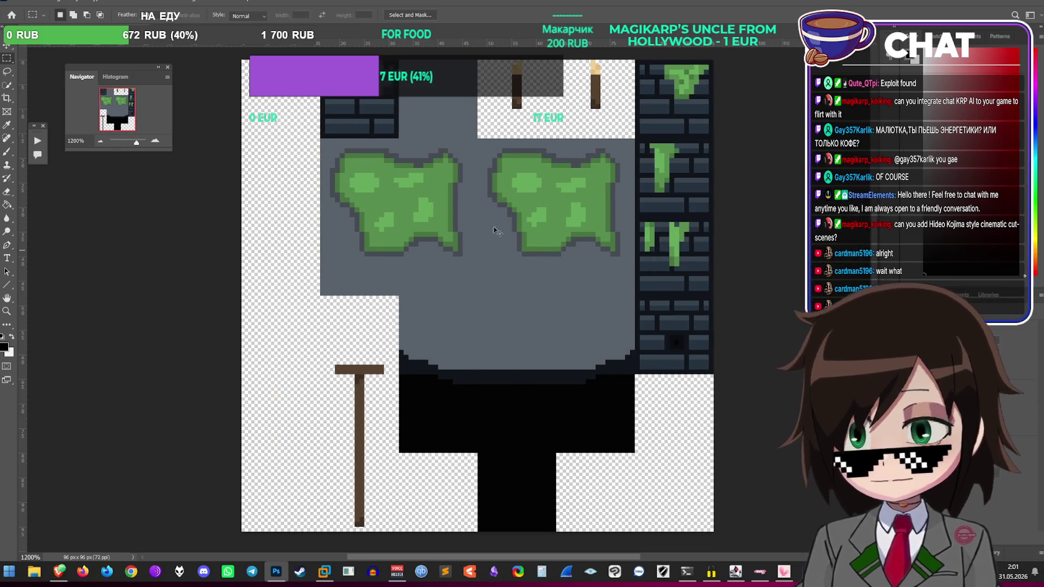
Step: Undo that resize and redo it at 96 px wide, anchored middle-left
{"action": "key", "text": "ctrl+z"}
{"action": "left_click", "coordinate": [20, 2]}
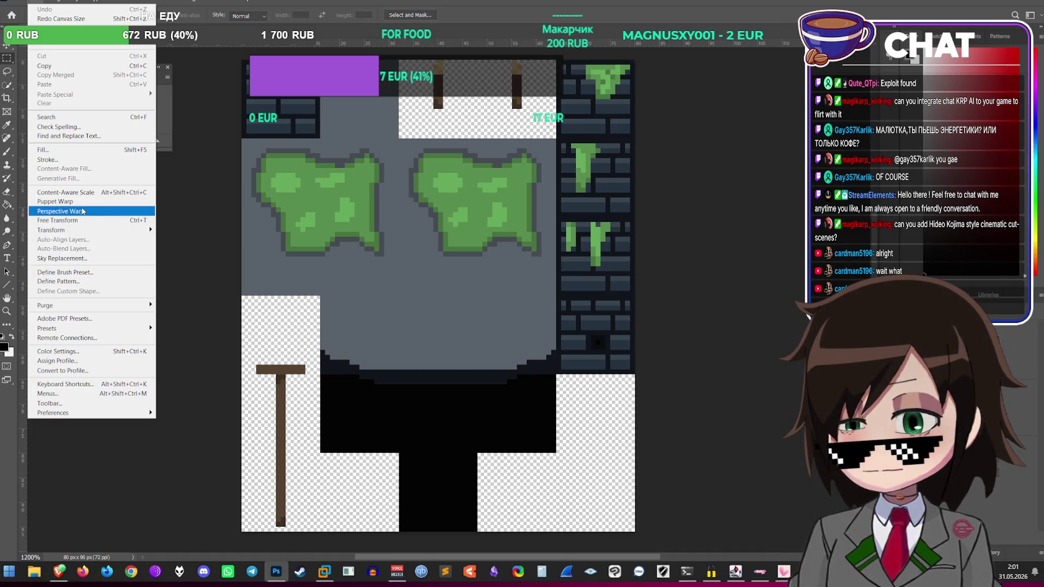
{"action": "mouse_move", "coordinate": [58, 3]}
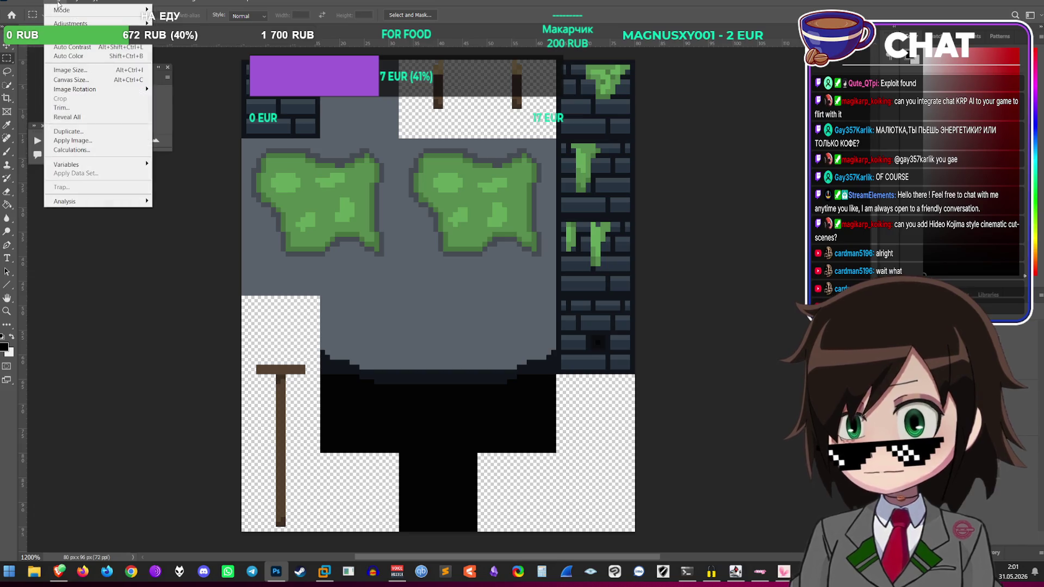
{"action": "left_click", "coordinate": [70, 80]}
{"action": "left_click", "coordinate": [738, 321]}
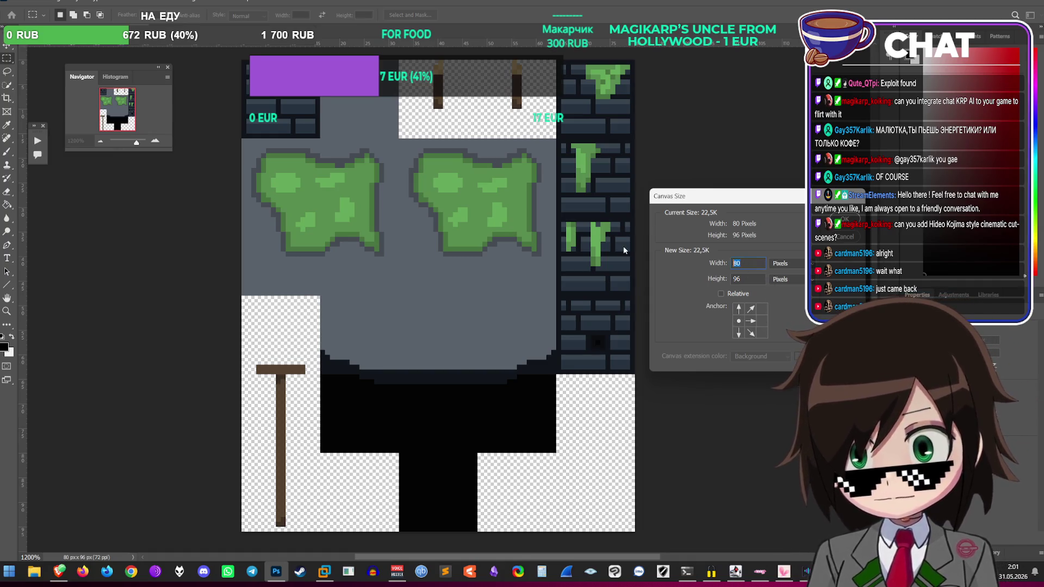
{"action": "type", "text": "966"}
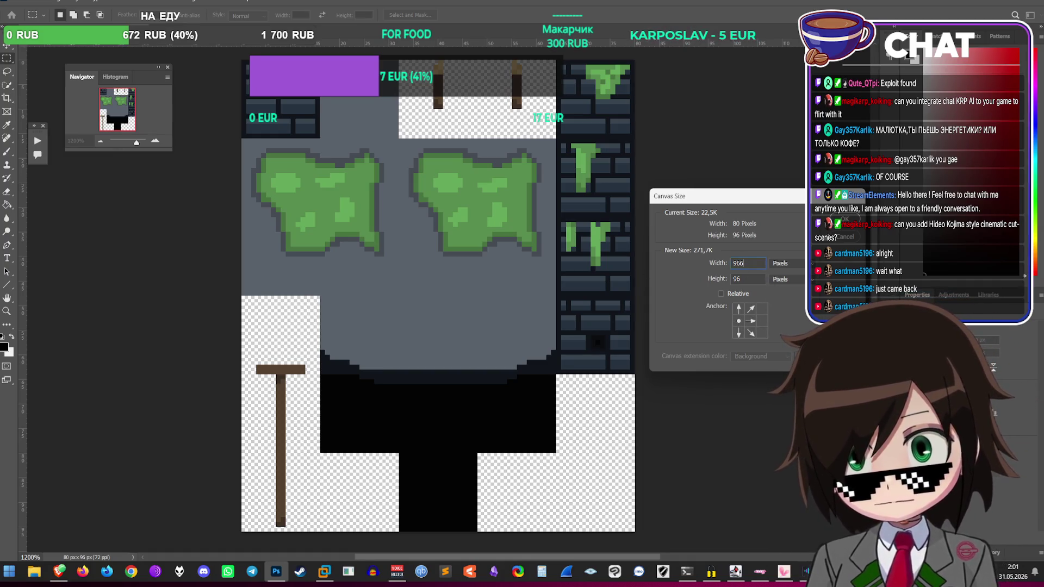
{"action": "left_click", "coordinate": [844, 219]}
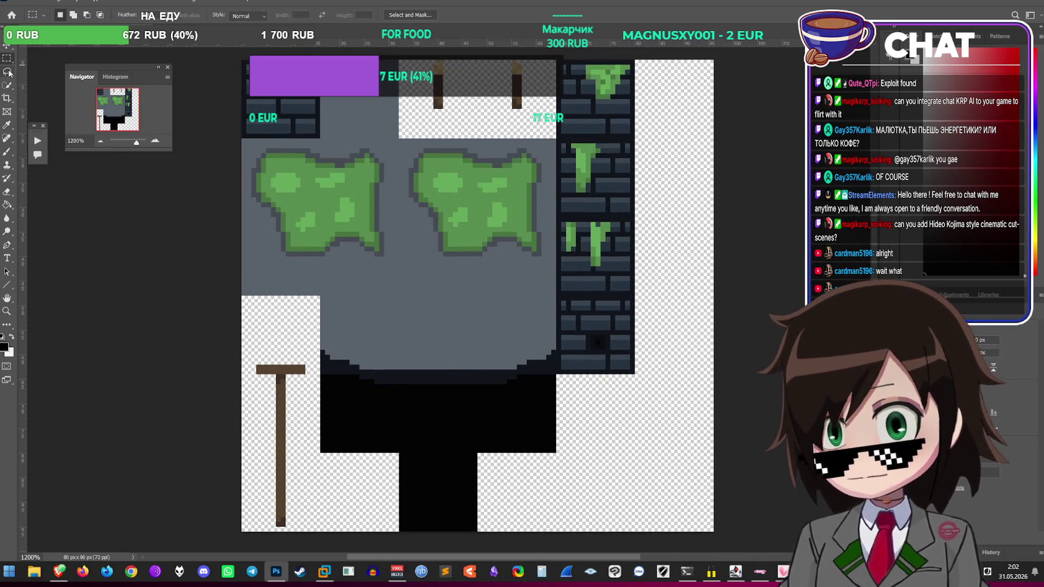
Step: Copy a 16×15 piece of the moss blob and place one copy in the tile below the wall
{"action": "scroll", "coordinate": [299, 176], "scroll_direction": "down", "scroll_amount": 1}
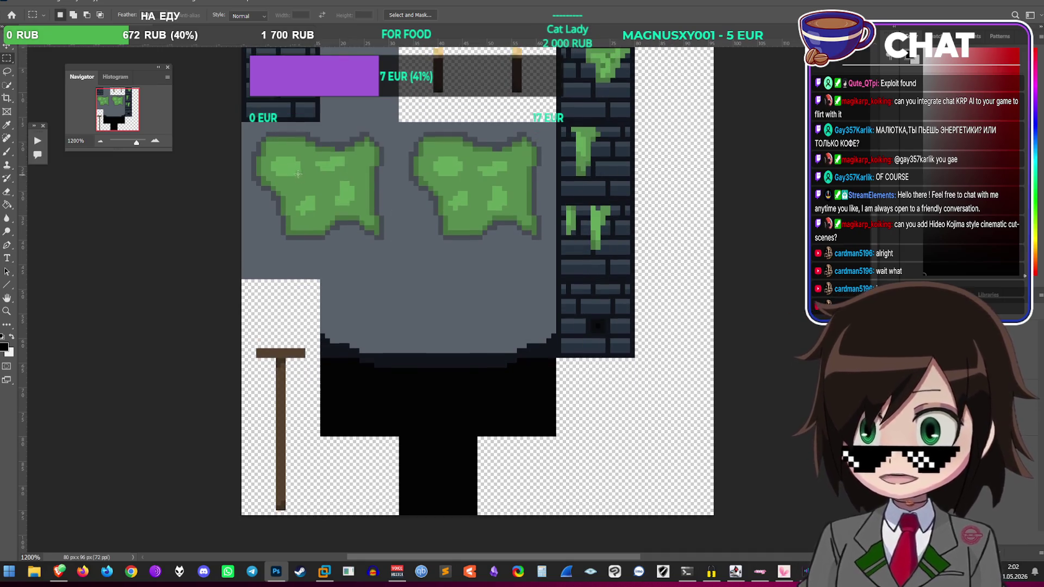
{"action": "mouse_move", "coordinate": [242, 123]}
{"action": "left_mouse_down"}
{"action": "mouse_move", "coordinate": [314, 172]}
{"action": "mouse_move", "coordinate": [319, 195]}
{"action": "left_mouse_up"}
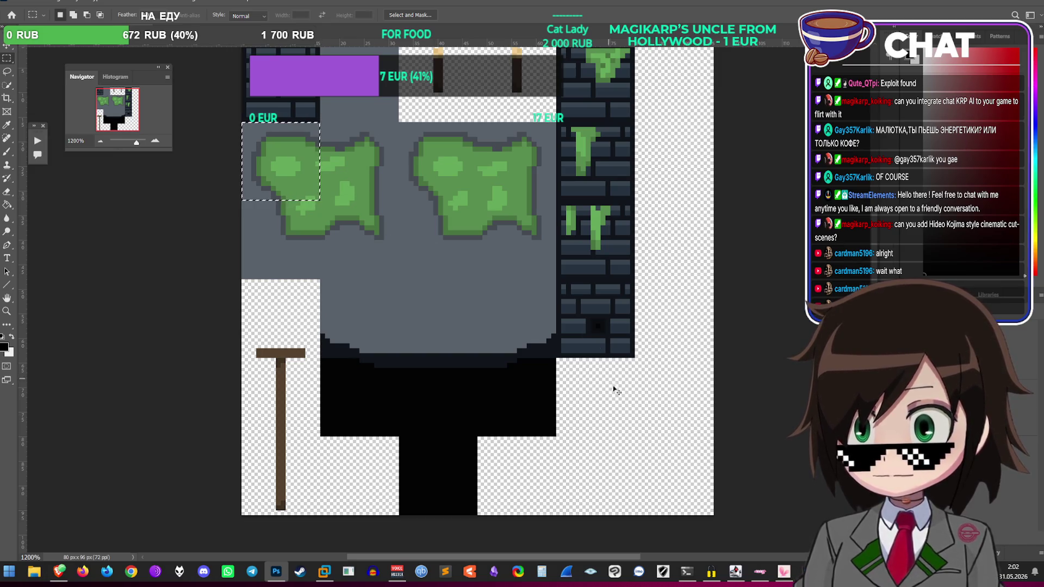
{"action": "key", "text": "ctrl+d"}
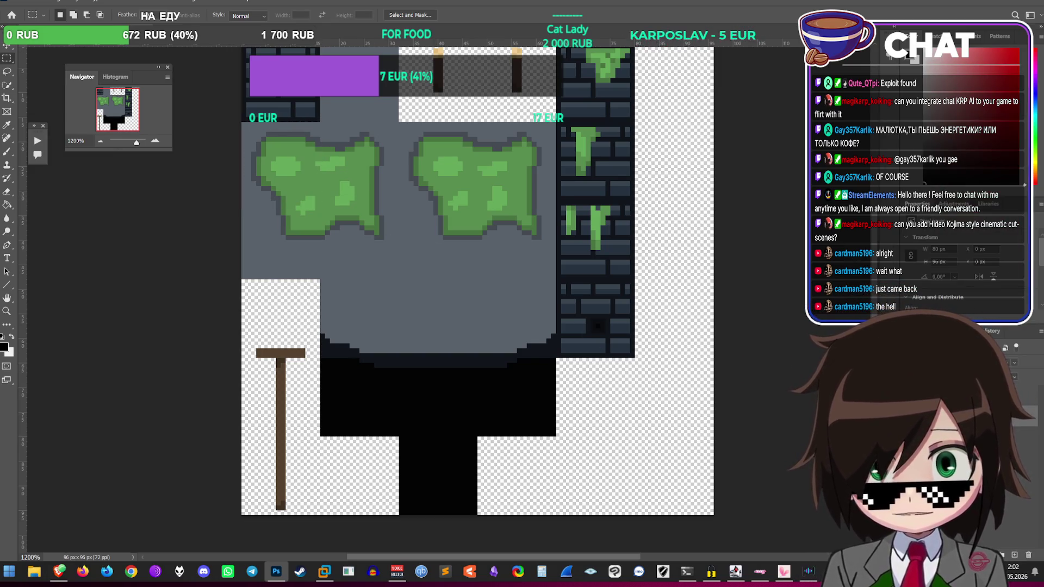
{"action": "key", "text": "ctrl+v"}
{"action": "key", "text": "ctrl+t"}
{"action": "mouse_move", "coordinate": [499, 292]}
{"action": "left_mouse_down"}
{"action": "mouse_move", "coordinate": [608, 413]}
{"action": "mouse_move", "coordinate": [608, 400]}
{"action": "left_mouse_up"}
{"action": "key", "text": "Return"}
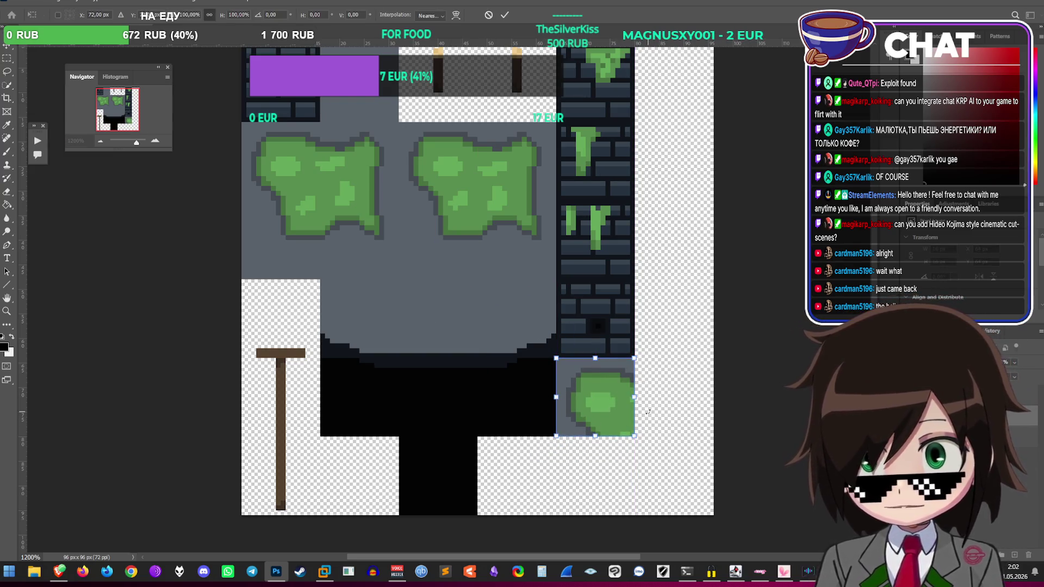
Step: Paste two more moss blobs into the bottom-right tile and the empty tile to the right
{"action": "key", "text": "ctrl+v"}
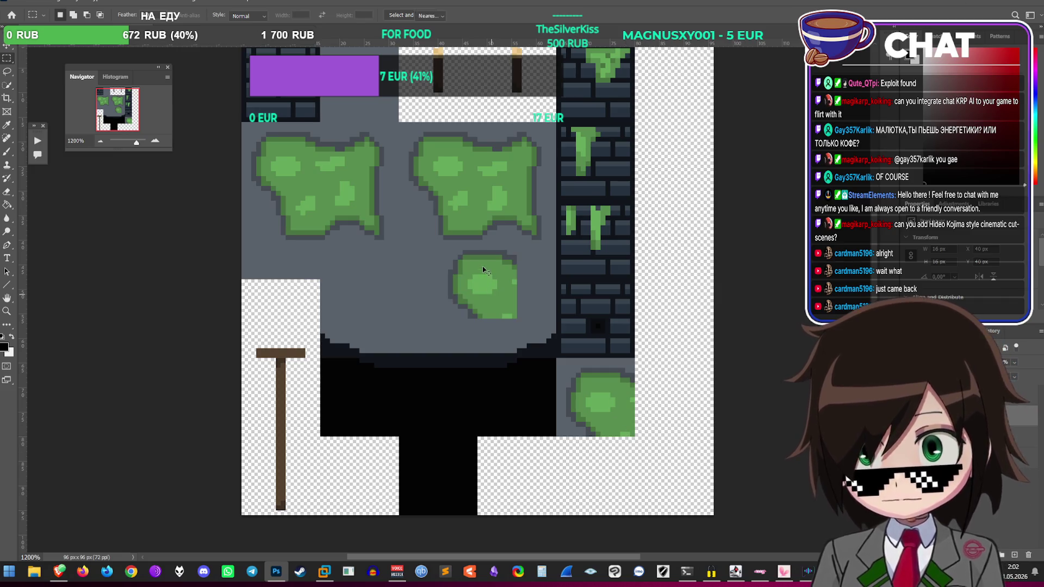
{"action": "key", "text": "ctrl+t"}
{"action": "mouse_move", "coordinate": [497, 291]}
{"action": "left_mouse_down"}
{"action": "mouse_move", "coordinate": [622, 481]}
{"action": "mouse_move", "coordinate": [604, 479]}
{"action": "left_mouse_up"}
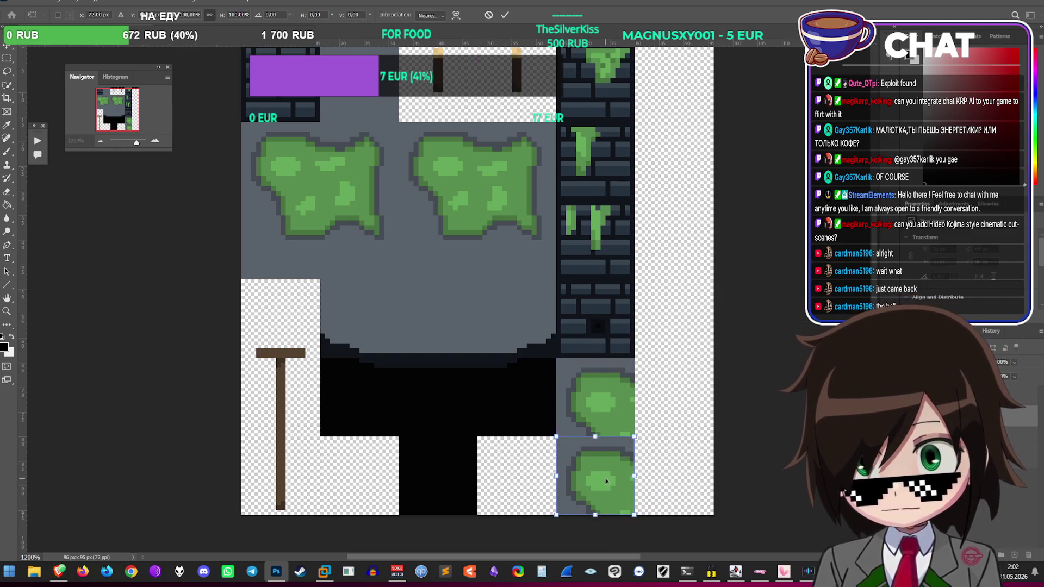
{"action": "key", "text": "Return"}
{"action": "key", "text": "ctrl+v"}
{"action": "key", "text": "ctrl+t"}
{"action": "mouse_move", "coordinate": [497, 292]}
{"action": "left_mouse_down"}
{"action": "mouse_move", "coordinate": [695, 416]}
{"action": "mouse_move", "coordinate": [700, 409]}
{"action": "left_mouse_up"}
{"action": "key", "text": "Return"}
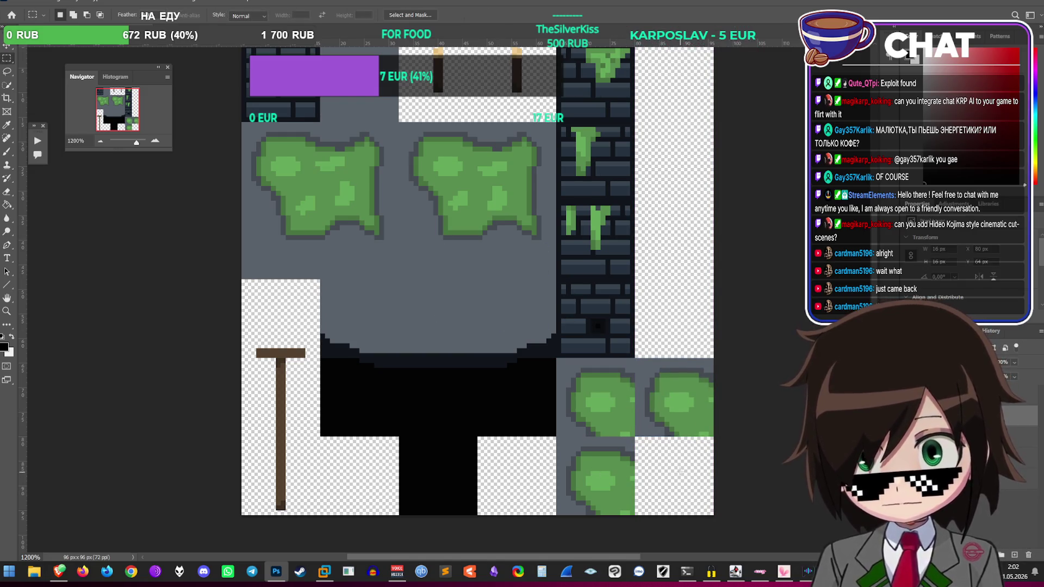
Step: Place a fourth moss blob in the last empty corner tile, completing the 2×2 block
{"action": "key", "text": "ctrl+v"}
{"action": "key", "text": "ctrl+t"}
{"action": "mouse_move", "coordinate": [493, 298]}
{"action": "left_mouse_down"}
{"action": "mouse_move", "coordinate": [663, 496]}
{"action": "mouse_move", "coordinate": [684, 484]}
{"action": "left_mouse_up"}
{"action": "key", "text": "Return"}
{"action": "scroll", "coordinate": [684, 484], "scroll_direction": "down", "scroll_amount": 2}
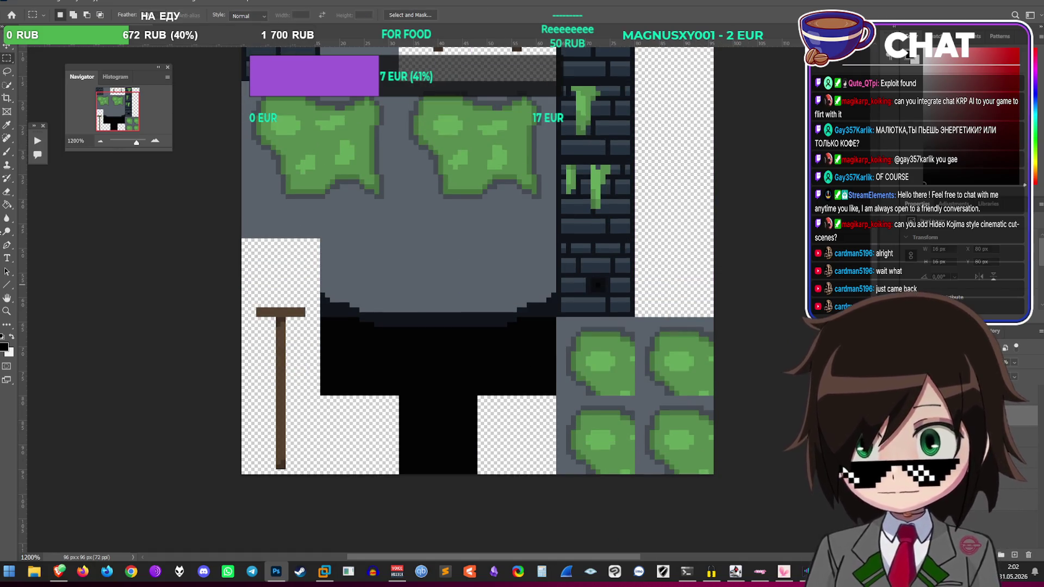
{"action": "left_click", "coordinate": [7, 311]}
Step: Paste another moss tile and move it into the empty bottom slot
{"action": "left_click", "coordinate": [617, 407]}
{"action": "left_click", "coordinate": [617, 407]}
{"action": "left_click", "coordinate": [617, 407]}
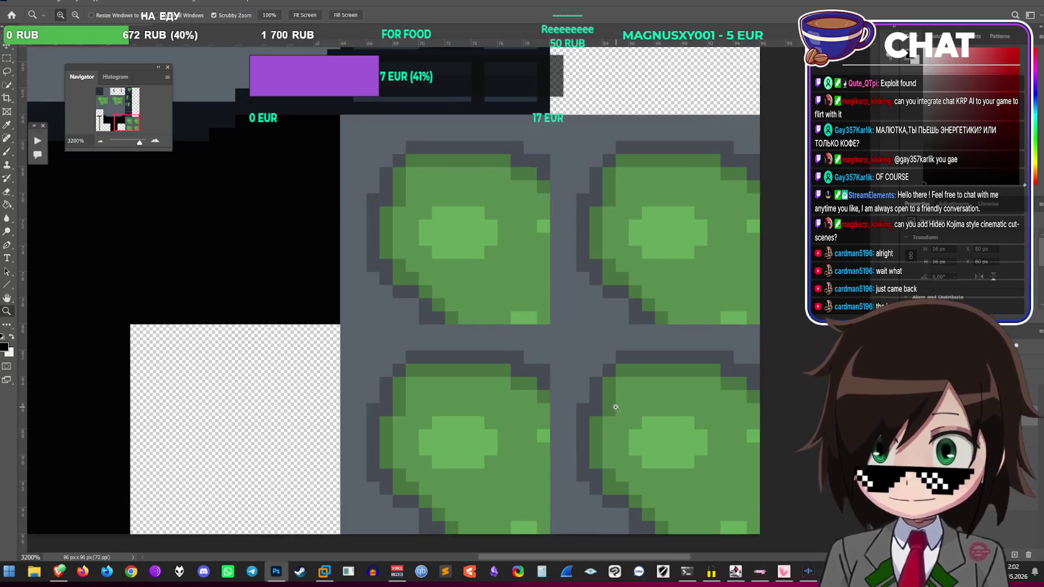
{"action": "right_click", "coordinate": [582, 331]}
{"action": "left_click", "coordinate": [597, 384]}
{"action": "scroll", "coordinate": [538, 372], "scroll_direction": "up", "scroll_amount": 1}
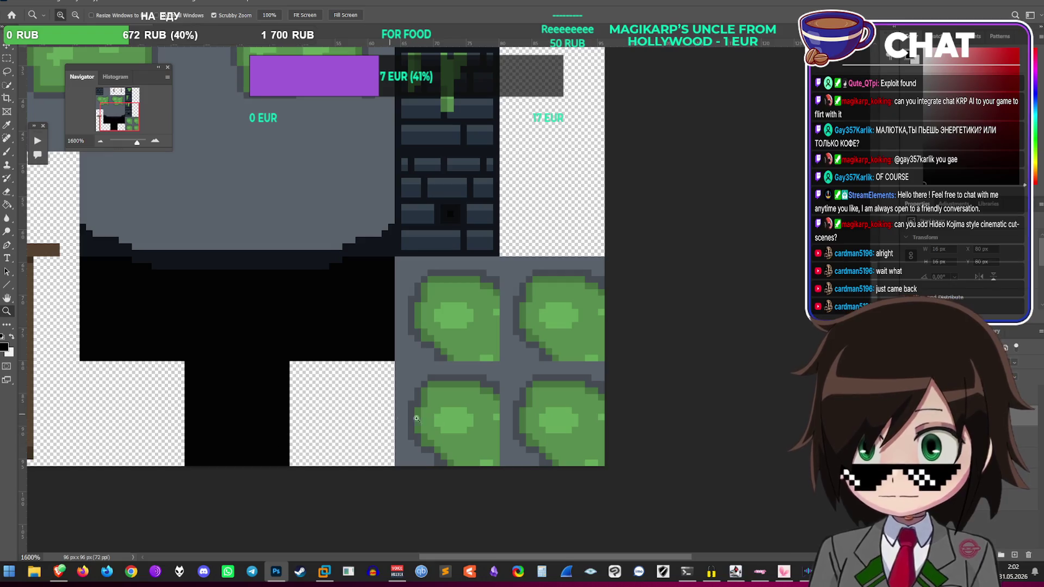
{"action": "key", "text": "ctrl+v"}
{"action": "key", "text": "ctrl+t"}
{"action": "left_click_drag", "start_coordinate": [334, 265], "coordinate": [354, 417]}
{"action": "key", "text": "Return"}
Step: Fit the whole tileset on screen and shift a moss tile along the bottom row
{"action": "key", "text": "z"}
{"action": "left_click", "coordinate": [490, 397]}
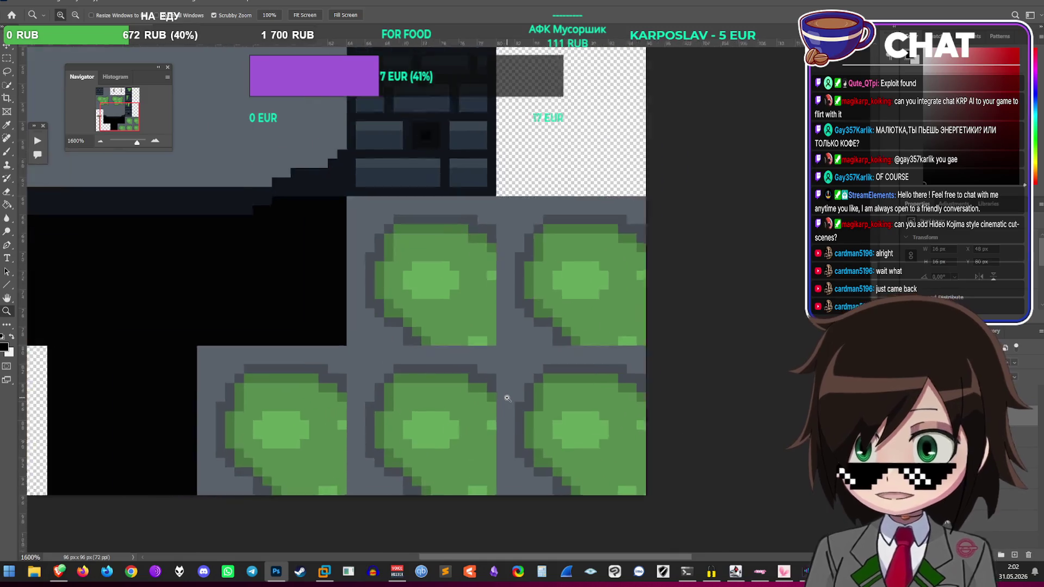
{"action": "scroll", "coordinate": [490, 397], "scroll_direction": "down", "scroll_amount": 1}
{"action": "left_click", "coordinate": [7, 155]}
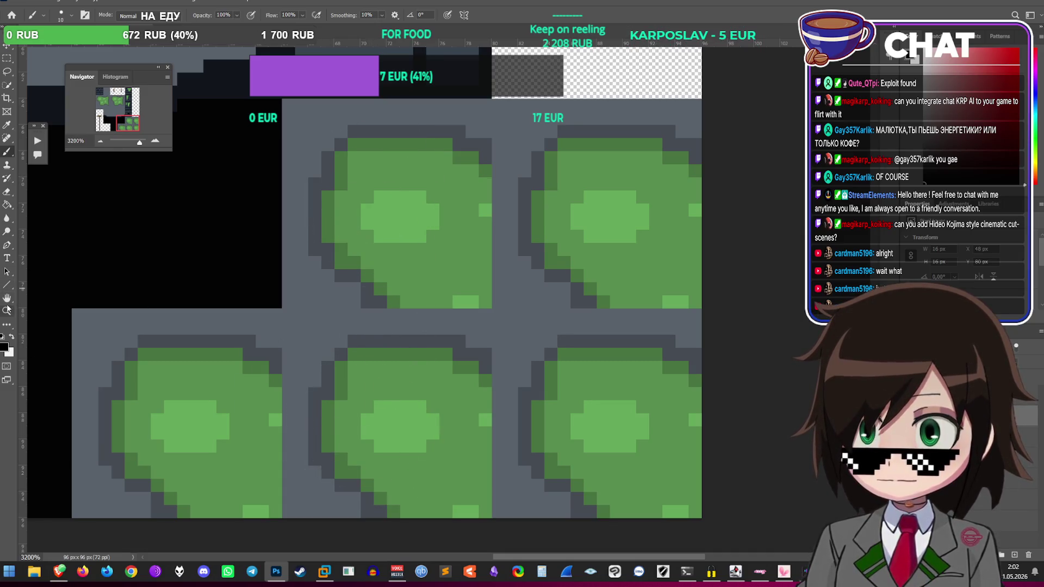
{"action": "key", "text": "z"}
{"action": "right_click", "coordinate": [334, 287]}
{"action": "left_click", "coordinate": [356, 292]}
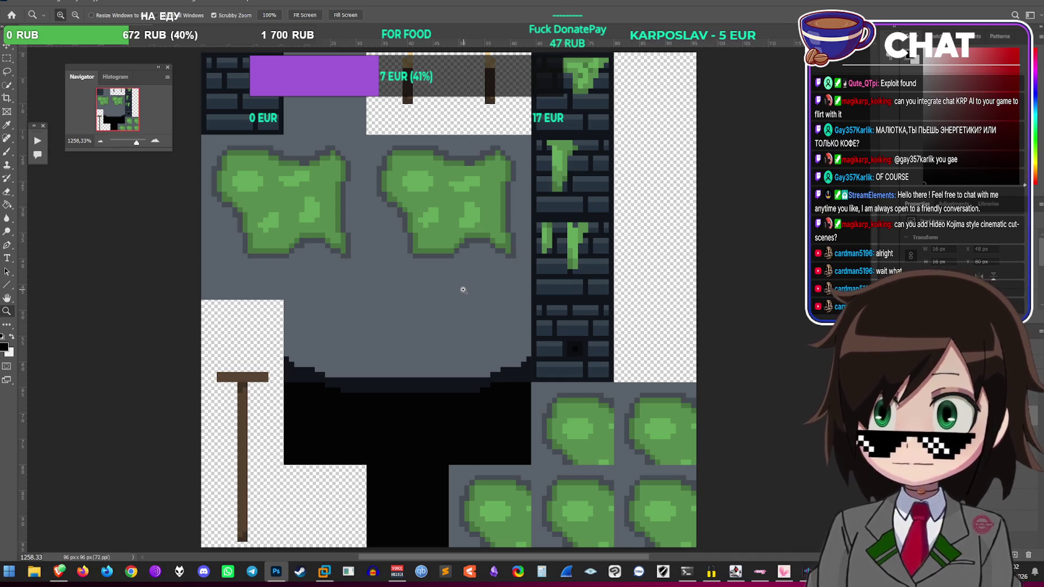
{"action": "mouse_move", "coordinate": [463, 289]}
{"action": "left_mouse_down"}
{"action": "mouse_move", "coordinate": [609, 332]}
{"action": "mouse_move", "coordinate": [584, 342]}
{"action": "left_mouse_up"}
Step: Undo the bottom-row arrangement and move the floor blob into the top-right corner tile
{"action": "key", "text": "ctrl+z"}
{"action": "key", "text": "ctrl+z"}
{"action": "key", "text": "ctrl+z"}
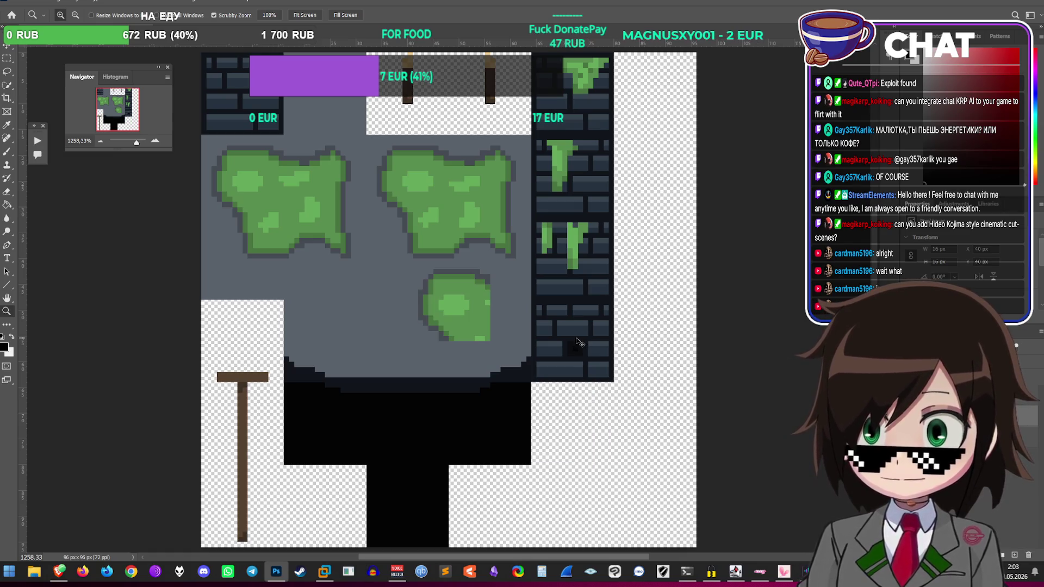
{"action": "key", "text": "ctrl+t"}
{"action": "mouse_move", "coordinate": [451, 315]}
{"action": "left_mouse_down"}
{"action": "mouse_move", "coordinate": [647, 133]}
{"action": "mouse_move", "coordinate": [651, 102]}
{"action": "left_mouse_up"}
{"action": "key", "text": "Return"}
{"action": "key", "text": "z"}
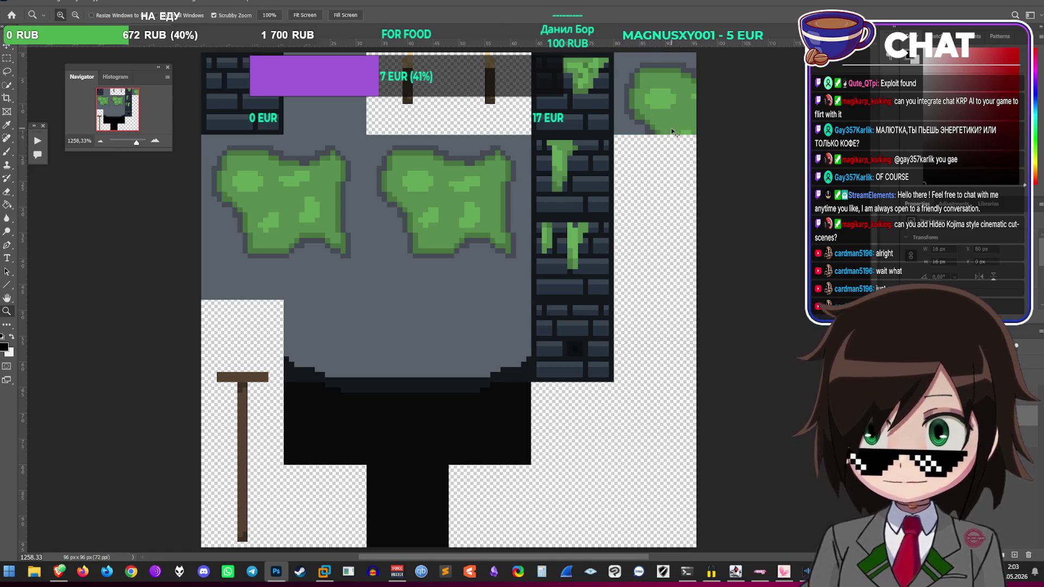
Step: Paste two more moss blobs down the right column below the top-right blob
{"action": "key", "text": "ctrl+v"}
{"action": "key", "text": "ctrl+t"}
{"action": "mouse_move", "coordinate": [478, 295]}
{"action": "left_mouse_down"}
{"action": "mouse_move", "coordinate": [673, 177]}
{"action": "mouse_move", "coordinate": [664, 187]}
{"action": "left_mouse_up"}
{"action": "key", "text": "Return"}
{"action": "key", "text": "z"}
{"action": "key", "text": "ctrl+v"}
{"action": "key", "text": "ctrl+t"}
{"action": "mouse_move", "coordinate": [491, 278]}
{"action": "left_mouse_down"}
{"action": "mouse_move", "coordinate": [711, 275]}
{"action": "mouse_move", "coordinate": [681, 248]}
{"action": "left_mouse_up"}
{"action": "key", "text": "Return"}
{"action": "key", "text": "z"}
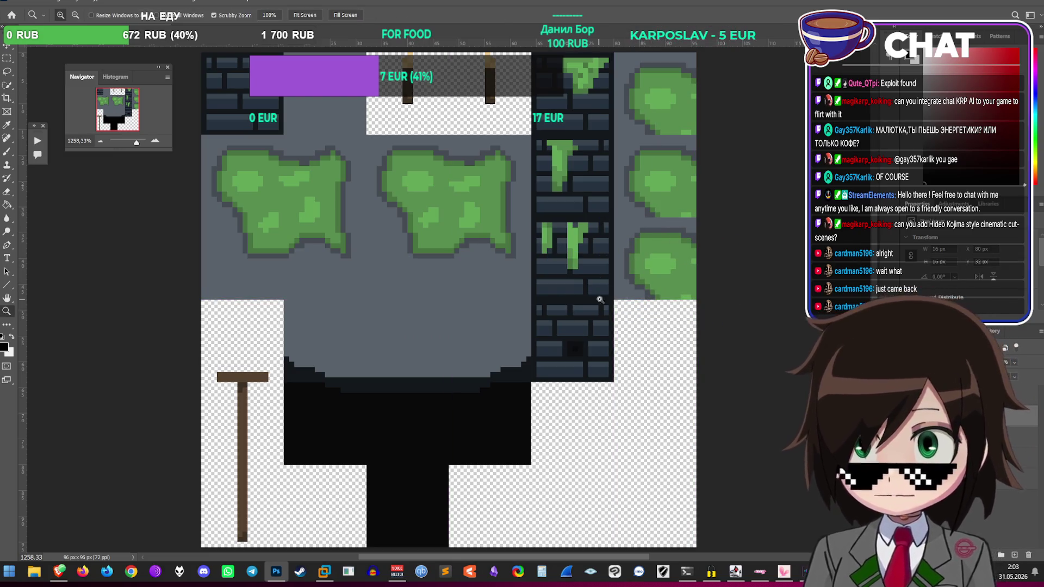
Step: Paste two moss blobs side by side into the bottom-row tiles
{"action": "key", "text": "ctrl+v"}
{"action": "key", "text": "ctrl+t"}
{"action": "mouse_move", "coordinate": [448, 309]}
{"action": "left_mouse_down"}
{"action": "mouse_move", "coordinate": [568, 436]}
{"action": "mouse_move", "coordinate": [509, 500]}
{"action": "mouse_move", "coordinate": [482, 511]}
{"action": "left_mouse_up"}
{"action": "key", "text": "Return"}
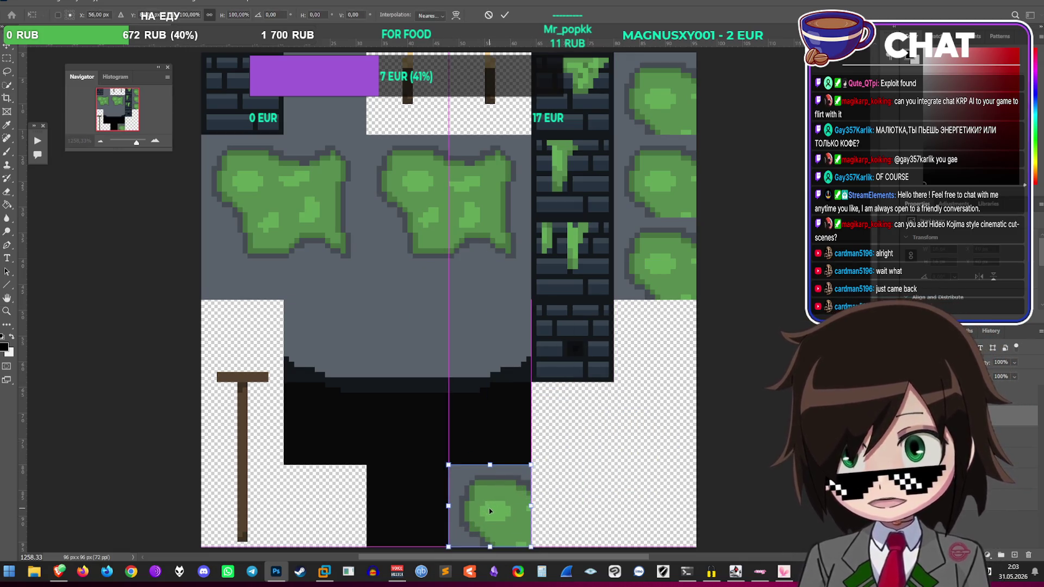
{"action": "key", "text": "z"}
{"action": "key", "text": "ctrl+v"}
{"action": "key", "text": "ctrl+t"}
{"action": "mouse_move", "coordinate": [473, 339]}
{"action": "left_mouse_down"}
{"action": "mouse_move", "coordinate": [539, 392]}
{"action": "mouse_move", "coordinate": [587, 541]}
{"action": "left_mouse_up"}
{"action": "key", "text": "Return"}
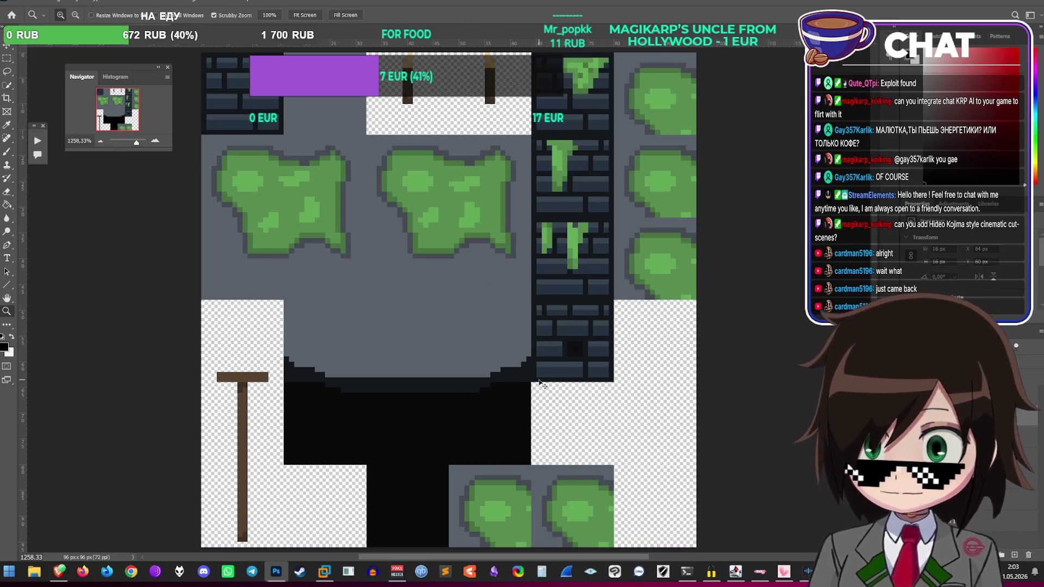
Step: Paste a final green blob into the bottom-right slot
{"action": "key", "text": "ctrl+v"}
{"action": "key", "text": "ctrl+t"}
{"action": "mouse_move", "coordinate": [470, 295]}
{"action": "left_mouse_down"}
{"action": "mouse_move", "coordinate": [675, 482]}
{"action": "mouse_move", "coordinate": [699, 482]}
{"action": "left_mouse_up"}
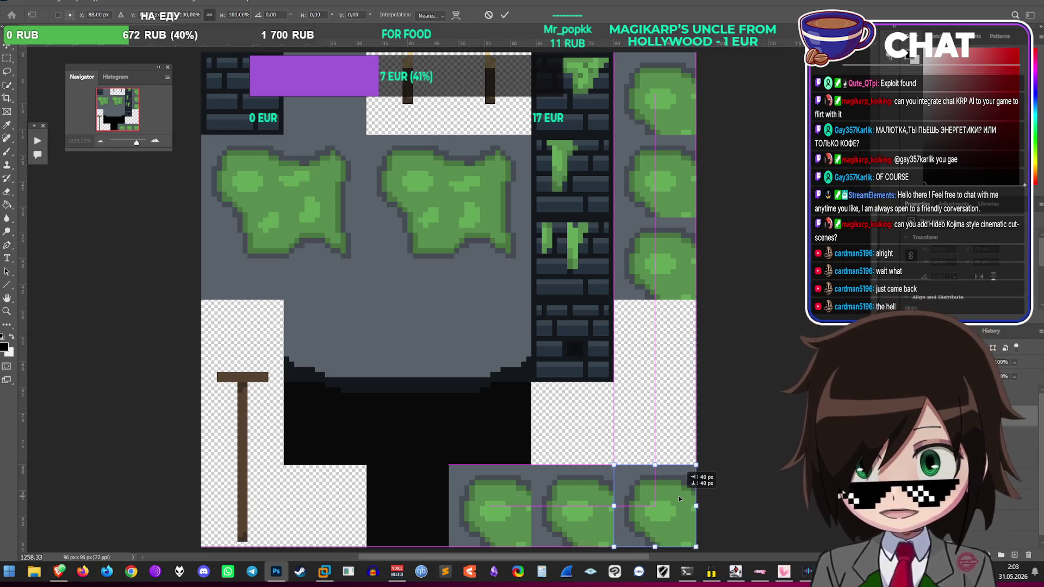
{"action": "key", "text": "Return"}
{"action": "key", "text": "z"}
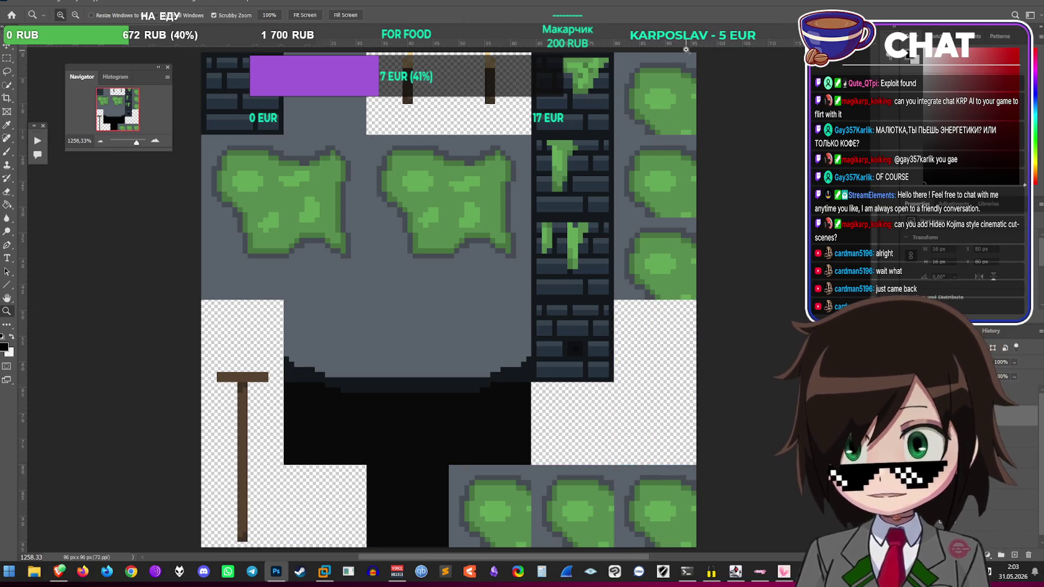
{"action": "left_click", "coordinate": [679, 59]}
Step: Merge the pasted blob layer down into the tileset layer and switch to the Pencil tool
{"action": "left_click", "coordinate": [685, 93]}
{"action": "right_click", "coordinate": [611, 198]}
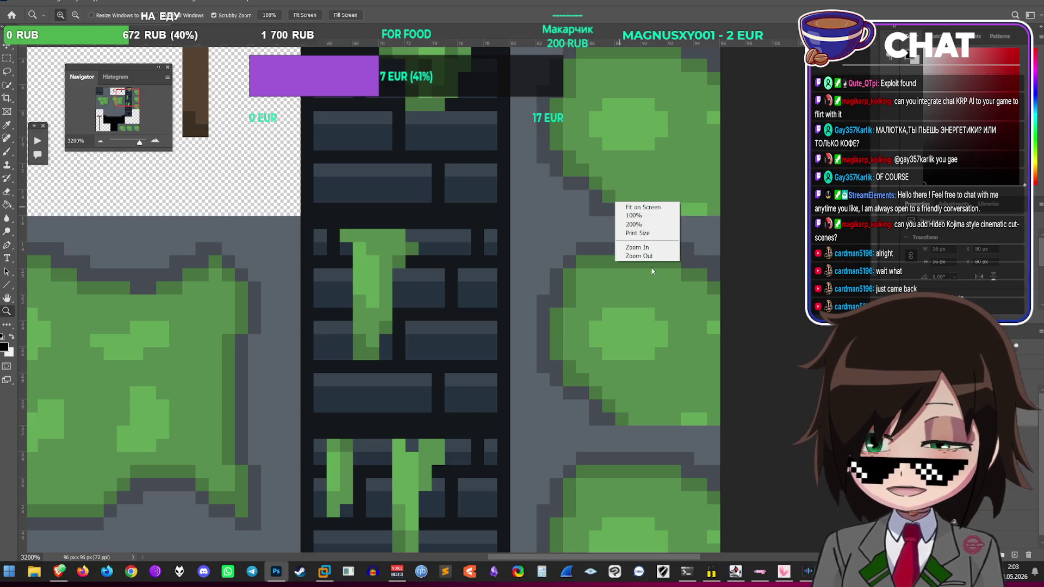
{"action": "left_click", "coordinate": [623, 260]}
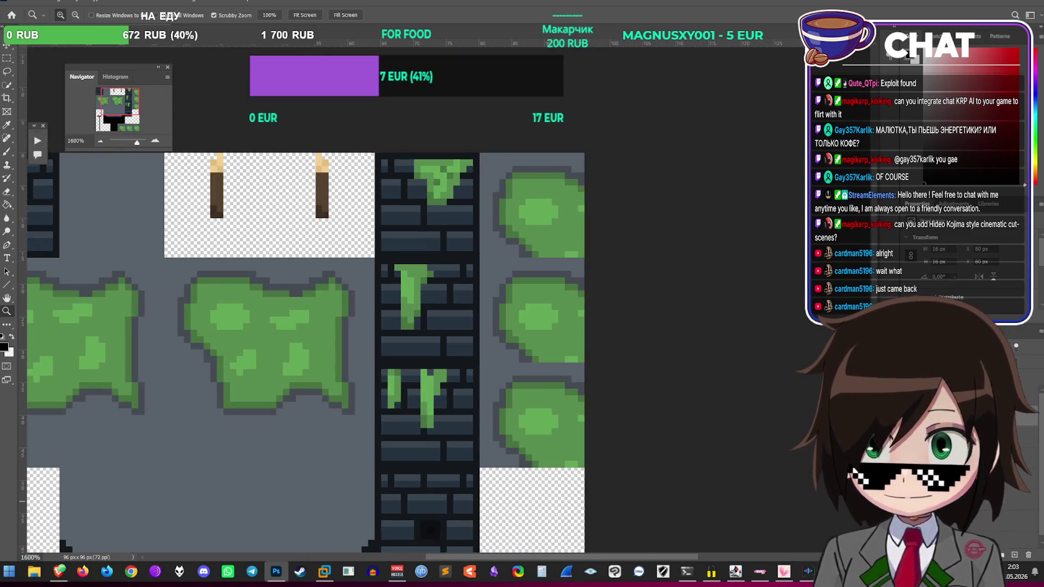
{"action": "left_click", "coordinate": [1035, 272]}
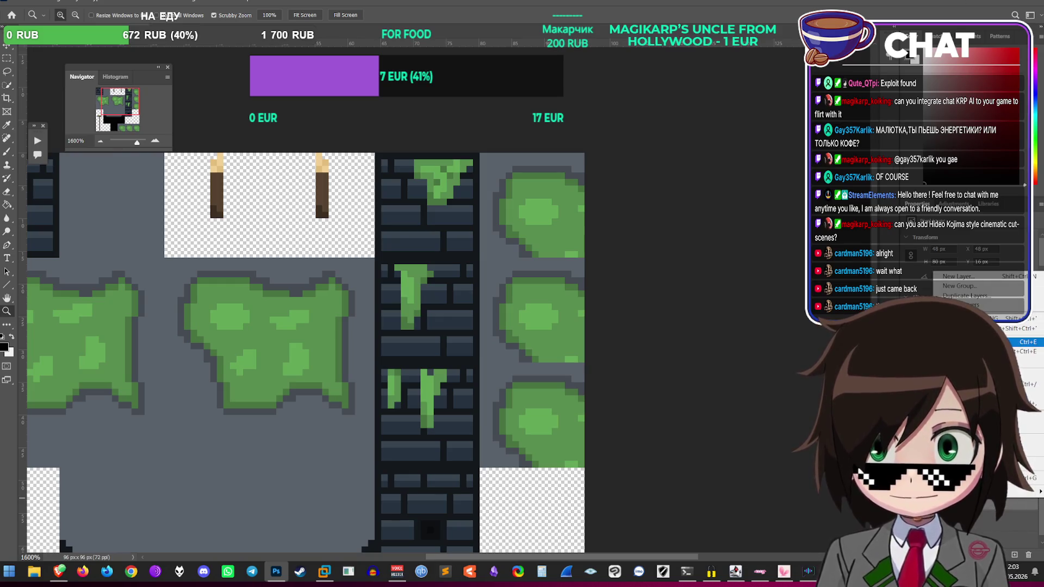
{"action": "left_click", "coordinate": [1019, 342]}
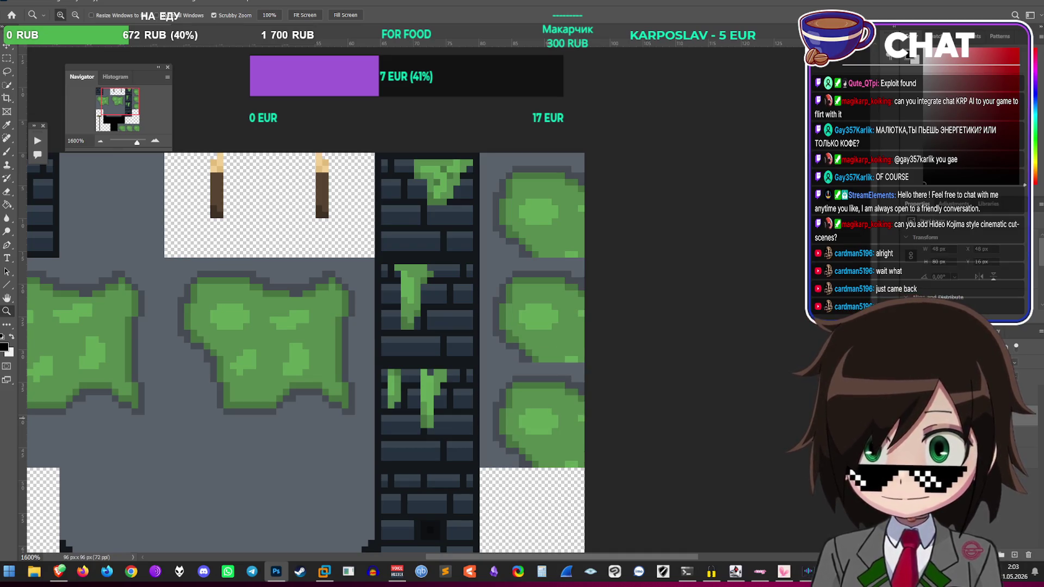
{"action": "left_click", "coordinate": [1036, 271]}
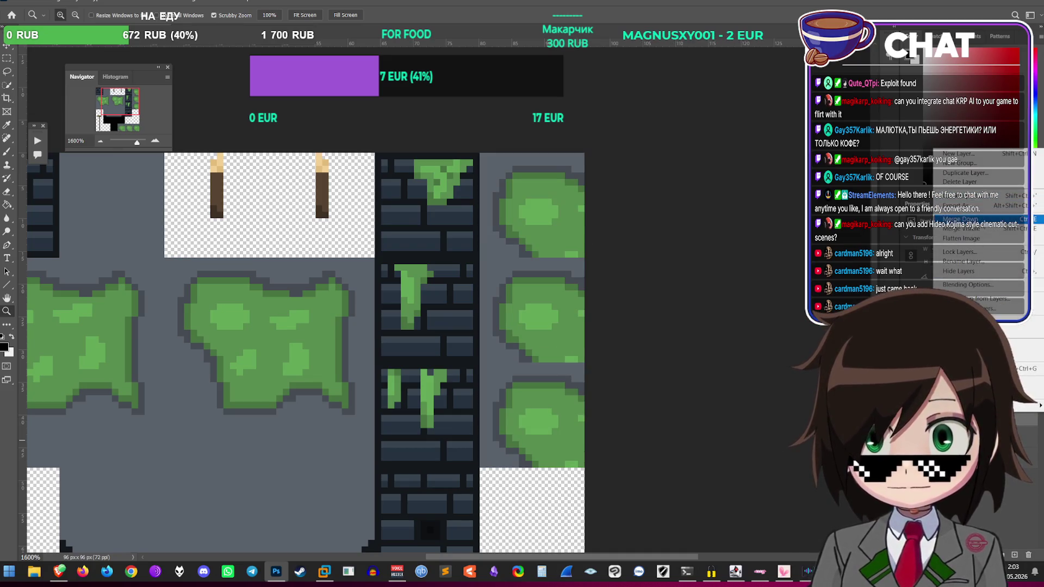
{"action": "left_click", "coordinate": [1011, 219]}
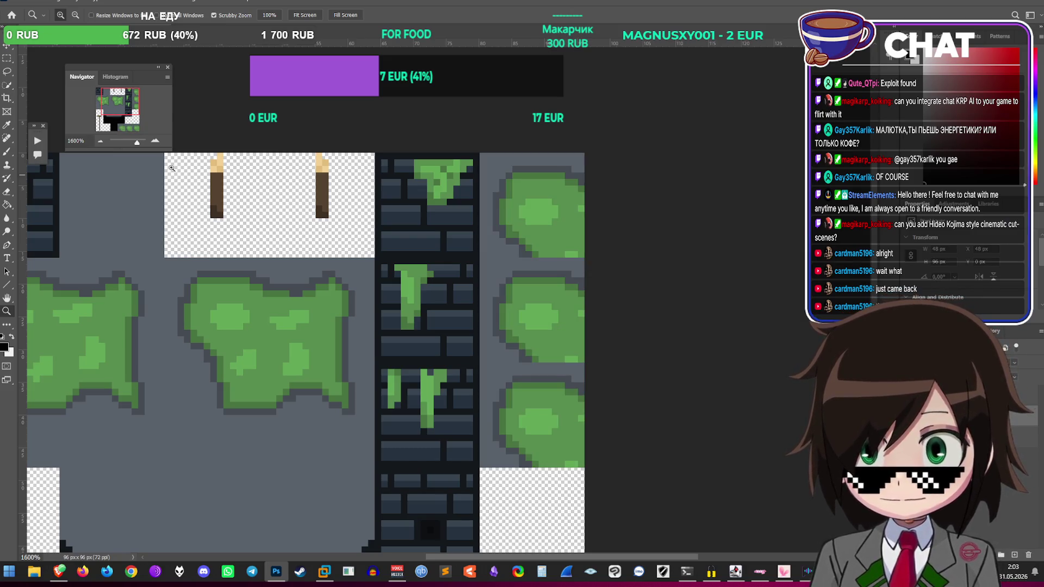
{"action": "left_click", "coordinate": [7, 151]}
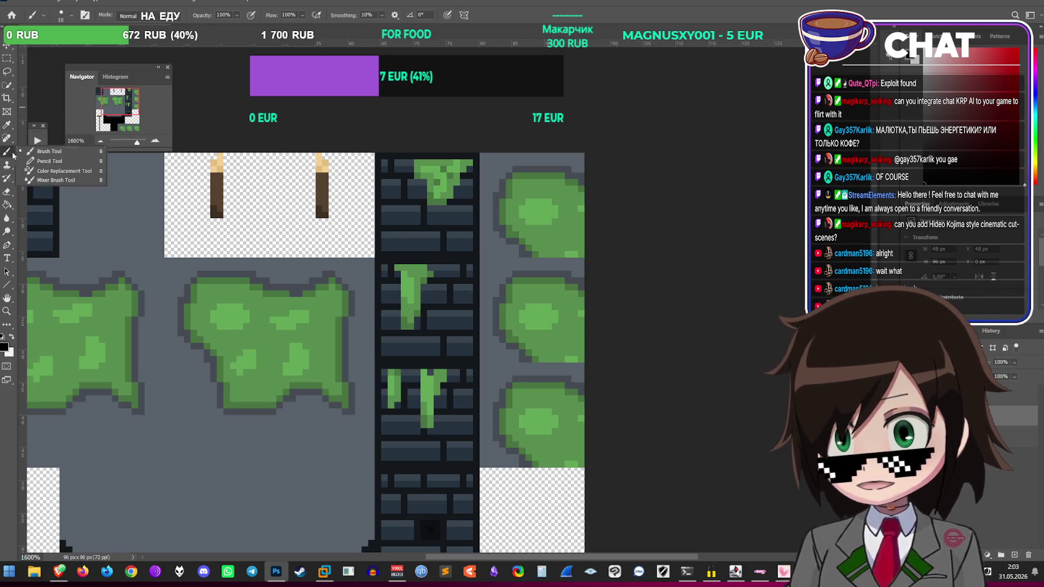
{"action": "key", "text": "shift+b"}
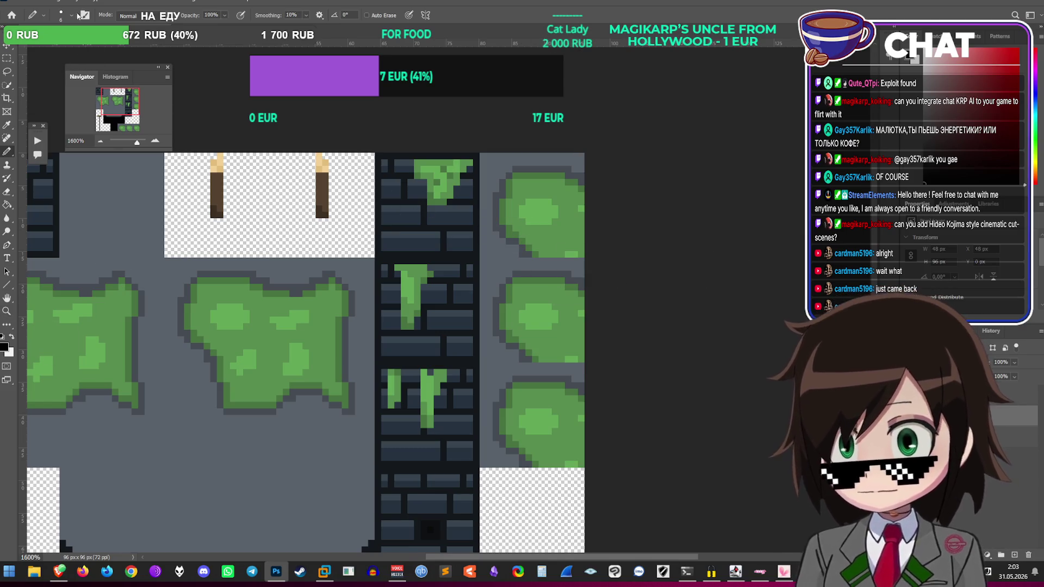
Step: Sample the blue-grey wall colour and draw a dark outline down the right column's left edge
{"action": "left_click", "coordinate": [72, 17]}
{"action": "key", "text": "Escape"}
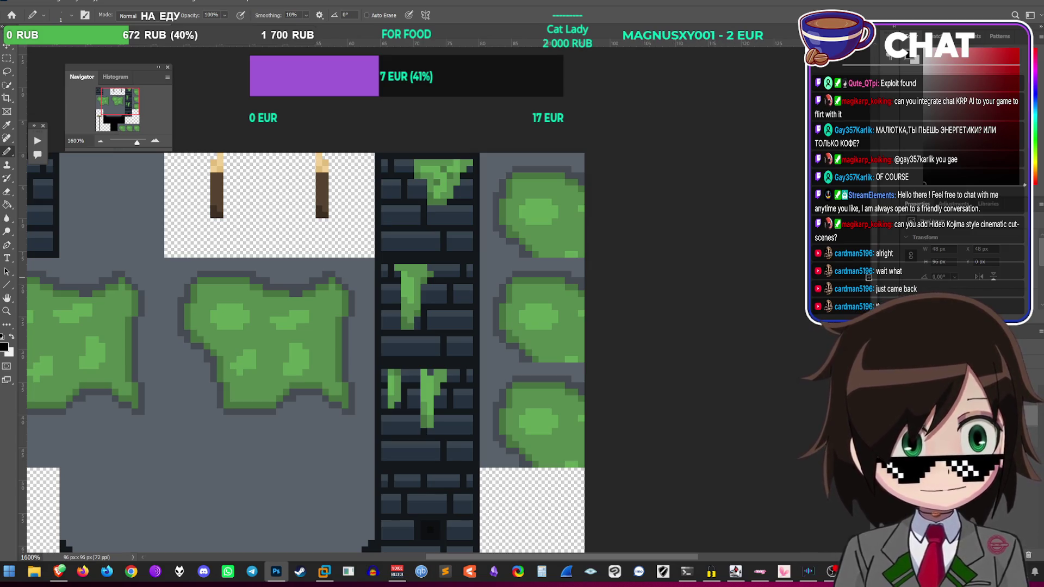
{"action": "scroll", "coordinate": [792, 332], "scroll_direction": "down", "scroll_amount": 1}
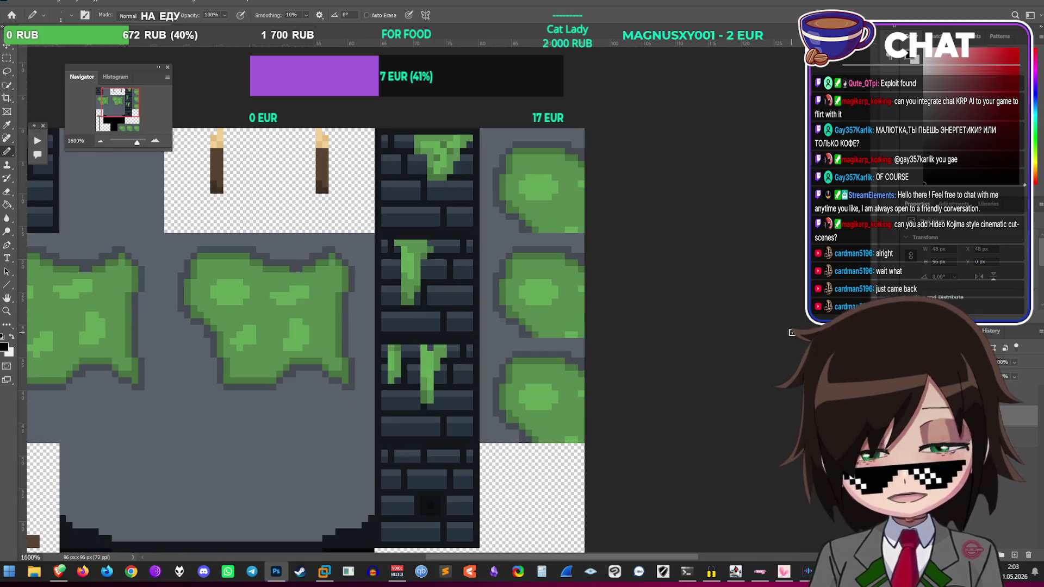
{"action": "left_click", "coordinate": [500, 296], "text": "alt"}
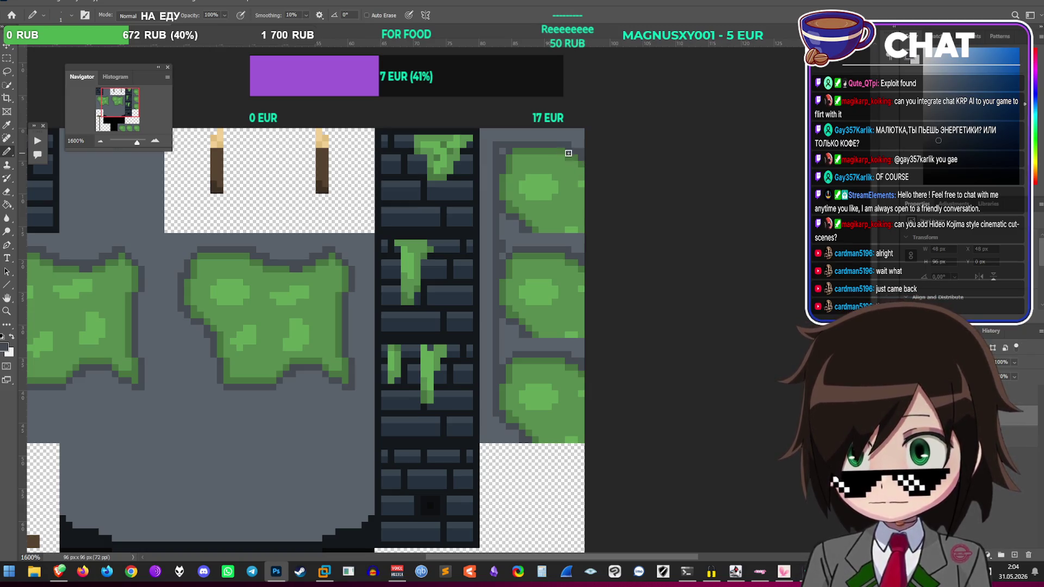
{"action": "left_click_drag", "start_coordinate": [568, 151], "coordinate": [565, 249]}
{"action": "key", "text": "ctrl+z"}
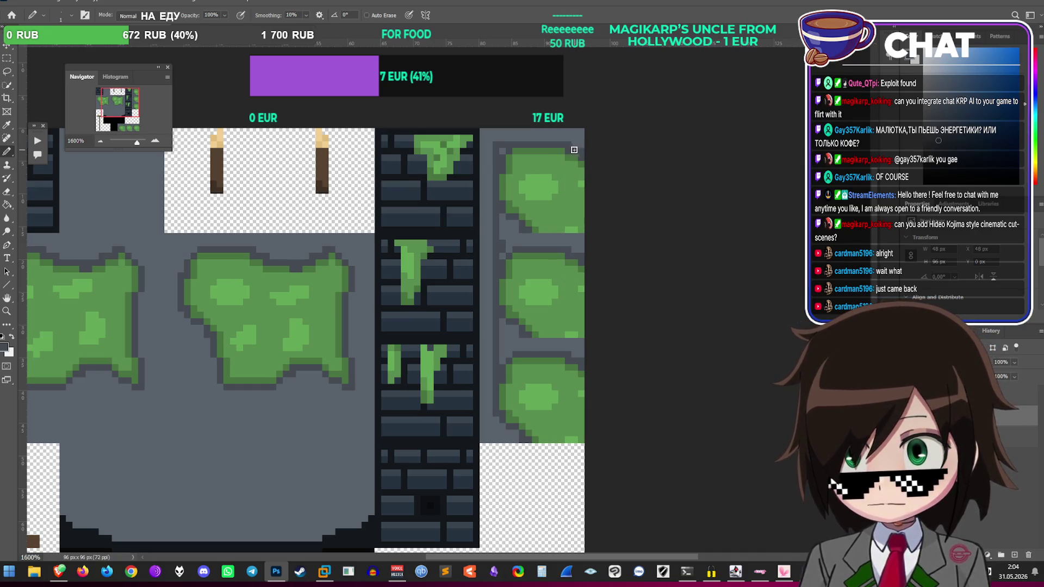
{"action": "key", "text": "ctrl+z"}
{"action": "key", "text": "ctrl+z"}
{"action": "key", "text": "ctrl+z"}
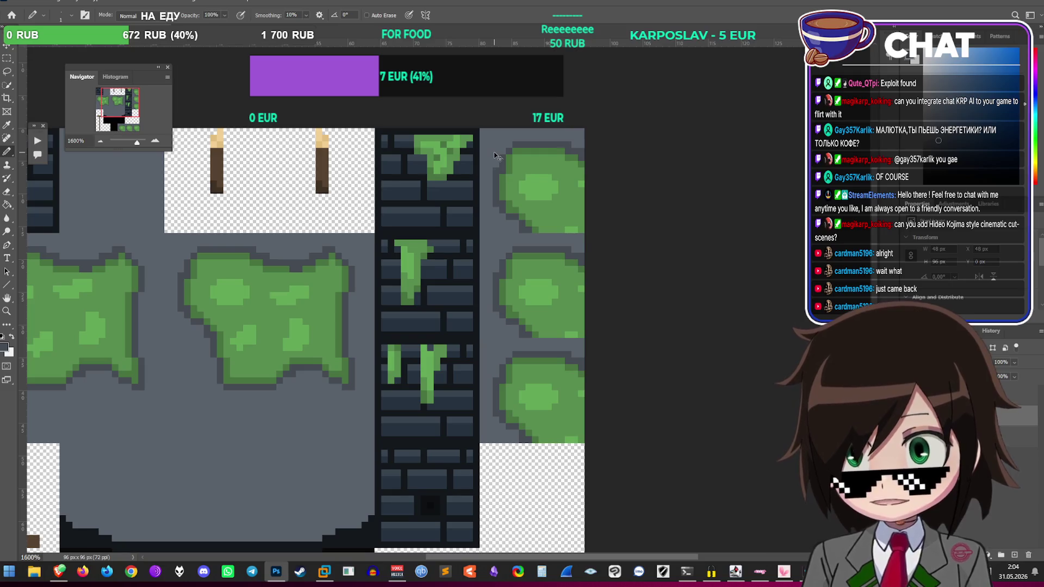
{"action": "left_click_drag", "start_coordinate": [489, 141], "coordinate": [491, 193]}
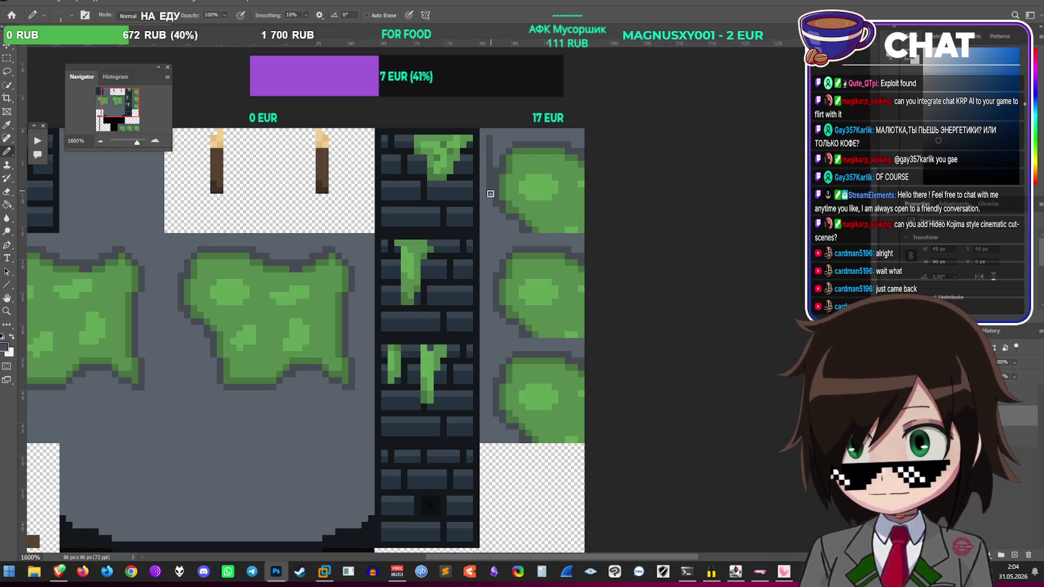
{"action": "key", "text": "ctrl+z"}
{"action": "key", "text": "ctrl+shift+z"}
{"action": "key", "text": "ctrl+z"}
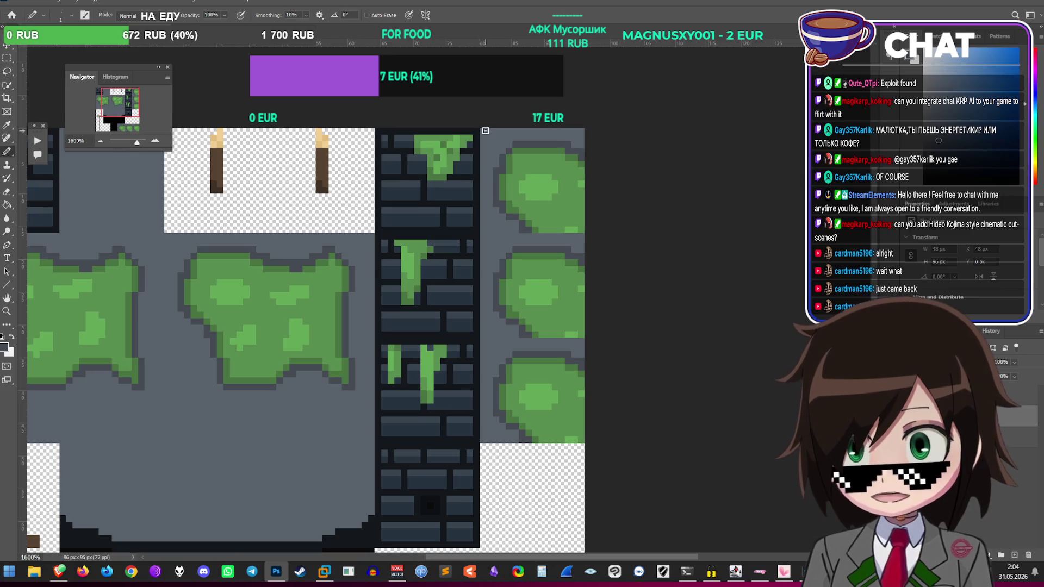
{"action": "mouse_move", "coordinate": [482, 153]}
{"action": "left_mouse_down"}
{"action": "mouse_move", "coordinate": [484, 423]}
{"action": "mouse_move", "coordinate": [538, 440]}
{"action": "mouse_move", "coordinate": [582, 439]}
{"action": "mouse_move", "coordinate": [581, 132]}
{"action": "mouse_move", "coordinate": [487, 129]}
{"action": "left_mouse_up"}
Step: Sample the moss green, fill the middle tile's bottom-left edge, then select the top-right moss tile
{"action": "left_click", "coordinate": [496, 138], "text": "alt"}
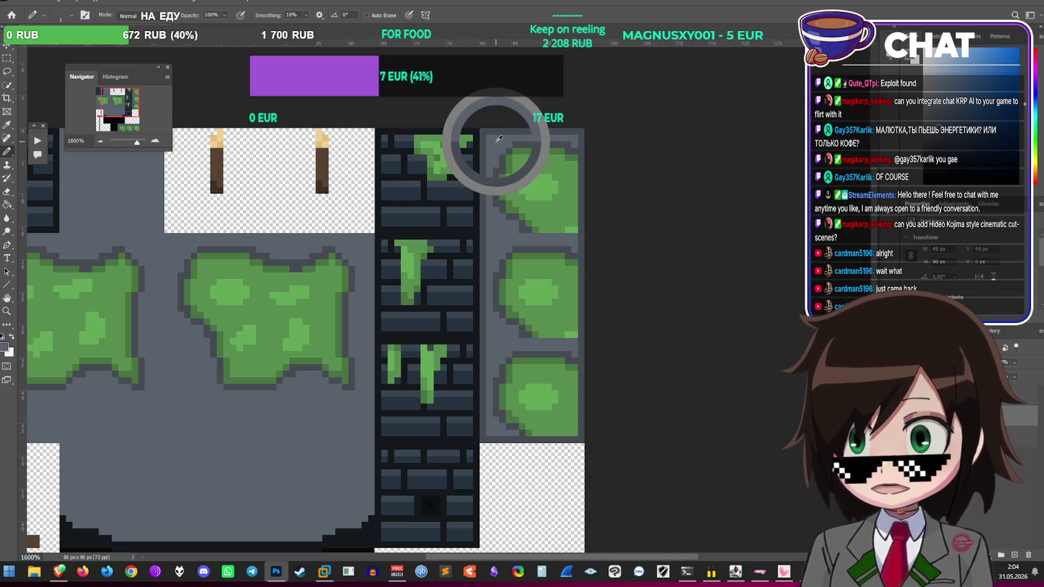
{"action": "left_click", "coordinate": [550, 209], "text": "alt"}
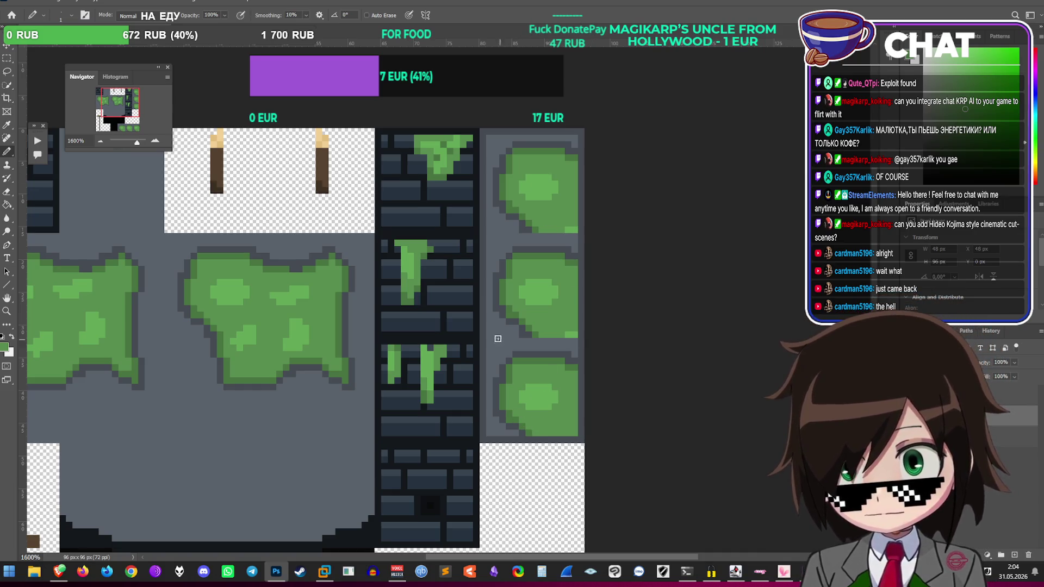
{"action": "left_click_drag", "start_coordinate": [490, 329], "coordinate": [560, 329]}
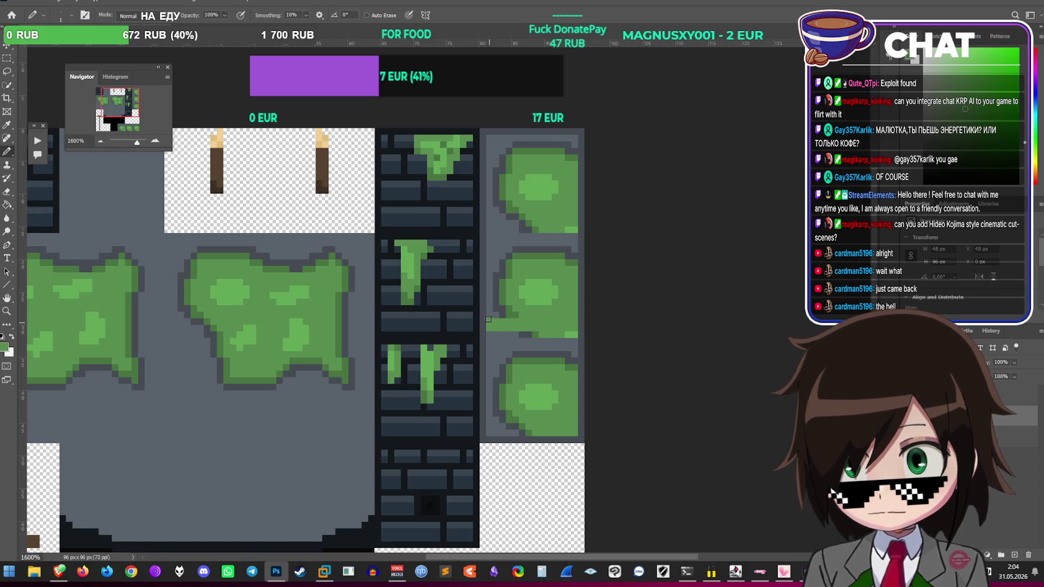
{"action": "key", "text": "ctrl+z"}
{"action": "left_click_drag", "start_coordinate": [485, 321], "coordinate": [516, 324]}
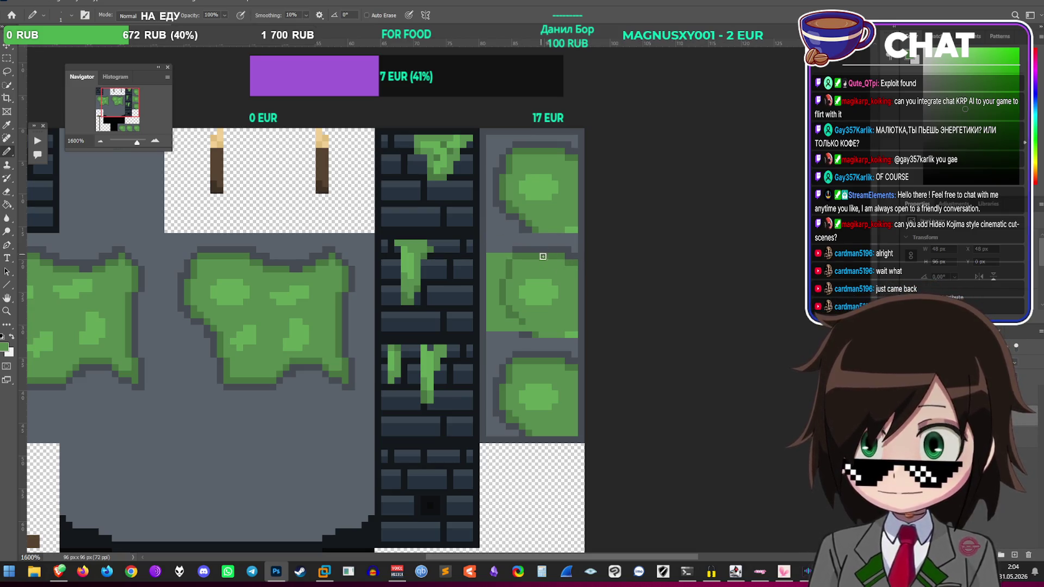
{"action": "left_click", "coordinate": [7, 57]}
{"action": "mouse_move", "coordinate": [474, 128]}
{"action": "left_mouse_down"}
{"action": "mouse_move", "coordinate": [595, 239]}
{"action": "mouse_move", "coordinate": [586, 223]}
{"action": "mouse_move", "coordinate": [585, 239]}
{"action": "left_mouse_up"}
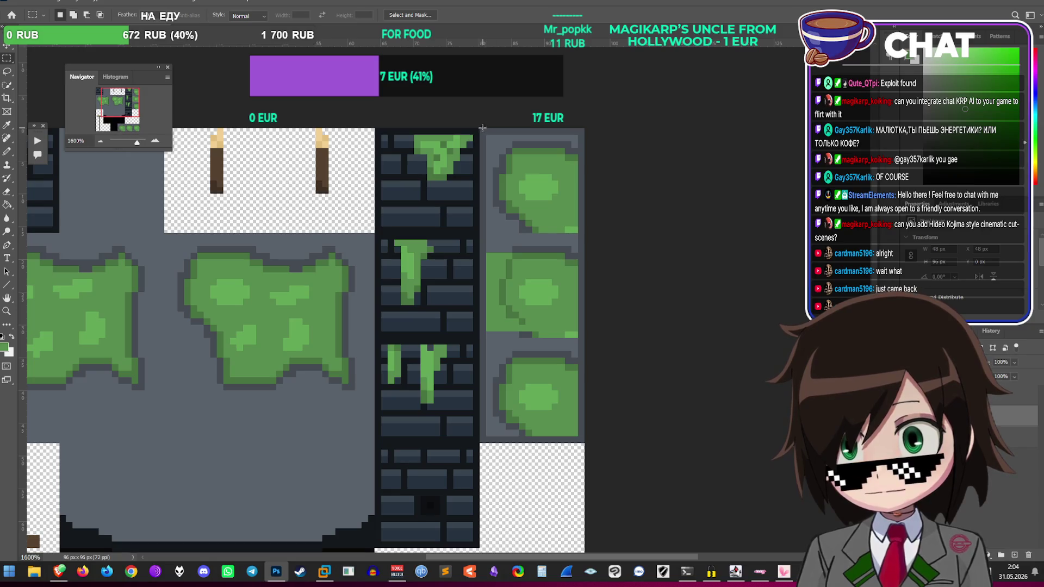
Step: Marquee-select the 16×16 px top-right tile of the right moss column
{"action": "left_click_drag", "start_coordinate": [481, 128], "coordinate": [596, 231]}
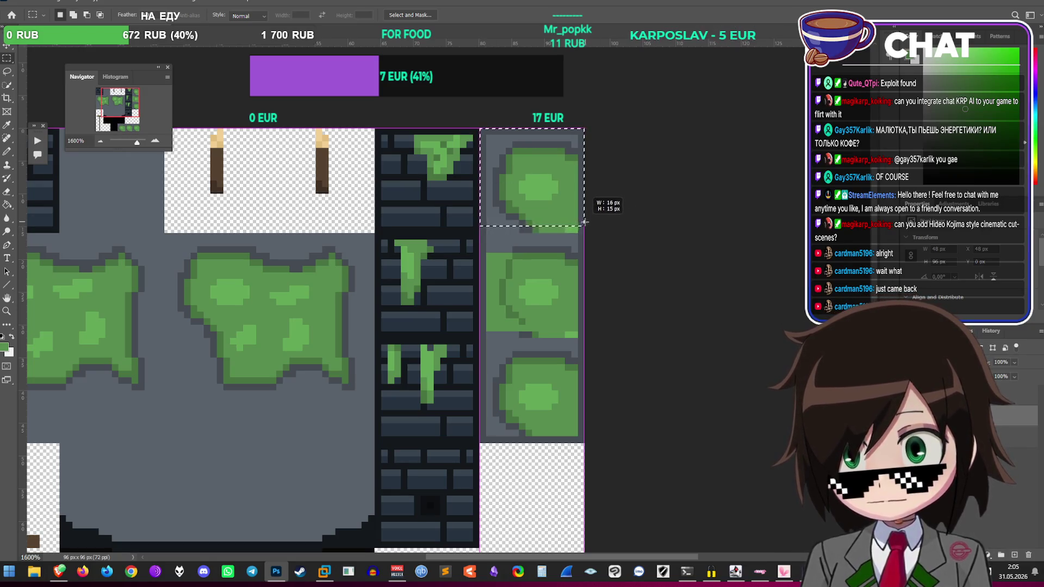
{"action": "left_click_drag", "start_coordinate": [583, 230], "coordinate": [584, 231]}
{"action": "mouse_move", "coordinate": [481, 235]}
{"action": "left_mouse_down"}
{"action": "mouse_move", "coordinate": [579, 296]}
{"action": "mouse_move", "coordinate": [575, 330]}
{"action": "left_mouse_up"}
{"action": "left_click", "coordinate": [660, 246]}
{"action": "mouse_move", "coordinate": [478, 128]}
{"action": "left_mouse_down"}
{"action": "mouse_move", "coordinate": [582, 196]}
{"action": "mouse_move", "coordinate": [590, 232]}
{"action": "left_mouse_up"}
Step: Add horizontal guides at Y 16 px and about 30.6 px framing the middle moss tile
{"action": "left_click_drag", "start_coordinate": [540, 43], "coordinate": [540, 232]}
{"action": "left_click_drag", "start_coordinate": [525, 44], "coordinate": [519, 338]}
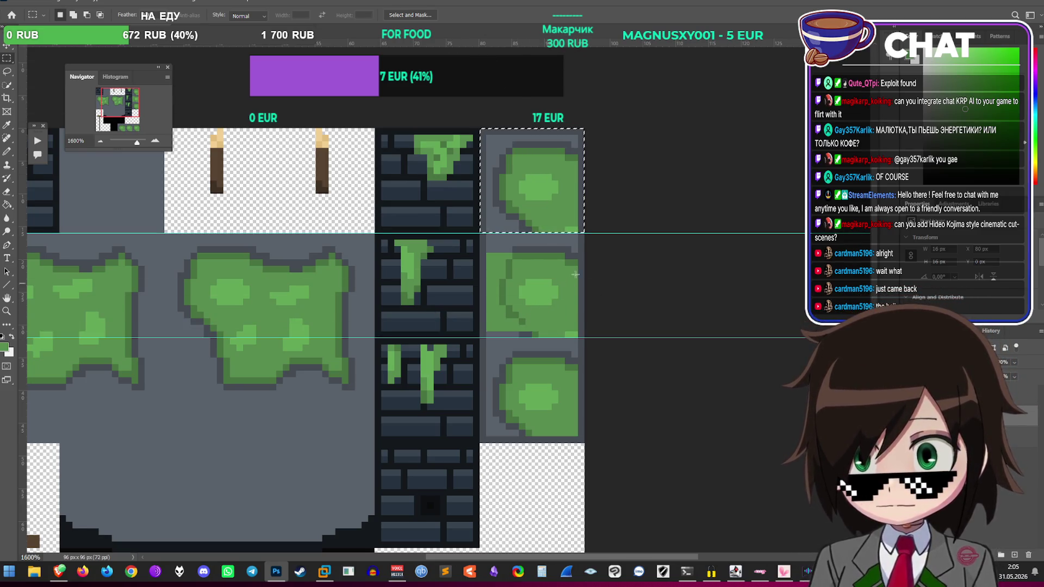
{"action": "left_click", "coordinate": [7, 152]}
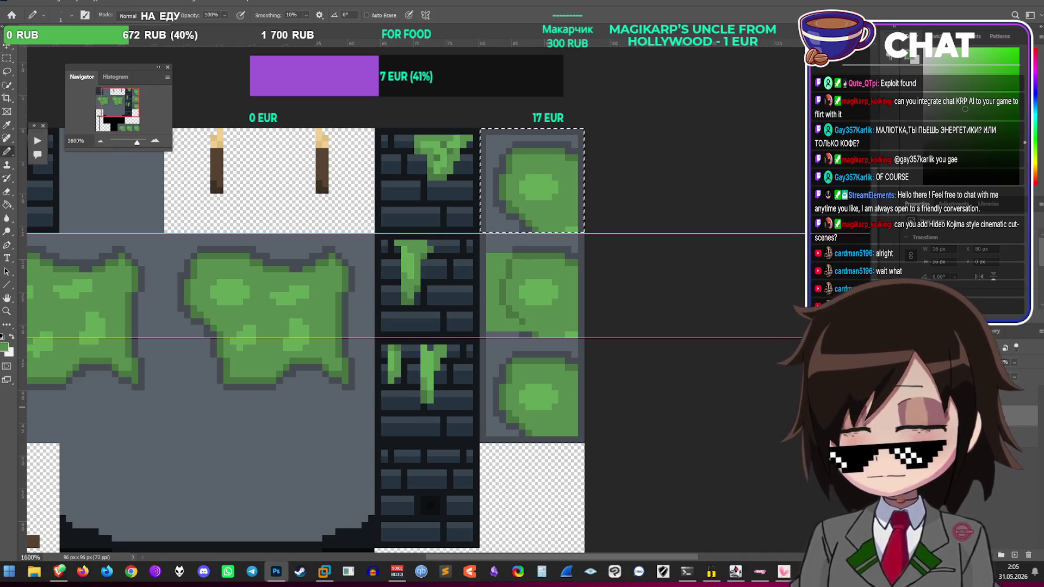
Step: Darken the middle moss tile's top, left and right edges and paint a green band across it
{"action": "key", "text": "ctrl+d"}
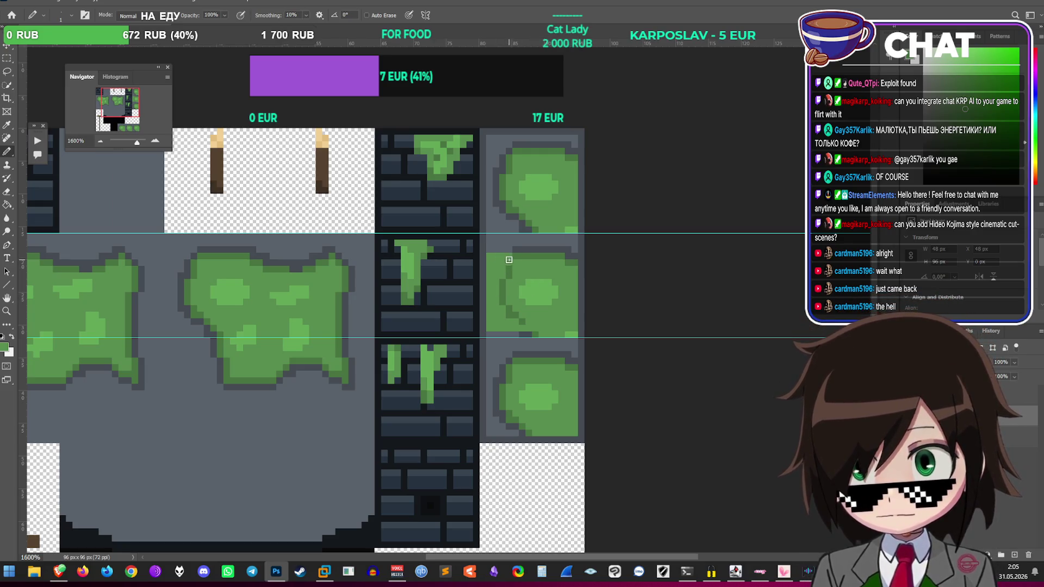
{"action": "mouse_move", "coordinate": [492, 247]}
{"action": "left_mouse_down"}
{"action": "mouse_move", "coordinate": [574, 246]}
{"action": "mouse_move", "coordinate": [491, 240]}
{"action": "left_mouse_up"}
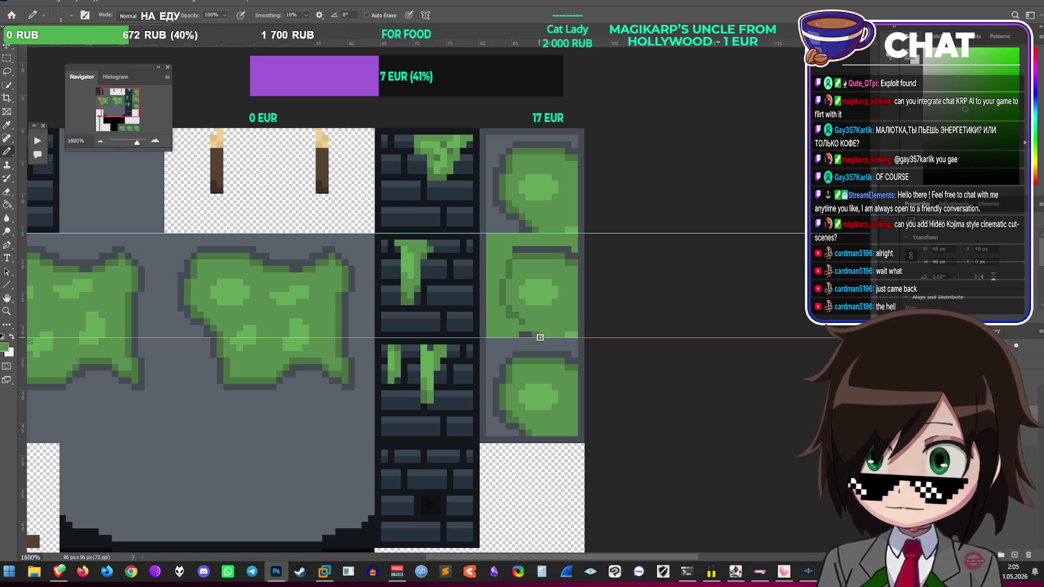
{"action": "left_click", "coordinate": [505, 283], "text": "alt"}
{"action": "left_click_drag", "start_coordinate": [489, 256], "coordinate": [489, 328]}
{"action": "left_click_drag", "start_coordinate": [573, 333], "coordinate": [573, 236]}
{"action": "left_click_drag", "start_coordinate": [490, 256], "coordinate": [490, 242]}
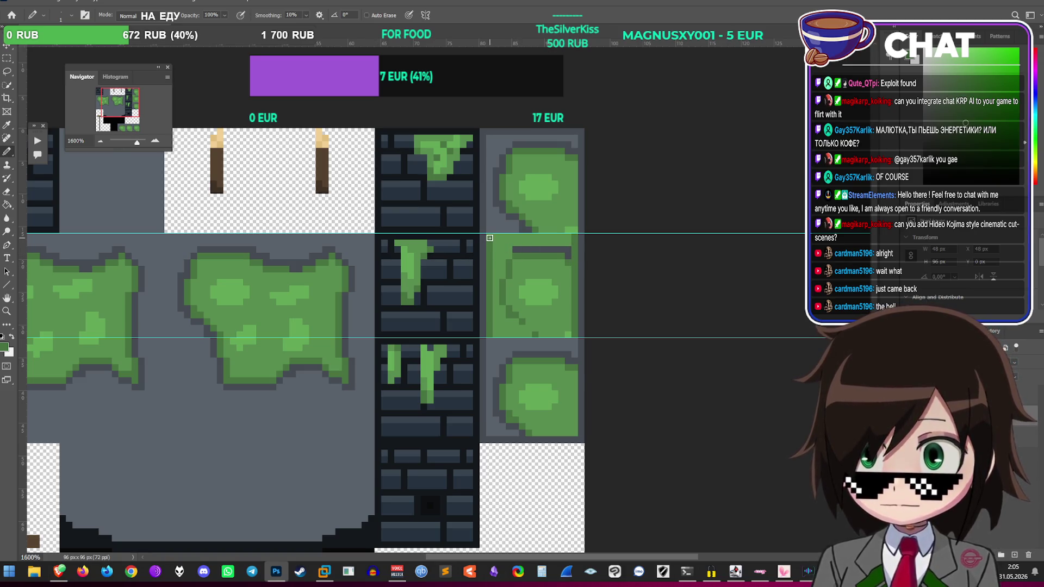
{"action": "left_click", "coordinate": [540, 243], "text": "alt"}
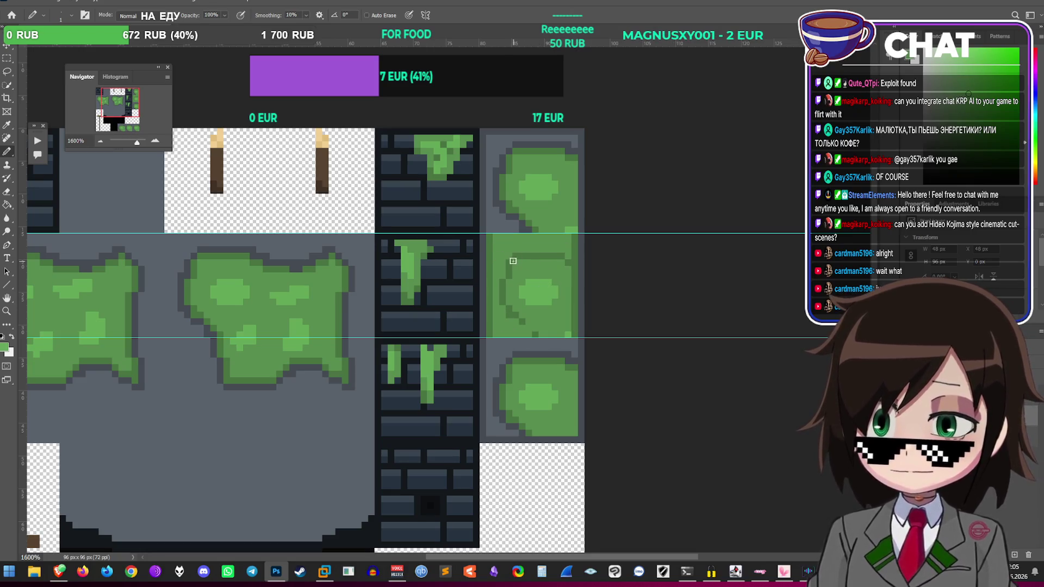
{"action": "left_click_drag", "start_coordinate": [512, 256], "coordinate": [563, 256]}
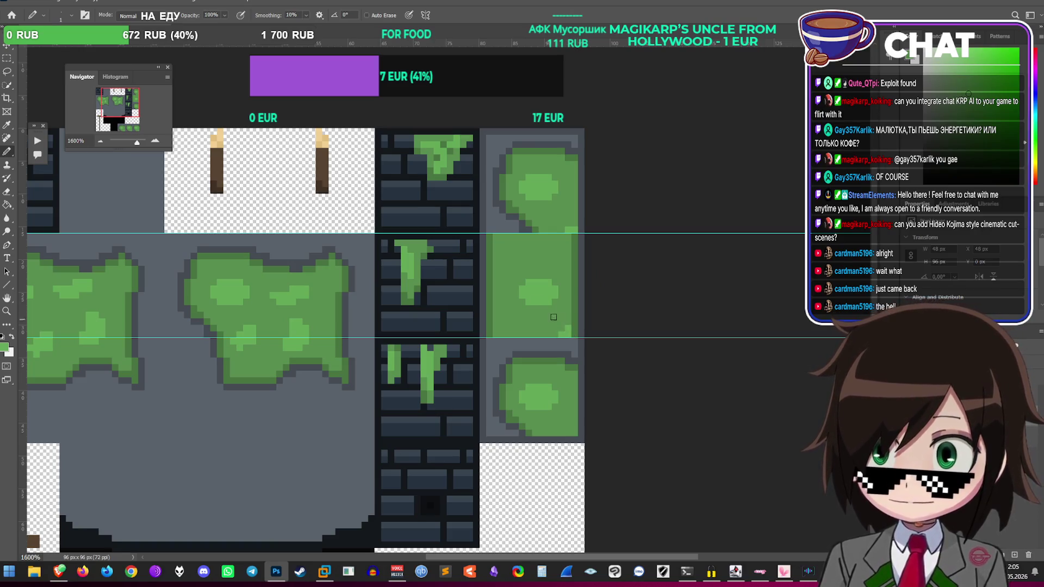
Step: Reshape the light-green highlights into plus shapes and add light specks lower on the tile
{"action": "left_click", "coordinate": [527, 249], "text": "alt"}
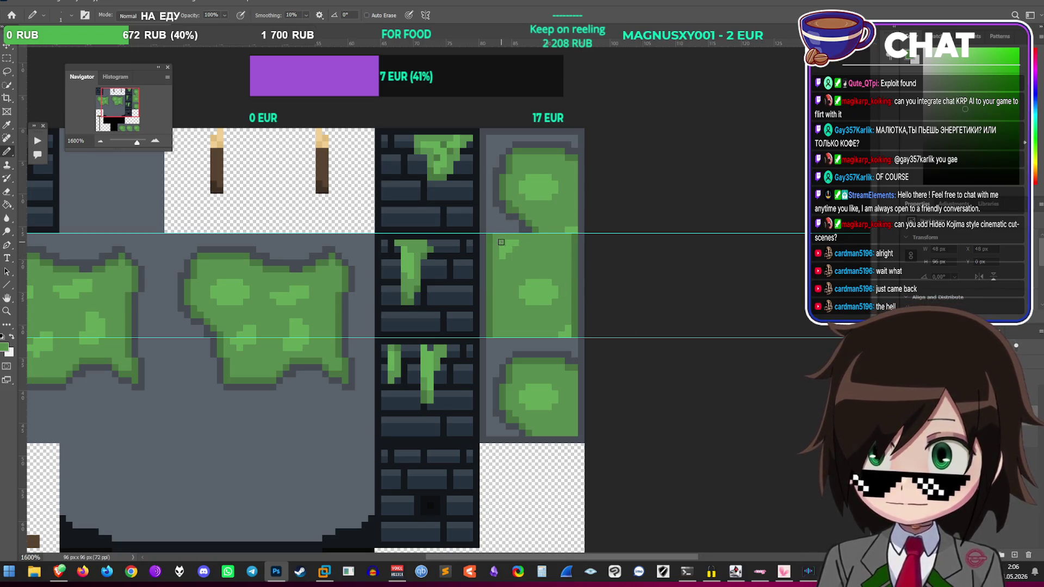
{"action": "left_click", "coordinate": [535, 275], "text": "alt"}
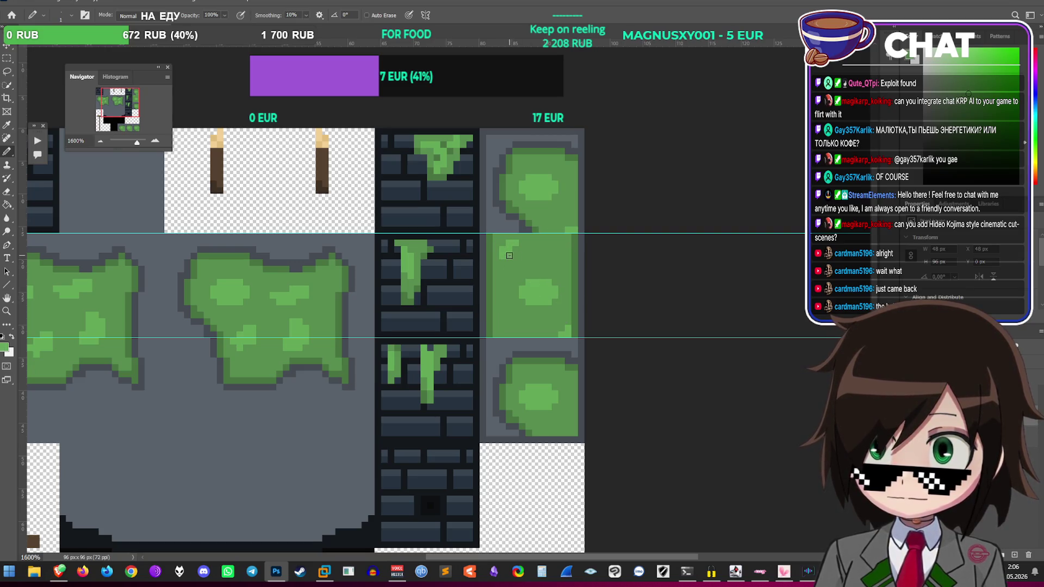
{"action": "left_click", "coordinate": [520, 260], "text": "alt"}
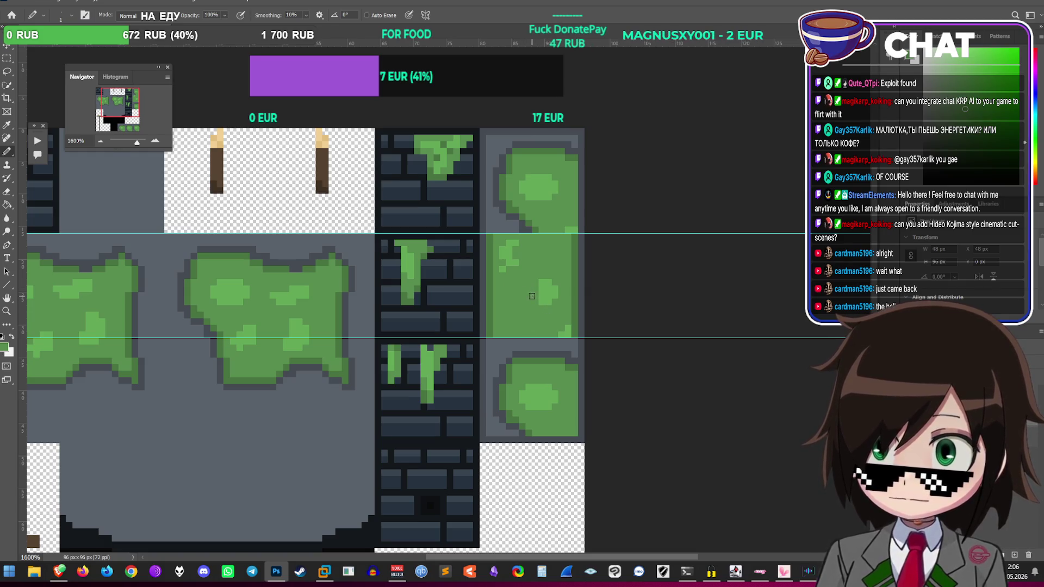
{"action": "left_click", "coordinate": [541, 302]}
{"action": "left_click", "coordinate": [554, 292]}
{"action": "left_click", "coordinate": [541, 281]}
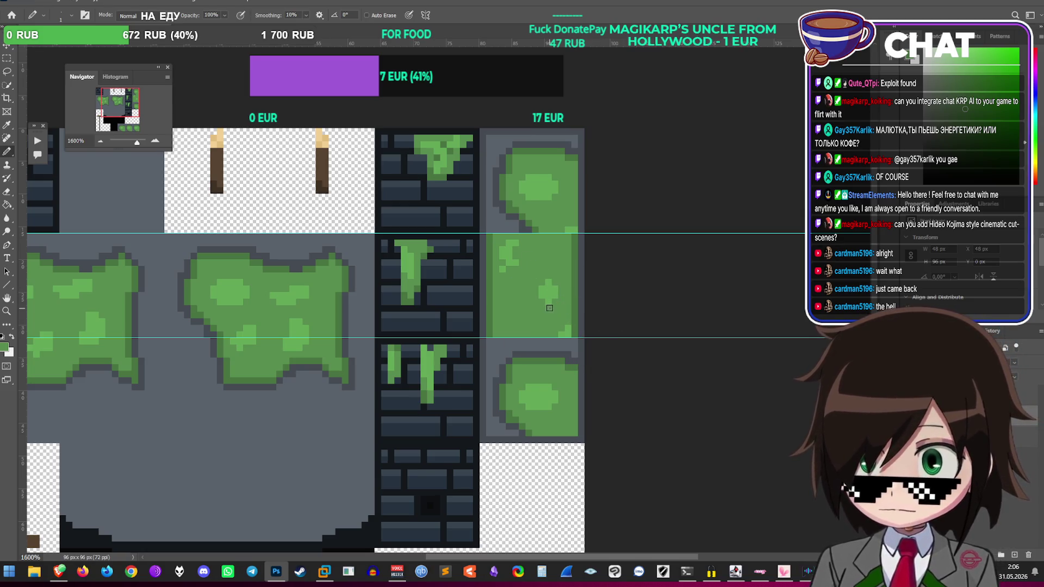
{"action": "left_click", "coordinate": [573, 328]}
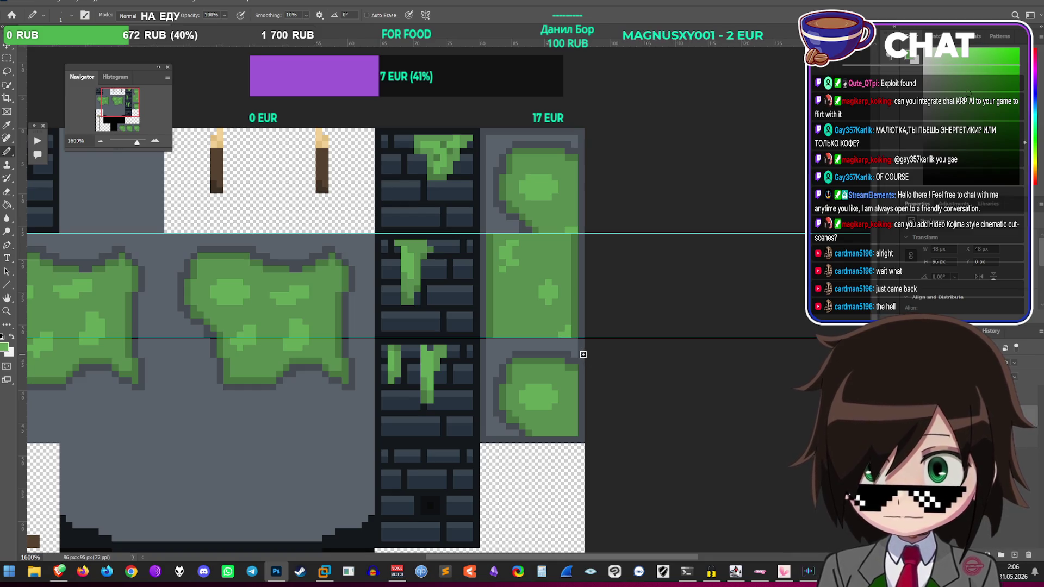
{"action": "left_click", "coordinate": [565, 336], "text": "alt"}
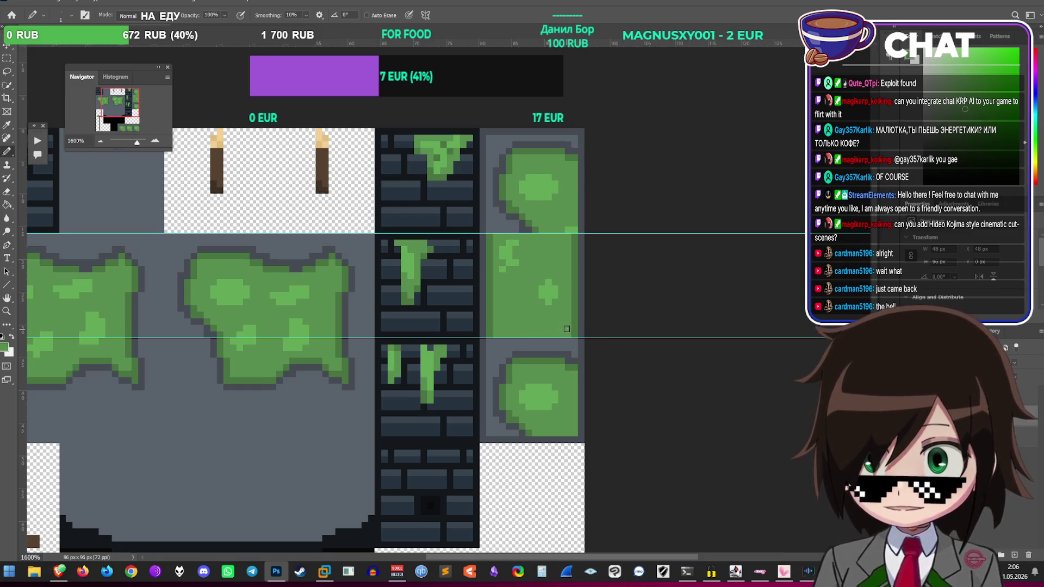
{"action": "left_click", "coordinate": [549, 284], "text": "alt"}
{"action": "left_click_drag", "start_coordinate": [516, 322], "coordinate": [525, 316]}
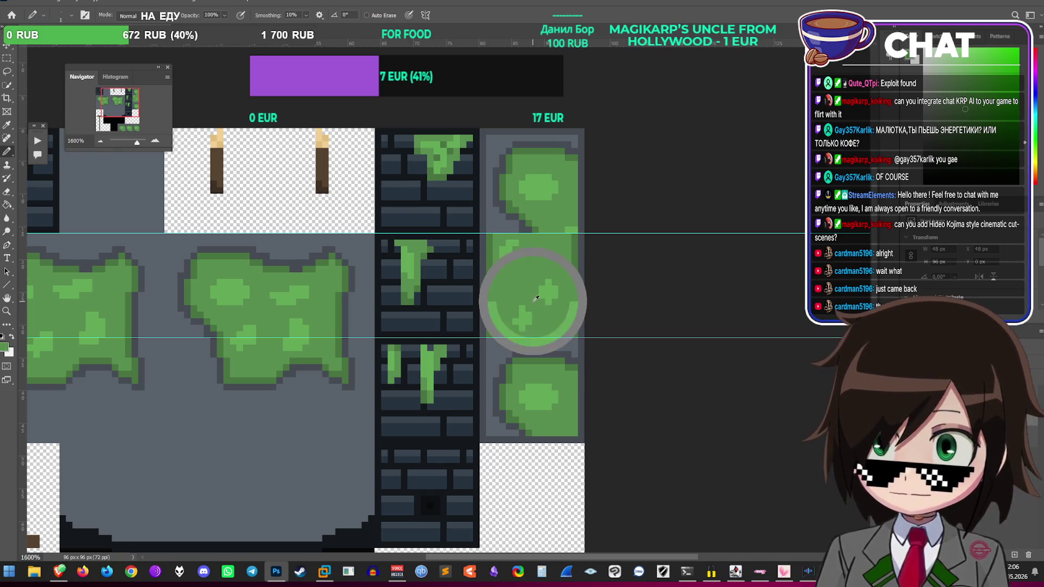
Step: Move a small highlight block, deselect, enlarge the Navigator and fill the leftover gap green
{"action": "key", "text": "m"}
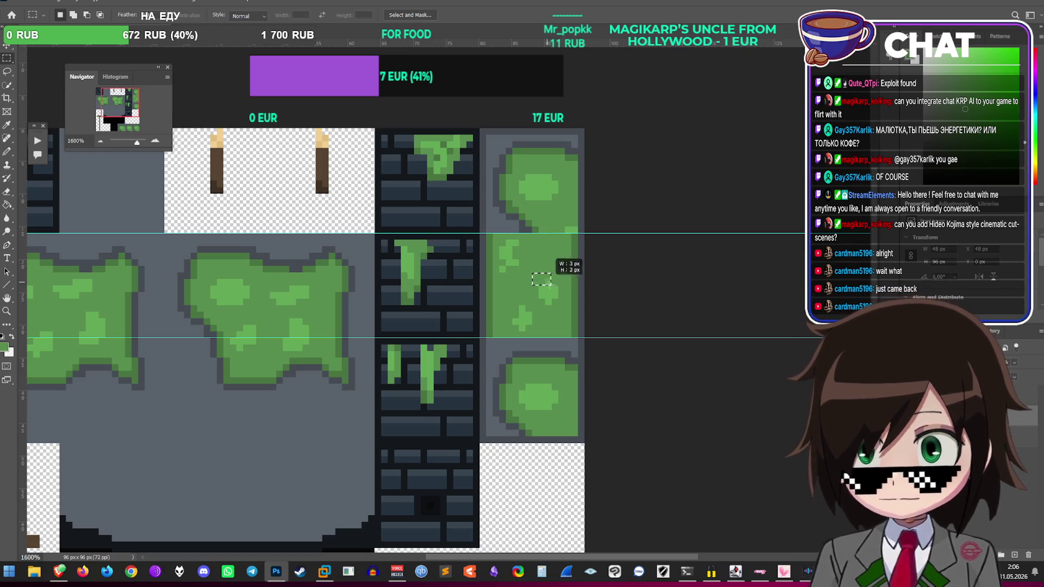
{"action": "mouse_move", "coordinate": [532, 273]}
{"action": "left_mouse_down"}
{"action": "mouse_move", "coordinate": [564, 312]}
{"action": "mouse_move", "coordinate": [548, 269]}
{"action": "left_mouse_up"}
{"action": "key", "text": "v"}
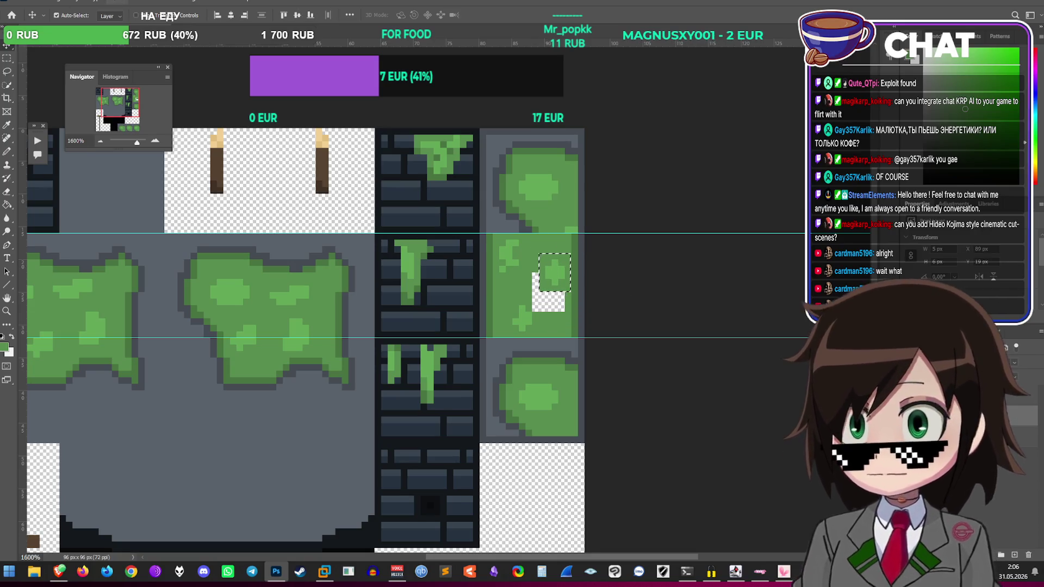
{"action": "left_click", "coordinate": [117, 2]}
{"action": "left_click", "coordinate": [125, 17]}
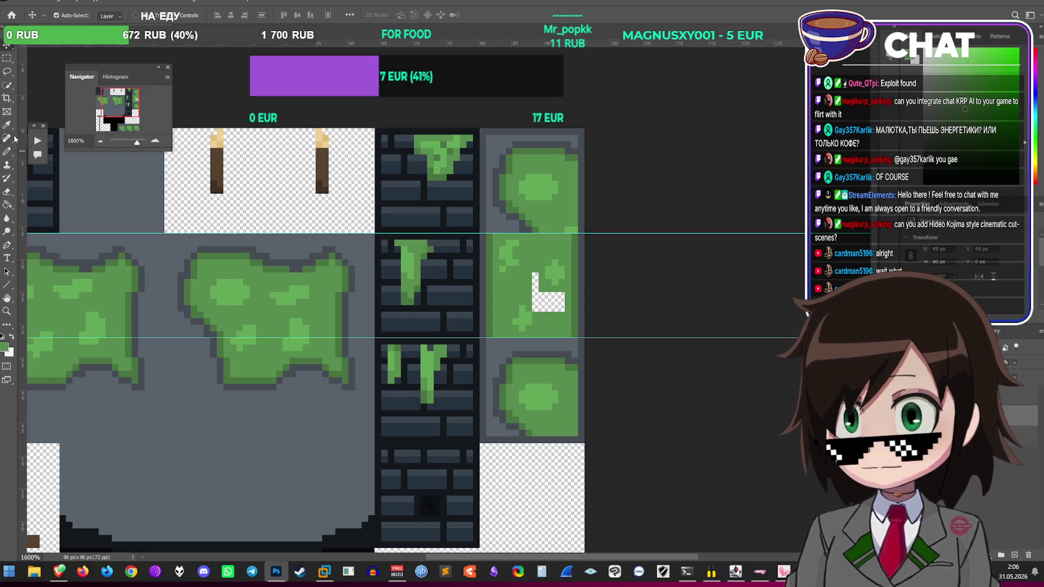
{"action": "left_click", "coordinate": [5, 152]}
{"action": "mouse_move", "coordinate": [172, 150]}
{"action": "left_mouse_down"}
{"action": "mouse_move", "coordinate": [318, 422]}
{"action": "mouse_move", "coordinate": [282, 404]}
{"action": "mouse_move", "coordinate": [267, 378]}
{"action": "left_mouse_up"}
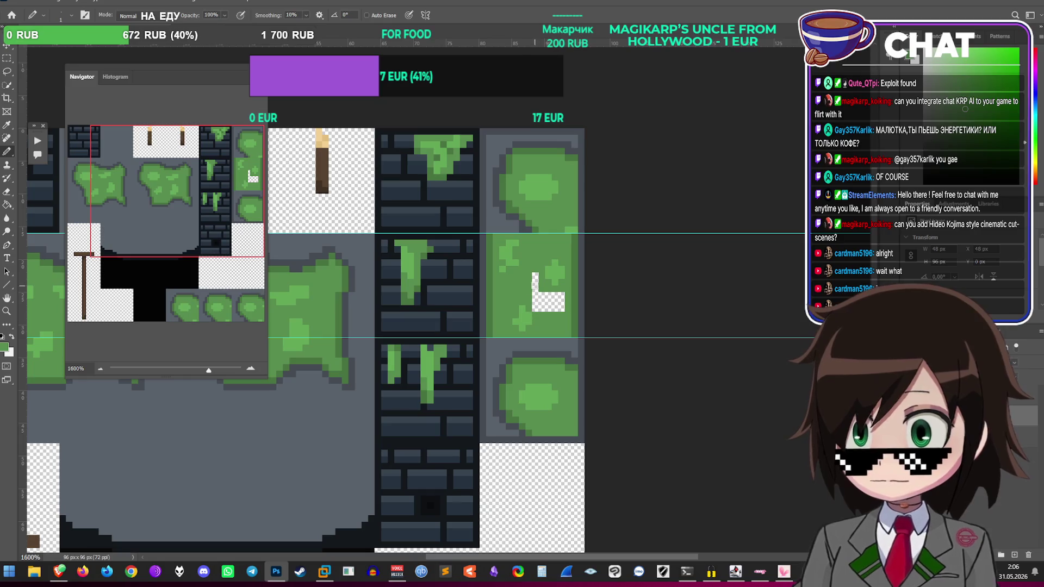
{"action": "mouse_move", "coordinate": [557, 309]}
{"action": "left_mouse_down"}
{"action": "mouse_move", "coordinate": [536, 304]}
{"action": "mouse_move", "coordinate": [558, 293]}
{"action": "mouse_move", "coordinate": [550, 306]}
{"action": "mouse_move", "coordinate": [546, 296]}
{"action": "left_mouse_up"}
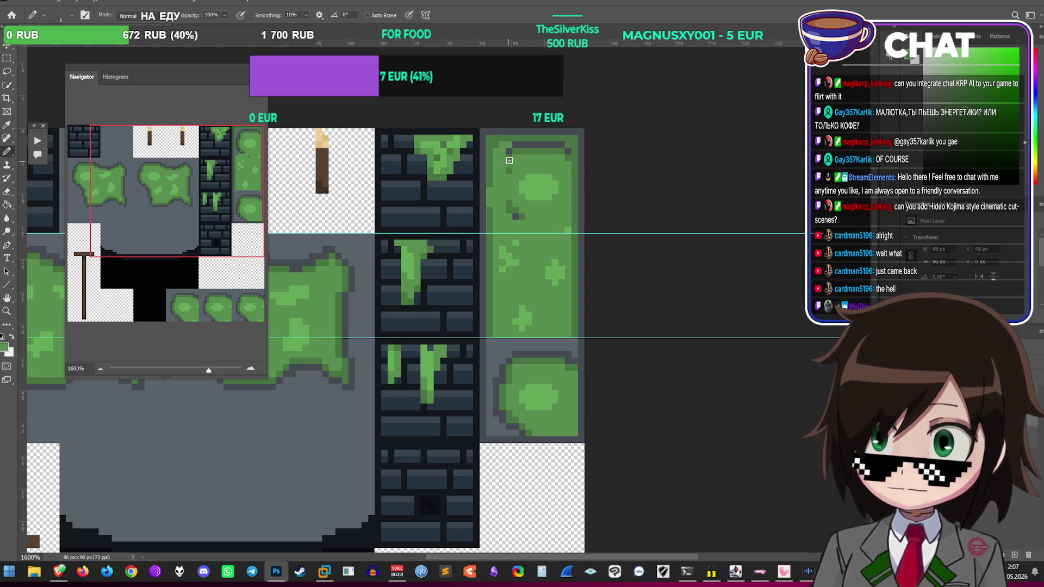
Step: Repaint the tile's dark top-edge pixels in sampled green shades
{"action": "mouse_move", "coordinate": [515, 150]}
{"action": "left_mouse_down"}
{"action": "mouse_move", "coordinate": [560, 146]}
{"action": "mouse_move", "coordinate": [538, 146]}
{"action": "mouse_move", "coordinate": [564, 158]}
{"action": "left_mouse_up"}
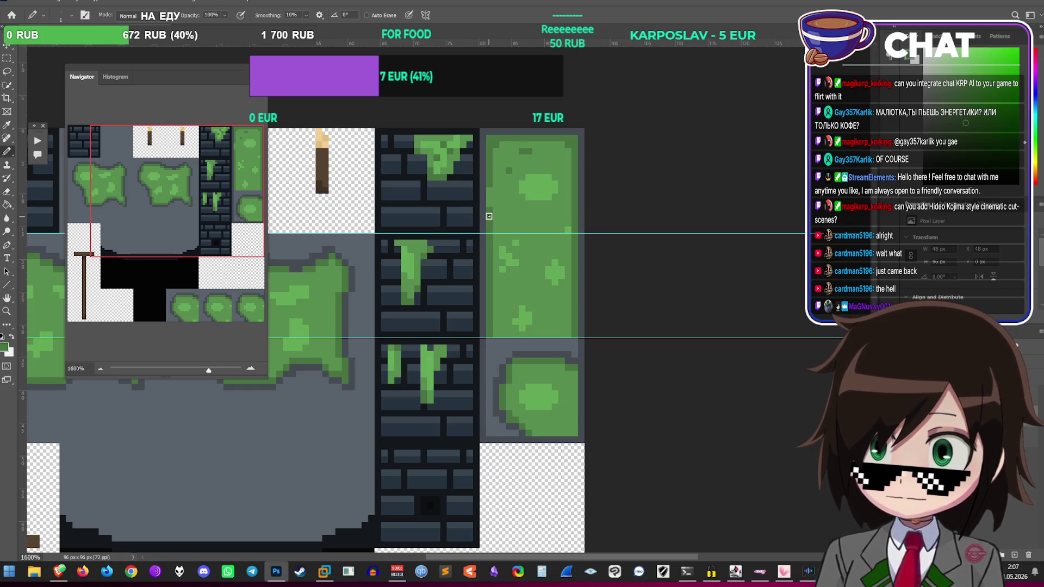
{"action": "left_click", "coordinate": [521, 161], "text": "alt"}
{"action": "left_click", "coordinate": [525, 150]}
{"action": "left_click", "coordinate": [509, 170]}
{"action": "left_click", "coordinate": [538, 186], "text": "alt"}
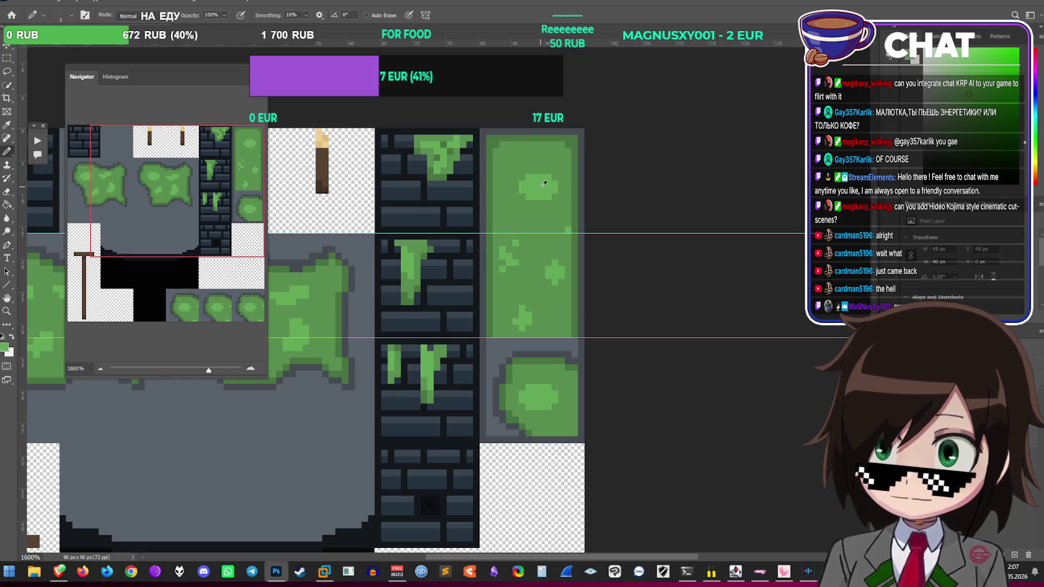
{"action": "left_click", "coordinate": [528, 151]}
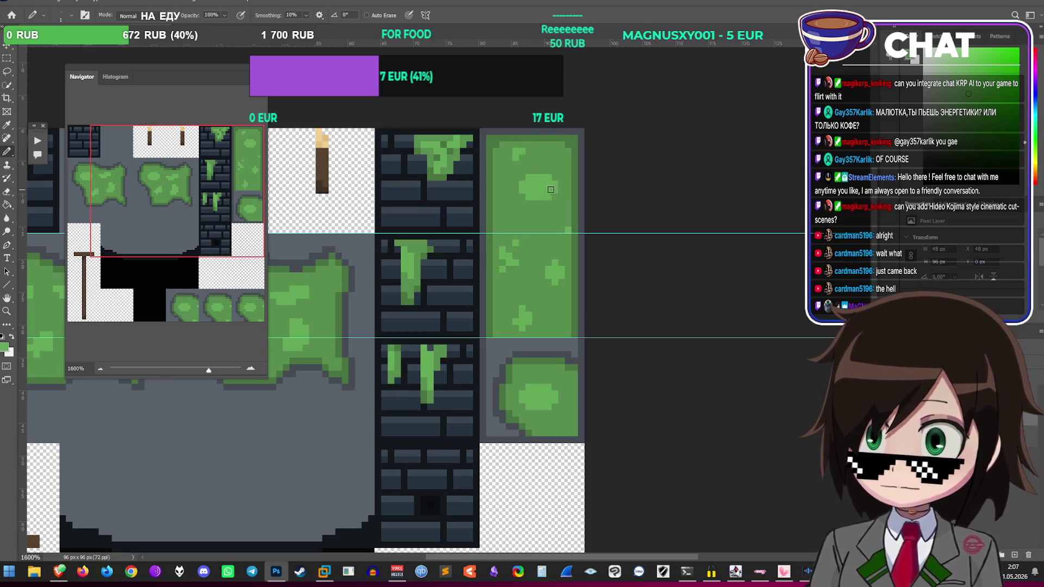
{"action": "left_click", "coordinate": [529, 182]}
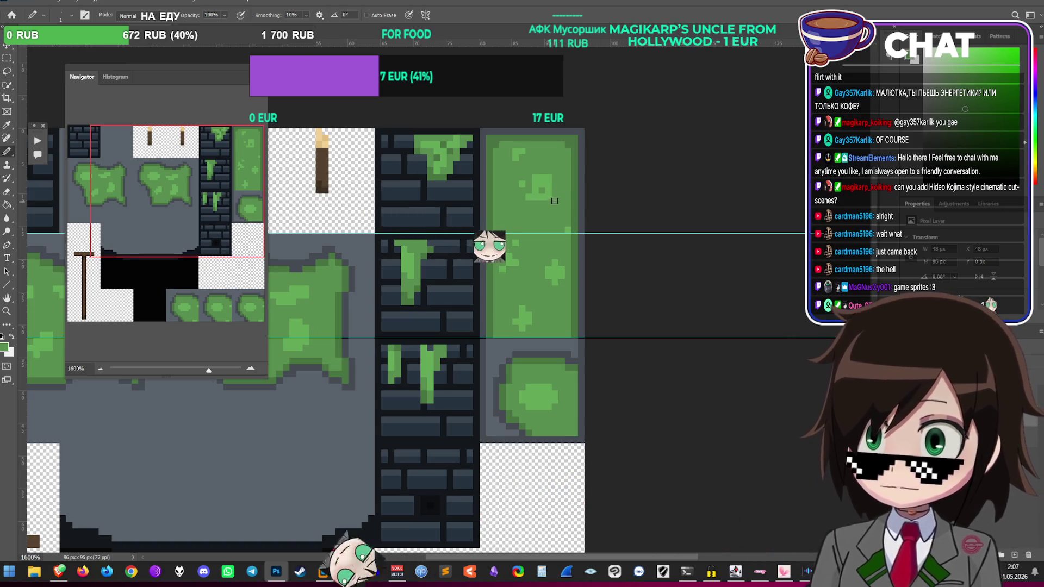
{"action": "left_click", "coordinate": [549, 193]}
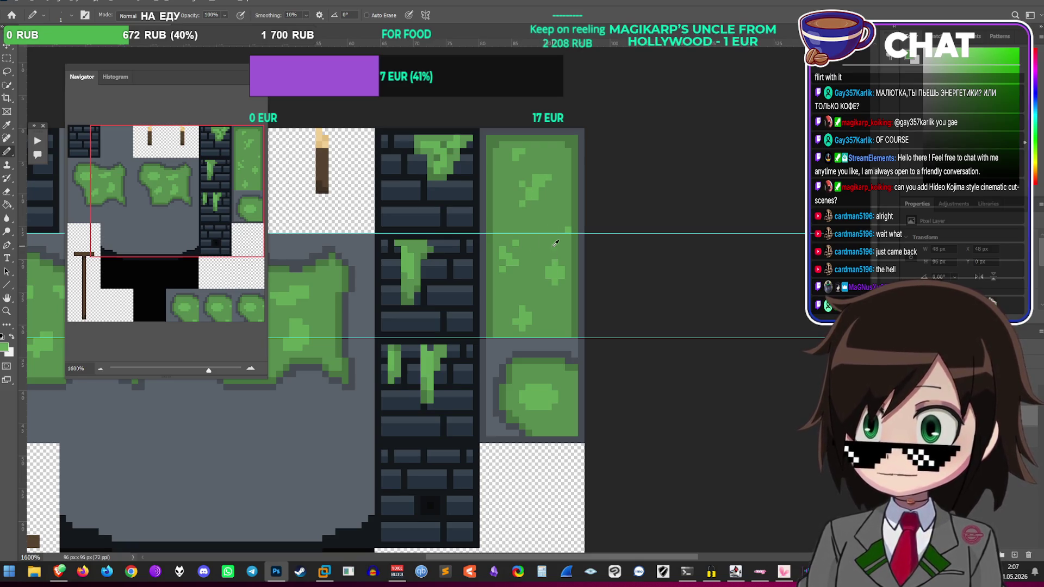
{"action": "left_click", "coordinate": [554, 217], "text": "alt"}
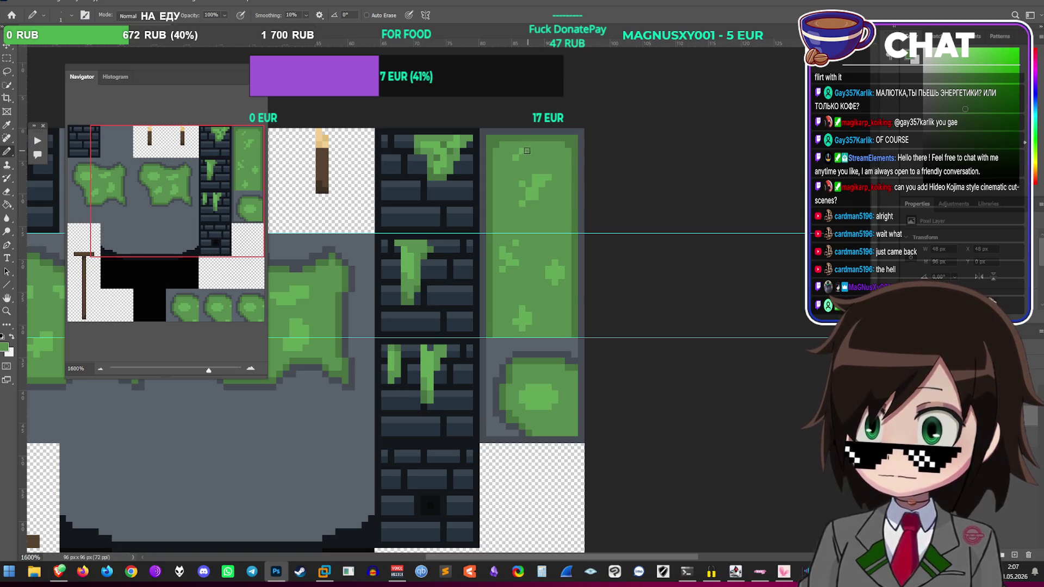
{"action": "scroll", "coordinate": [536, 162], "scroll_direction": "down", "scroll_amount": 2}
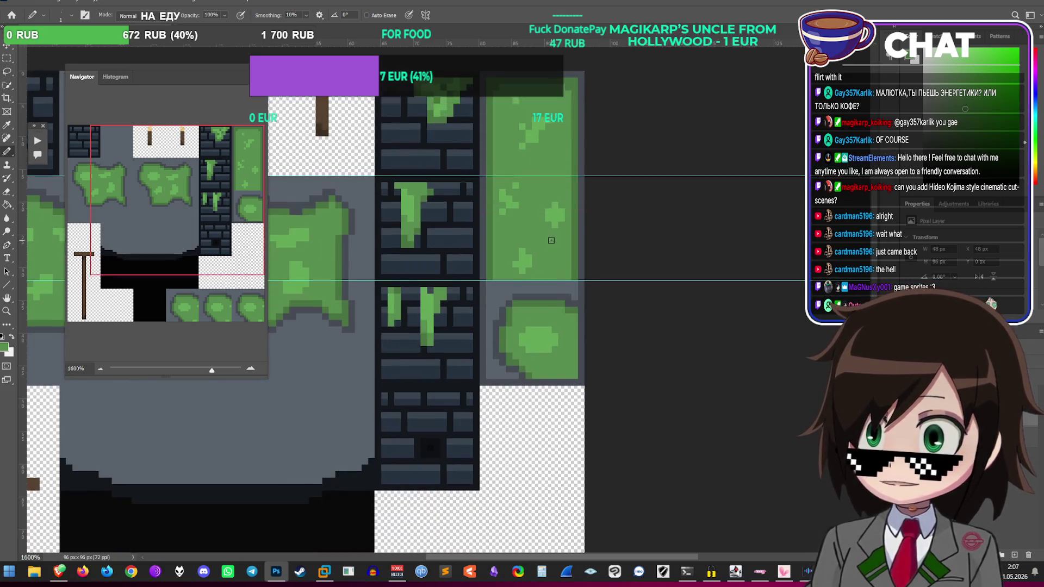
Step: Paint the lower tile's bottom row and bottom-left corner green and add a light-grey top border
{"action": "scroll", "coordinate": [545, 349], "scroll_direction": "down", "scroll_amount": 3}
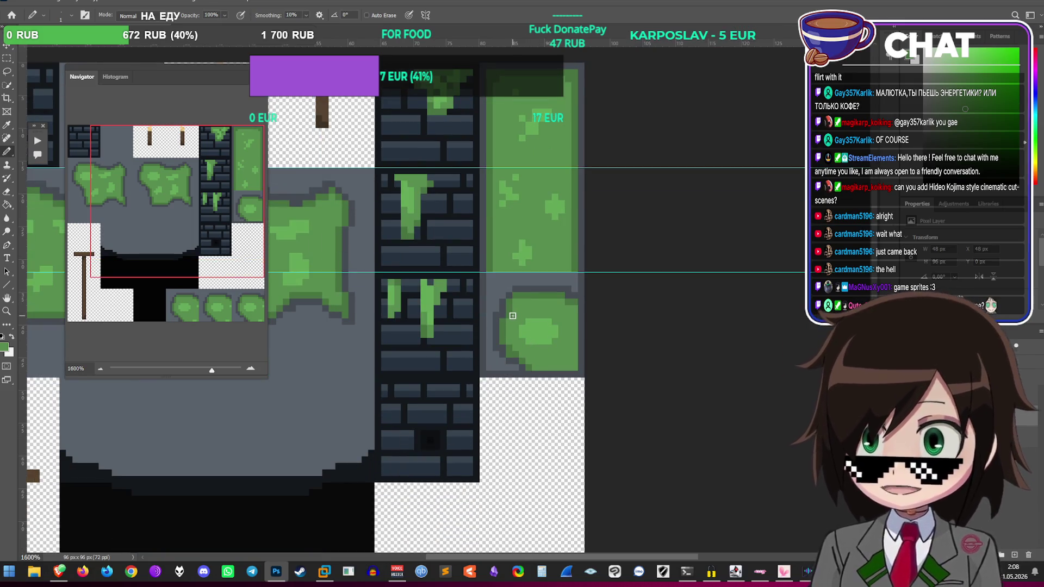
{"action": "scroll", "coordinate": [519, 315], "scroll_direction": "up", "scroll_amount": 2}
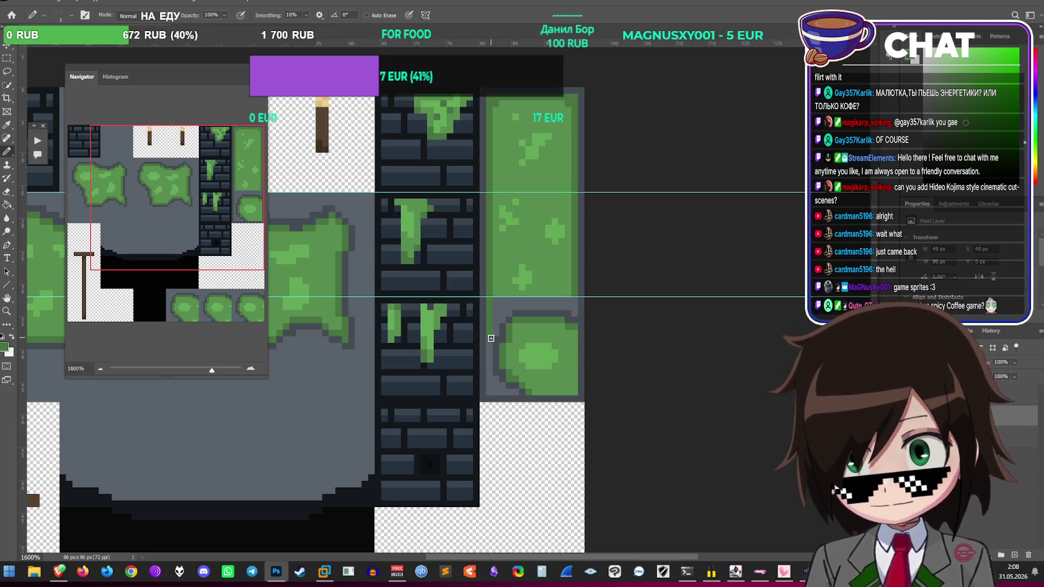
{"action": "left_click_drag", "start_coordinate": [494, 386], "coordinate": [566, 389]}
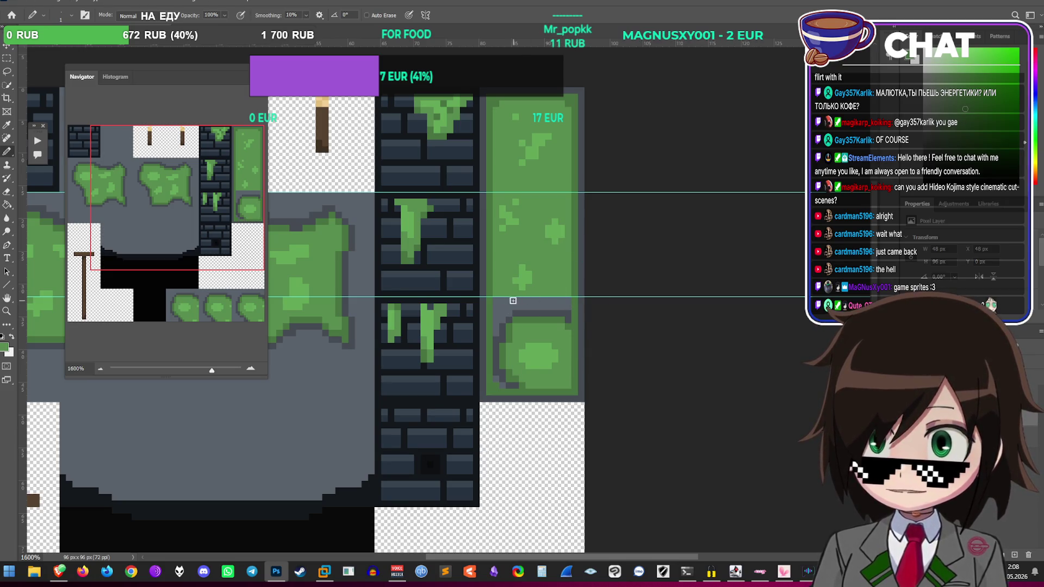
{"action": "left_click_drag", "start_coordinate": [497, 377], "coordinate": [524, 382]}
{"action": "mouse_move", "coordinate": [565, 337]}
{"action": "left_mouse_down"}
{"action": "mouse_move", "coordinate": [567, 306]}
{"action": "mouse_move", "coordinate": [502, 301]}
{"action": "mouse_move", "coordinate": [566, 311]}
{"action": "mouse_move", "coordinate": [504, 312]}
{"action": "mouse_move", "coordinate": [503, 381]}
{"action": "mouse_move", "coordinate": [508, 325]}
{"action": "mouse_move", "coordinate": [557, 319]}
{"action": "left_mouse_up"}
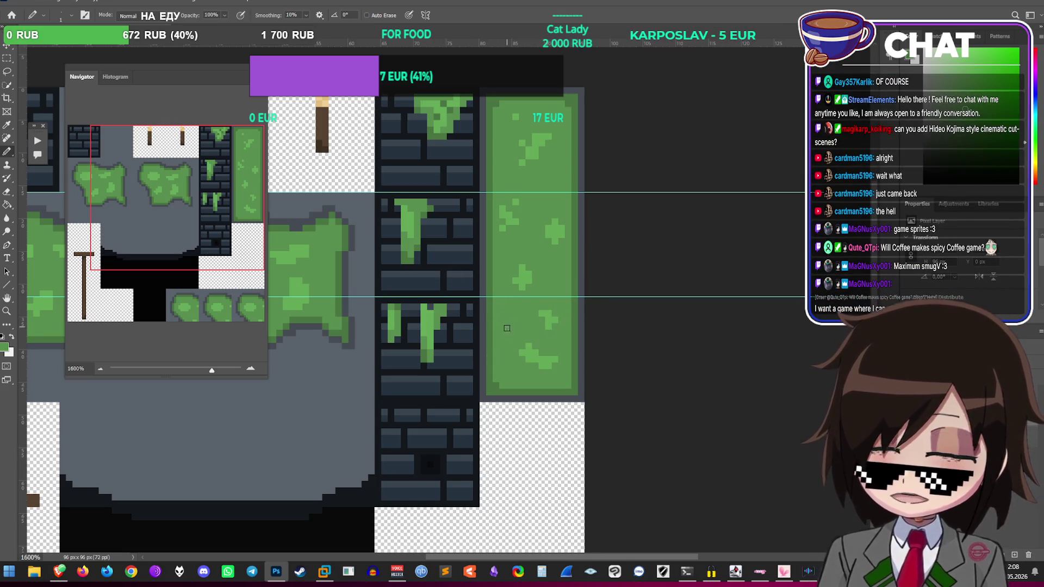
{"action": "scroll", "coordinate": [512, 374], "scroll_direction": "up", "scroll_amount": 2}
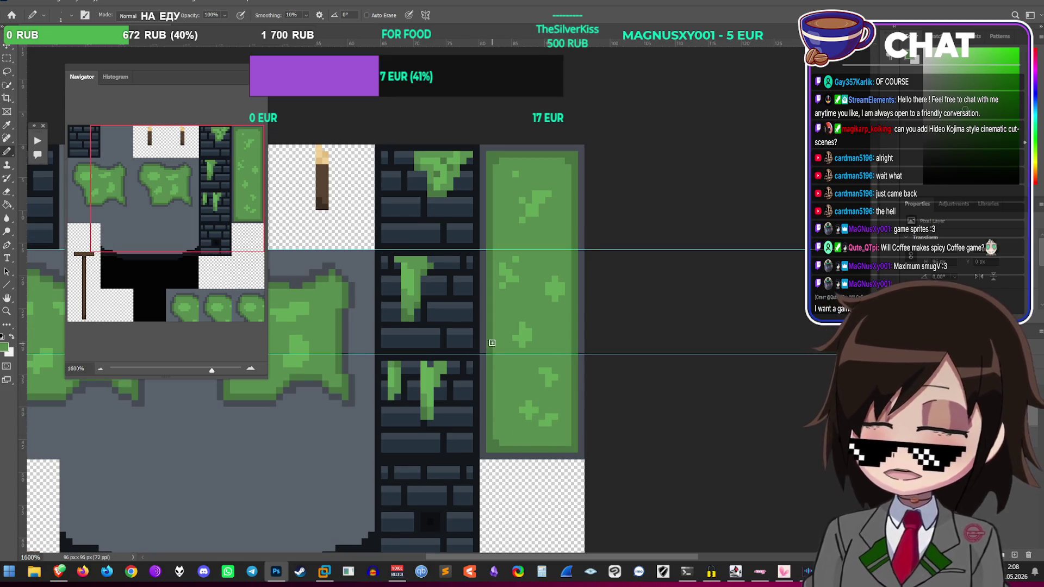
{"action": "scroll", "coordinate": [571, 347], "scroll_direction": "down", "scroll_amount": 2}
{"action": "scroll", "coordinate": [571, 347], "scroll_direction": "up", "scroll_amount": 2}
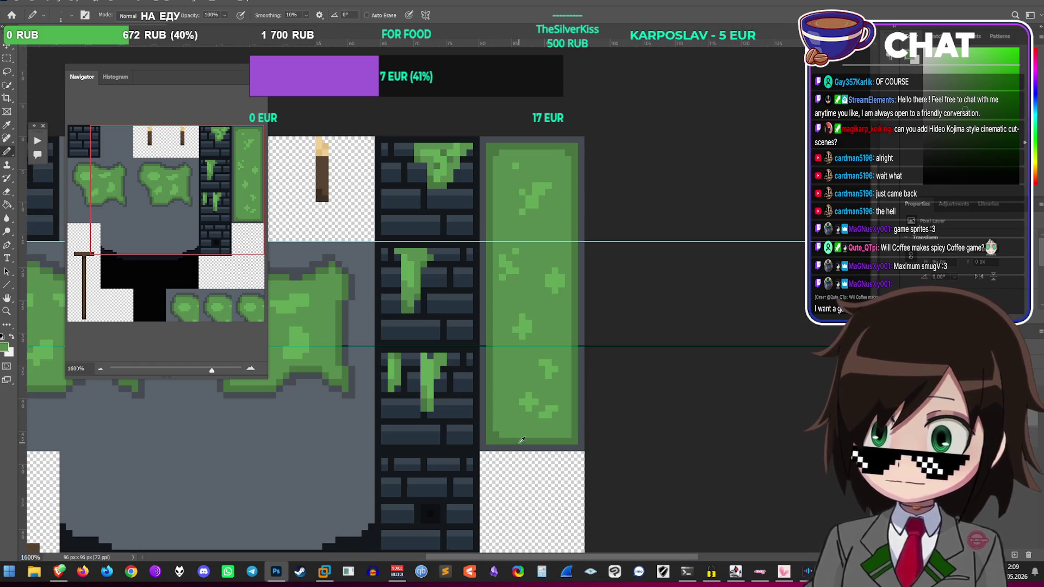
{"action": "scroll", "coordinate": [589, 418], "scroll_direction": "down", "scroll_amount": 2}
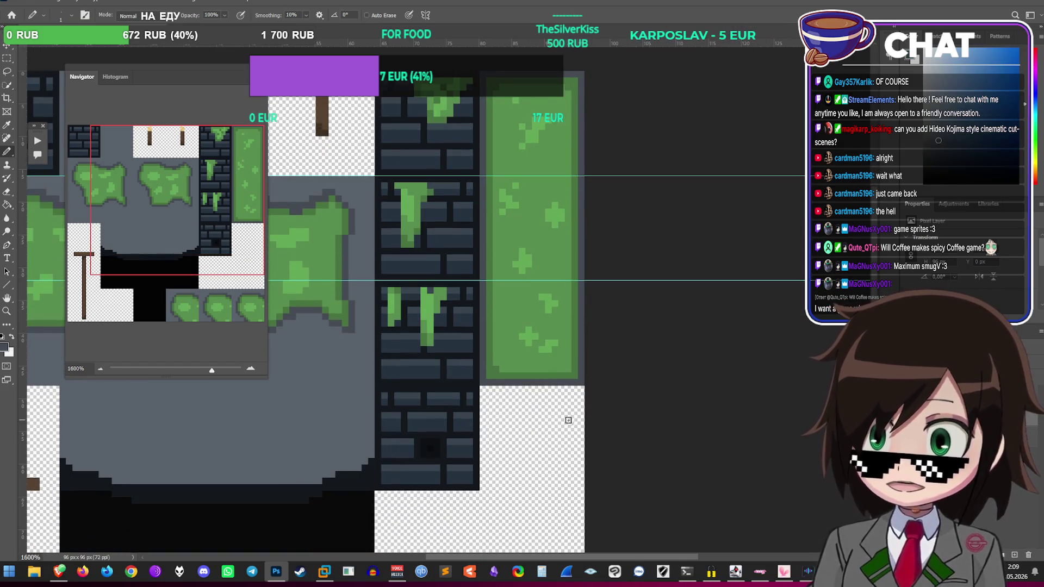
{"action": "scroll", "coordinate": [548, 423], "scroll_direction": "up", "scroll_amount": 1}
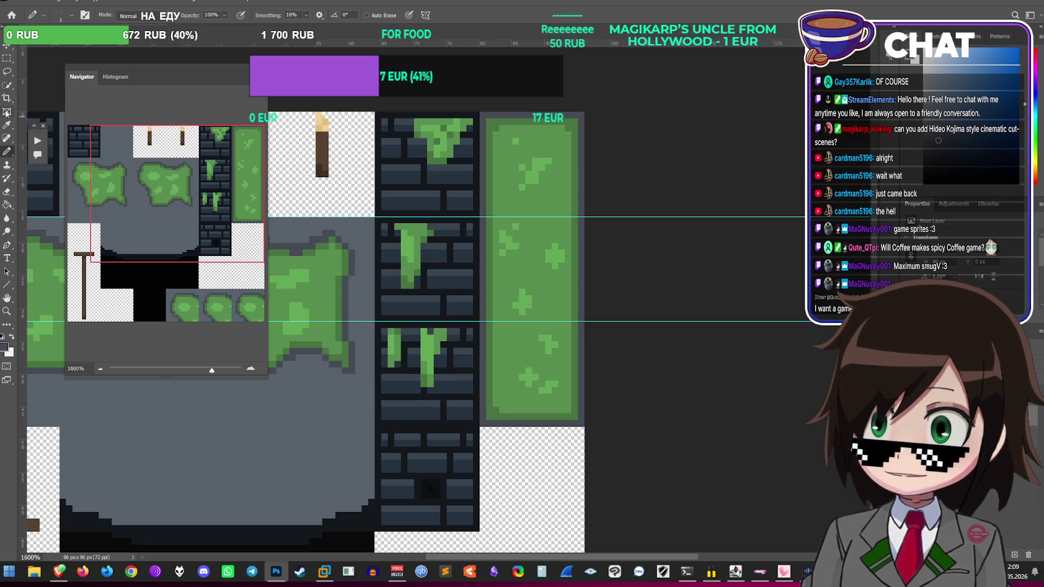
Step: Darken the whole moss strip with Hue/Saturation Lightness -14, then deselect
{"action": "key", "text": "m"}
{"action": "mouse_move", "coordinate": [488, 121]}
{"action": "left_mouse_down"}
{"action": "mouse_move", "coordinate": [589, 359]}
{"action": "mouse_move", "coordinate": [597, 403]}
{"action": "left_mouse_up"}
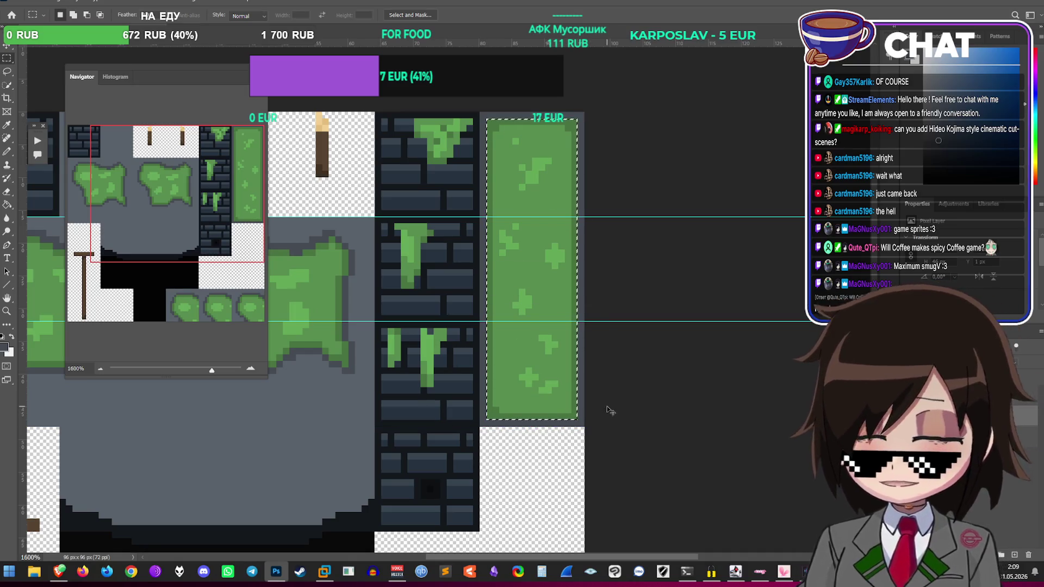
{"action": "key", "text": "ctrl+u"}
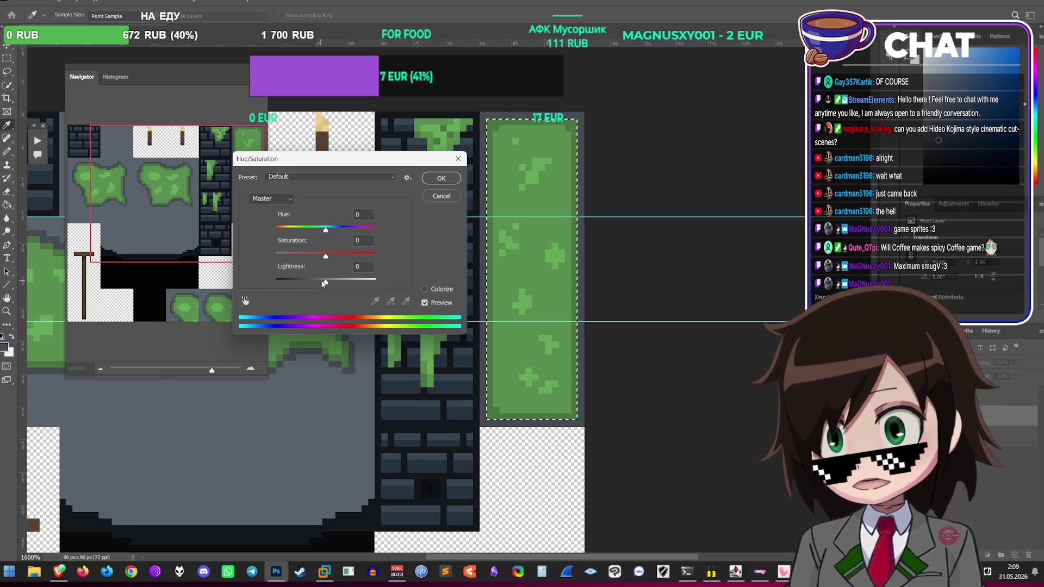
{"action": "left_click_drag", "start_coordinate": [324, 283], "coordinate": [313, 283]}
{"action": "mouse_move", "coordinate": [317, 165]}
{"action": "left_mouse_down"}
{"action": "mouse_move", "coordinate": [422, 208]}
{"action": "mouse_move", "coordinate": [695, 91]}
{"action": "left_mouse_up"}
{"action": "left_click_drag", "start_coordinate": [690, 211], "coordinate": [698, 210]}
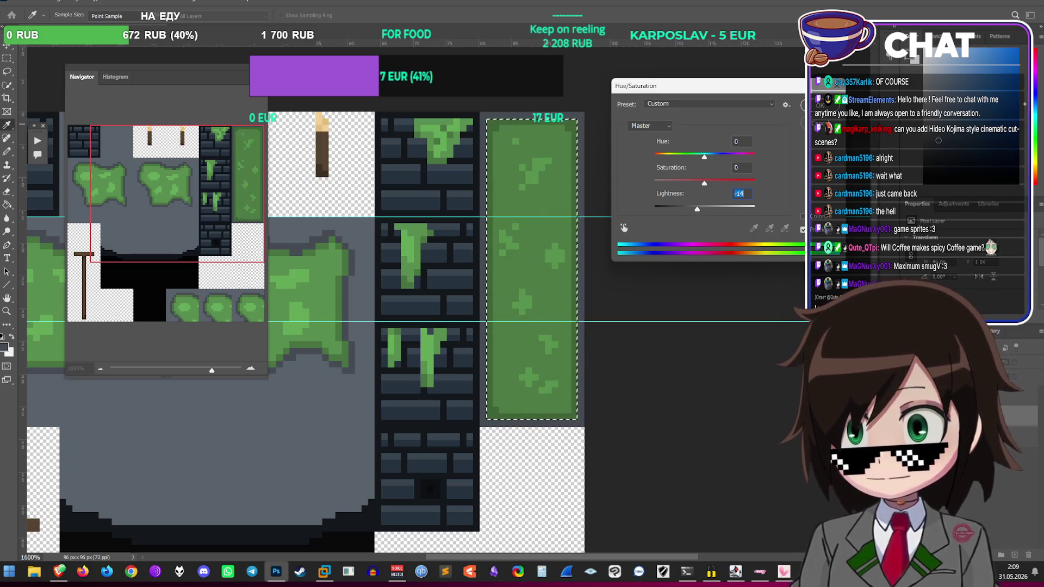
{"action": "left_click", "coordinate": [819, 105]}
{"action": "key", "text": "m"}
{"action": "key", "text": "ctrl+d"}
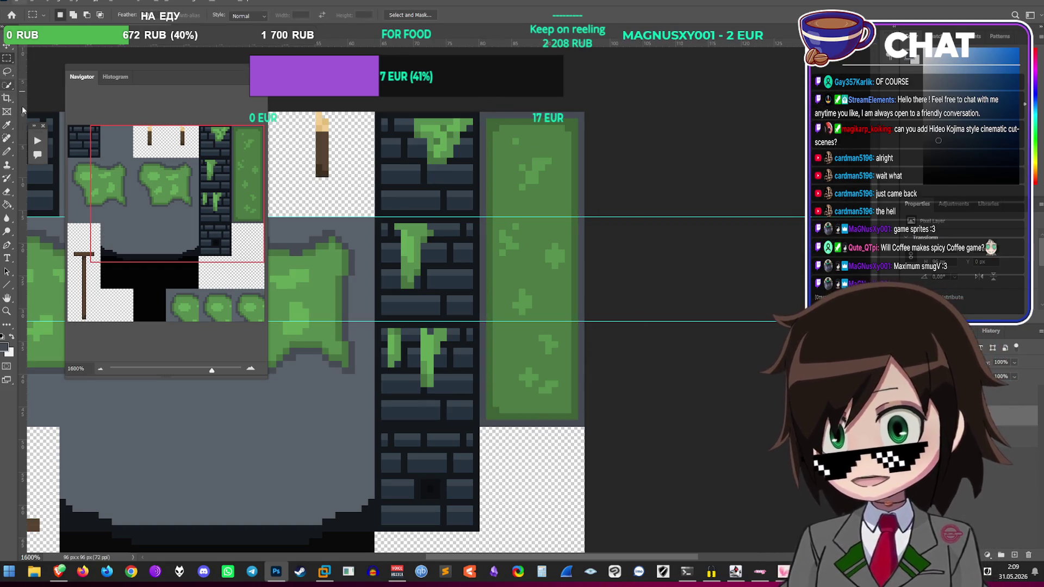
Step: Set the Pencil's foreground colour to a slightly lighter green
{"action": "left_click", "coordinate": [9, 152]}
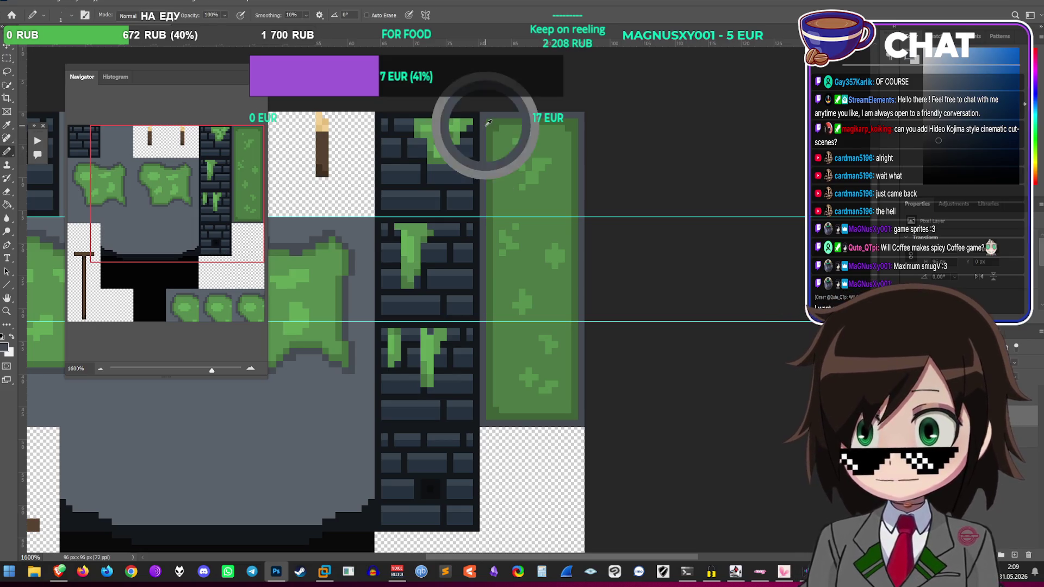
{"action": "left_click", "coordinate": [4, 348]}
{"action": "left_click", "coordinate": [430, 133]}
{"action": "left_click", "coordinate": [600, 63]}
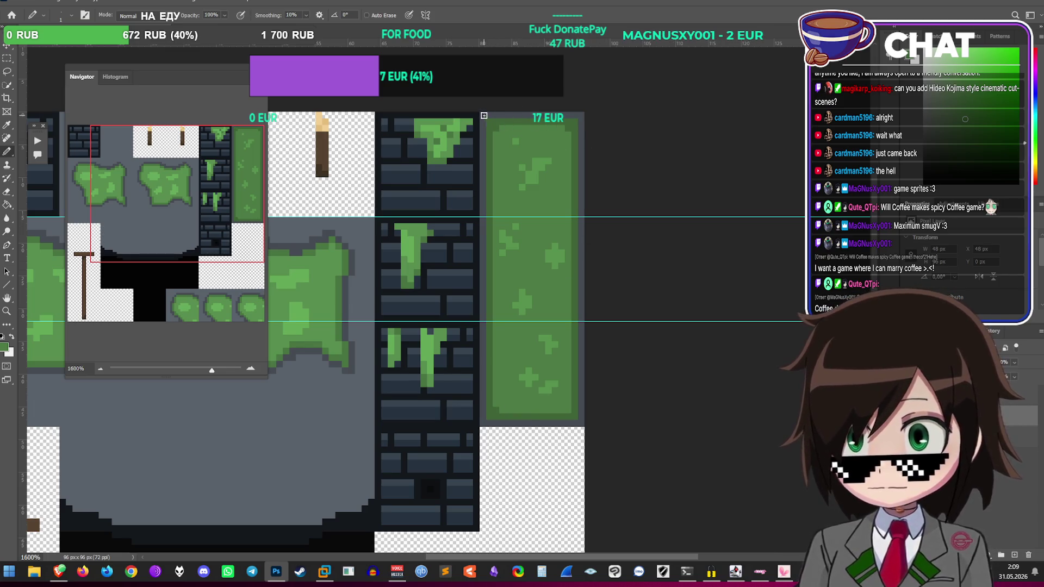
Step: Marquee the whole moss strip again and open Hue/Saturation on it
{"action": "key", "text": "m"}
{"action": "left_click_drag", "start_coordinate": [486, 117], "coordinate": [577, 419]}
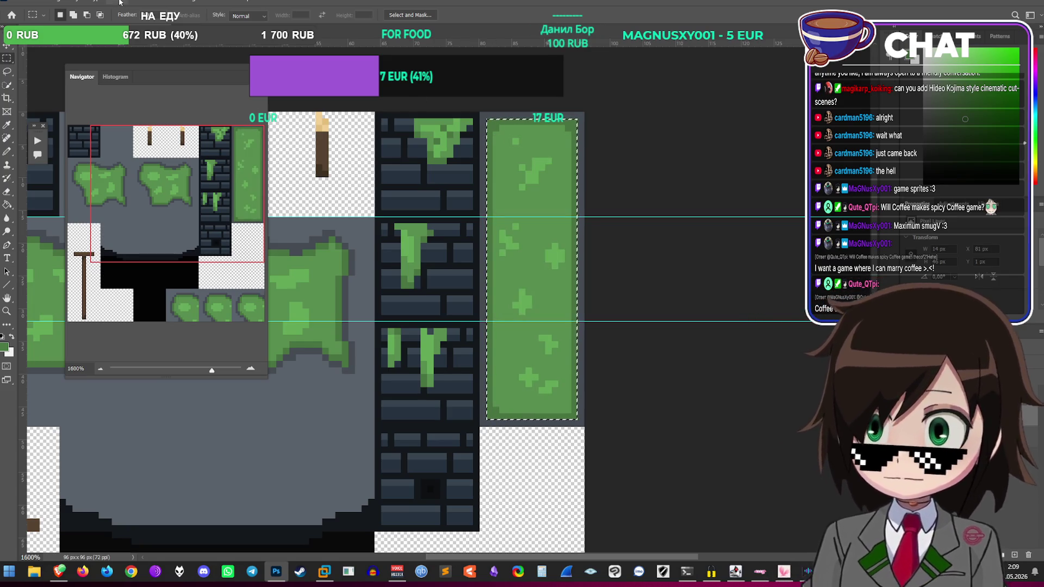
{"action": "key", "text": "ctrl+u"}
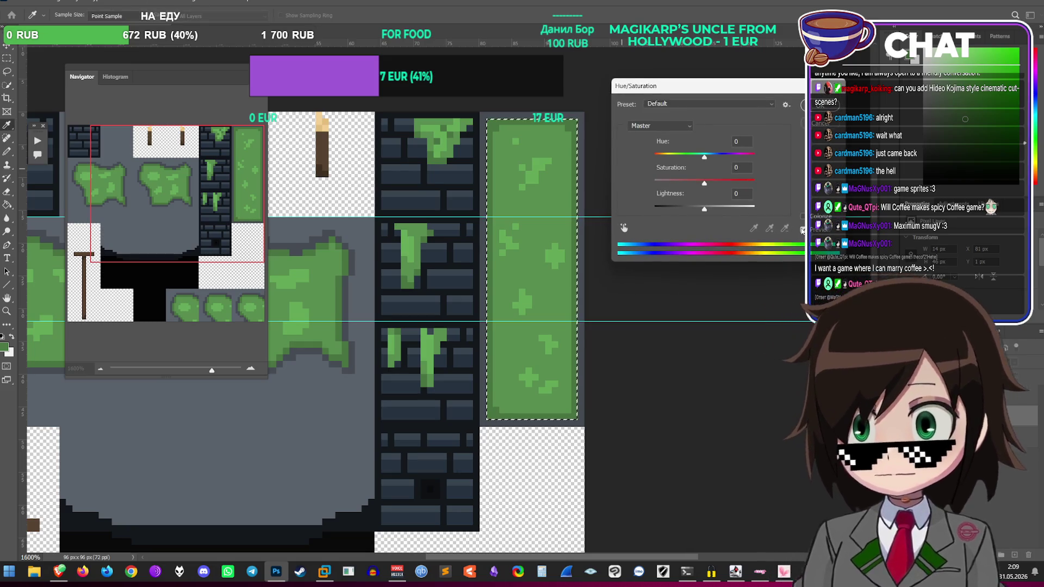
Step: Darken the moss strip with Lightness -20 and deselect
{"action": "key", "text": "shift+Down"}
{"action": "key", "text": "shift+Down"}
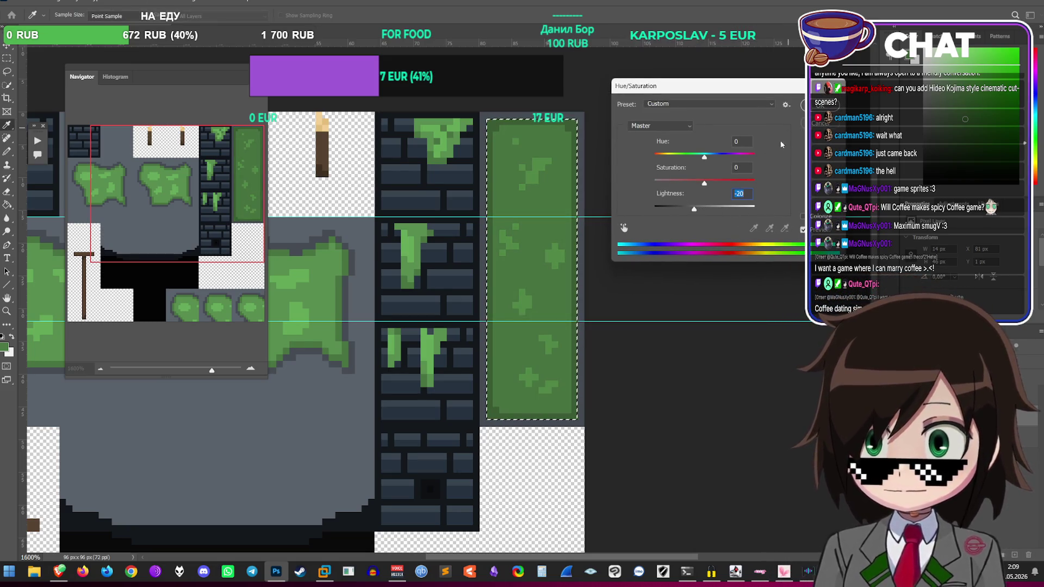
{"action": "key", "text": "Return"}
{"action": "key", "text": "ctrl+d"}
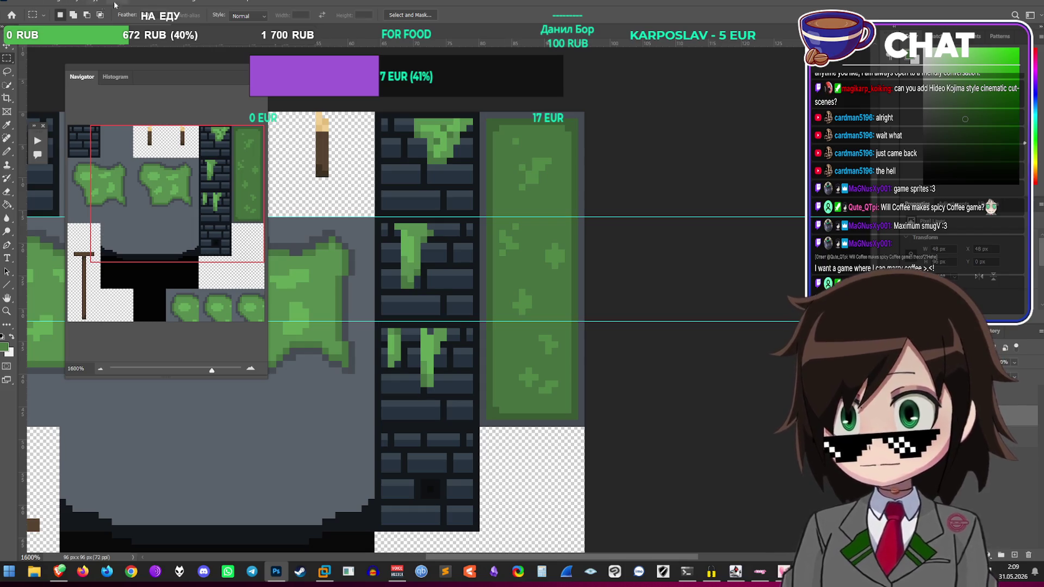
Step: Reselect the strip and brighten it back with Lightness about +18
{"action": "left_click", "coordinate": [111, 5]}
{"action": "left_click", "coordinate": [130, 28]}
{"action": "left_click", "coordinate": [111, 4]}
{"action": "left_click", "coordinate": [150, 54]}
{"action": "key", "text": "ctrl+u"}
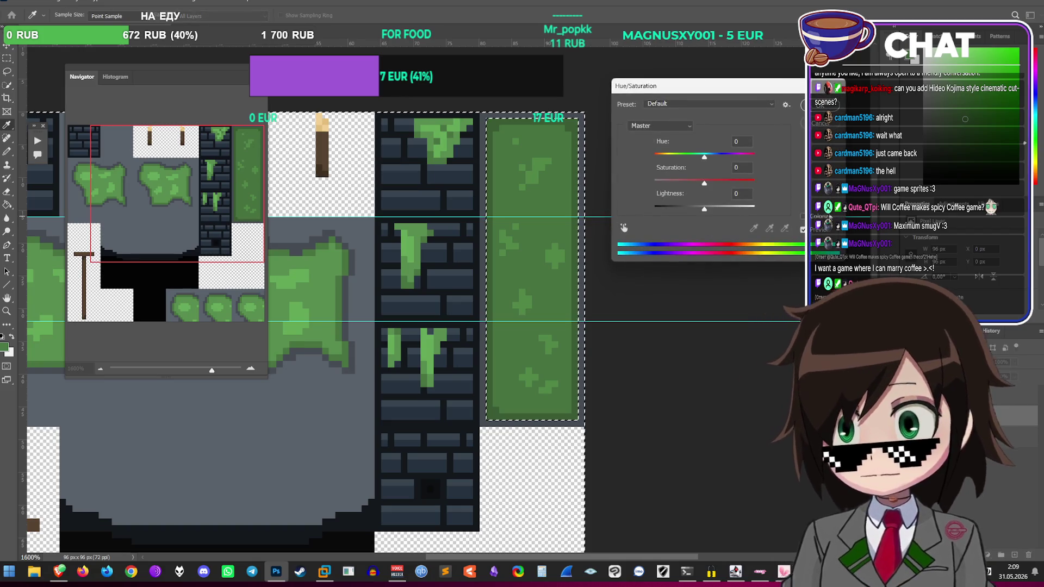
{"action": "left_click_drag", "start_coordinate": [703, 208], "coordinate": [712, 210]}
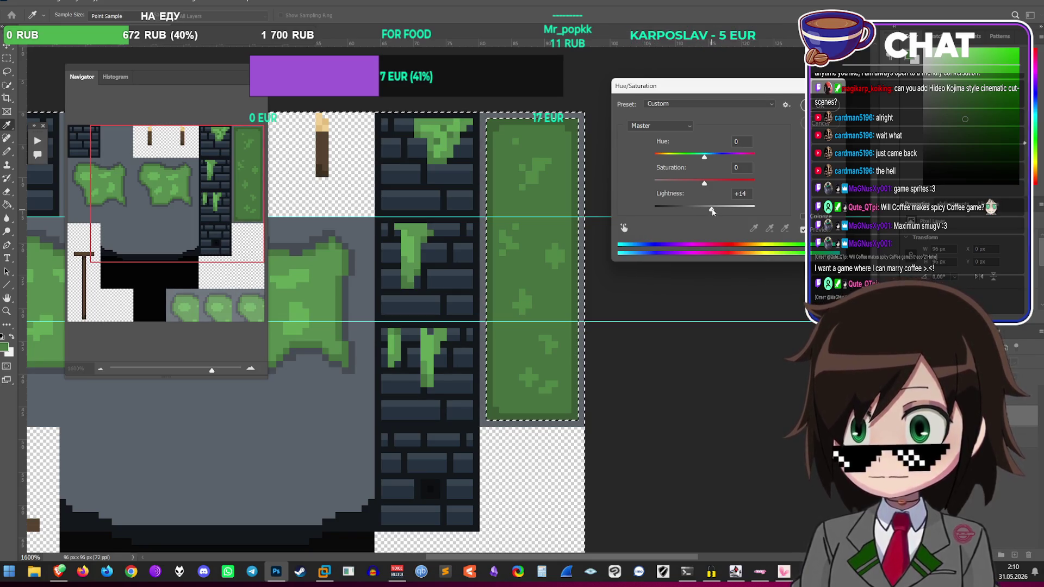
{"action": "left_click_drag", "start_coordinate": [712, 211], "coordinate": [713, 212]}
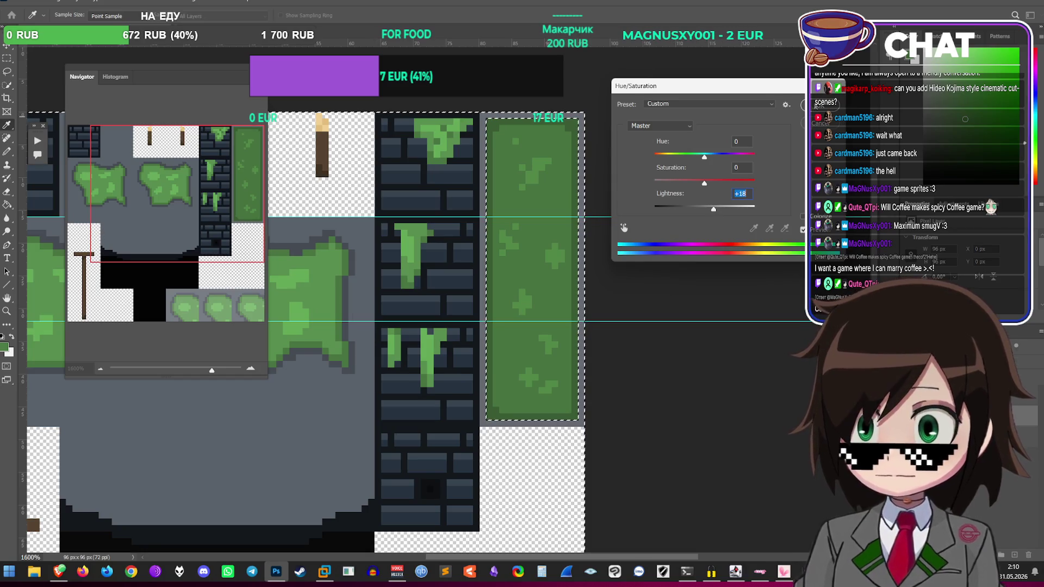
{"action": "left_click", "coordinate": [817, 104]}
{"action": "key", "text": "ctrl+d"}
Step: Marquee-select the whole green moss column
{"action": "scroll", "coordinate": [305, 305], "scroll_direction": "down", "scroll_amount": 3}
{"action": "scroll", "coordinate": [553, 236], "scroll_direction": "up", "scroll_amount": 3}
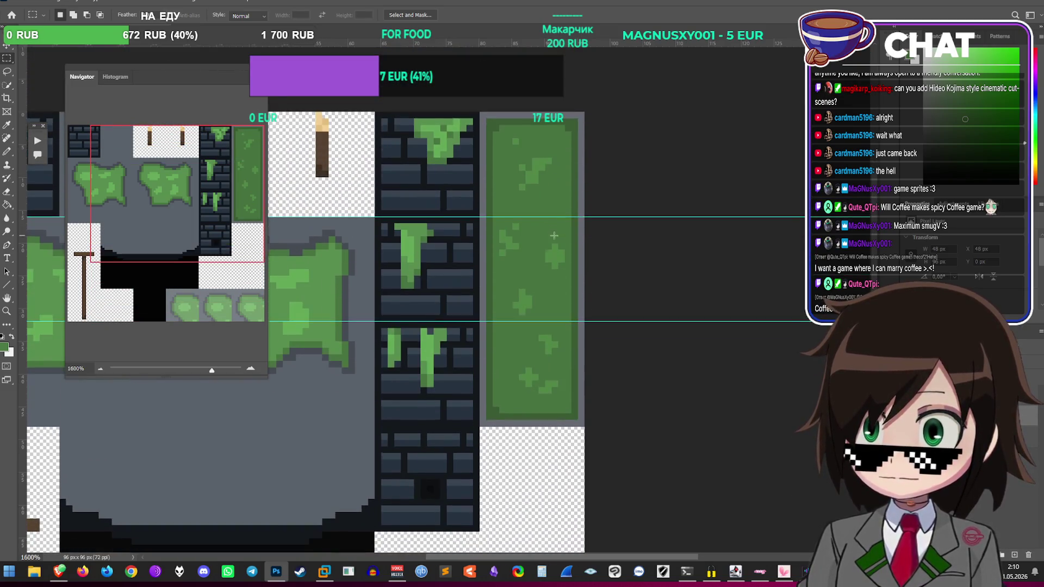
{"action": "scroll", "coordinate": [552, 237], "scroll_direction": "up", "scroll_amount": 1}
{"action": "mouse_move", "coordinate": [486, 160]}
{"action": "left_mouse_down"}
{"action": "mouse_move", "coordinate": [541, 313]}
{"action": "mouse_move", "coordinate": [589, 405]}
{"action": "mouse_move", "coordinate": [576, 461]}
{"action": "left_mouse_up"}
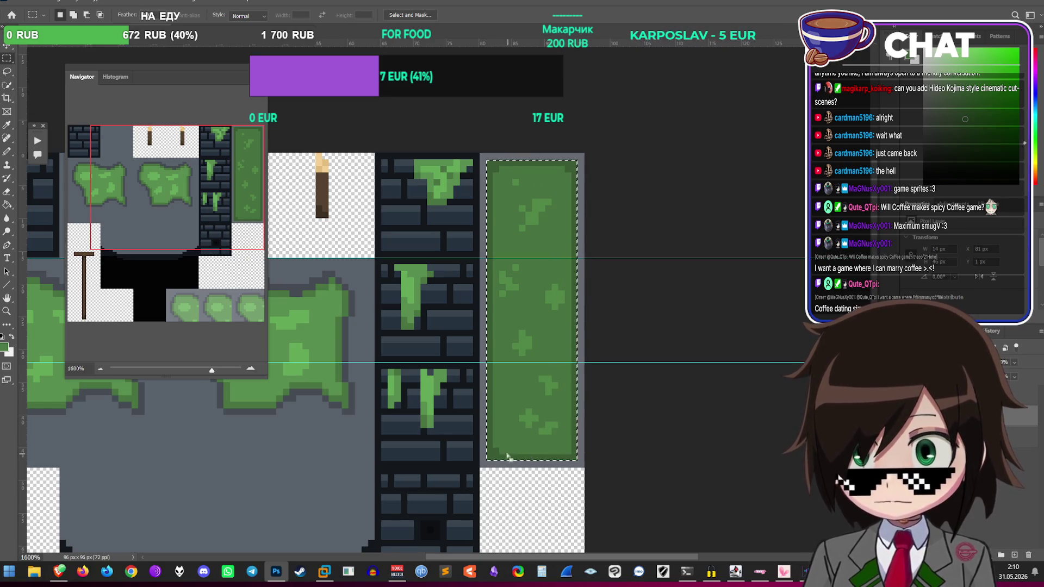
Step: Lighten the moss column's outer rim ring with Lightness +5
{"action": "mouse_move", "coordinate": [493, 454]}
{"action": "left_mouse_down"}
{"action": "mouse_move", "coordinate": [544, 451]}
{"action": "mouse_move", "coordinate": [575, 240]}
{"action": "mouse_move", "coordinate": [563, 174]}
{"action": "mouse_move", "coordinate": [572, 166]}
{"action": "left_mouse_up"}
{"action": "key", "text": "ctrl+u"}
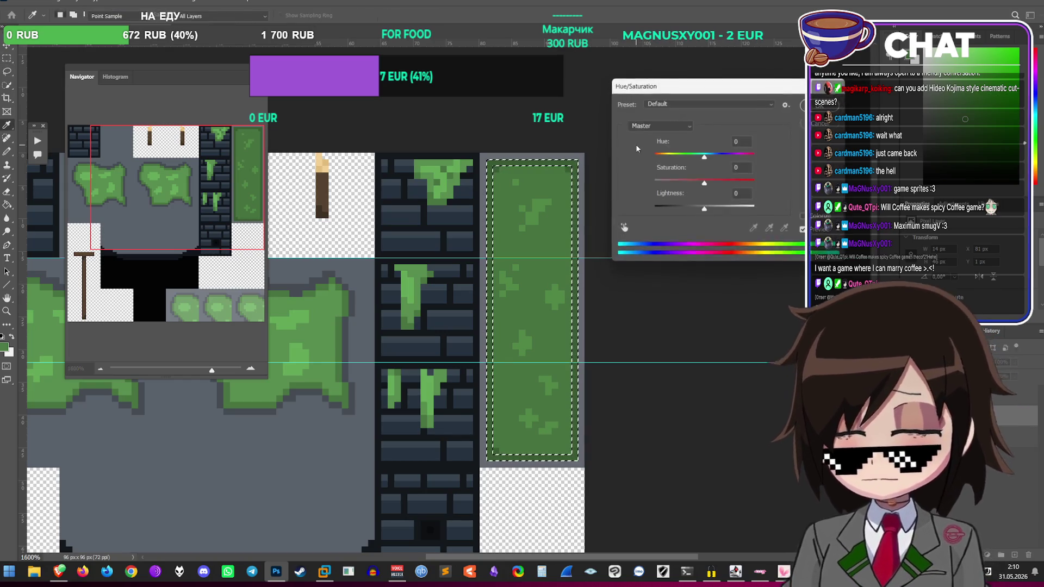
{"action": "left_click_drag", "start_coordinate": [706, 209], "coordinate": [710, 210]}
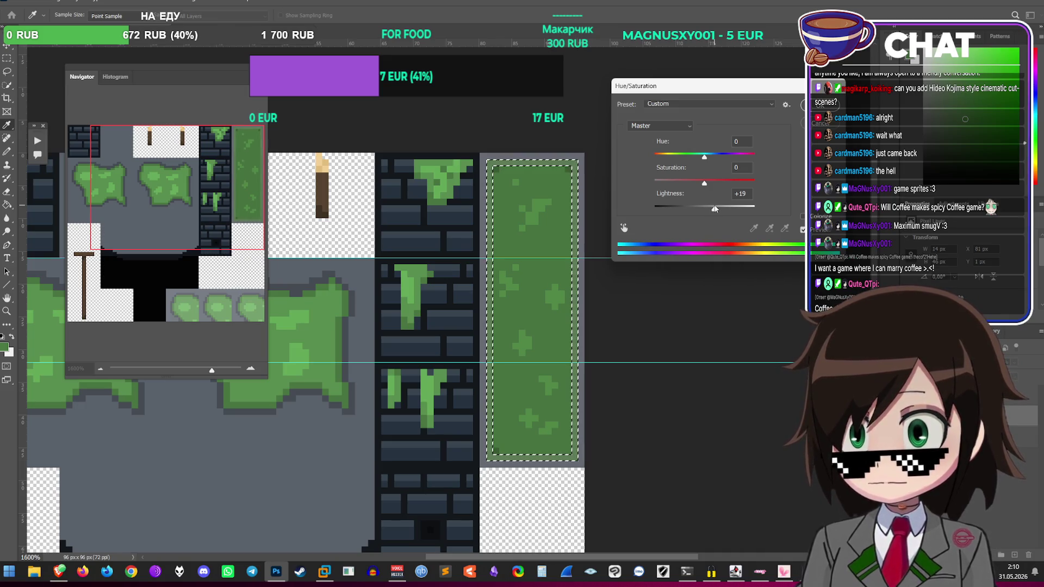
{"action": "left_click_drag", "start_coordinate": [714, 209], "coordinate": [709, 211]}
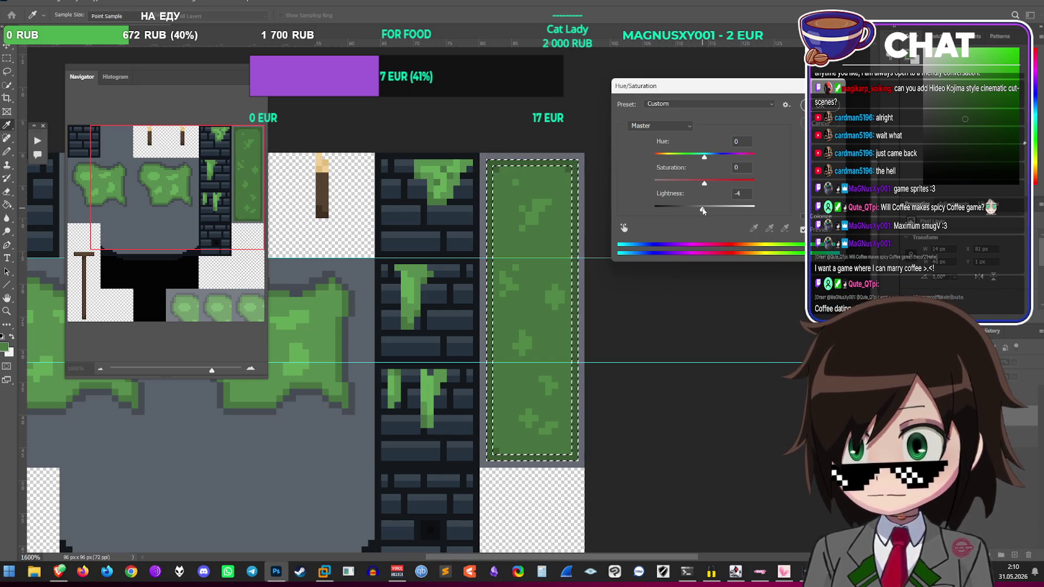
{"action": "left_click_drag", "start_coordinate": [706, 210], "coordinate": [707, 210]}
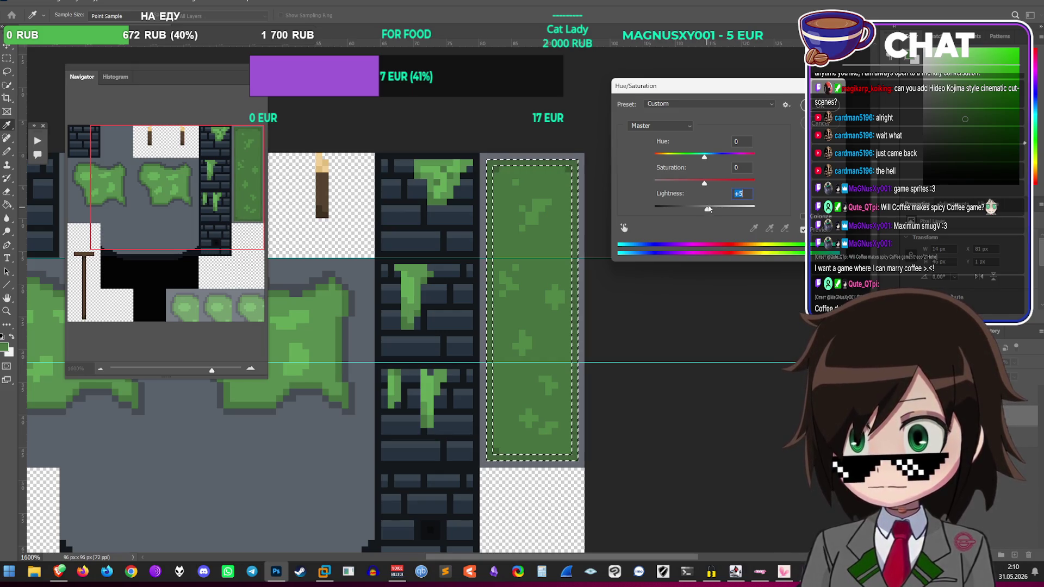
{"action": "key", "text": "Return"}
{"action": "left_click", "coordinate": [498, 172]}
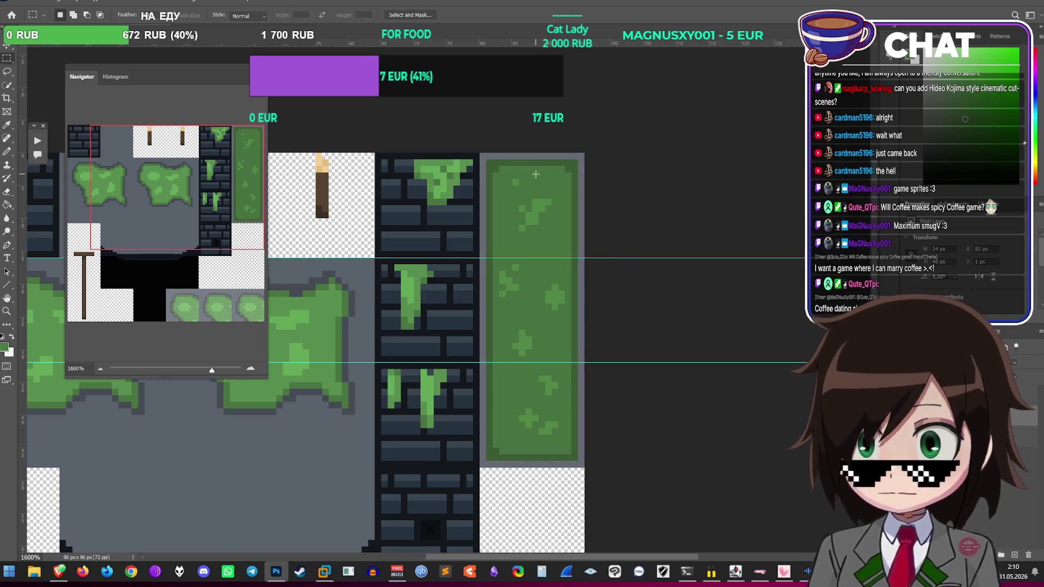
Step: Darken the column's inner area with Lightness -10 and deselect
{"action": "left_click_drag", "start_coordinate": [494, 168], "coordinate": [567, 450]}
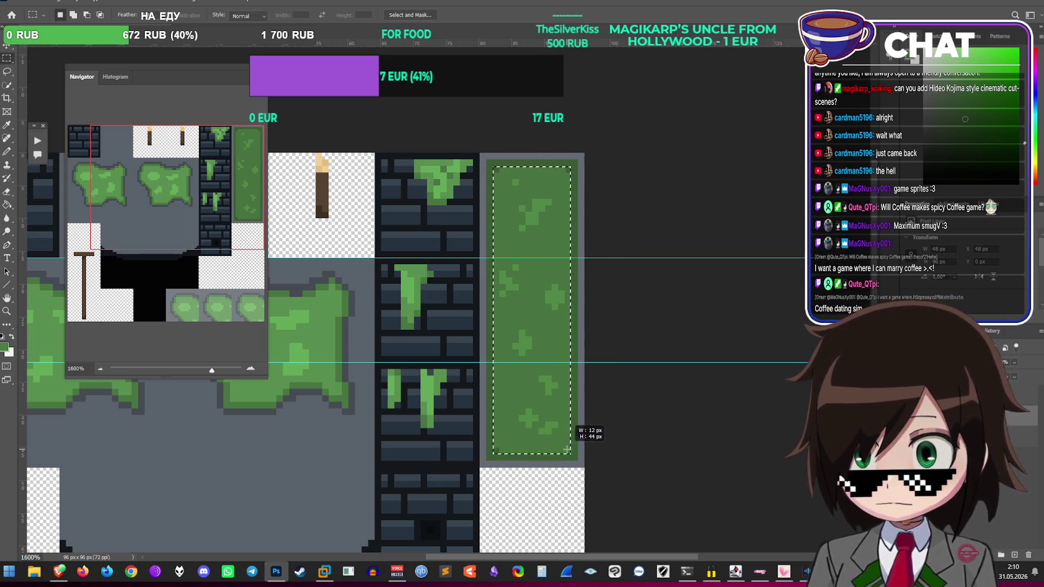
{"action": "key", "text": "ctrl+u"}
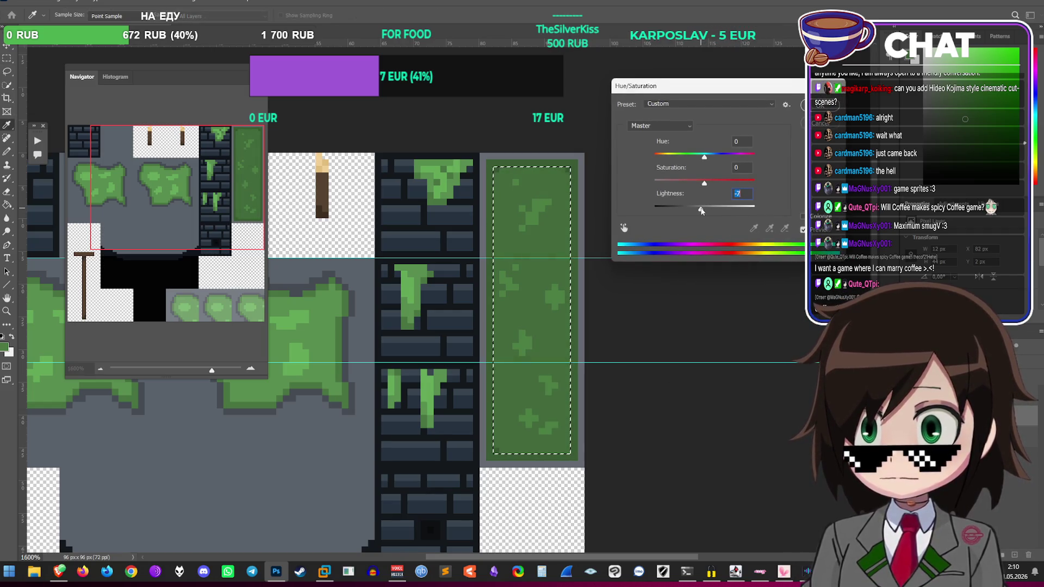
{"action": "key", "text": "Escape"}
{"action": "left_click", "coordinate": [503, 186]}
{"action": "left_click_drag", "start_coordinate": [562, 227], "coordinate": [562, 445]}
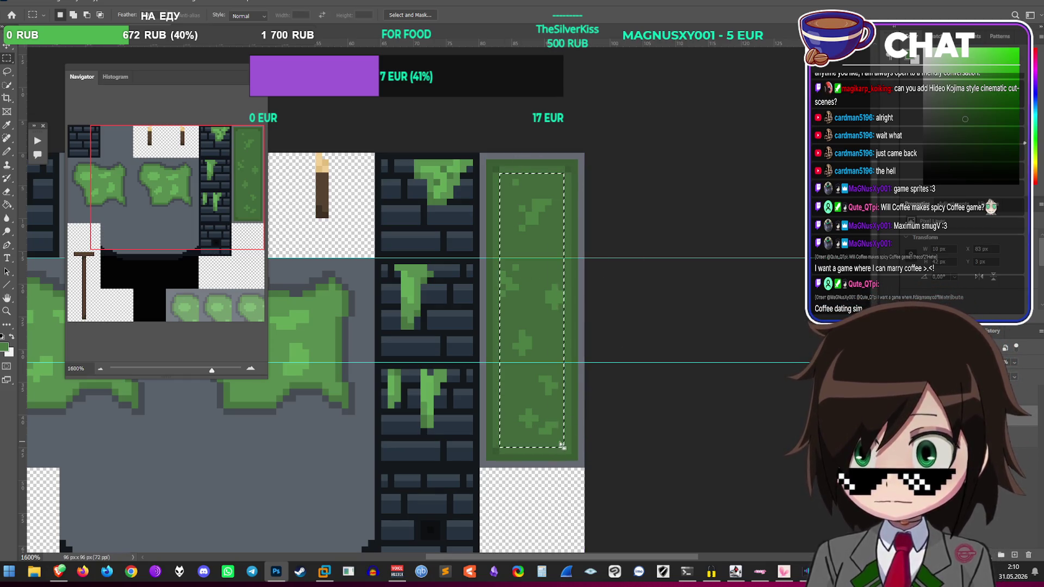
{"action": "key", "text": "ctrl+u"}
{"action": "left_click_drag", "start_coordinate": [704, 209], "coordinate": [703, 211]}
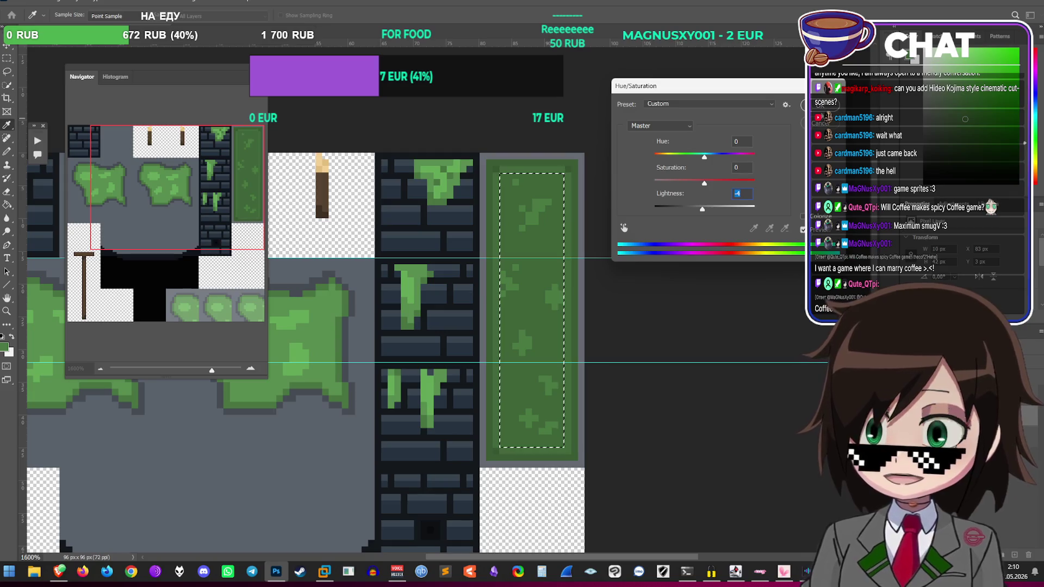
{"action": "key", "text": "Return"}
{"action": "key", "text": "ctrl+d"}
{"action": "scroll", "coordinate": [245, 265], "scroll_direction": "down", "scroll_amount": 2}
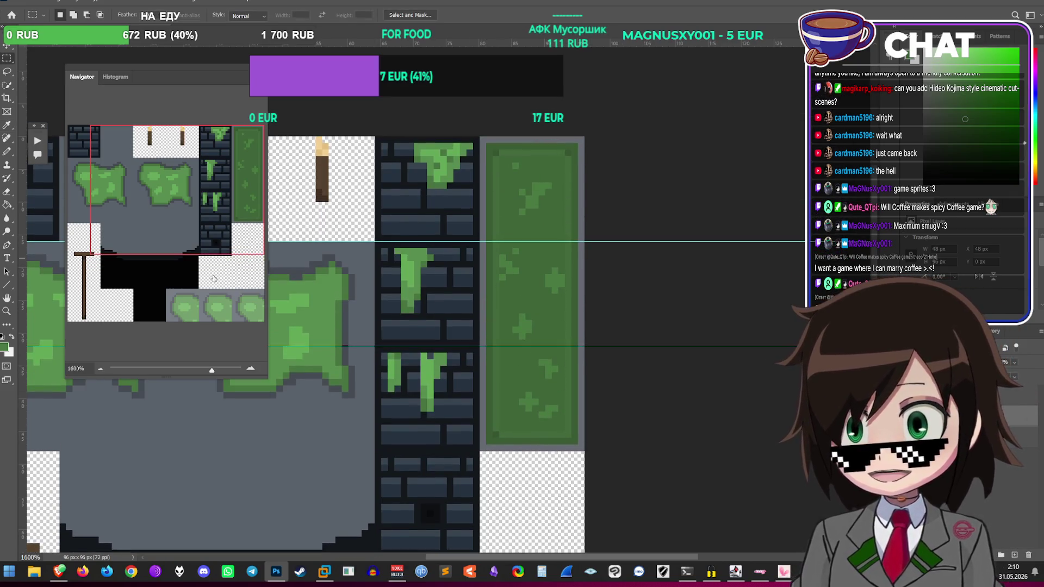
{"action": "scroll", "coordinate": [381, 353], "scroll_direction": "down", "scroll_amount": 2}
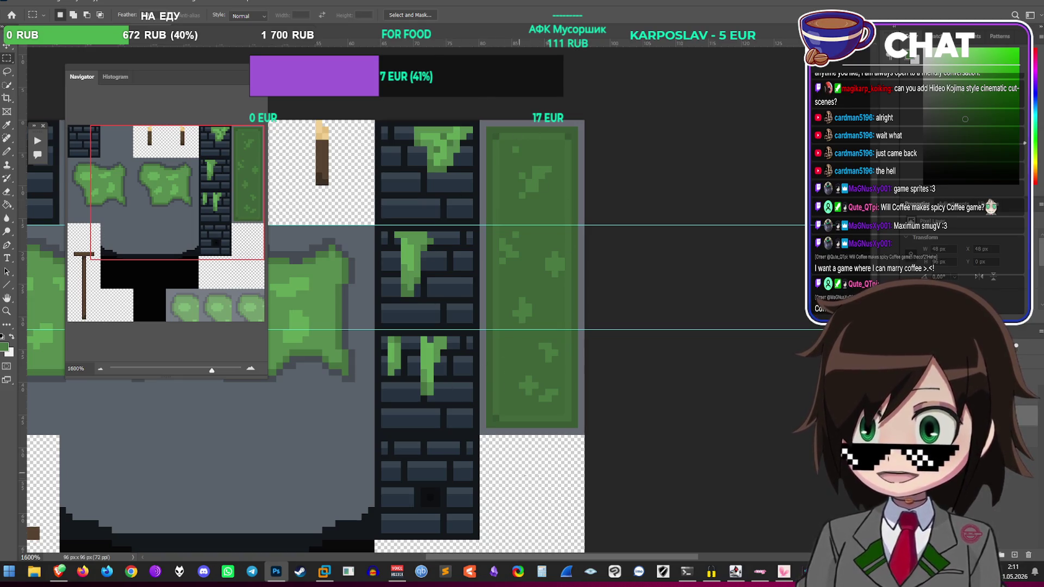
{"action": "scroll", "coordinate": [499, 329], "scroll_direction": "down", "scroll_amount": 3}
{"action": "key", "text": "ctrl+t"}
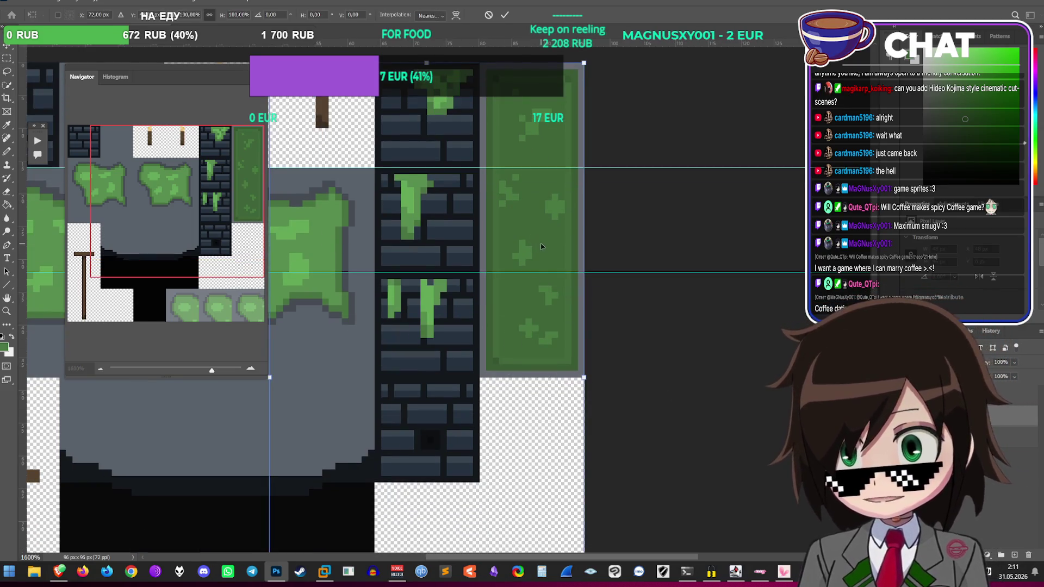
{"action": "key", "text": "Escape"}
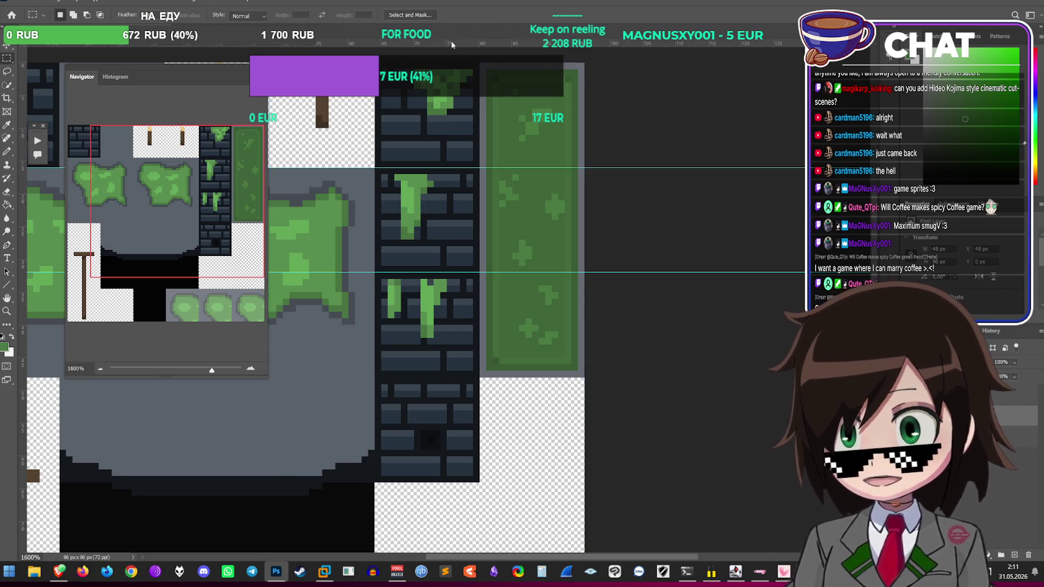
{"action": "mouse_move", "coordinate": [482, 63]}
{"action": "left_mouse_down"}
{"action": "mouse_move", "coordinate": [570, 549]}
{"action": "mouse_move", "coordinate": [590, 376]}
{"action": "left_mouse_up"}
{"action": "key", "text": "ctrl+t"}
{"action": "mouse_move", "coordinate": [541, 261]}
{"action": "left_mouse_down"}
{"action": "mouse_move", "coordinate": [525, 252]}
{"action": "mouse_move", "coordinate": [320, 386]}
{"action": "mouse_move", "coordinate": [320, 520]}
{"action": "mouse_move", "coordinate": [227, 537]}
{"action": "mouse_move", "coordinate": [255, 535]}
{"action": "left_mouse_up"}
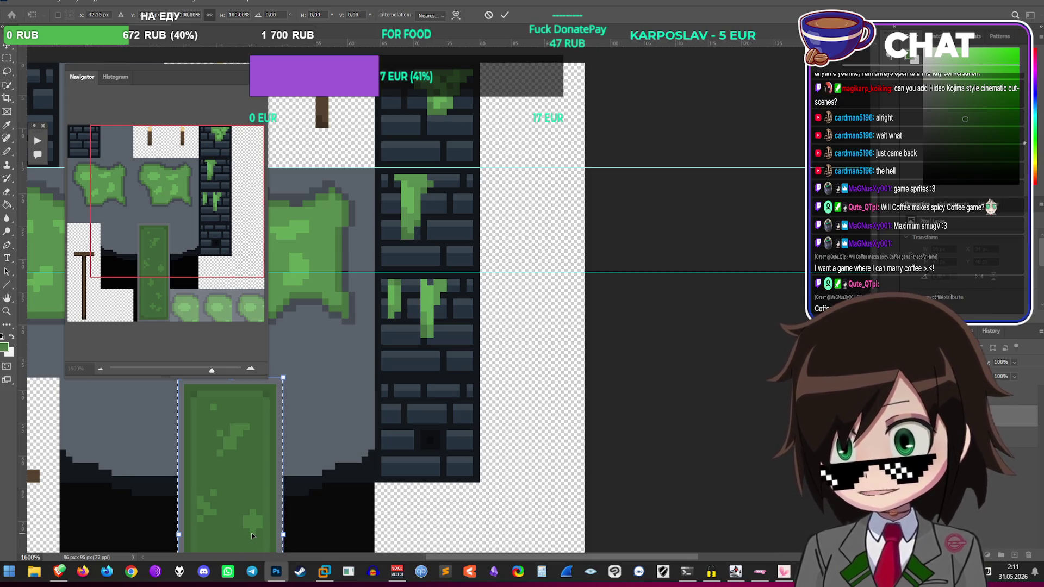
{"action": "left_click_drag", "start_coordinate": [263, 525], "coordinate": [563, 210]}
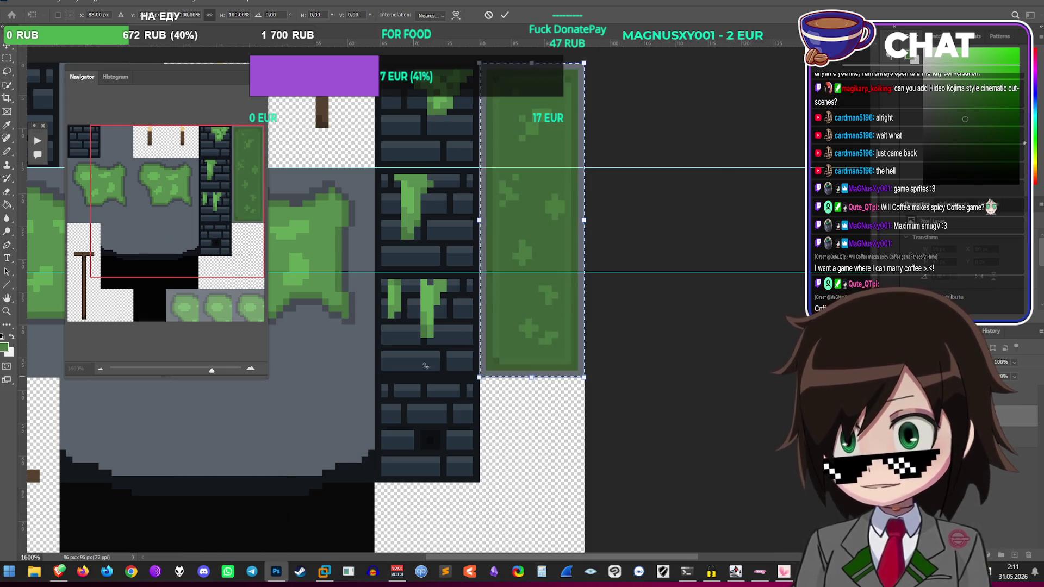
{"action": "key", "text": "Return"}
{"action": "key", "text": "m"}
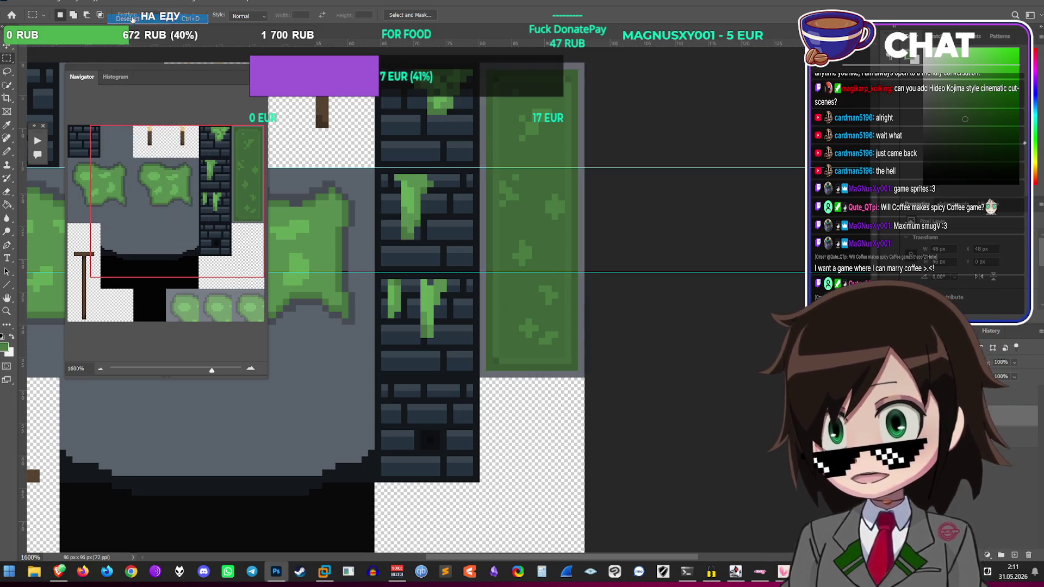
{"action": "key", "text": "b"}
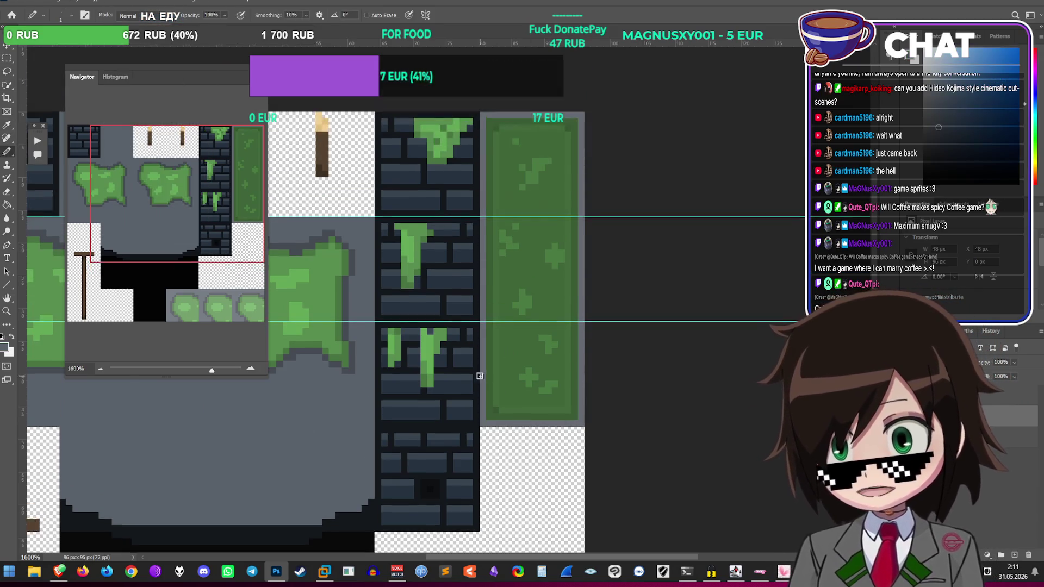
Step: Paint grey pixels along the moss column's bottom edge
{"action": "scroll", "coordinate": [333, 390], "scroll_direction": "up", "scroll_amount": 1}
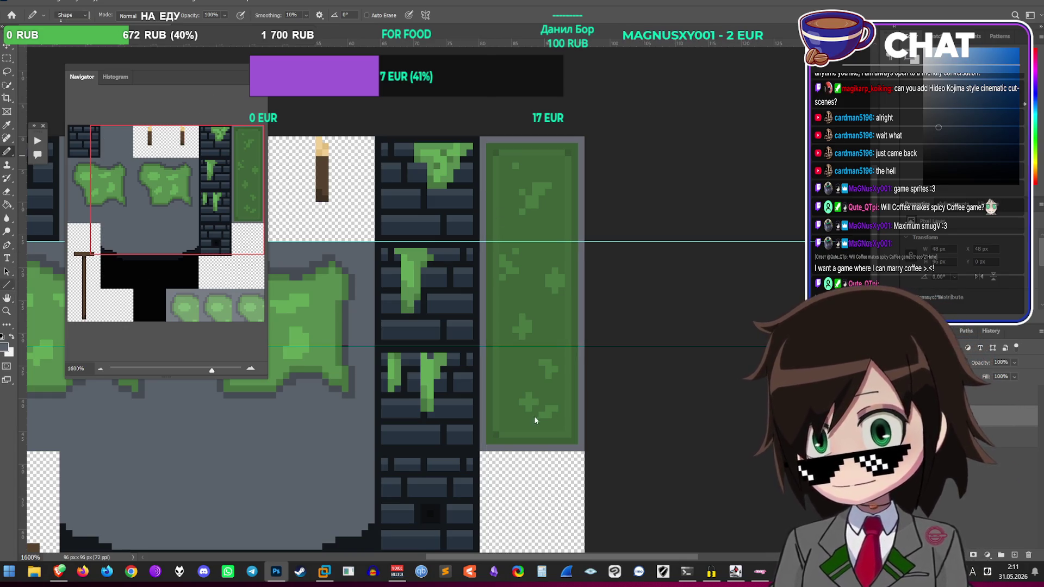
{"action": "left_click", "coordinate": [7, 284]}
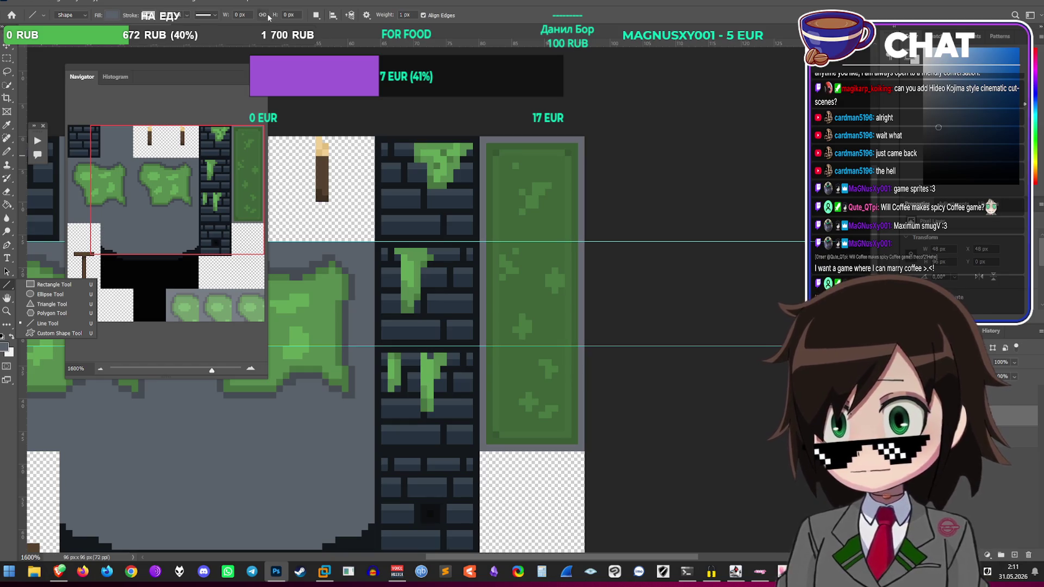
{"action": "left_click_drag", "start_coordinate": [480, 446], "coordinate": [480, 137]}
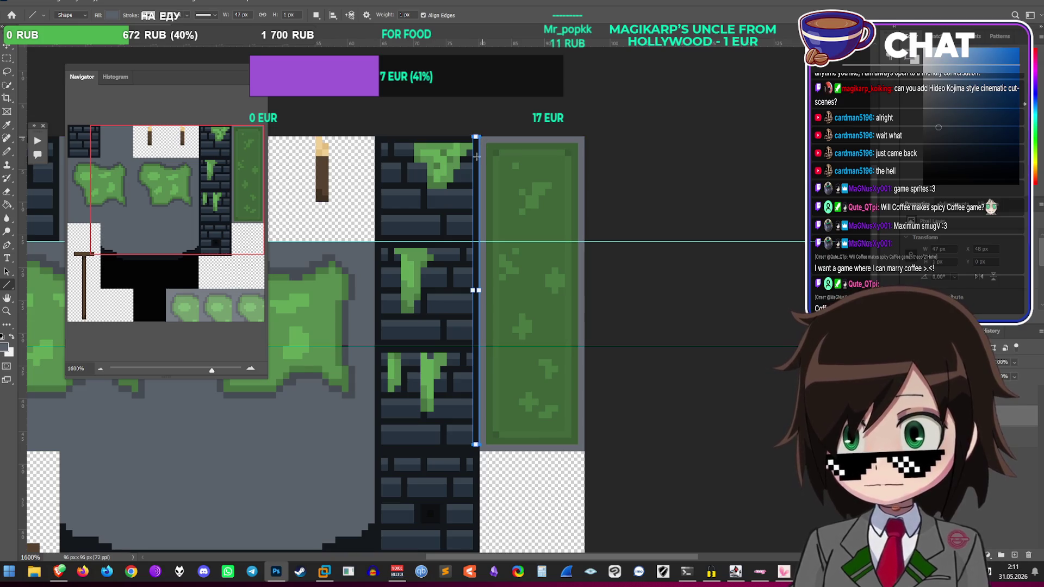
{"action": "key", "text": "ctrl+z"}
{"action": "key", "text": "b"}
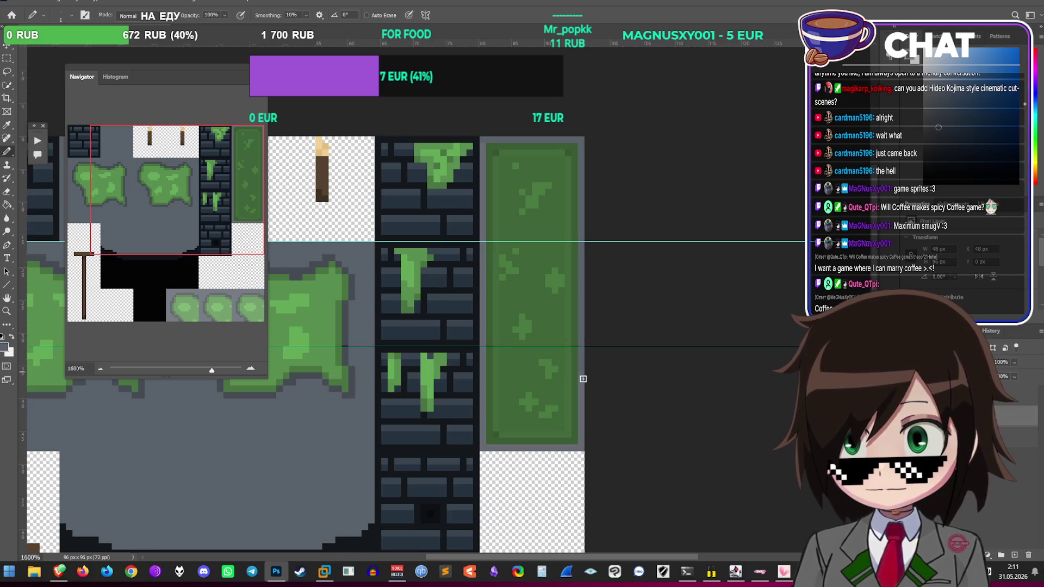
{"action": "left_click_drag", "start_coordinate": [574, 450], "coordinate": [486, 449]}
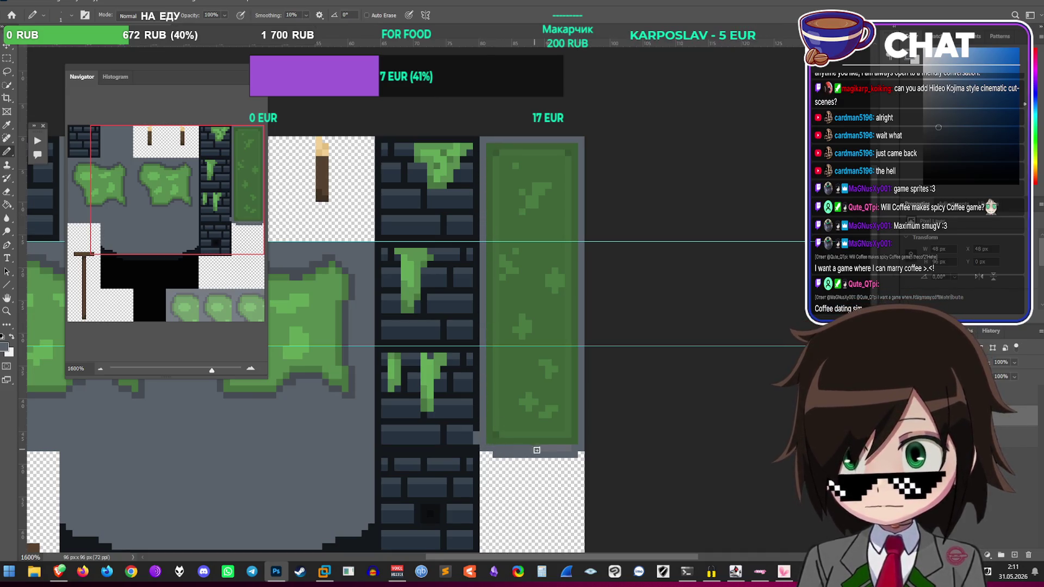
Step: Free Transform the green moss column layer down and to the left
{"action": "key", "text": "e"}
{"action": "left_click", "coordinate": [72, 16]}
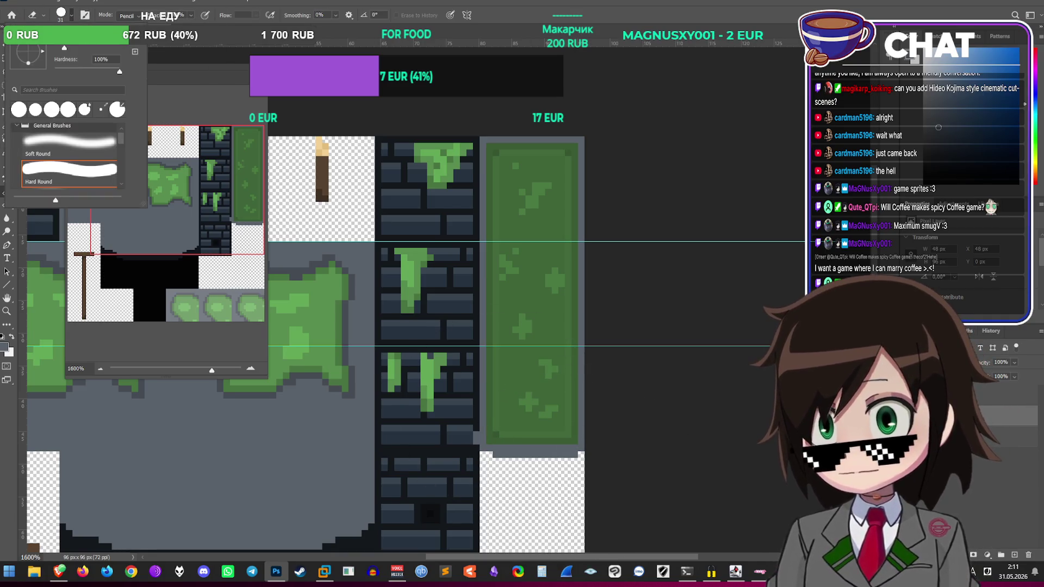
{"action": "key", "text": "Escape"}
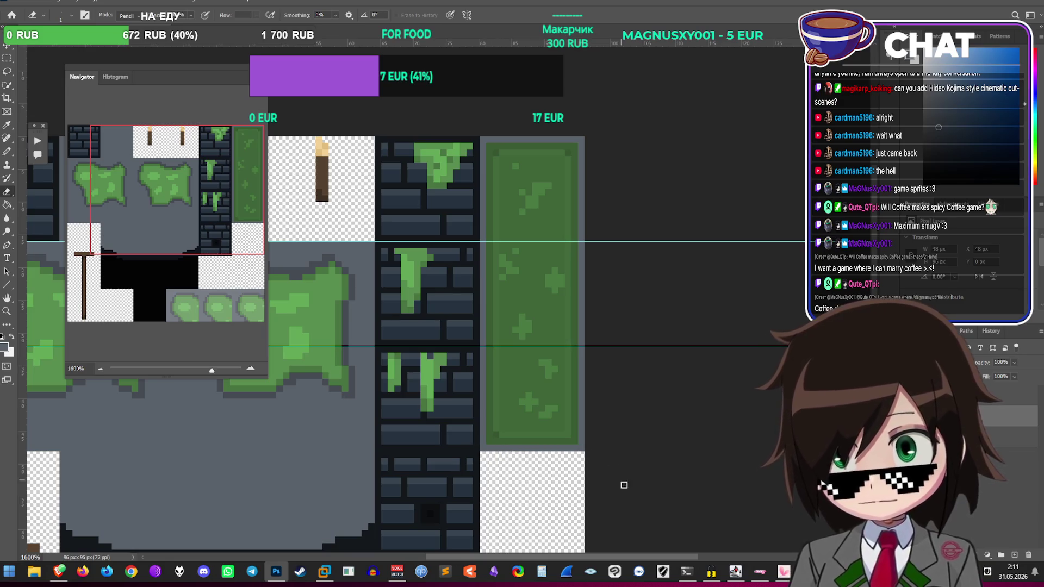
{"action": "scroll", "coordinate": [508, 375], "scroll_direction": "down", "scroll_amount": 3}
{"action": "key", "text": "ctrl+t"}
{"action": "mouse_move", "coordinate": [539, 294]}
{"action": "left_mouse_down"}
{"action": "mouse_move", "coordinate": [302, 492]}
{"action": "mouse_move", "coordinate": [271, 484]}
{"action": "mouse_move", "coordinate": [266, 468]}
{"action": "mouse_move", "coordinate": [323, 447]}
{"action": "left_mouse_up"}
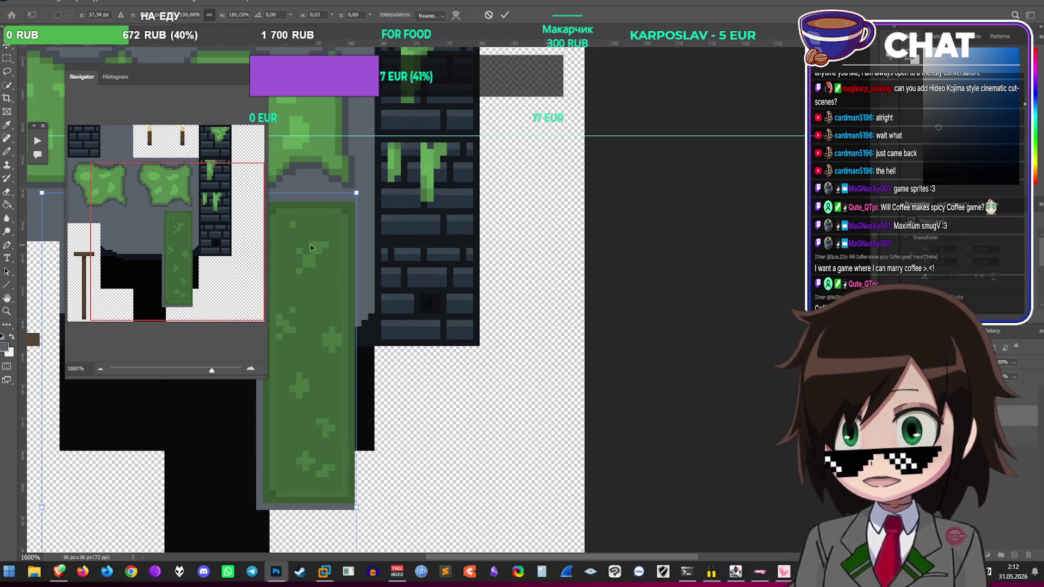
Step: Fine-tune the moss column's position with Free Transform and commit it
{"action": "scroll", "coordinate": [326, 263], "scroll_direction": "up", "scroll_amount": 2}
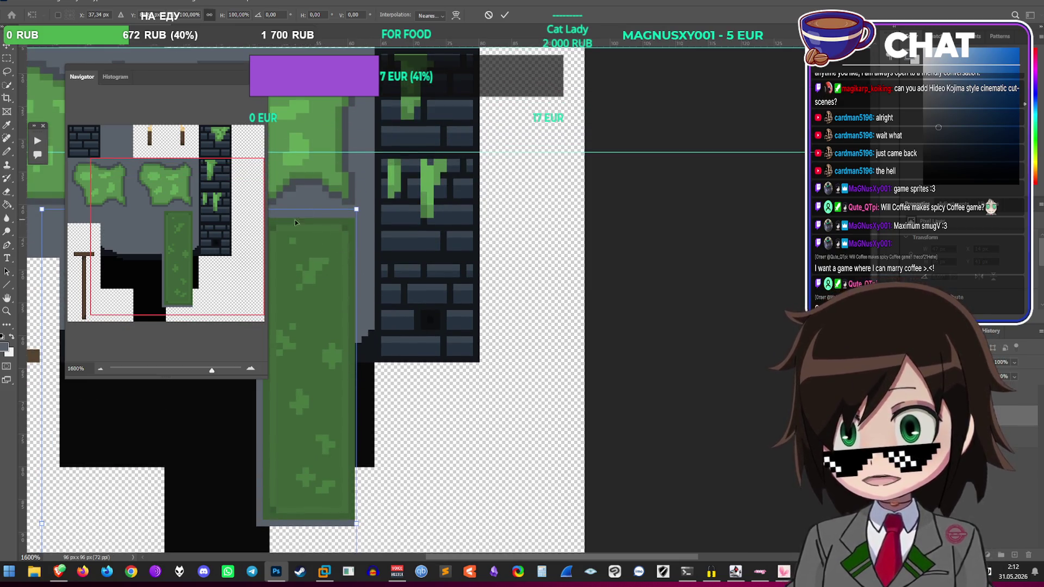
{"action": "mouse_move", "coordinate": [302, 286]}
{"action": "left_mouse_down"}
{"action": "mouse_move", "coordinate": [306, 266]}
{"action": "mouse_move", "coordinate": [306, 286]}
{"action": "left_mouse_up"}
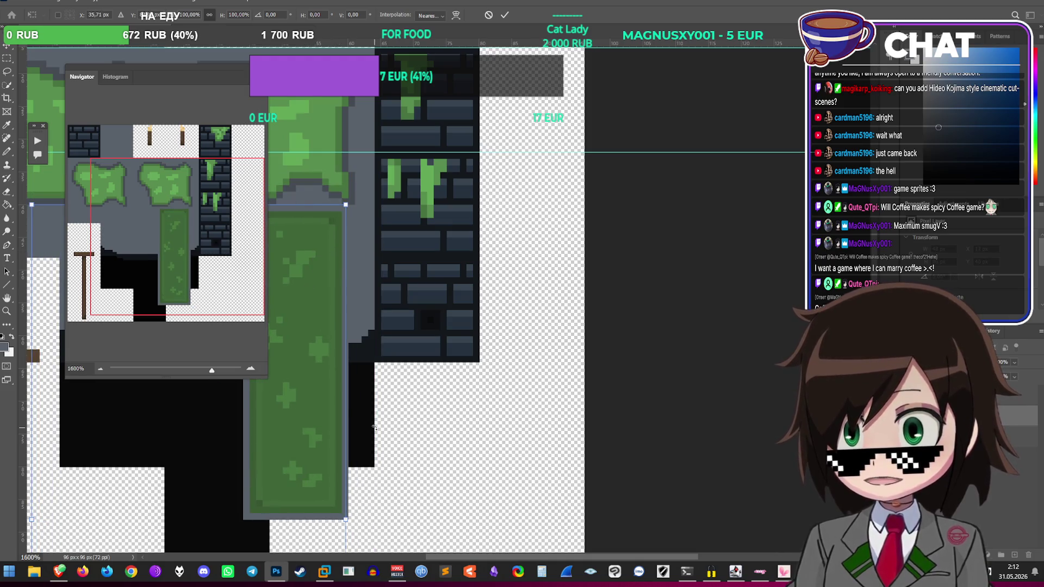
{"action": "left_click_drag", "start_coordinate": [359, 326], "coordinate": [544, 380]}
{"action": "scroll", "coordinate": [510, 333], "scroll_direction": "down", "scroll_amount": 2}
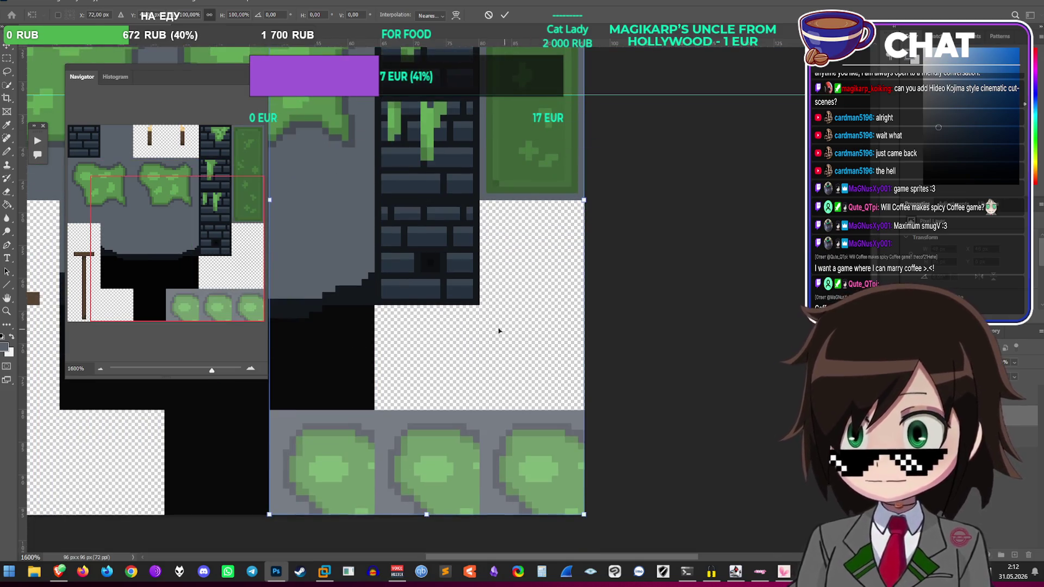
{"action": "key", "text": "Return"}
{"action": "key", "text": "e"}
{"action": "scroll", "coordinate": [598, 217], "scroll_direction": "up", "scroll_amount": 5}
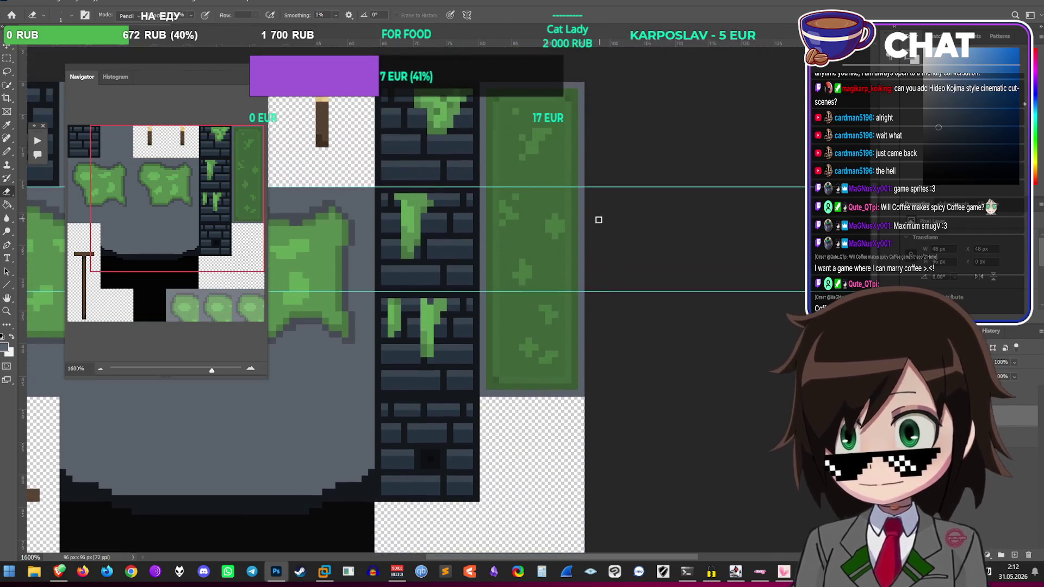
Step: Save the tileset from Photoshop's File menu and select Dungeons.png in the Tiles art folder
{"action": "left_click", "coordinate": [22, 4]}
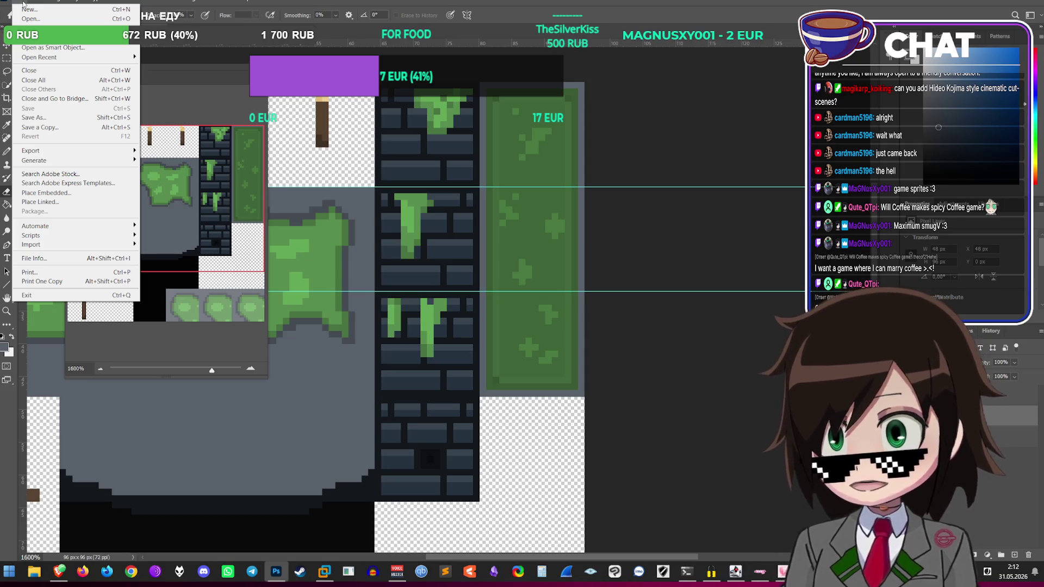
{"action": "mouse_move", "coordinate": [41, 4]}
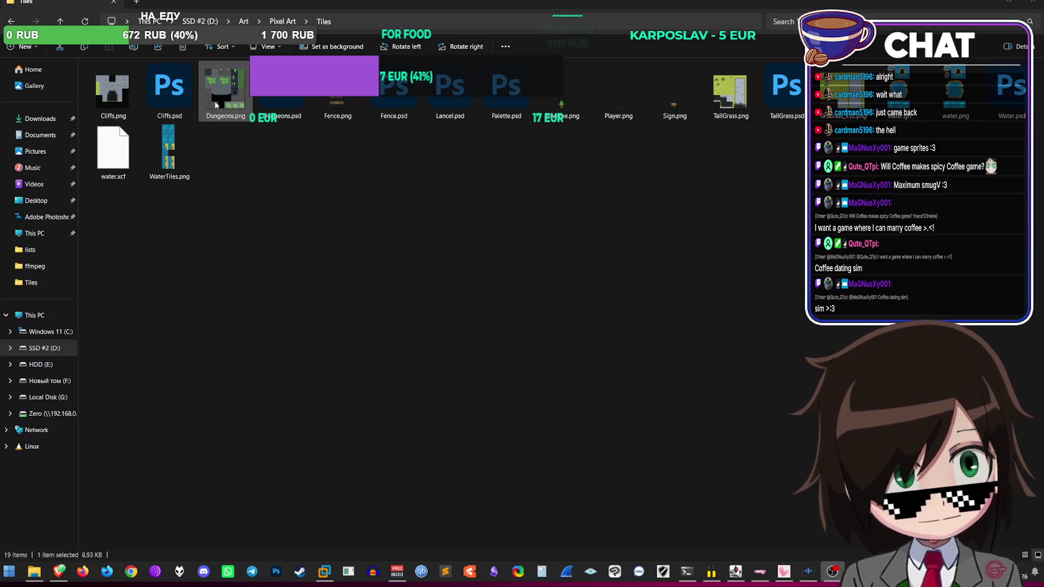
{"action": "left_click", "coordinate": [236, 87]}
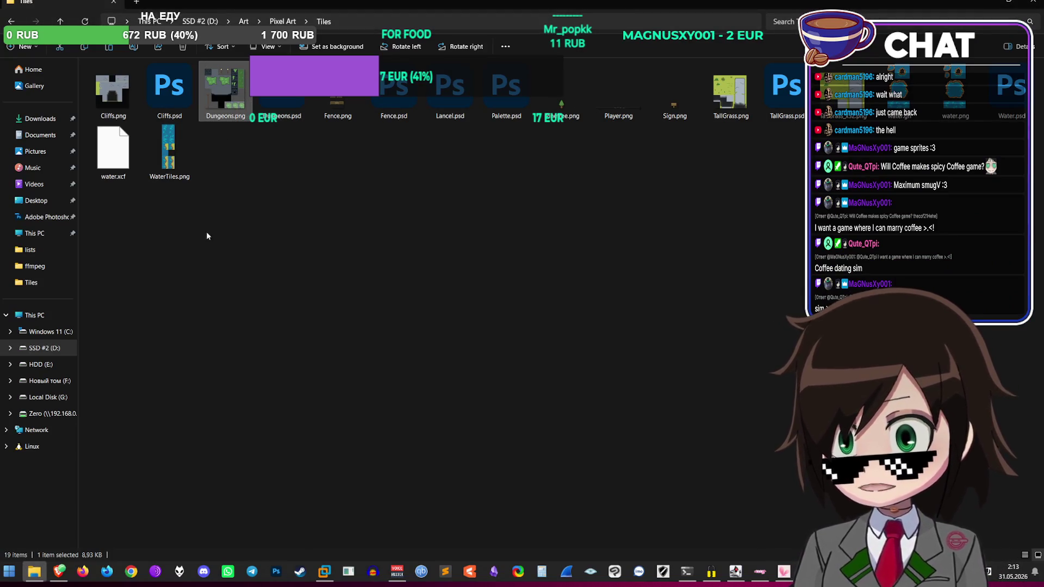
Step: Go to the Desktop folder in File Explorer and browse its contents
{"action": "left_click", "coordinate": [30, 201]}
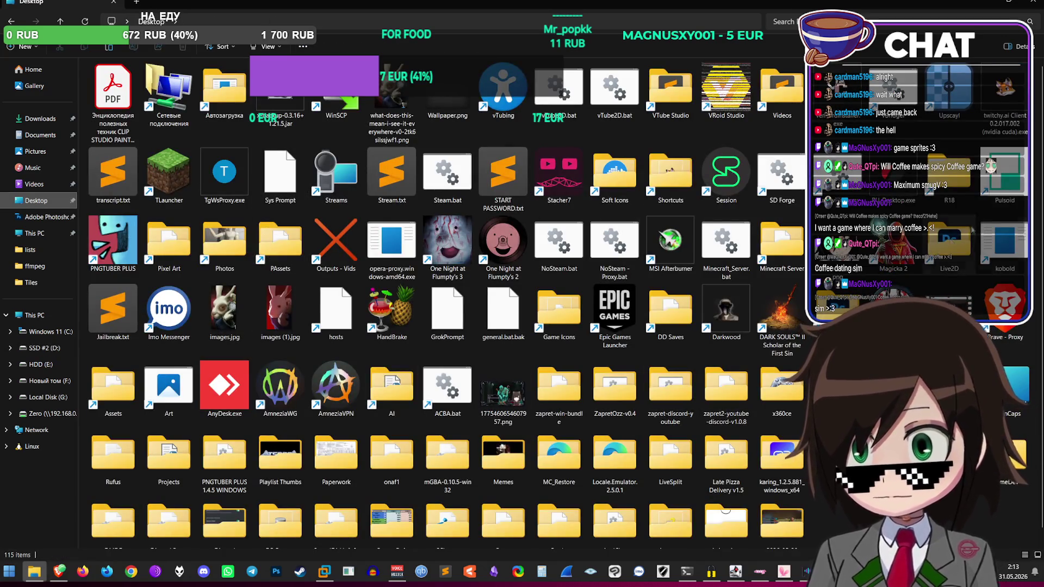
{"action": "scroll", "coordinate": [612, 267], "scroll_direction": "down", "scroll_amount": 1}
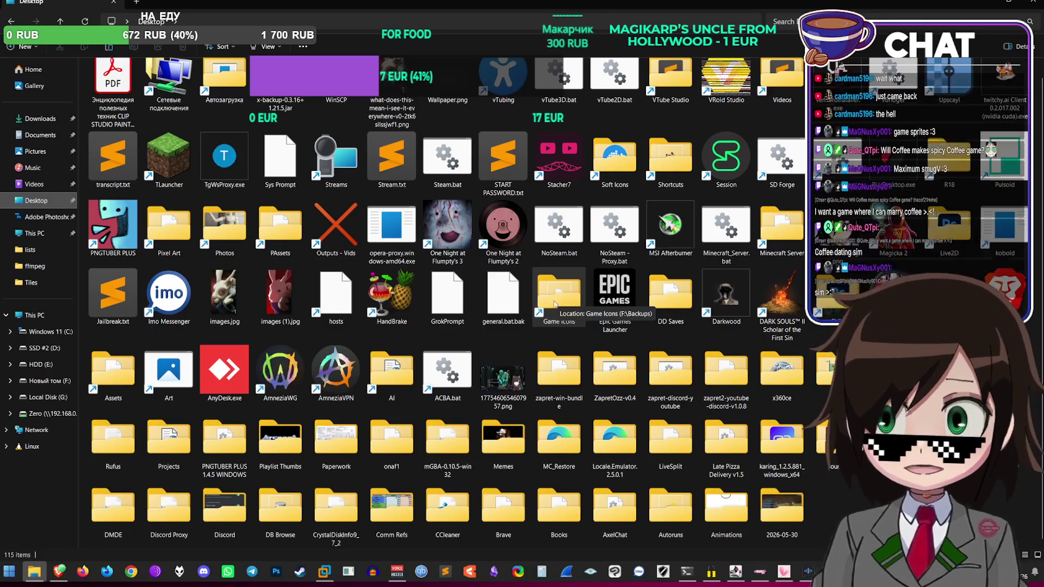
{"action": "scroll", "coordinate": [557, 302], "scroll_direction": "up", "scroll_amount": 1}
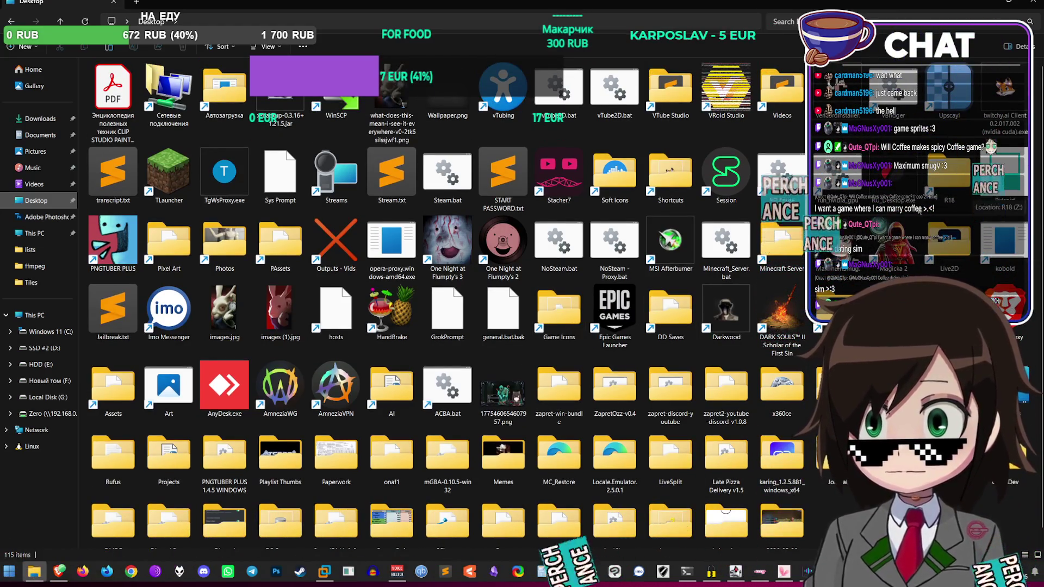
{"action": "scroll", "coordinate": [693, 509], "scroll_direction": "down", "scroll_amount": 1}
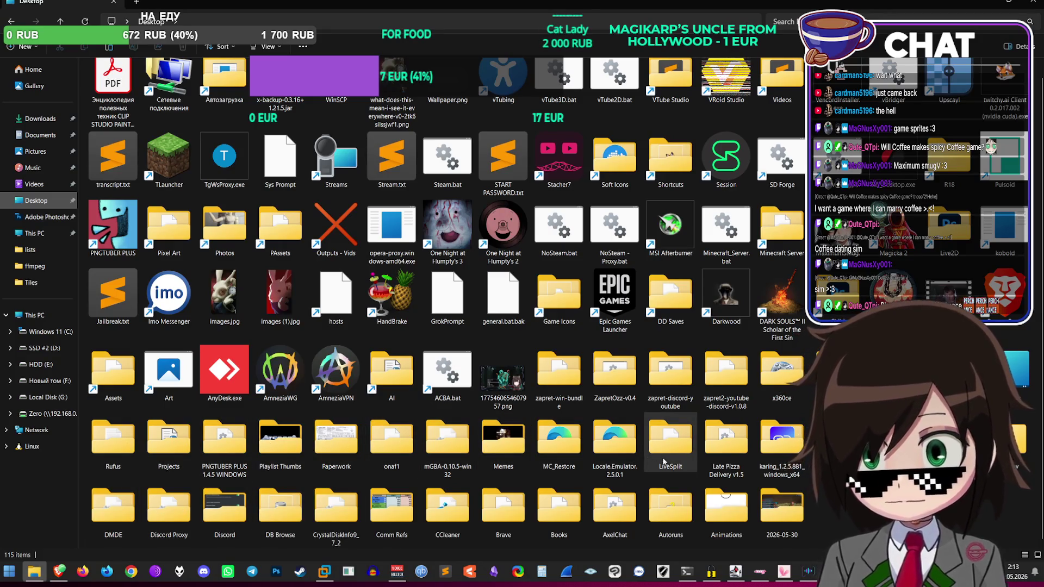
Step: Delete the Late Pizza Delivery v1.5 and Rufus folders, then open GameDev
{"action": "left_click", "coordinate": [739, 448]}
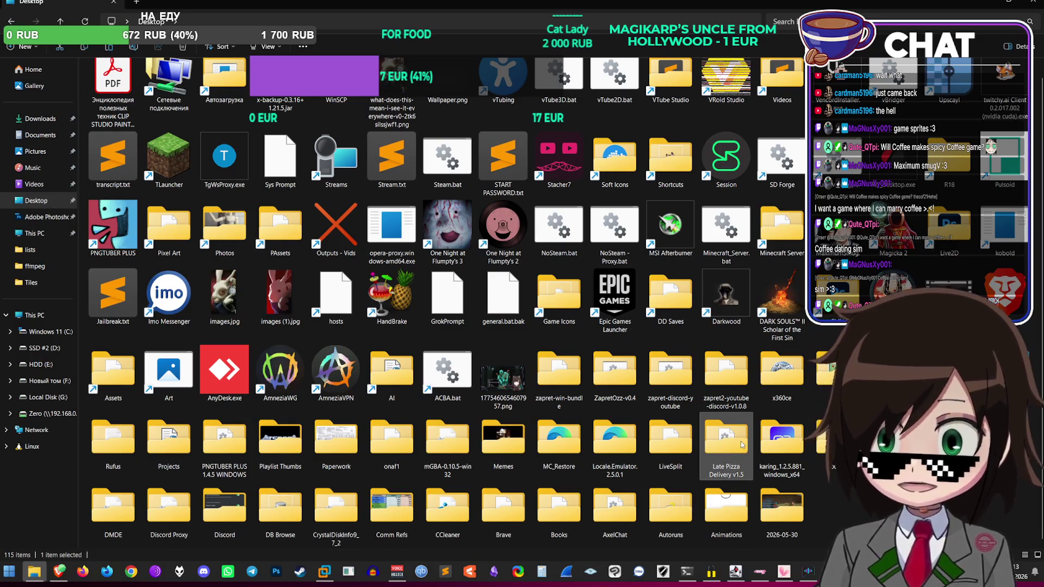
{"action": "key", "text": "Delete"}
{"action": "key", "text": "Escape"}
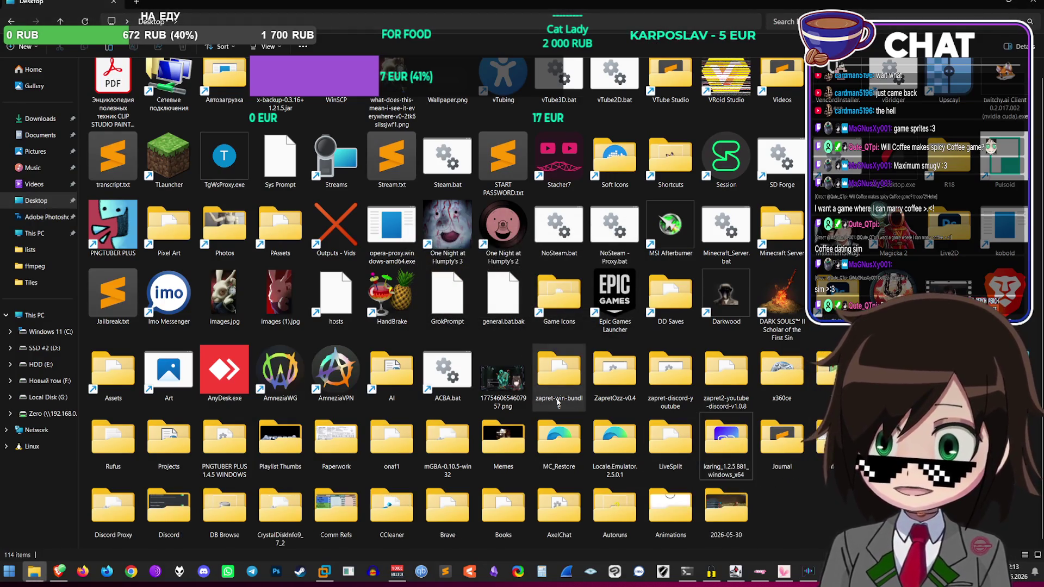
{"action": "left_click", "coordinate": [666, 393]}
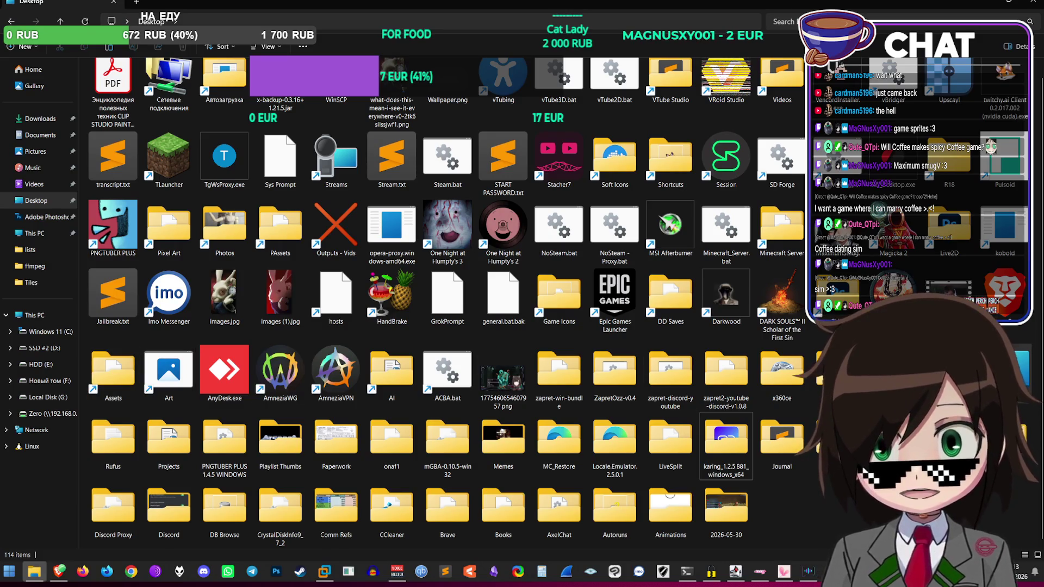
{"action": "key", "text": "Delete"}
{"action": "key", "text": "Return"}
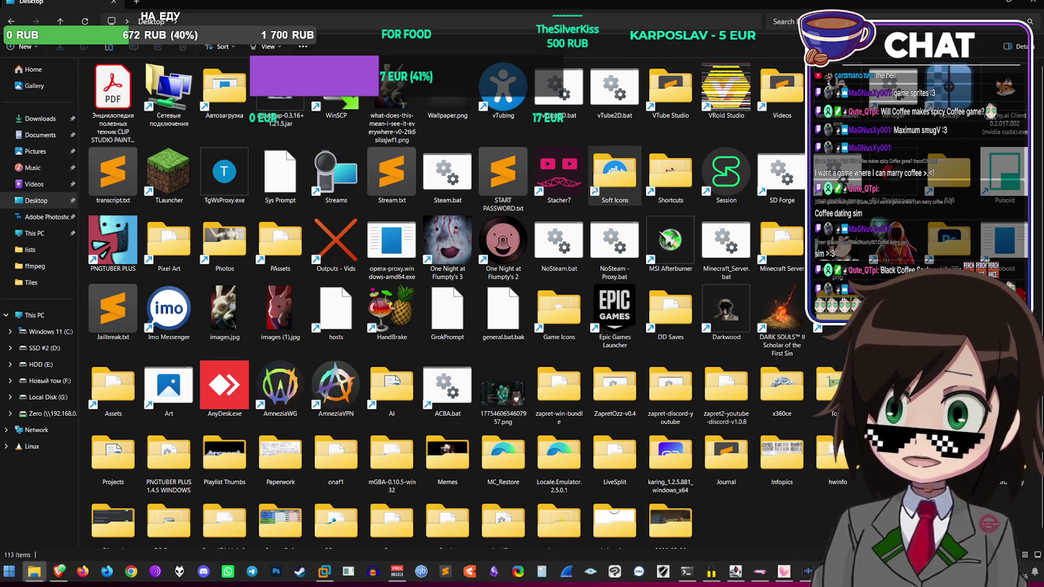
{"action": "scroll", "coordinate": [825, 435], "scroll_direction": "down", "scroll_amount": 1}
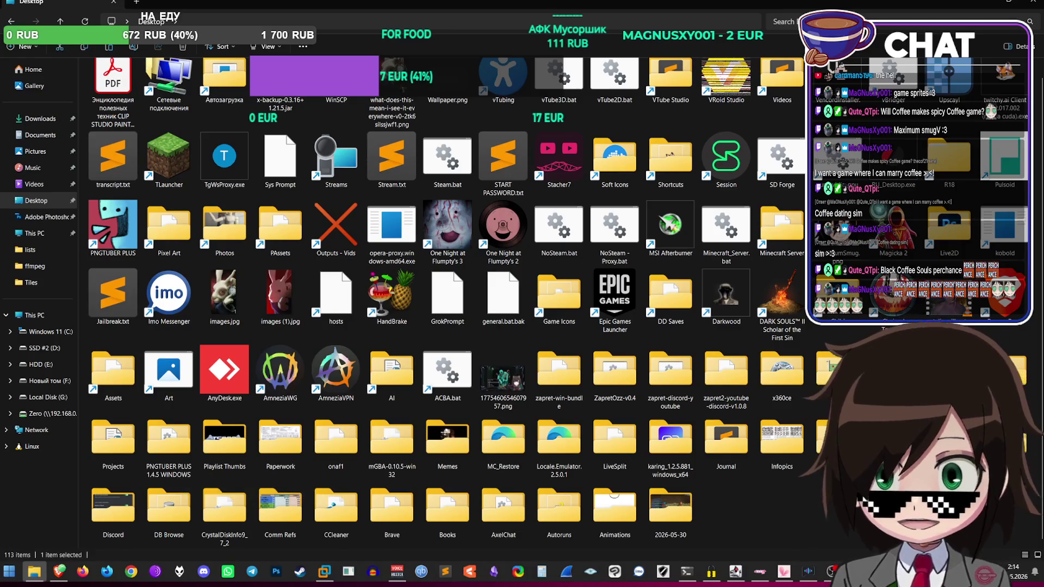
{"action": "key", "text": "Return"}
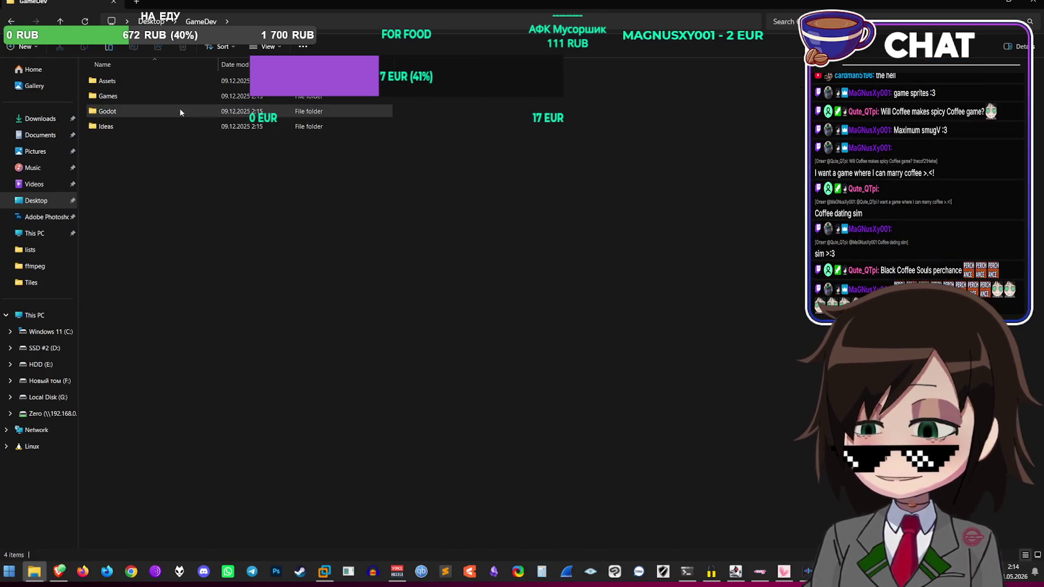
Step: Navigate to Games > Persecution G4 [Prologue] > Assets > Tiles
{"action": "double_click", "coordinate": [234, 112]}
{"action": "left_click", "coordinate": [200, 21]}
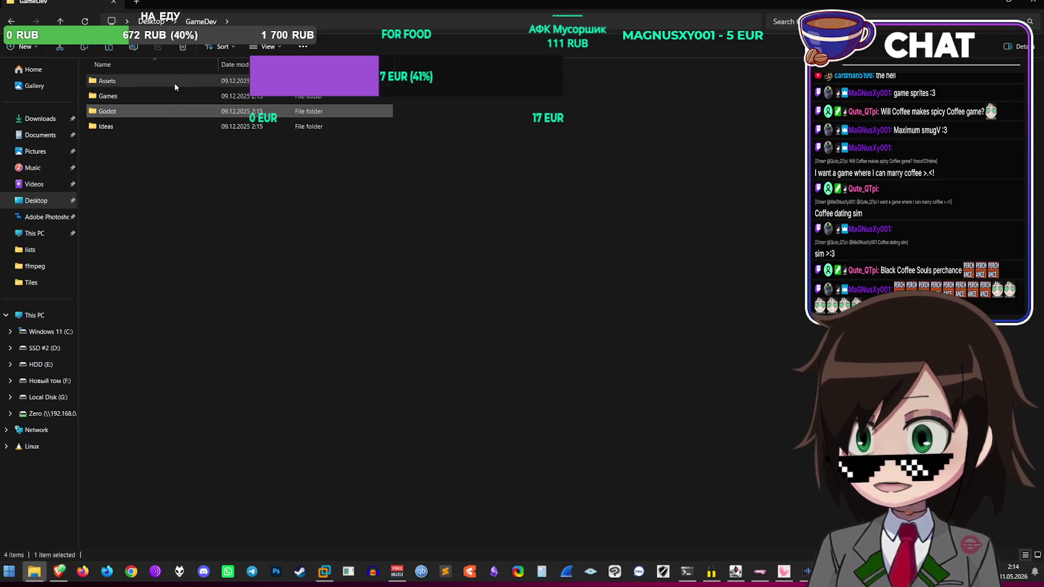
{"action": "double_click", "coordinate": [166, 95]}
{"action": "double_click", "coordinate": [167, 96]}
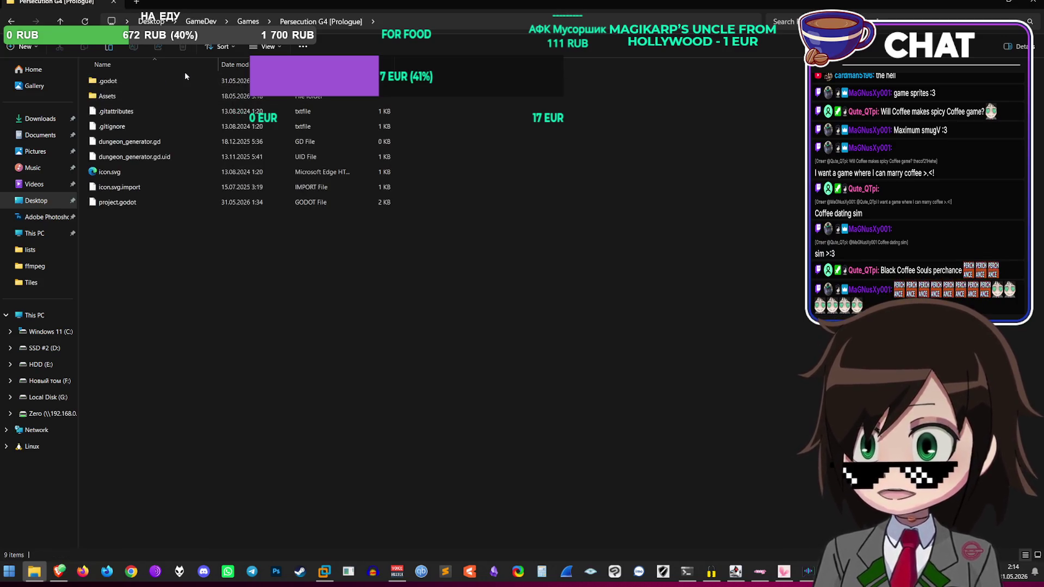
{"action": "double_click", "coordinate": [163, 96]}
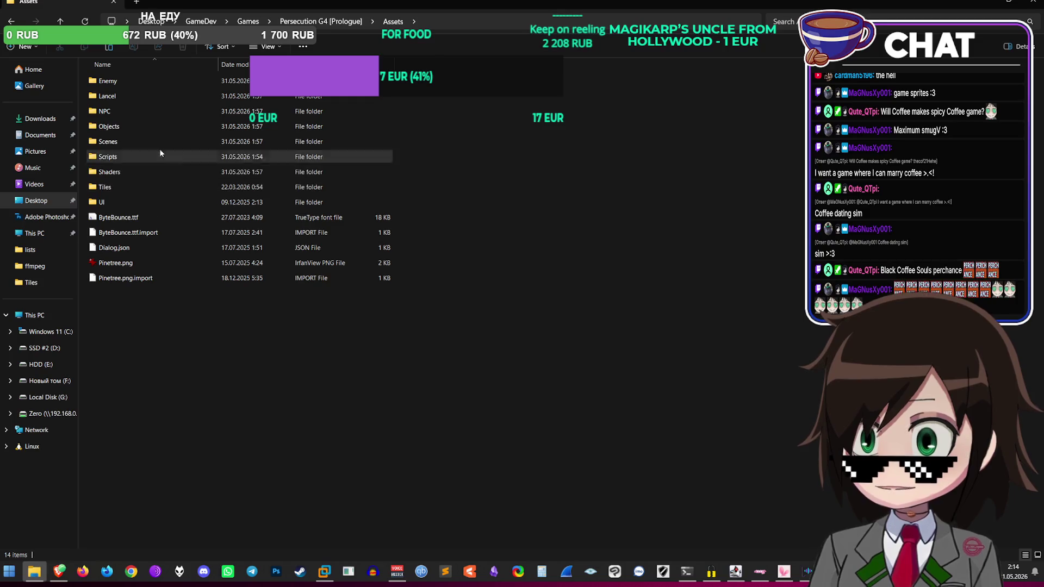
{"action": "double_click", "coordinate": [145, 188]}
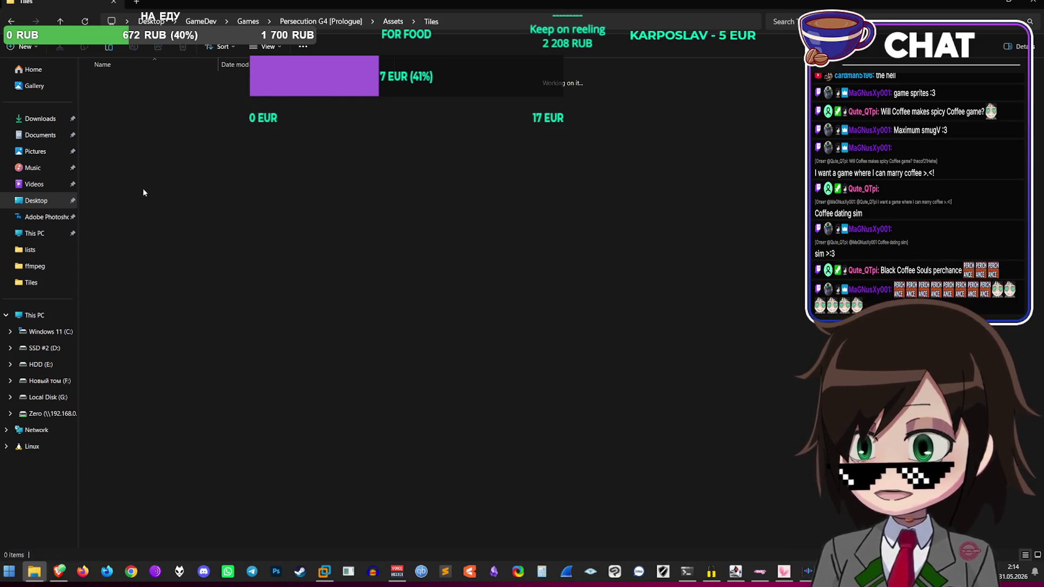
Step: Paste Dungeons.png, replacing the existing file, and switch back to Godot
{"action": "key", "text": "ctrl+v"}
{"action": "key", "text": "Return"}
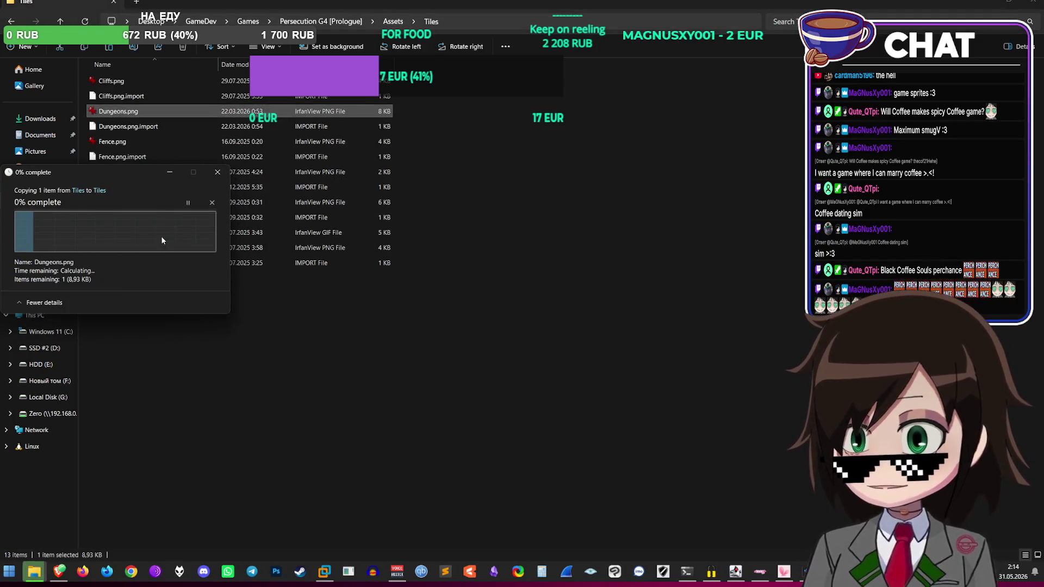
{"action": "key", "text": "alt+Tab"}
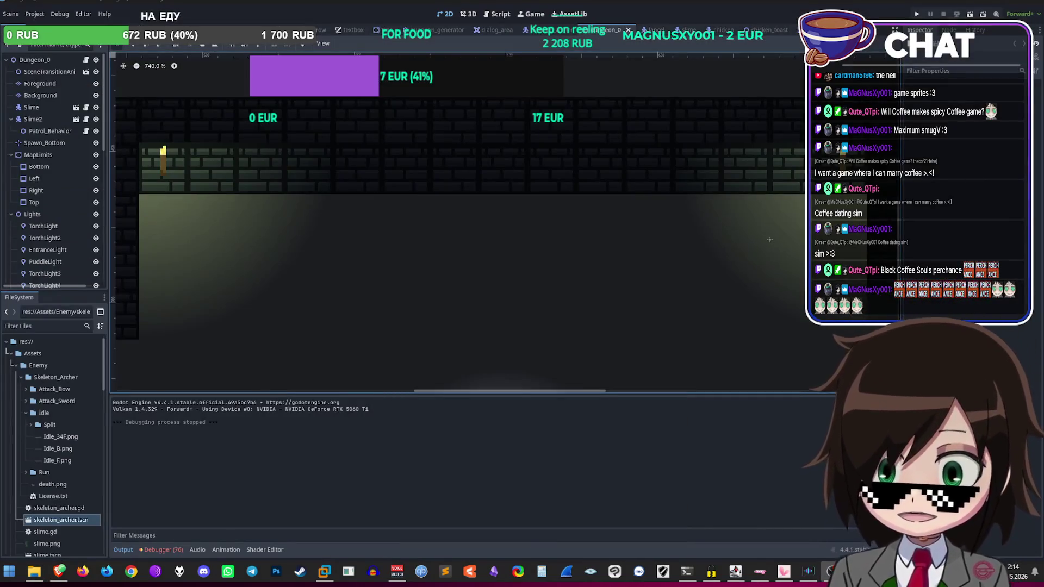
Step: Select the Background tile layer in the Scene tree
{"action": "scroll", "coordinate": [522, 239], "scroll_direction": "down", "scroll_amount": 10}
{"action": "scroll", "coordinate": [487, 186], "scroll_direction": "down", "scroll_amount": 3}
{"action": "scroll", "coordinate": [473, 228], "scroll_direction": "up", "scroll_amount": 7}
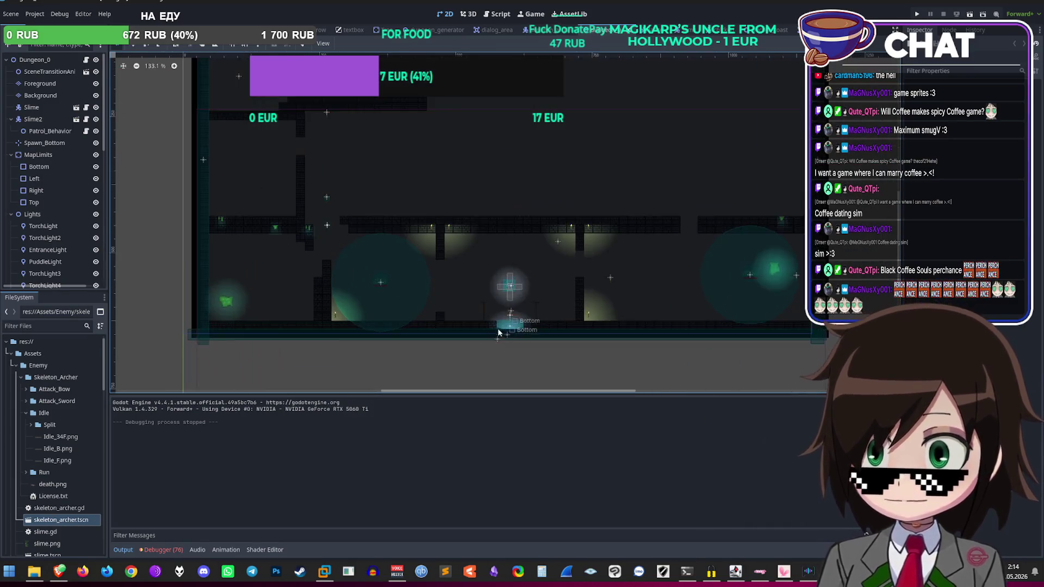
{"action": "scroll", "coordinate": [522, 280], "scroll_direction": "up", "scroll_amount": 8}
{"action": "scroll", "coordinate": [35, 245], "scroll_direction": "down", "scroll_amount": 5}
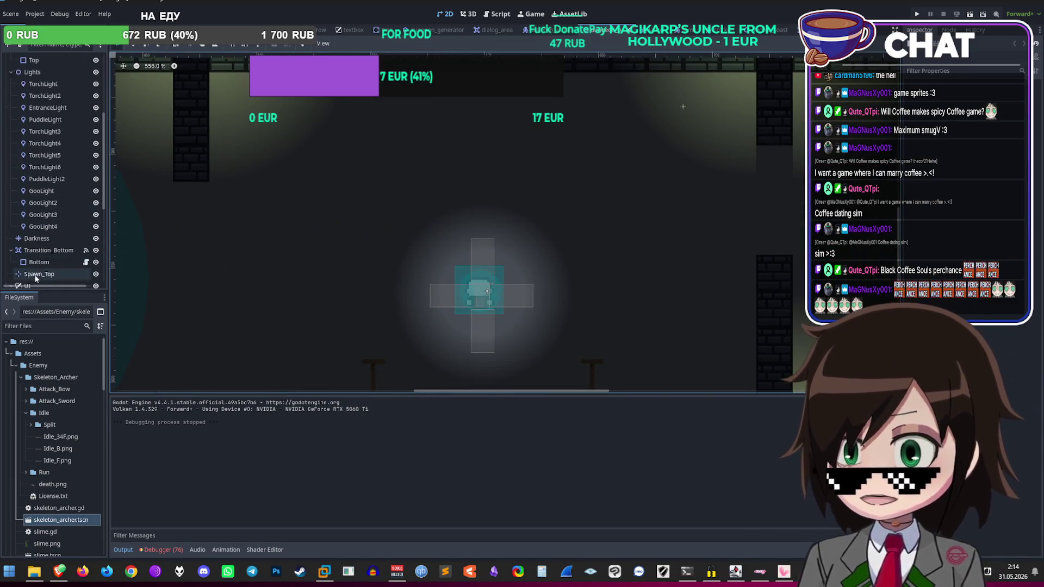
{"action": "scroll", "coordinate": [34, 279], "scroll_direction": "down", "scroll_amount": 5}
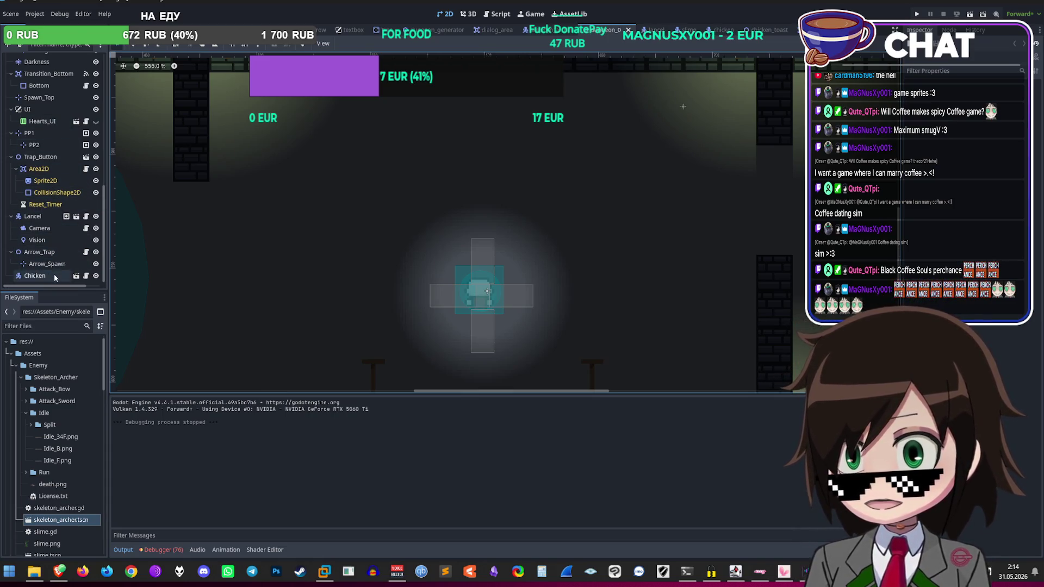
{"action": "scroll", "coordinate": [55, 261], "scroll_direction": "up", "scroll_amount": 10}
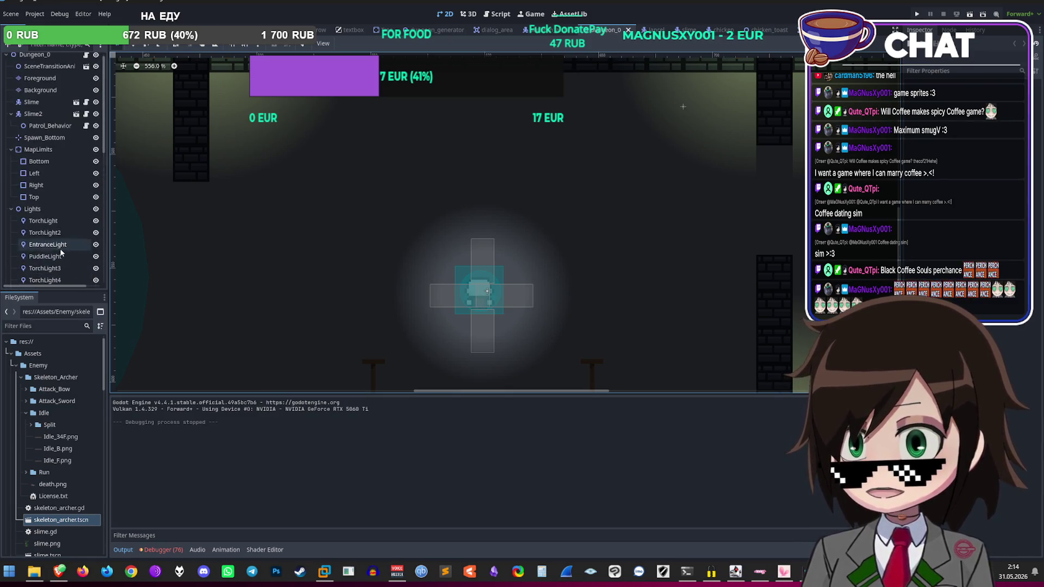
{"action": "left_click", "coordinate": [33, 212]}
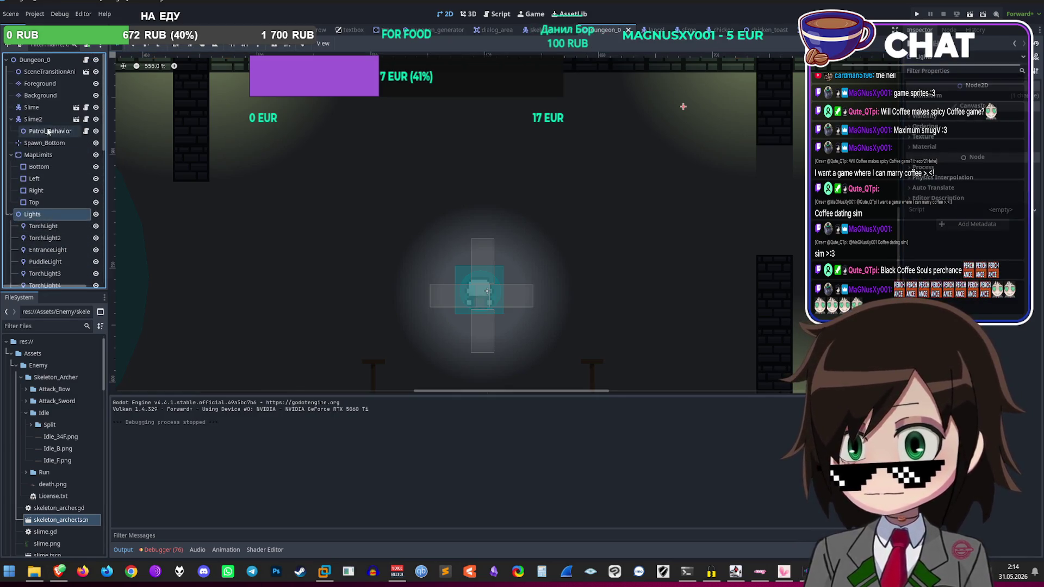
{"action": "left_click", "coordinate": [52, 84]}
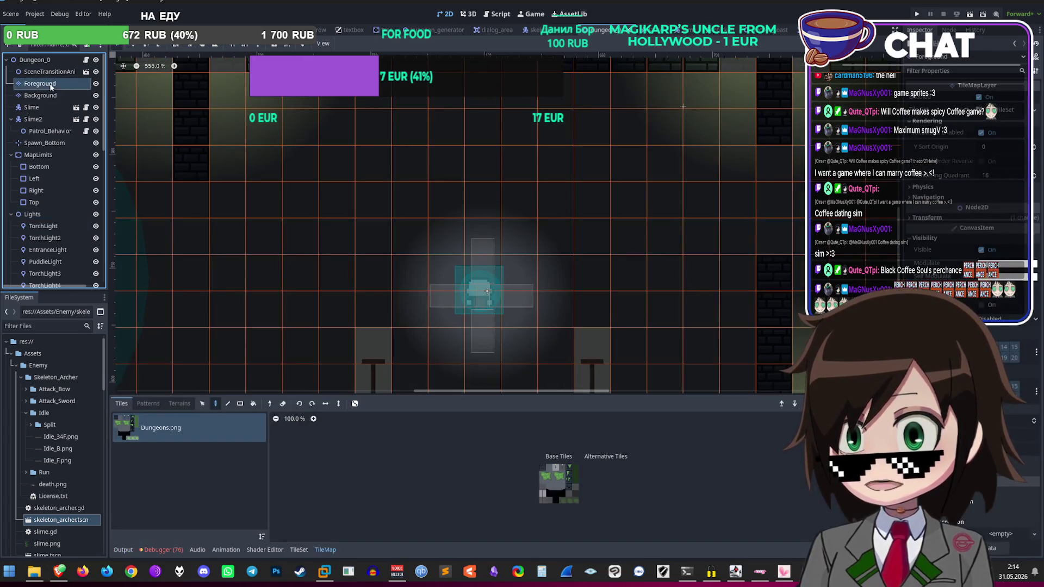
{"action": "scroll", "coordinate": [431, 261], "scroll_direction": "down", "scroll_amount": 3}
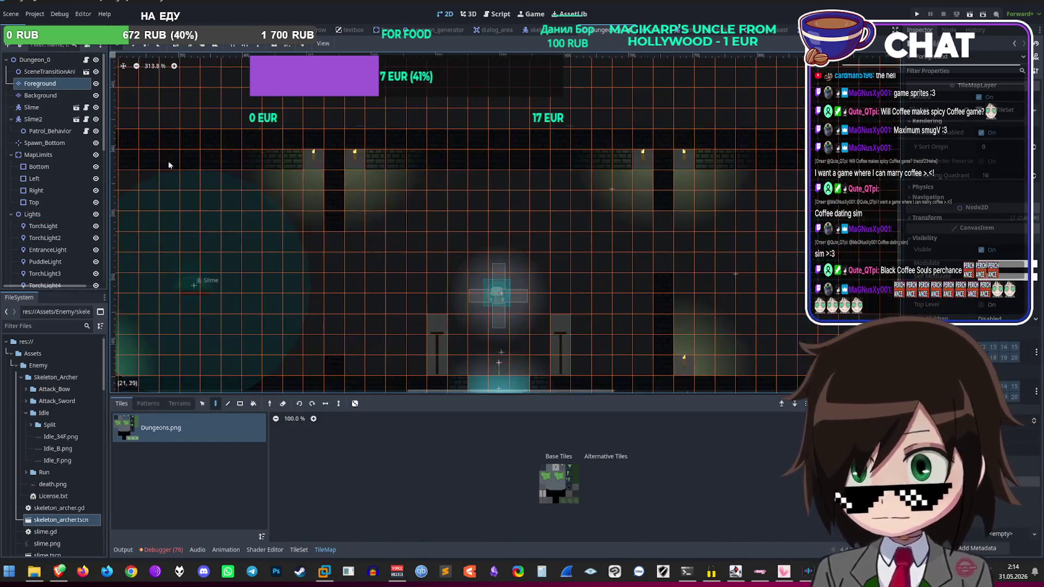
{"action": "left_click", "coordinate": [40, 95]}
Step: Choose the darker moss tile from the reimported Dungeons.png atlas for painting
{"action": "scroll", "coordinate": [456, 240], "scroll_direction": "up", "scroll_amount": 4}
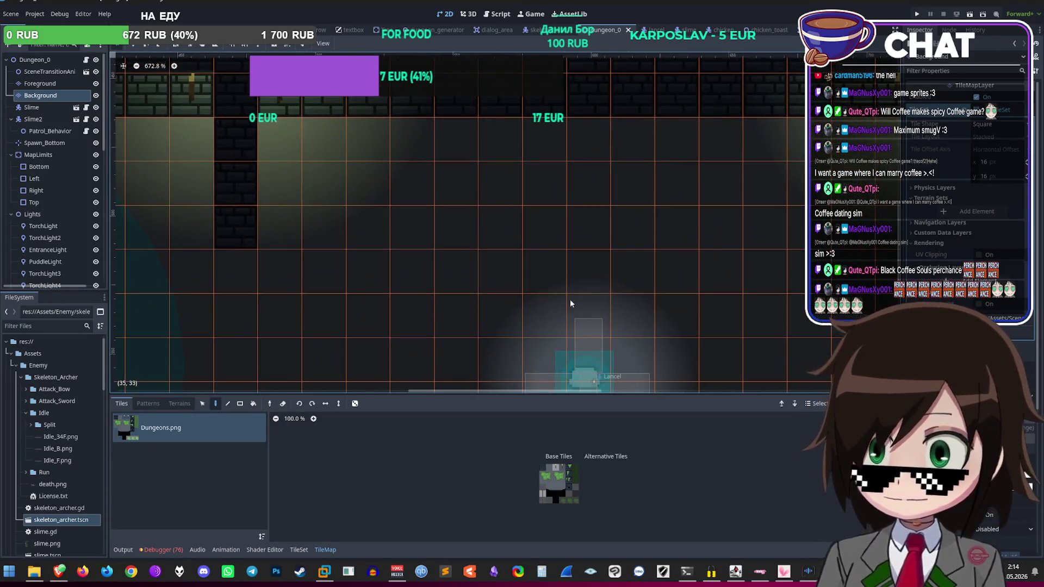
{"action": "scroll", "coordinate": [573, 500], "scroll_direction": "up", "scroll_amount": 5}
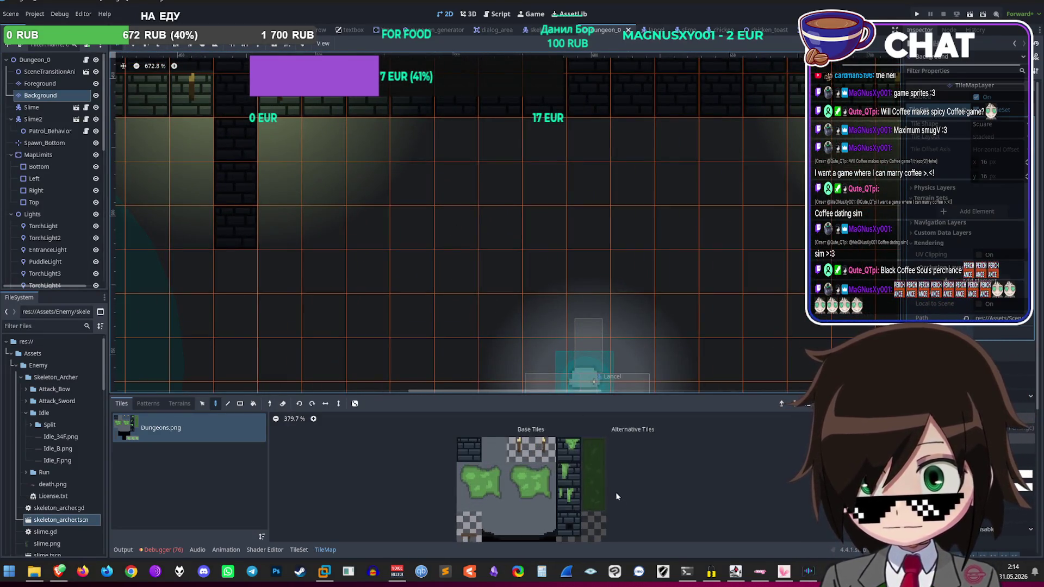
{"action": "scroll", "coordinate": [625, 492], "scroll_direction": "up", "scroll_amount": 1}
{"action": "left_click", "coordinate": [551, 441]}
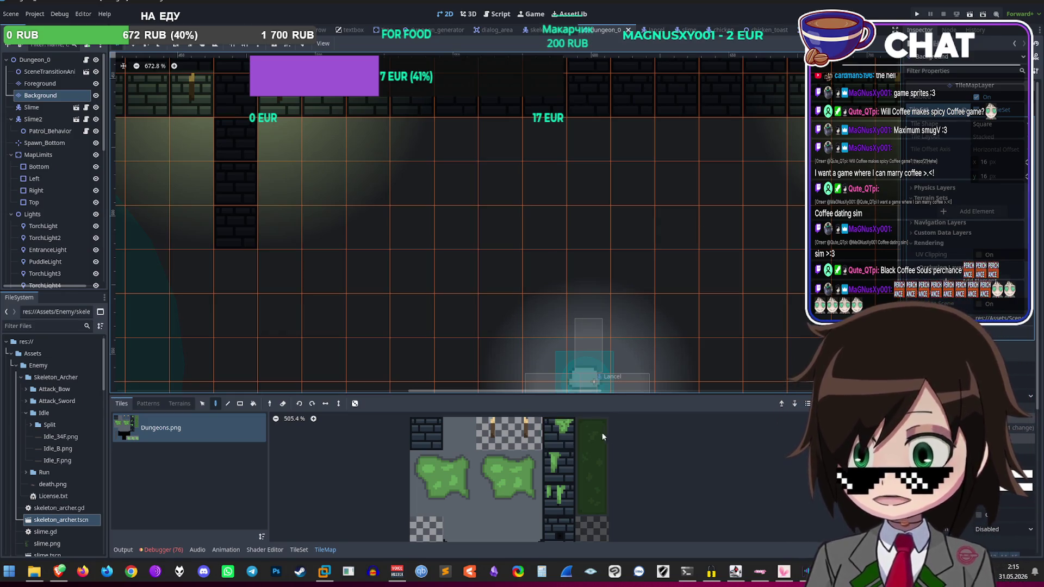
{"action": "scroll", "coordinate": [382, 466], "scroll_direction": "down", "scroll_amount": 4}
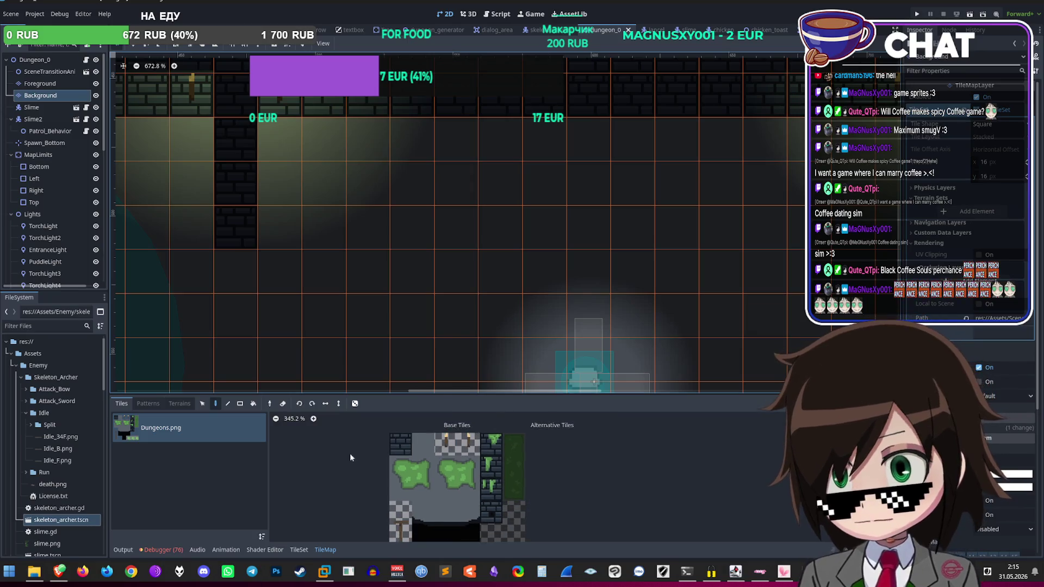
{"action": "scroll", "coordinate": [412, 476], "scroll_direction": "up", "scroll_amount": 1}
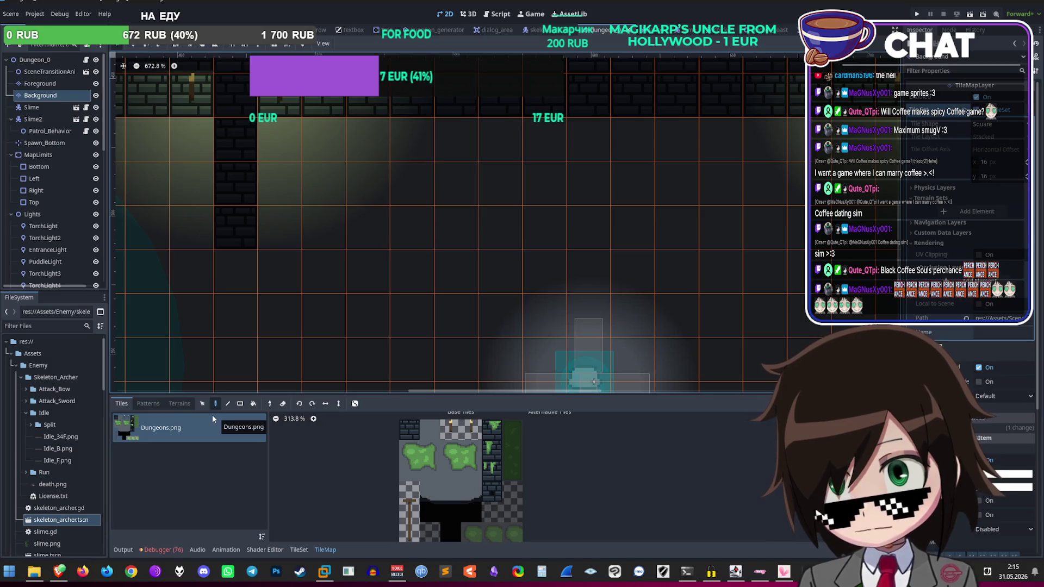
{"action": "left_click", "coordinate": [298, 551]}
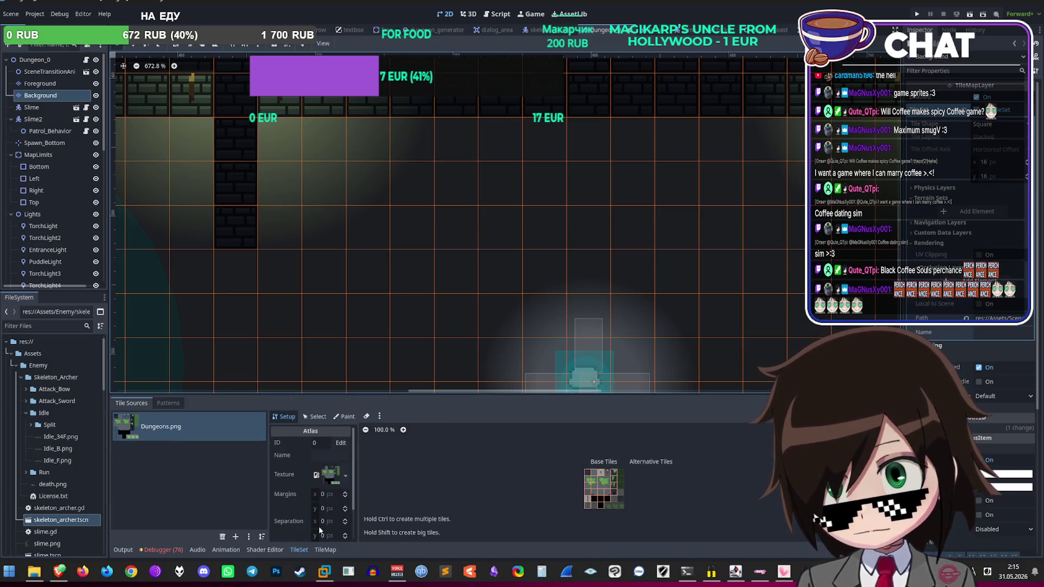
{"action": "scroll", "coordinate": [642, 468], "scroll_direction": "up", "scroll_amount": 10}
{"action": "left_click", "coordinate": [647, 484]}
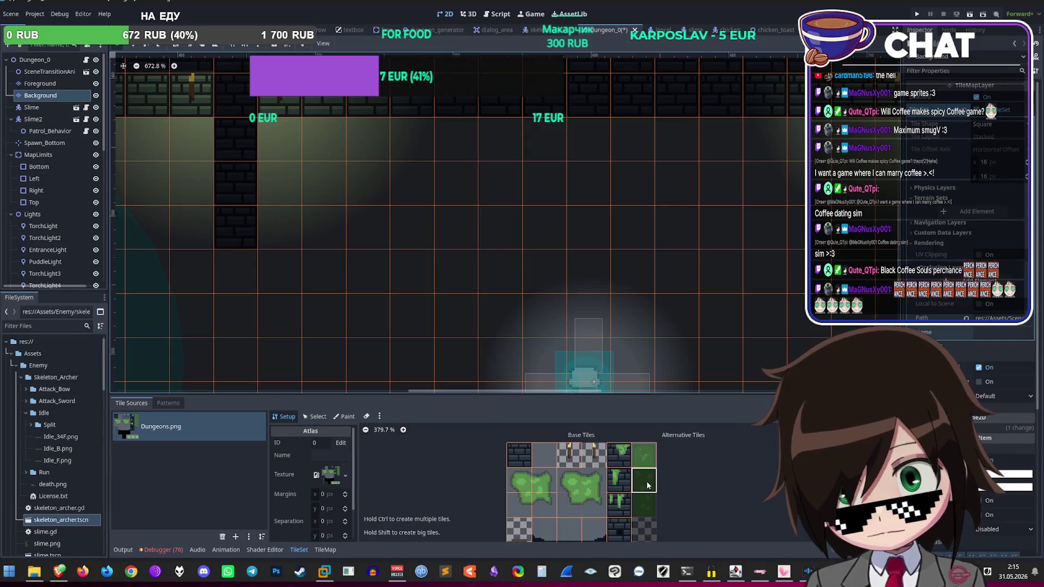
{"action": "scroll", "coordinate": [644, 498], "scroll_direction": "down", "scroll_amount": 5}
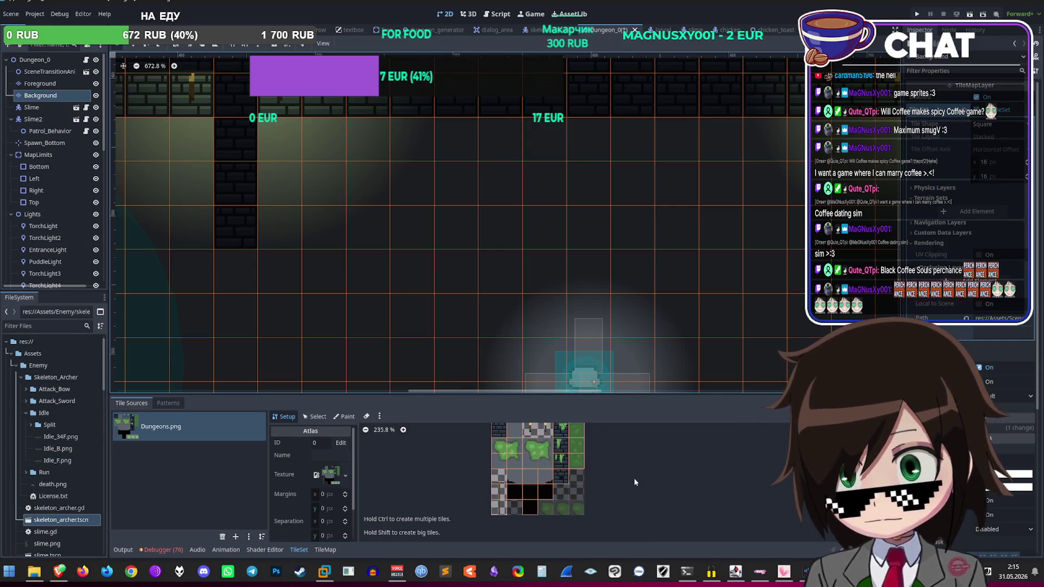
{"action": "left_click", "coordinate": [333, 553]}
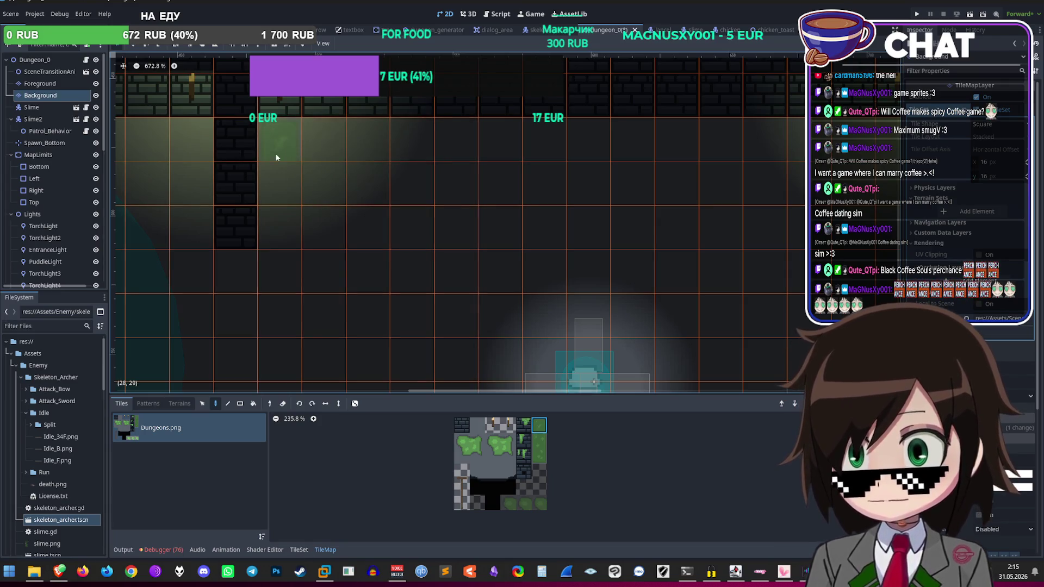
Step: Paint moss tiles down the column beside the brick wall
{"action": "scroll", "coordinate": [573, 226], "scroll_direction": "down", "scroll_amount": 8}
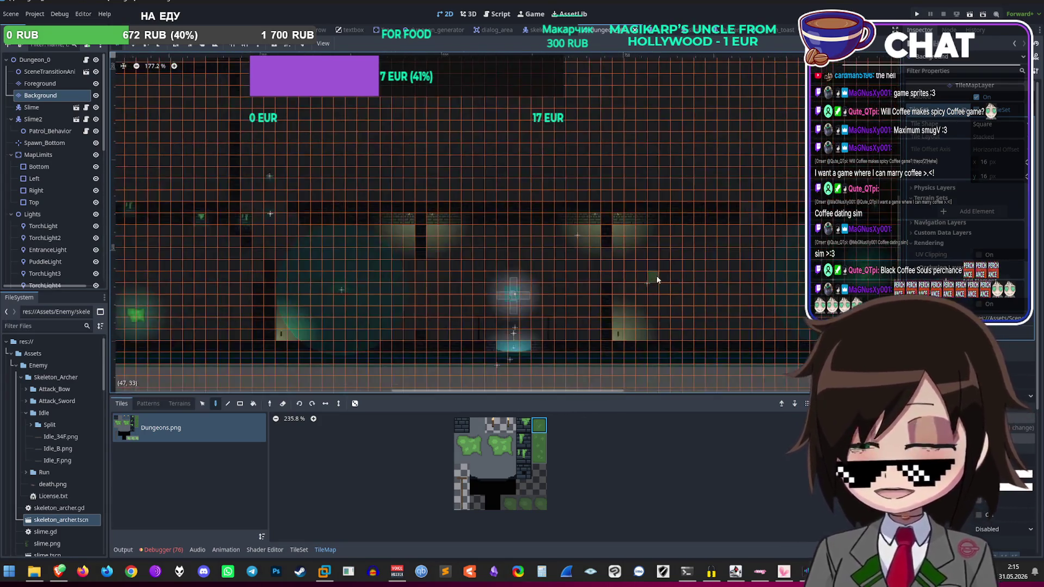
{"action": "scroll", "coordinate": [657, 280], "scroll_direction": "up", "scroll_amount": 3}
{"action": "scroll", "coordinate": [489, 283], "scroll_direction": "left", "scroll_amount": 4}
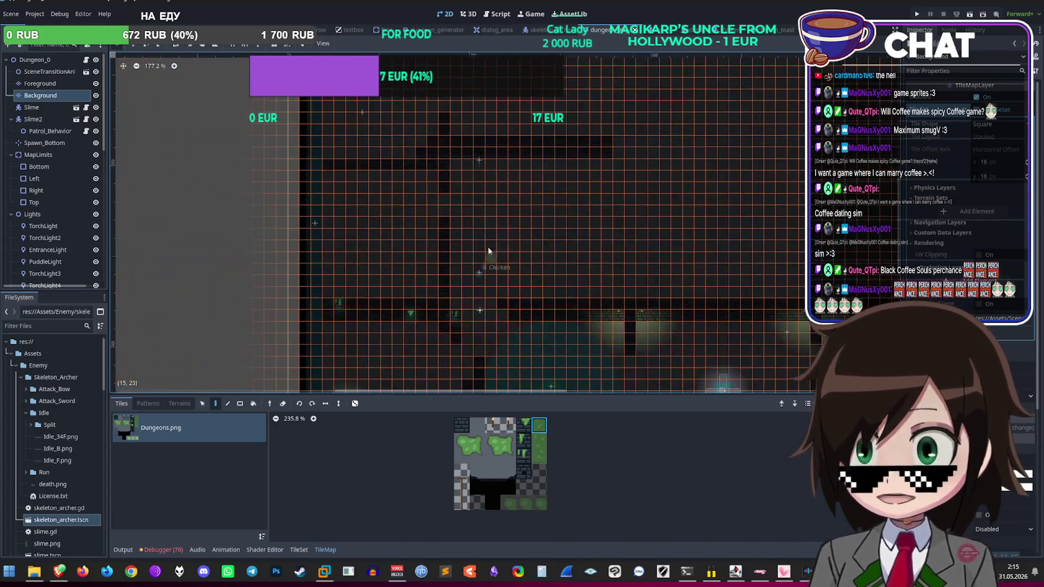
{"action": "scroll", "coordinate": [492, 270], "scroll_direction": "up", "scroll_amount": 6}
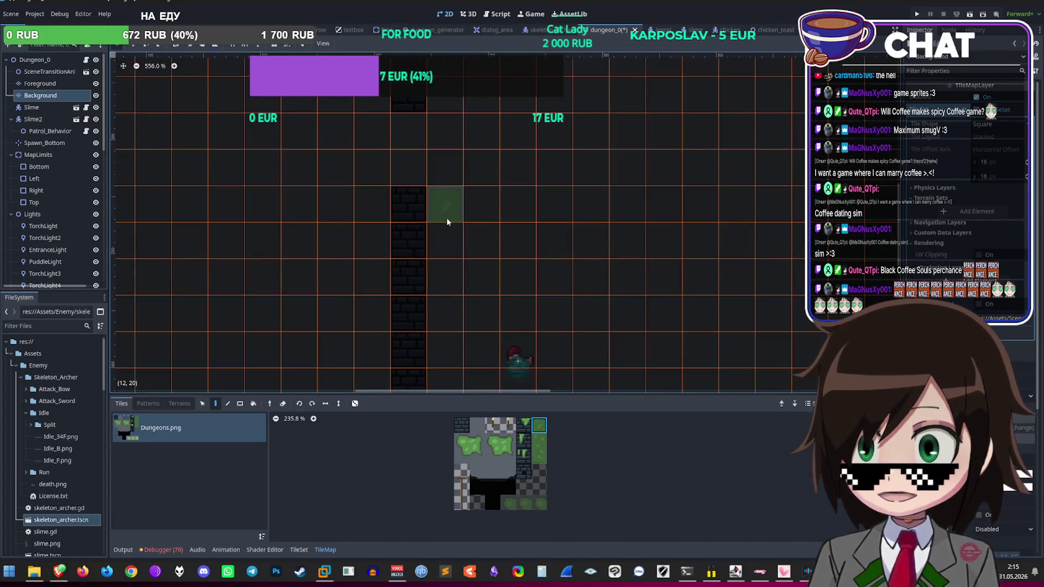
{"action": "scroll", "coordinate": [447, 222], "scroll_direction": "down", "scroll_amount": 3}
{"action": "scroll", "coordinate": [478, 380], "scroll_direction": "up", "scroll_amount": 1}
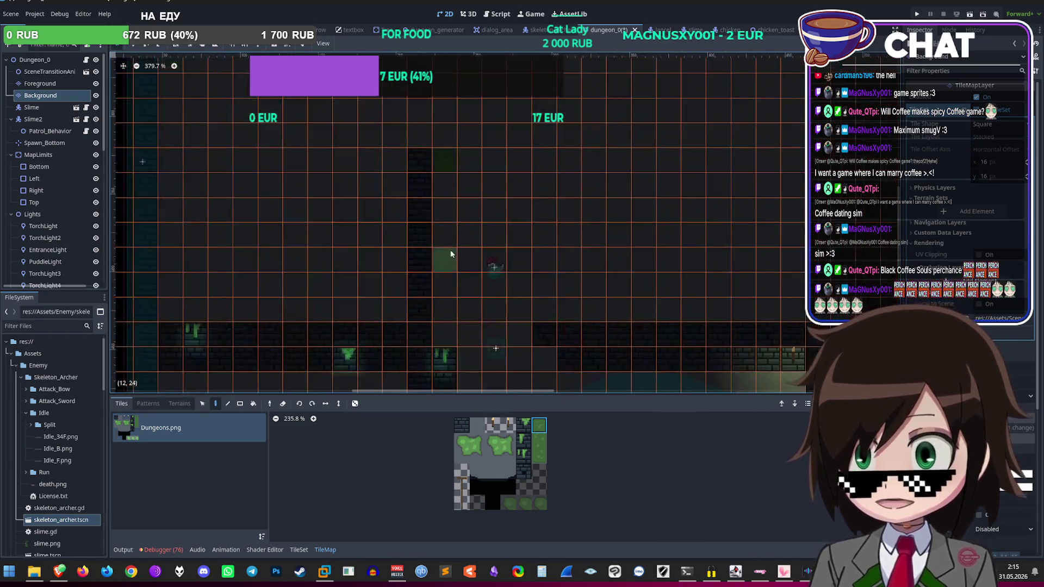
{"action": "left_click", "coordinate": [544, 446]}
{"action": "left_click", "coordinate": [437, 177]}
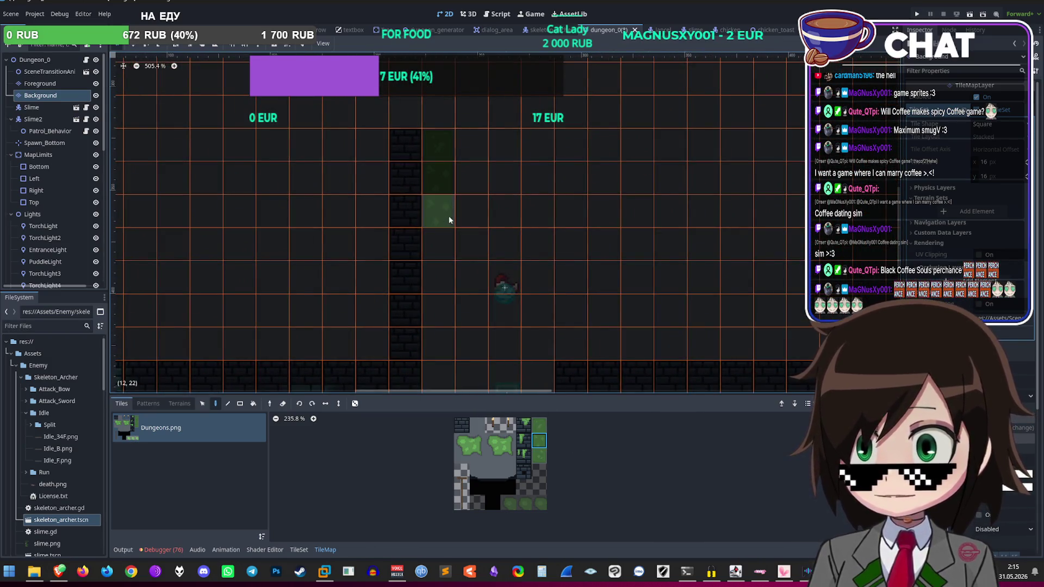
{"action": "left_click_drag", "start_coordinate": [445, 249], "coordinate": [438, 289]}
Step: Save the scene and launch the project for a test run
{"action": "scroll", "coordinate": [440, 283], "scroll_direction": "down", "scroll_amount": 1}
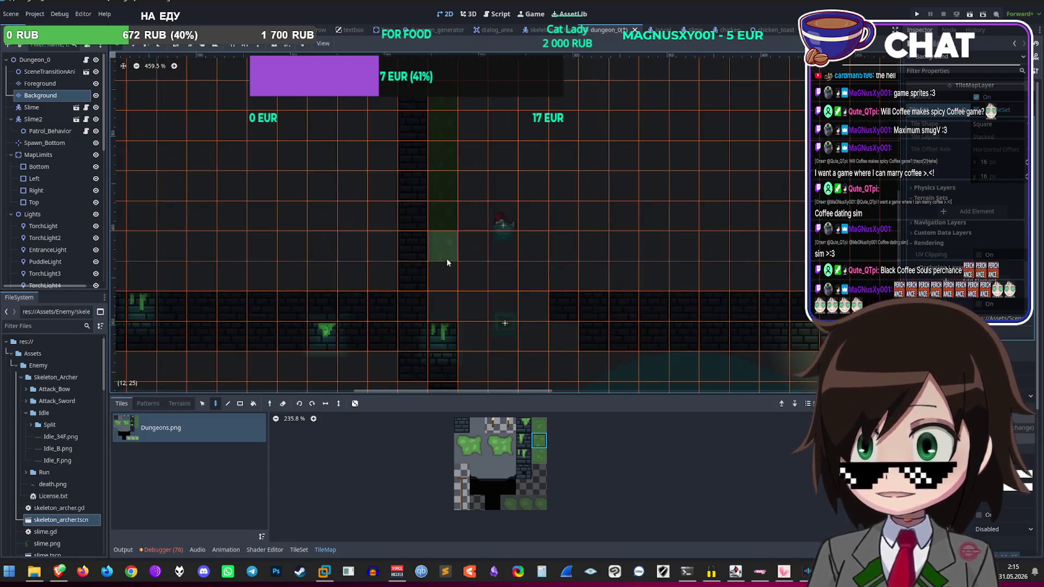
{"action": "scroll", "coordinate": [473, 353], "scroll_direction": "up", "scroll_amount": 4}
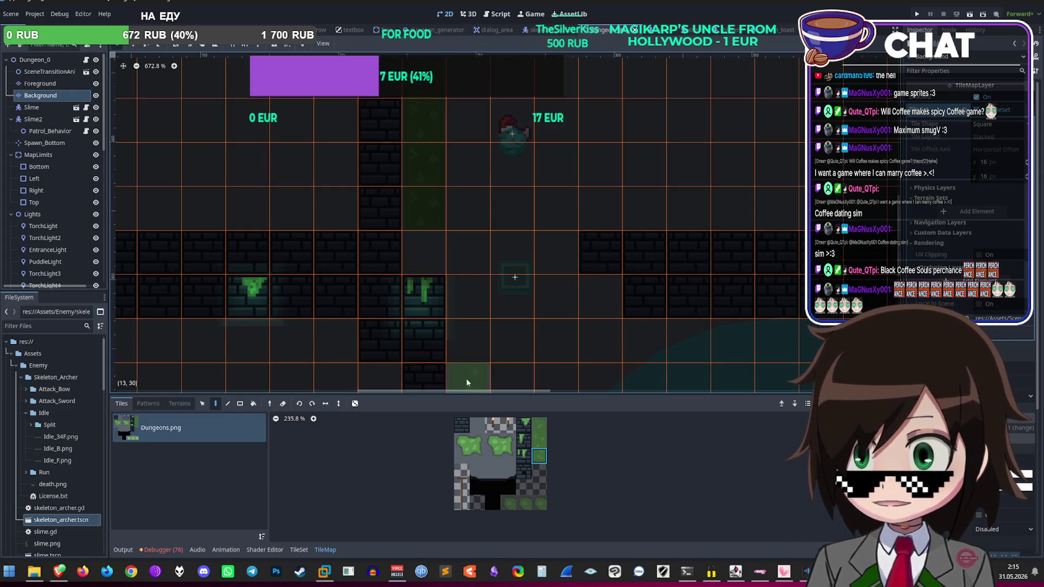
{"action": "scroll", "coordinate": [497, 262], "scroll_direction": "down", "scroll_amount": 7}
{"action": "scroll", "coordinate": [496, 263], "scroll_direction": "up", "scroll_amount": 4}
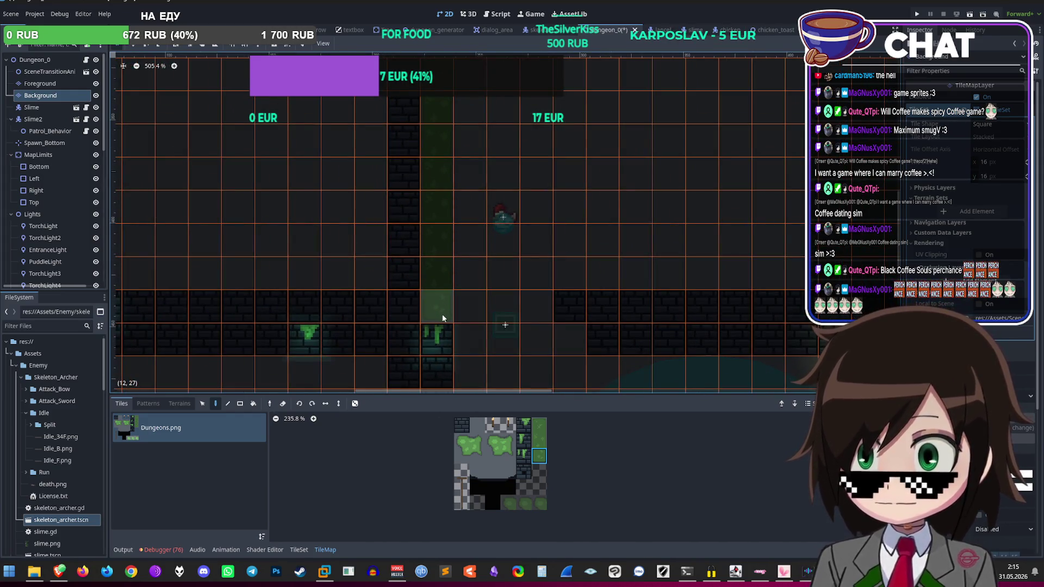
{"action": "scroll", "coordinate": [497, 280], "scroll_direction": "up", "scroll_amount": 3}
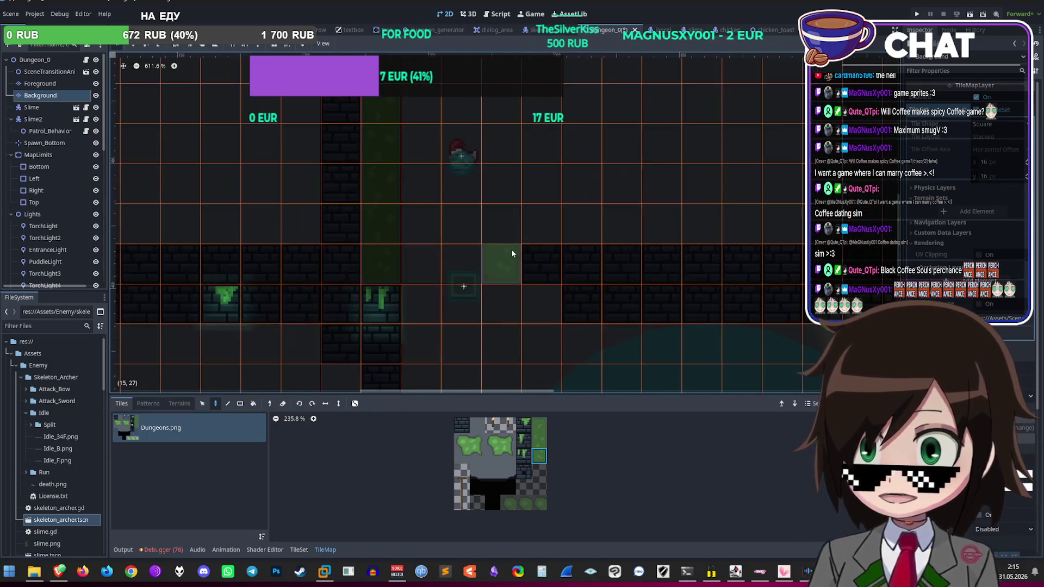
{"action": "scroll", "coordinate": [509, 282], "scroll_direction": "down", "scroll_amount": 8}
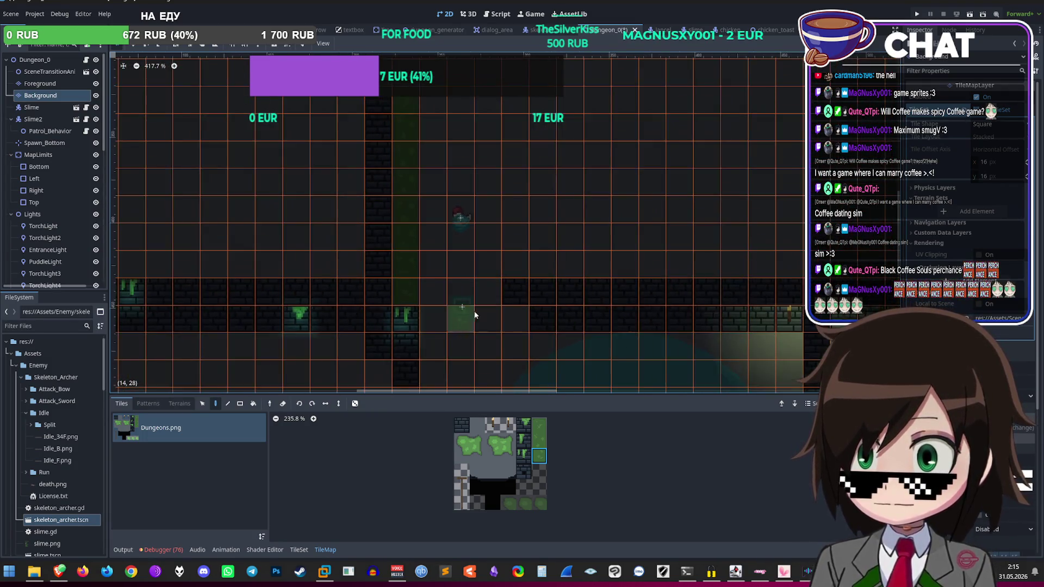
{"action": "scroll", "coordinate": [522, 217], "scroll_direction": "up", "scroll_amount": 2}
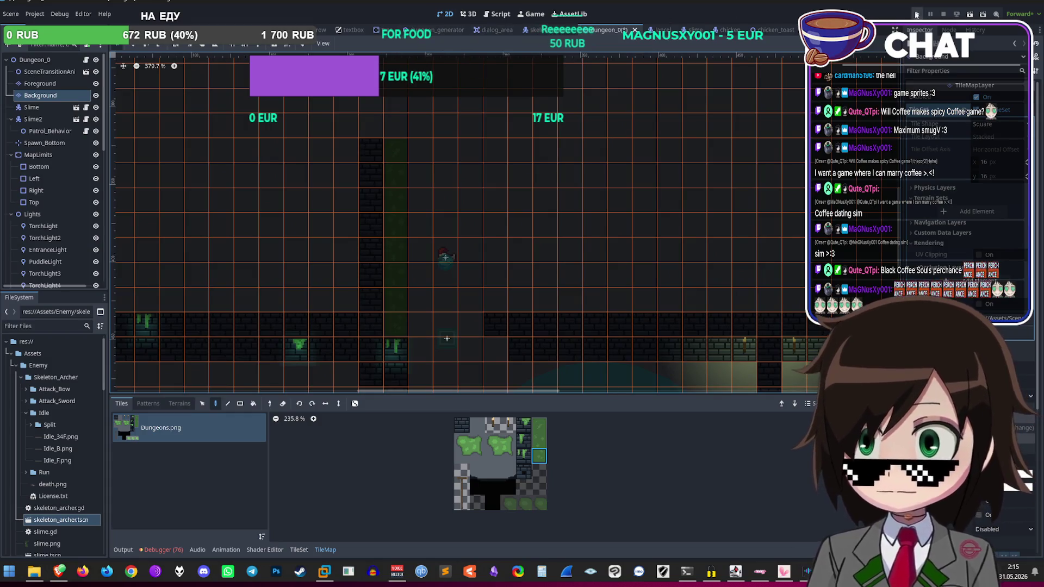
{"action": "left_click", "coordinate": [917, 15]}
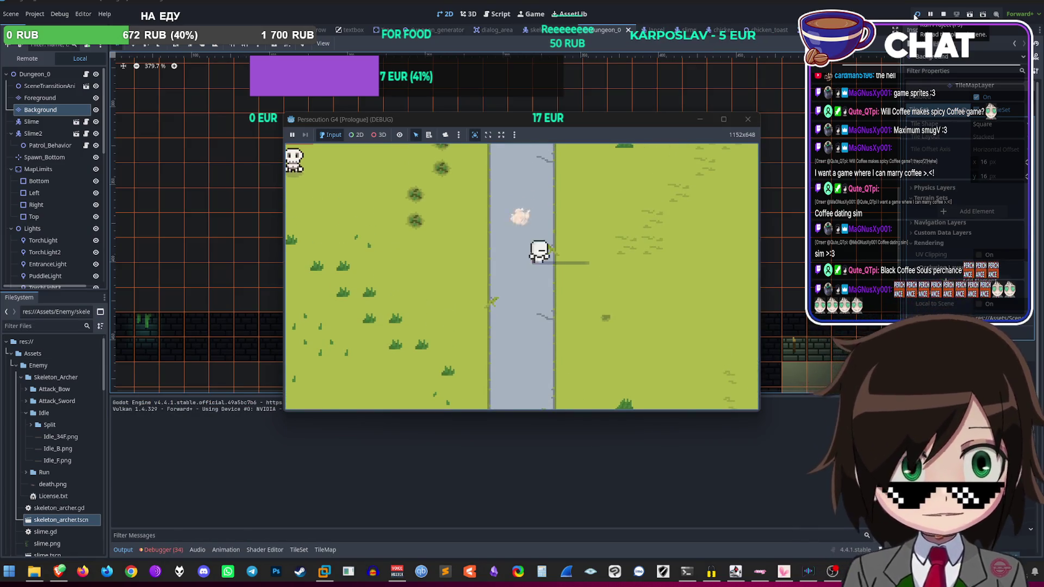
Step: Walk the player up the road and through the dungeon rooms
{"action": "key", "text": "w"}
{"action": "key", "text": "w"}
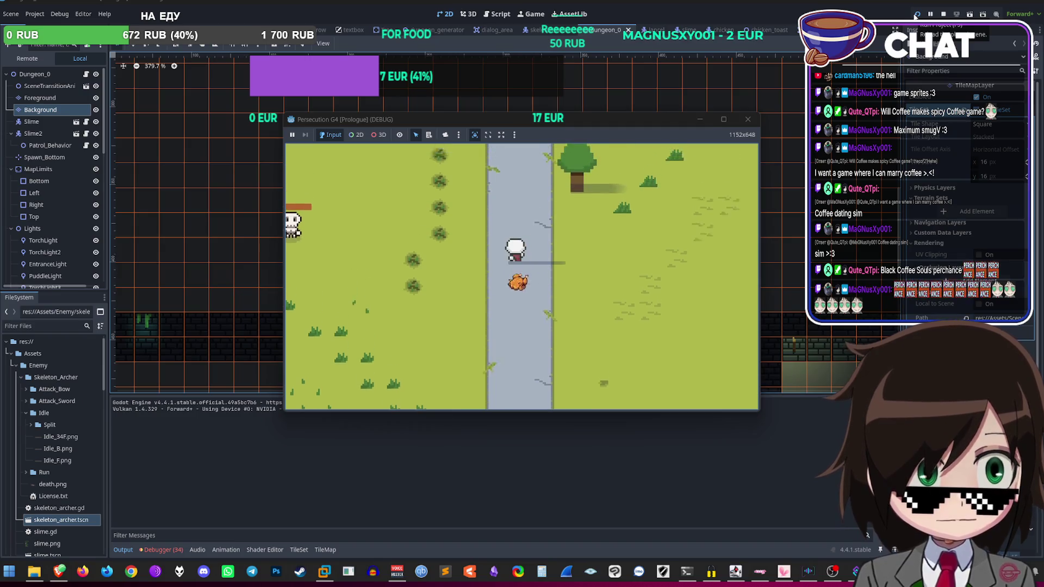
{"action": "key", "text": "w"}
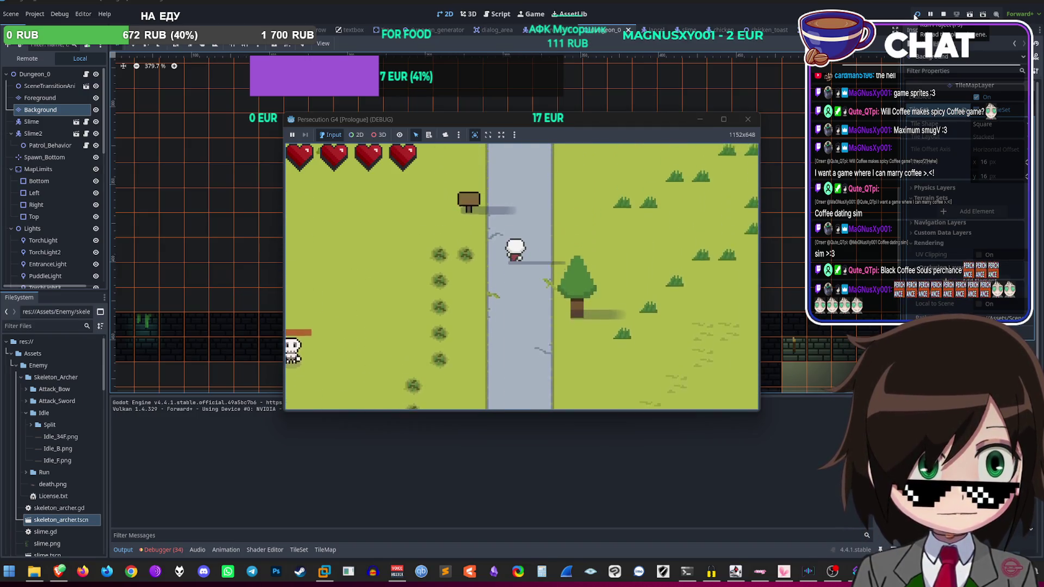
{"action": "key", "text": "w"}
{"action": "key", "text": "s"}
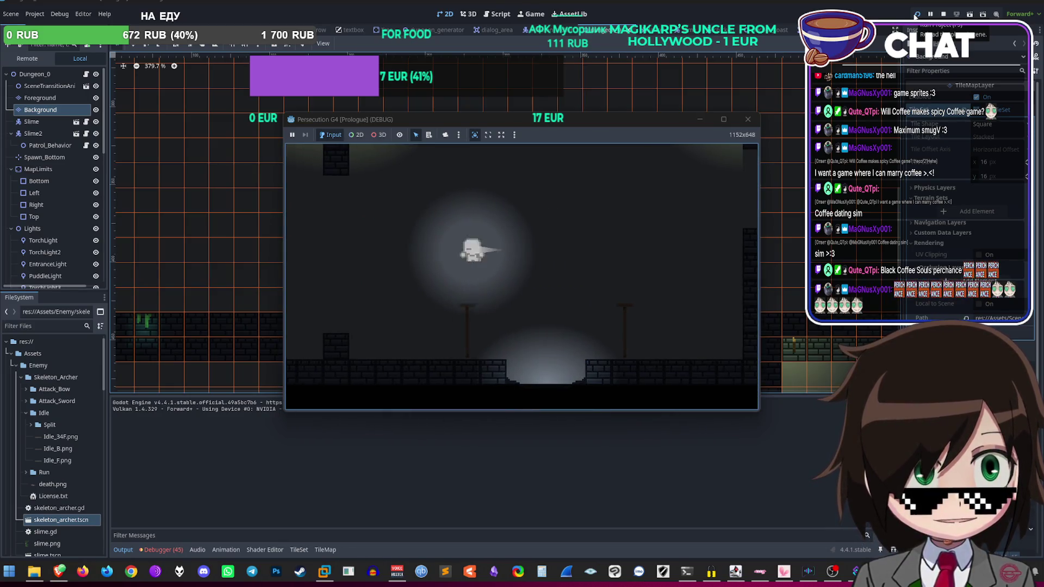
{"action": "key", "text": "w"}
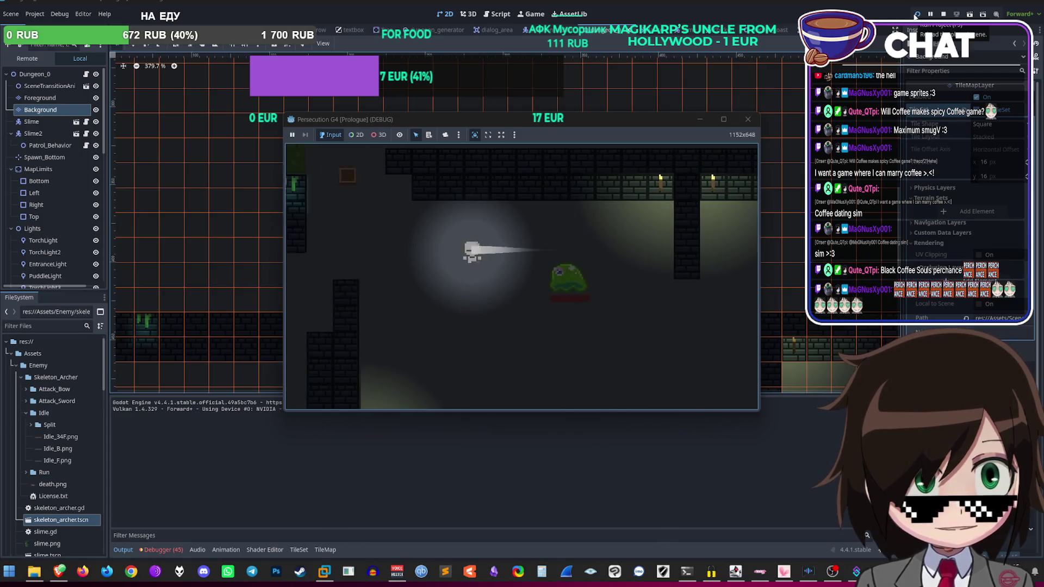
{"action": "key", "text": "w"}
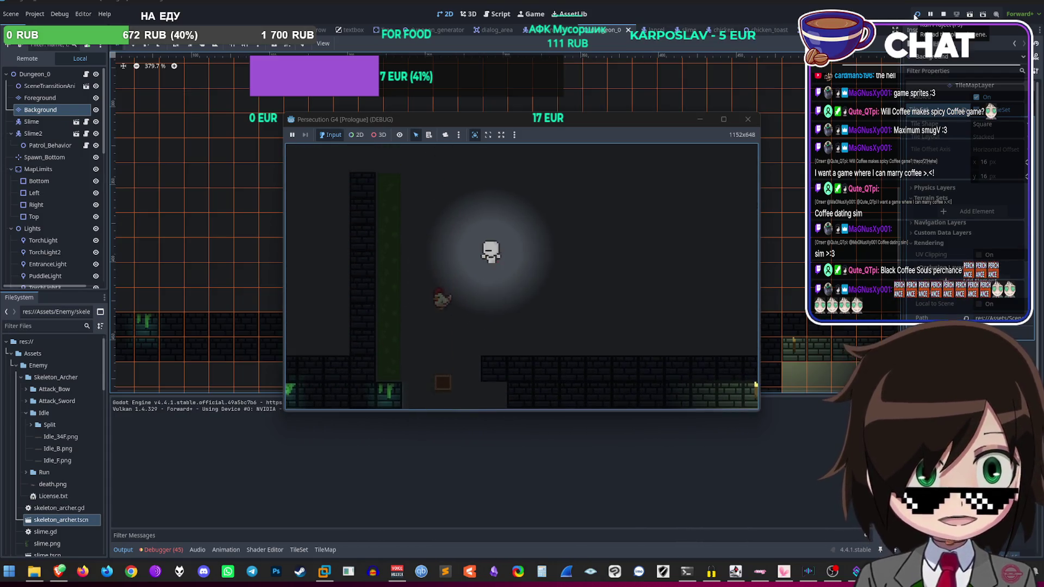
{"action": "key", "text": "s"}
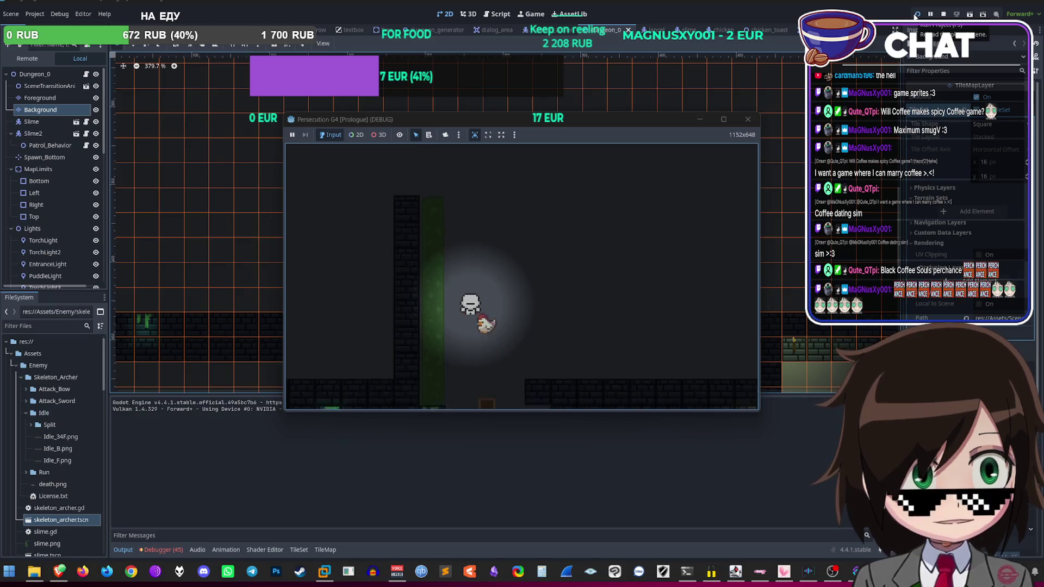
{"action": "key", "text": "s"}
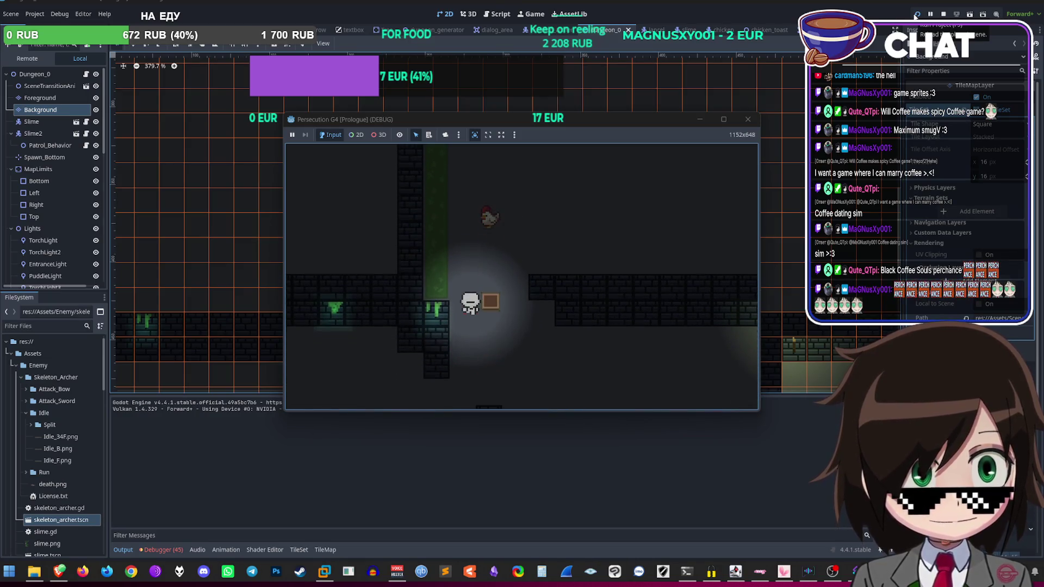
{"action": "key", "text": "w"}
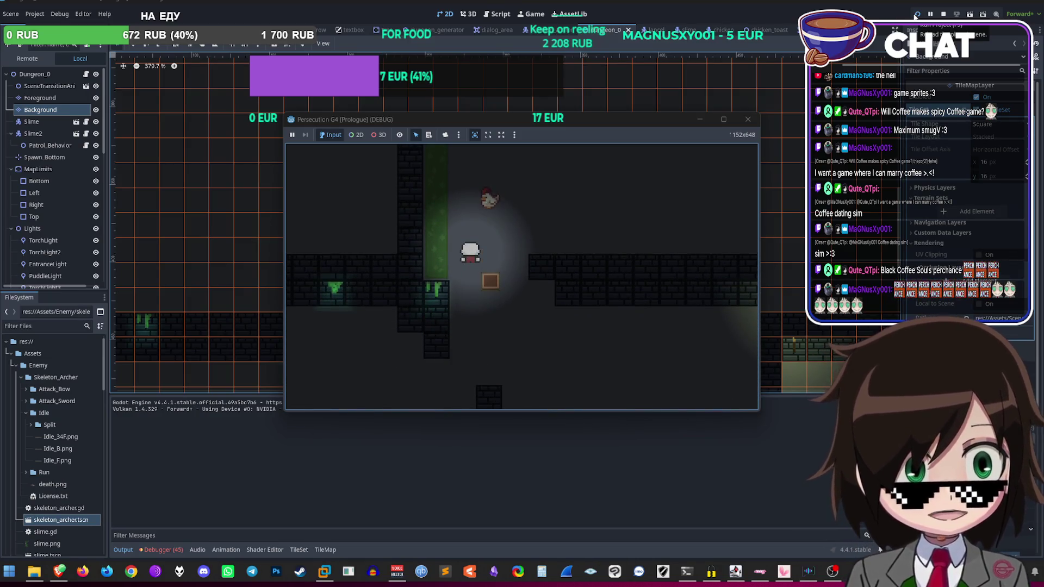
{"action": "key", "text": "s"}
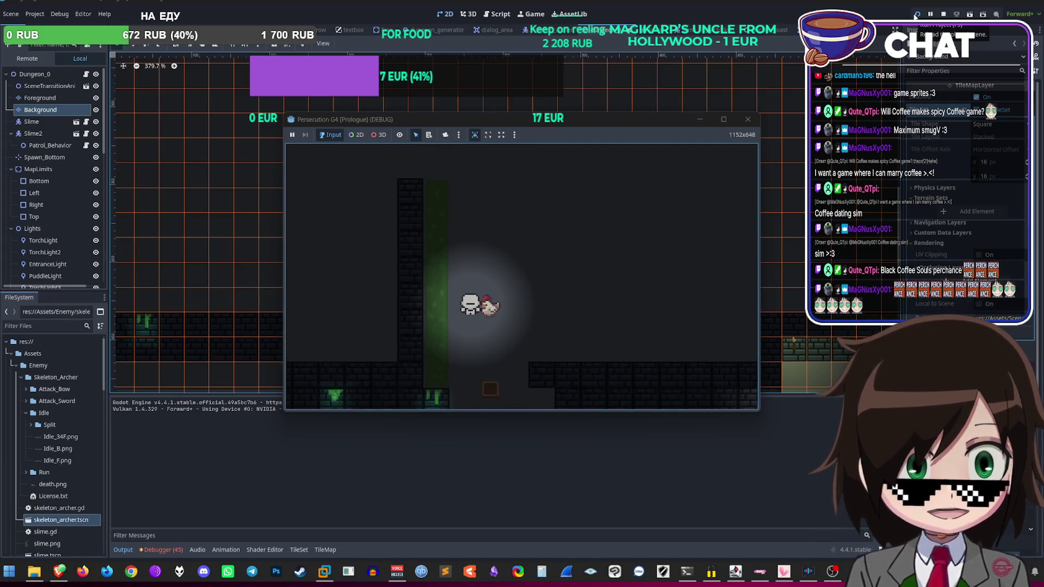
Step: Move the player around beside the green moss strip, then stop the playtest
{"action": "key", "text": "w"}
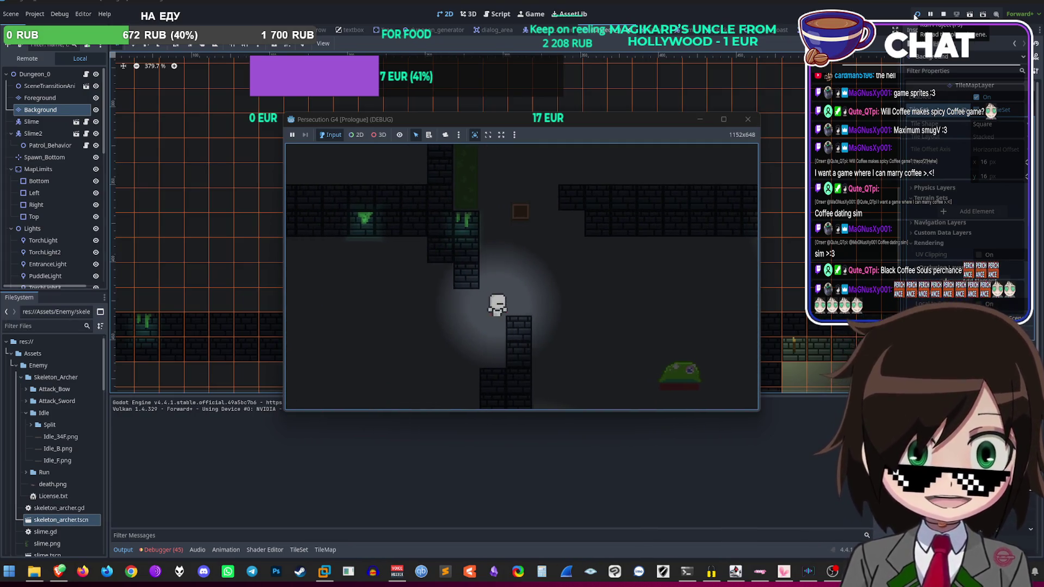
{"action": "key", "text": "w"}
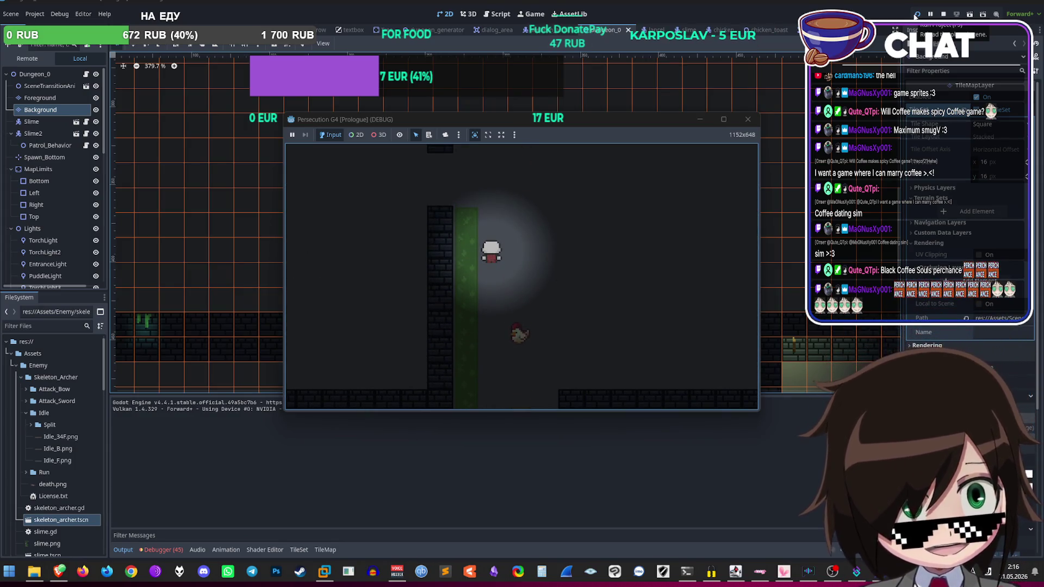
{"action": "key", "text": "s"}
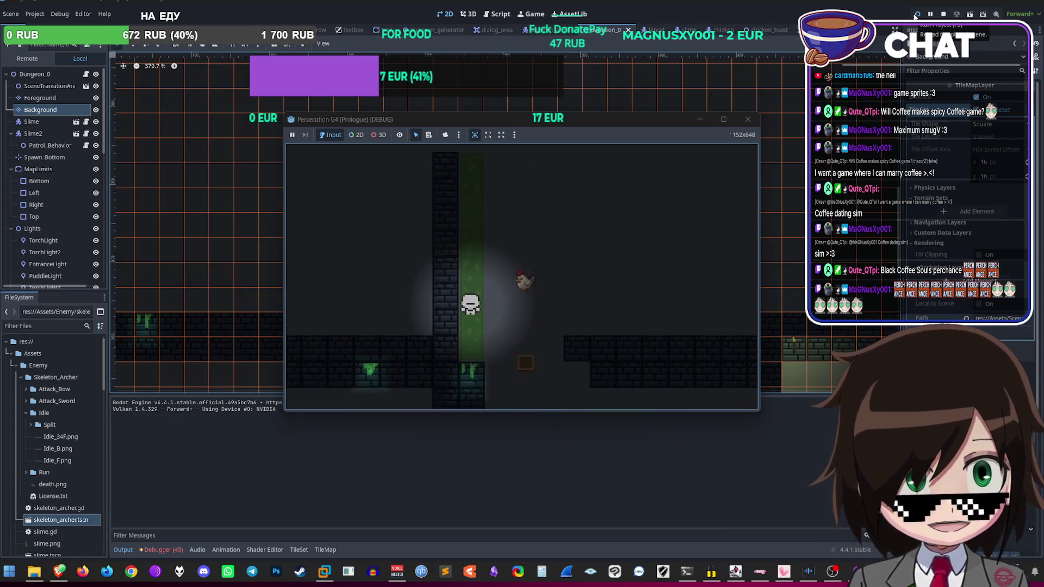
{"action": "key", "text": "w"}
{"action": "key", "text": "d"}
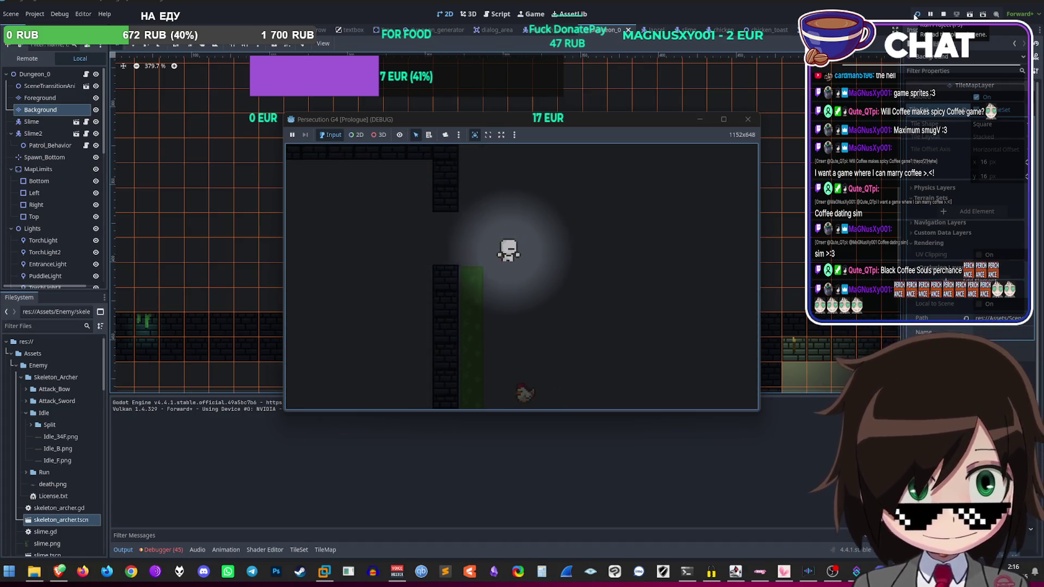
{"action": "key", "text": "s"}
{"action": "key", "text": "a"}
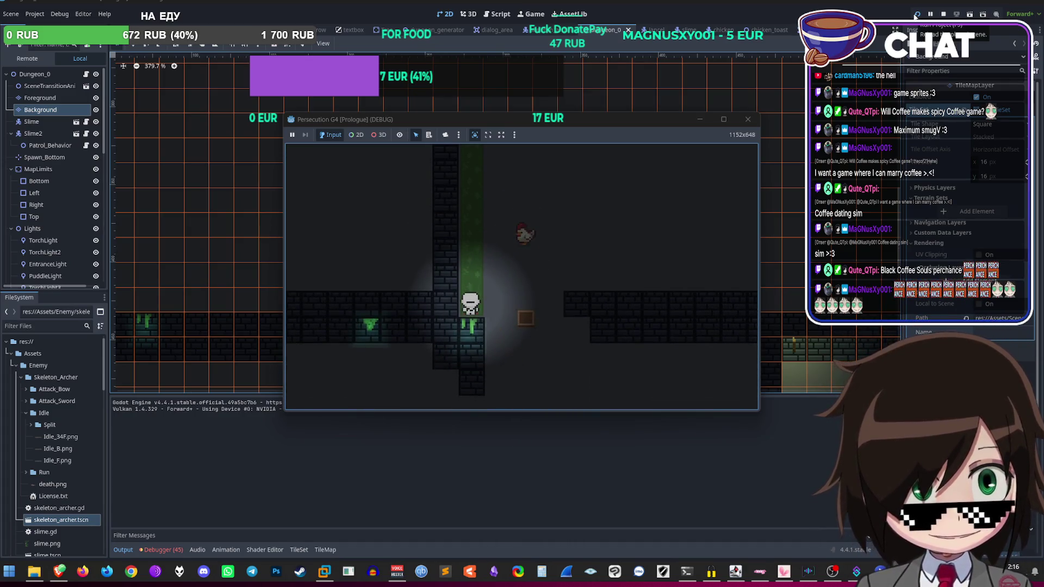
{"action": "key", "text": "w"}
{"action": "key", "text": "d"}
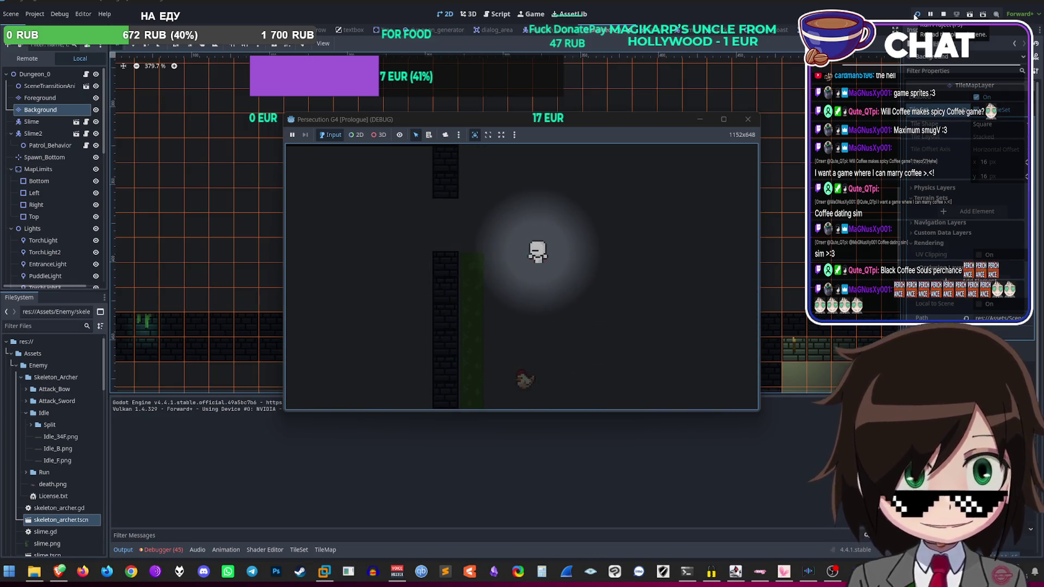
{"action": "key", "text": "a"}
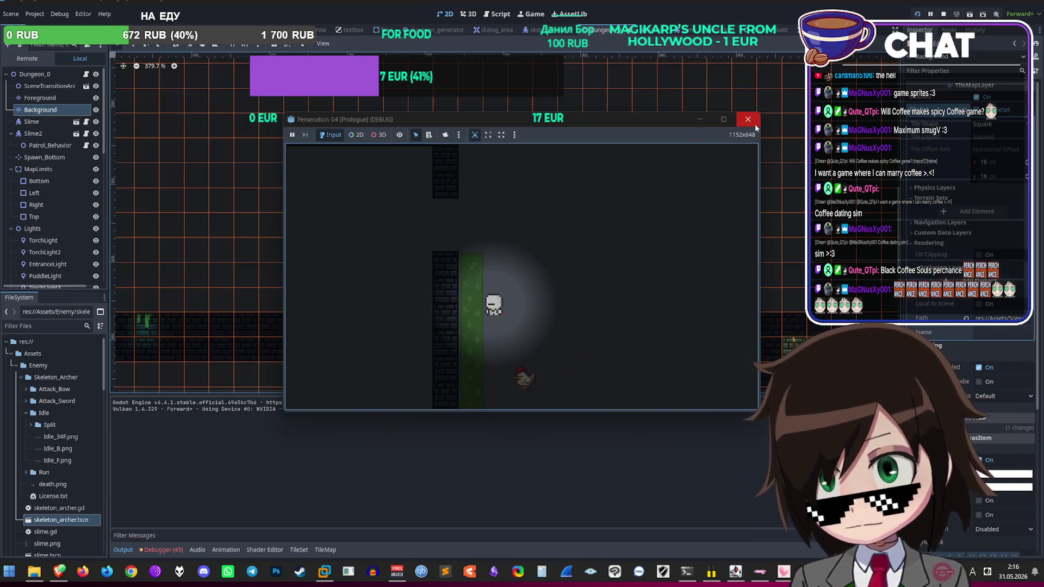
{"action": "left_click", "coordinate": [753, 124]}
{"action": "scroll", "coordinate": [393, 349], "scroll_direction": "up", "scroll_amount": 4}
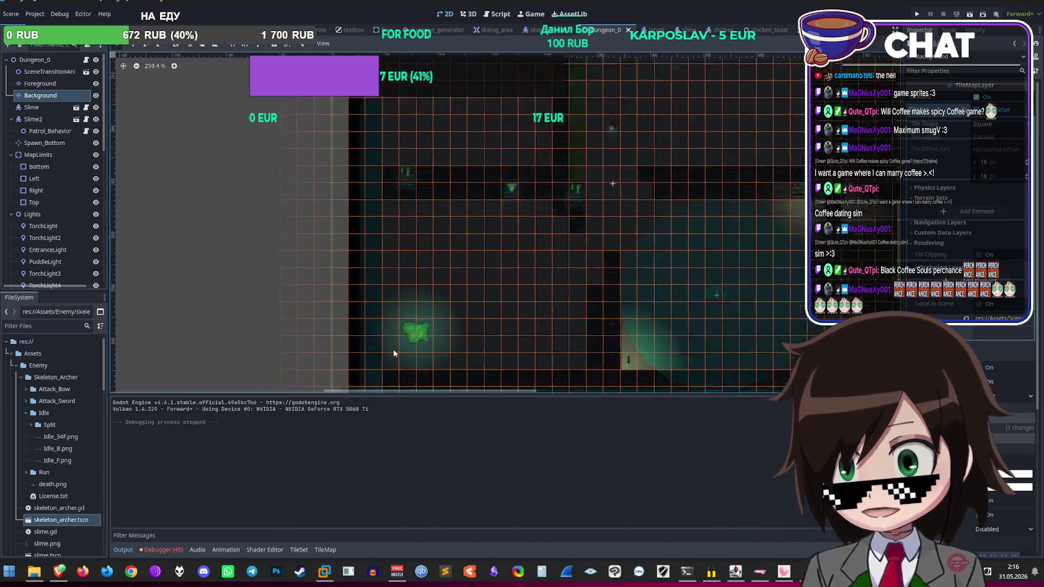
Step: Zoom in and out around the level to survey it
{"action": "scroll", "coordinate": [433, 348], "scroll_direction": "up", "scroll_amount": 10}
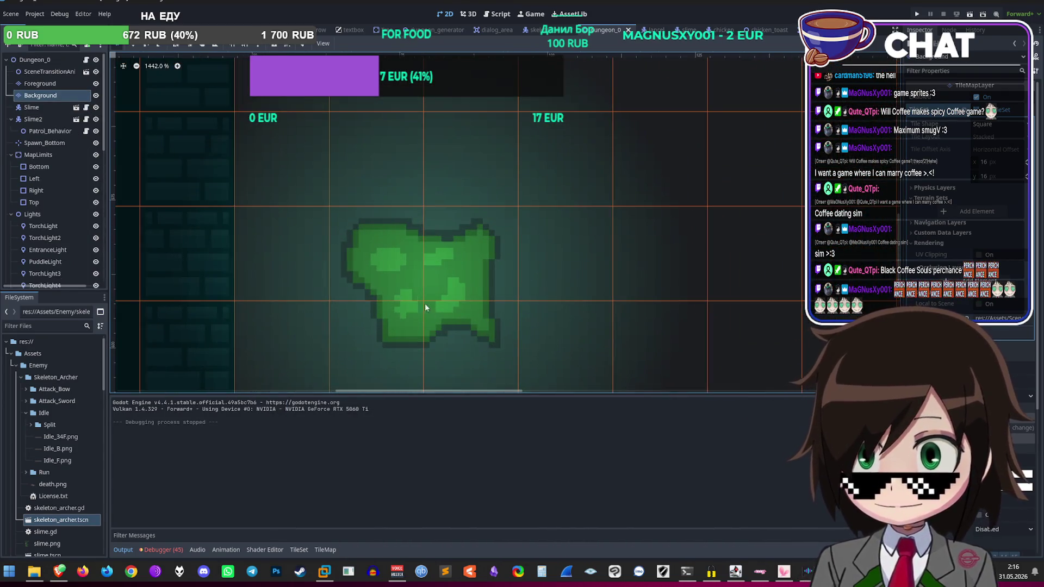
{"action": "scroll", "coordinate": [416, 292], "scroll_direction": "down", "scroll_amount": 18}
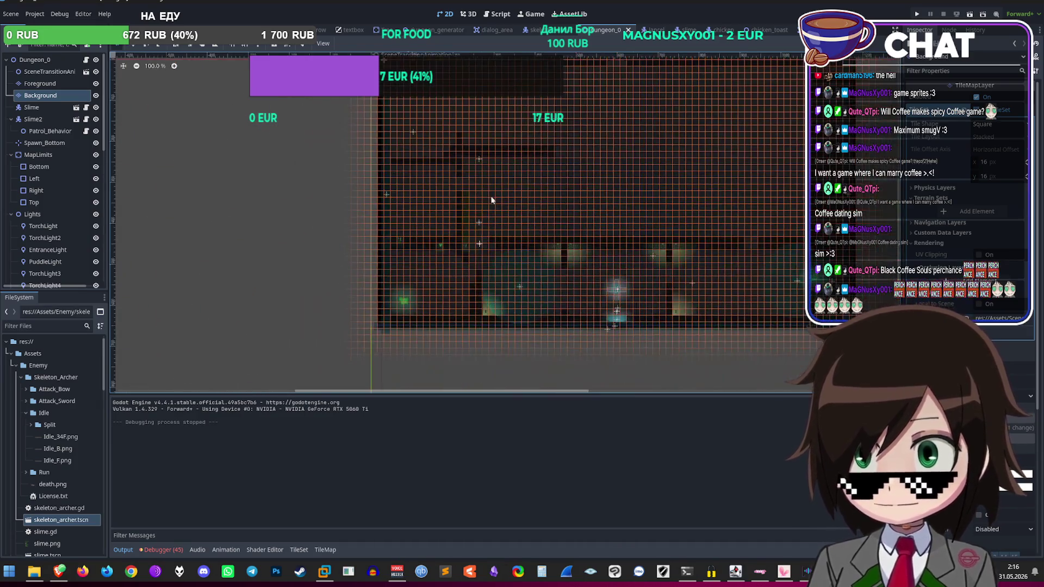
{"action": "scroll", "coordinate": [455, 193], "scroll_direction": "up", "scroll_amount": 5}
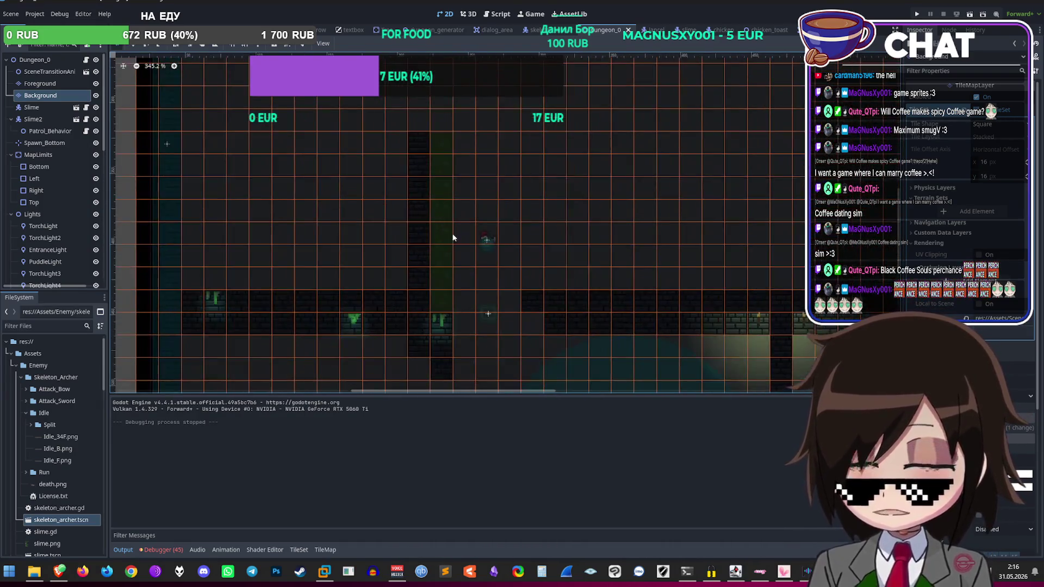
{"action": "scroll", "coordinate": [441, 250], "scroll_direction": "down", "scroll_amount": 5}
{"action": "scroll", "coordinate": [415, 290], "scroll_direction": "up", "scroll_amount": 3}
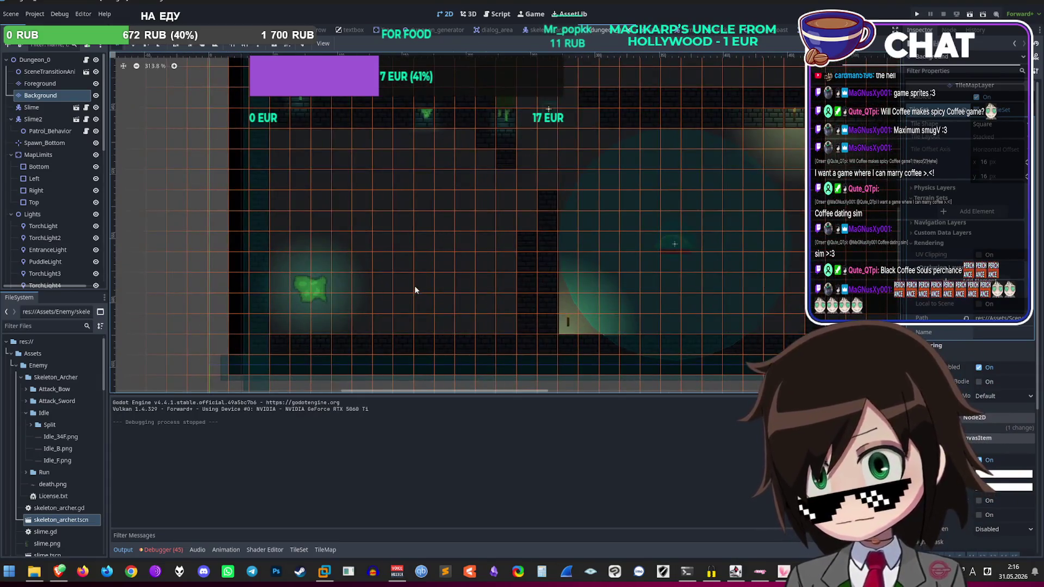
{"action": "scroll", "coordinate": [416, 281], "scroll_direction": "down", "scroll_amount": 3}
{"action": "scroll", "coordinate": [449, 206], "scroll_direction": "up", "scroll_amount": 2}
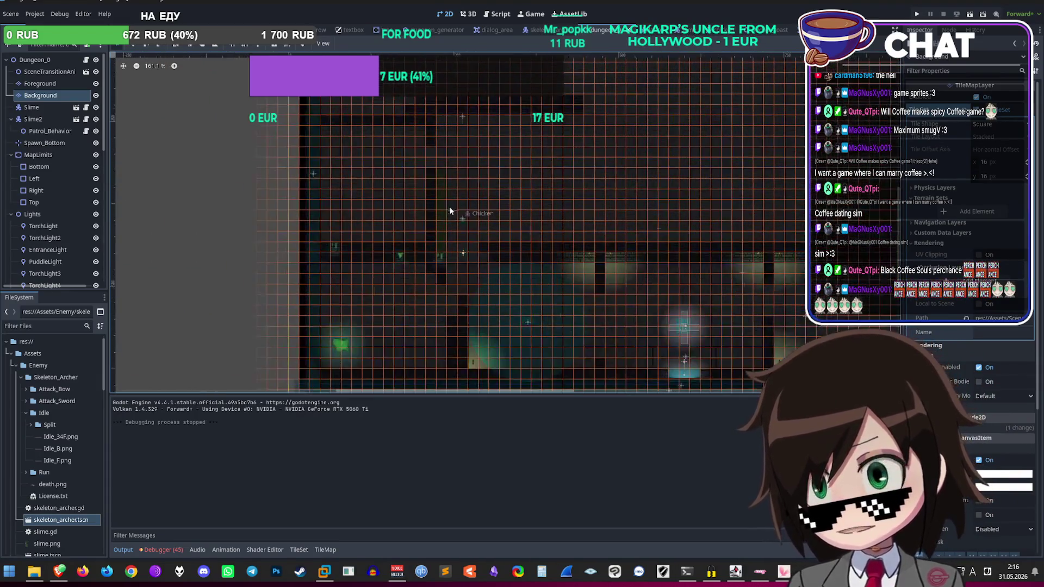
{"action": "scroll", "coordinate": [467, 160], "scroll_direction": "up", "scroll_amount": 5}
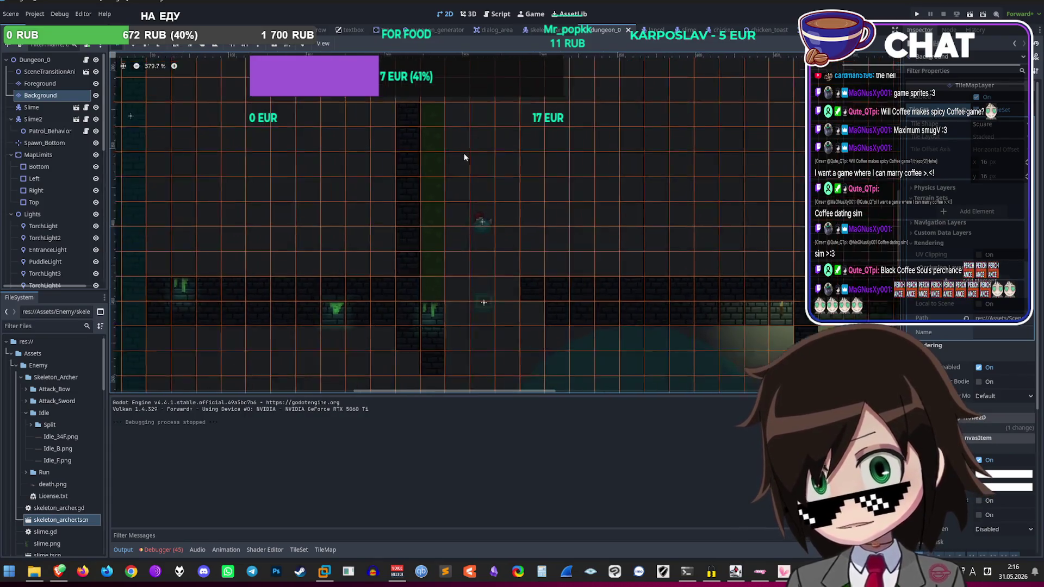
{"action": "scroll", "coordinate": [62, 223], "scroll_direction": "down", "scroll_amount": 3}
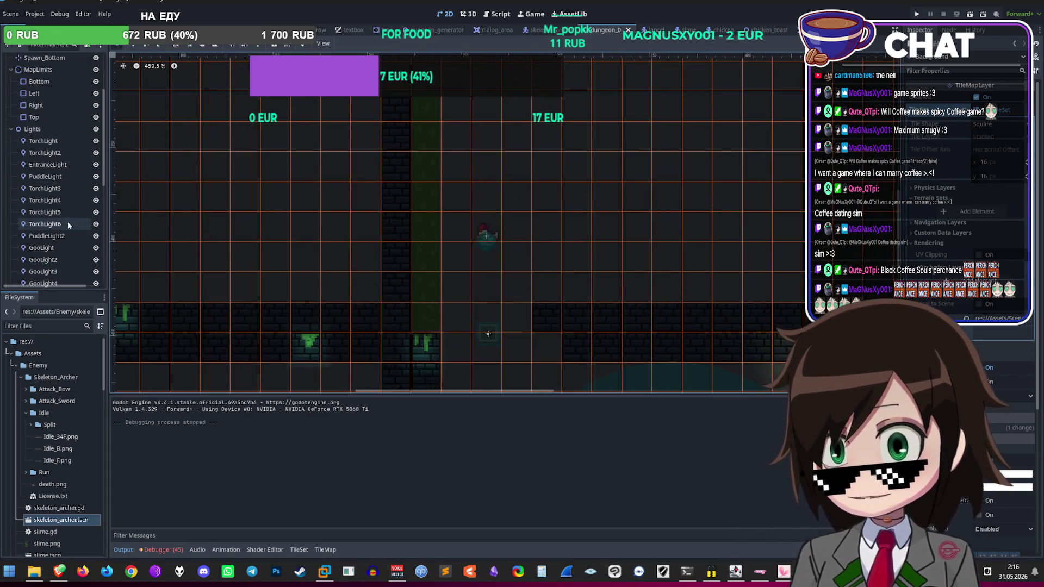
Step: Paste the copied light node as a child of PuddleLight2
{"action": "left_click", "coordinate": [54, 235]}
{"action": "scroll", "coordinate": [60, 163], "scroll_direction": "down", "scroll_amount": 5}
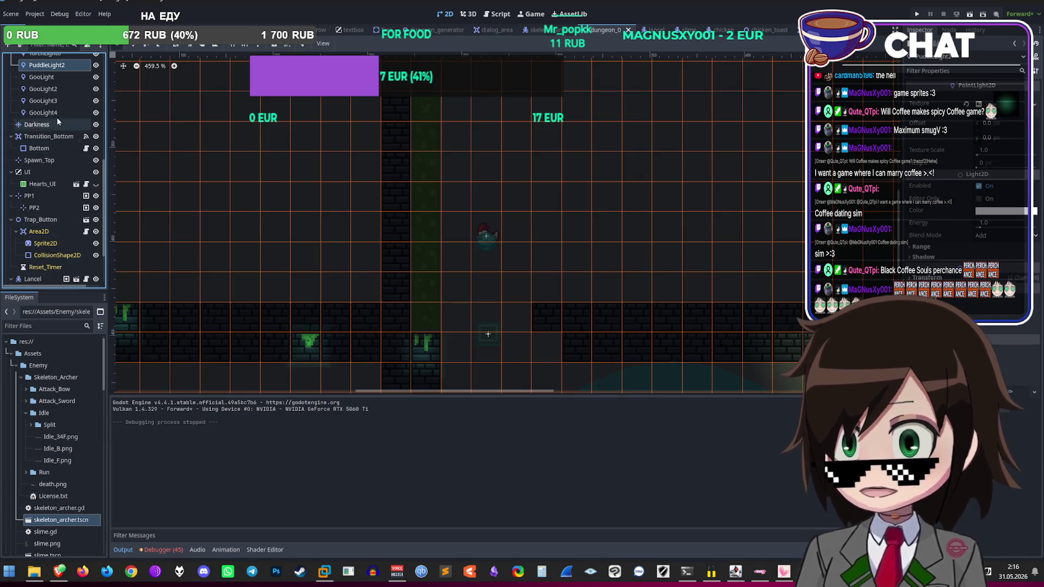
{"action": "scroll", "coordinate": [489, 201], "scroll_direction": "down", "scroll_amount": 6}
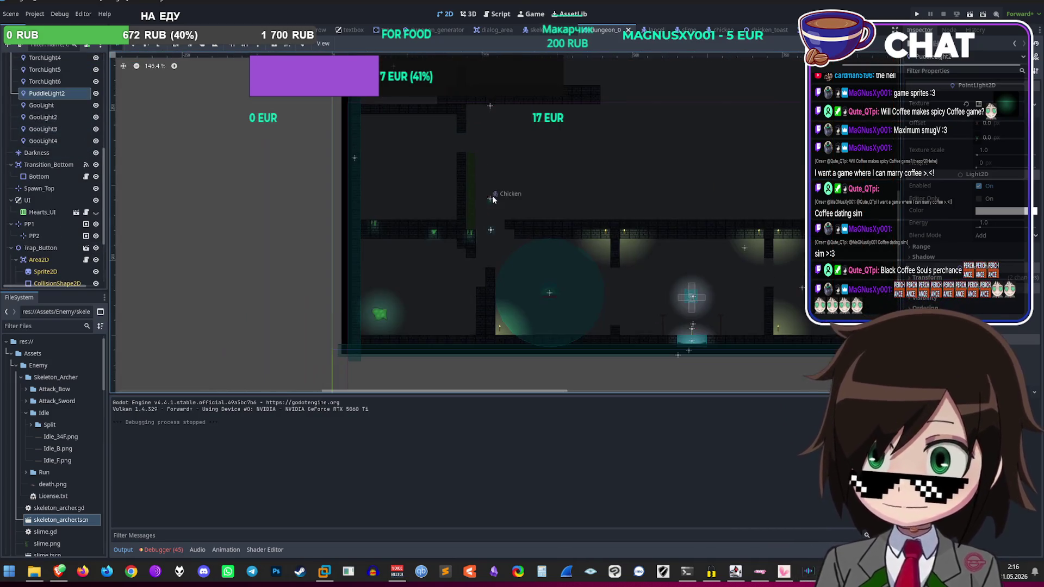
{"action": "key", "text": "ctrl+v"}
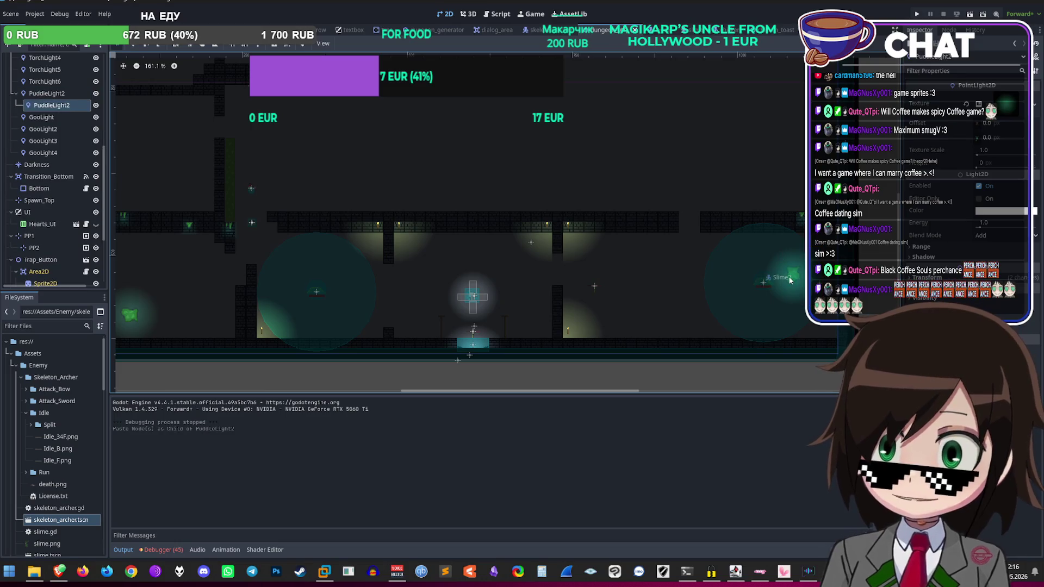
Step: Move the pasted light out of PuddleLight2 to the end of the Lights group
{"action": "left_click_drag", "start_coordinate": [61, 110], "coordinate": [60, 161]}
{"action": "scroll", "coordinate": [41, 276], "scroll_direction": "up", "scroll_amount": 5}
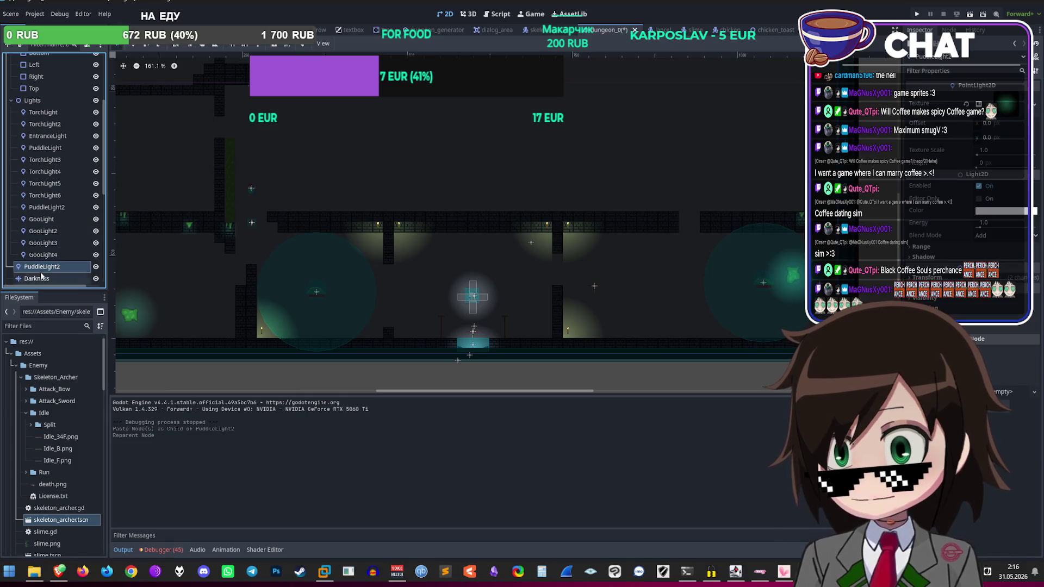
{"action": "left_click_drag", "start_coordinate": [54, 114], "coordinate": [33, 101]}
{"action": "scroll", "coordinate": [601, 270], "scroll_direction": "down", "scroll_amount": 1}
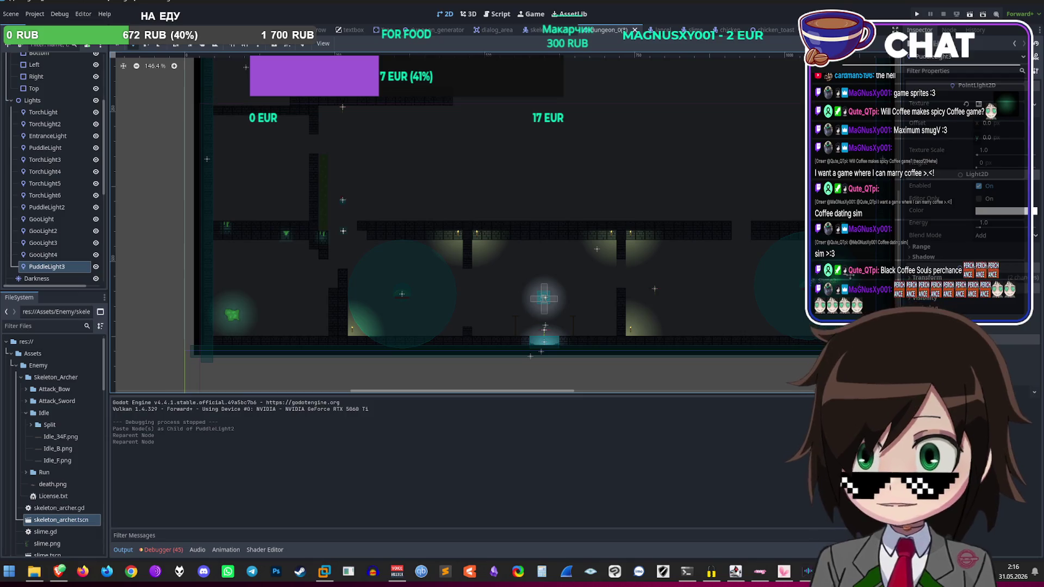
Step: Position PuddleLight3 at (-441, -100) over the green moss strip
{"action": "mouse_move", "coordinate": [492, 191]}
{"action": "left_mouse_down"}
{"action": "mouse_move", "coordinate": [560, 209]}
{"action": "mouse_move", "coordinate": [321, 189]}
{"action": "mouse_move", "coordinate": [345, 195]}
{"action": "mouse_move", "coordinate": [374, 174]}
{"action": "left_mouse_up"}
{"action": "scroll", "coordinate": [342, 188], "scroll_direction": "up", "scroll_amount": 9}
{"action": "scroll", "coordinate": [361, 267], "scroll_direction": "up", "scroll_amount": 2}
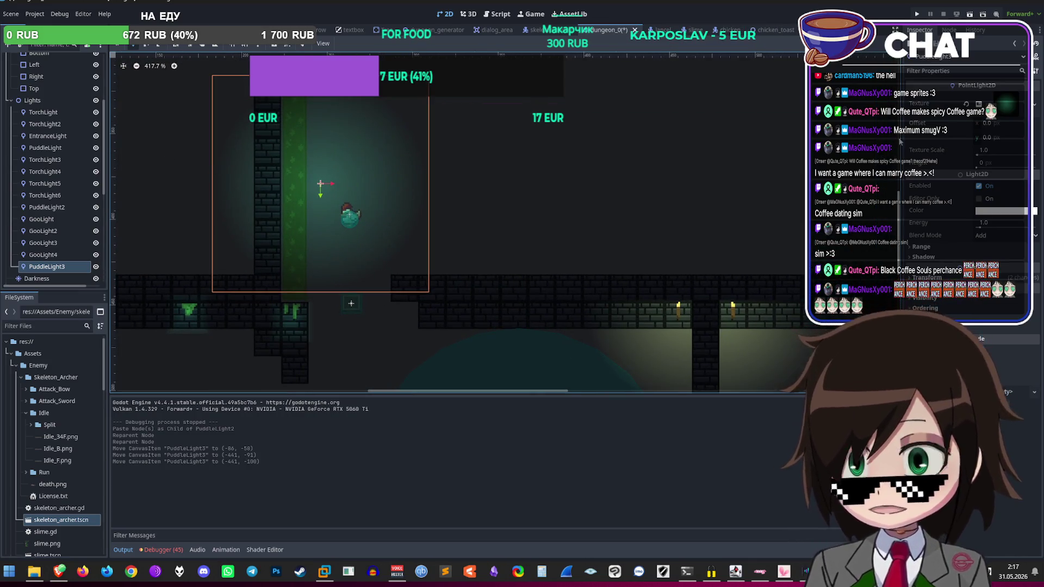
Step: Try shifting the gradient fill point in PuddleLight3's texture, then undo it
{"action": "left_click", "coordinate": [1012, 109]}
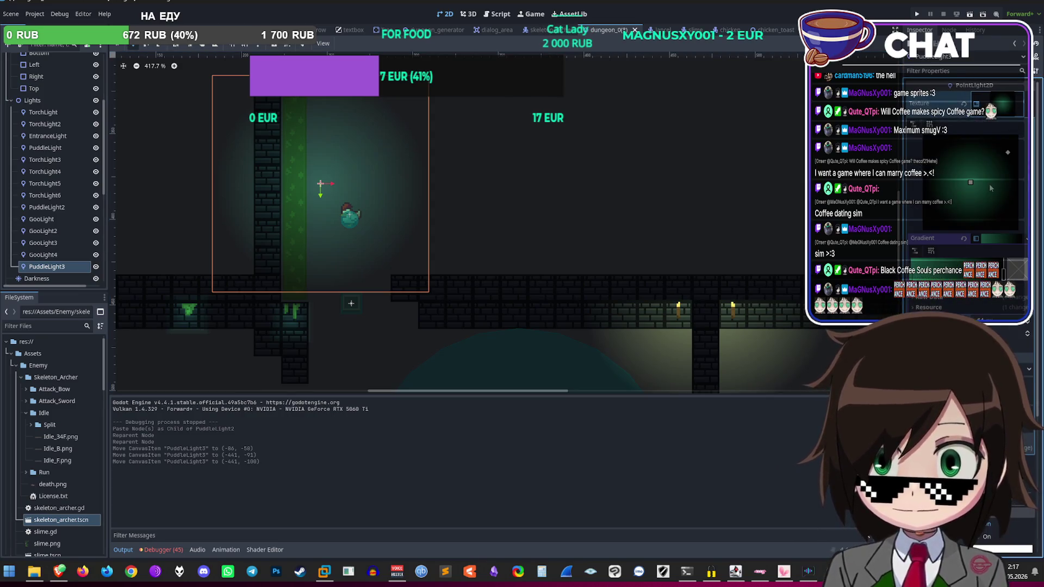
{"action": "left_click_drag", "start_coordinate": [970, 184], "coordinate": [982, 184]}
{"action": "key", "text": "ctrl+z"}
{"action": "key", "text": "ctrl+z"}
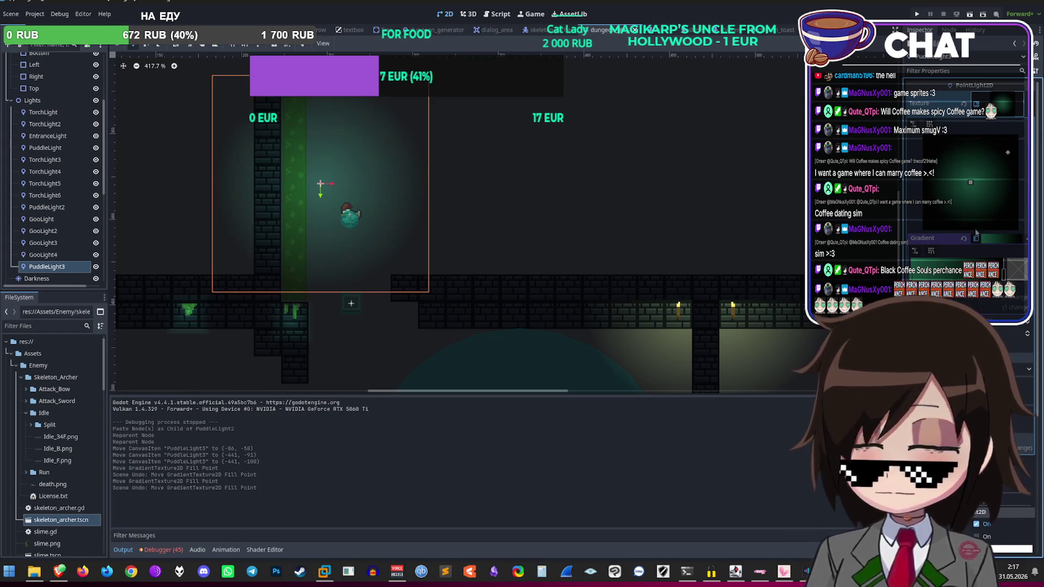
{"action": "scroll", "coordinate": [569, 220], "scroll_direction": "down", "scroll_amount": 3}
{"action": "scroll", "coordinate": [509, 158], "scroll_direction": "up", "scroll_amount": 3}
Step: Nudge PuddleLight3 to (-444, -106) over the moss strip
{"action": "left_click_drag", "start_coordinate": [510, 158], "coordinate": [501, 152]}
{"action": "scroll", "coordinate": [505, 154], "scroll_direction": "down", "scroll_amount": 2}
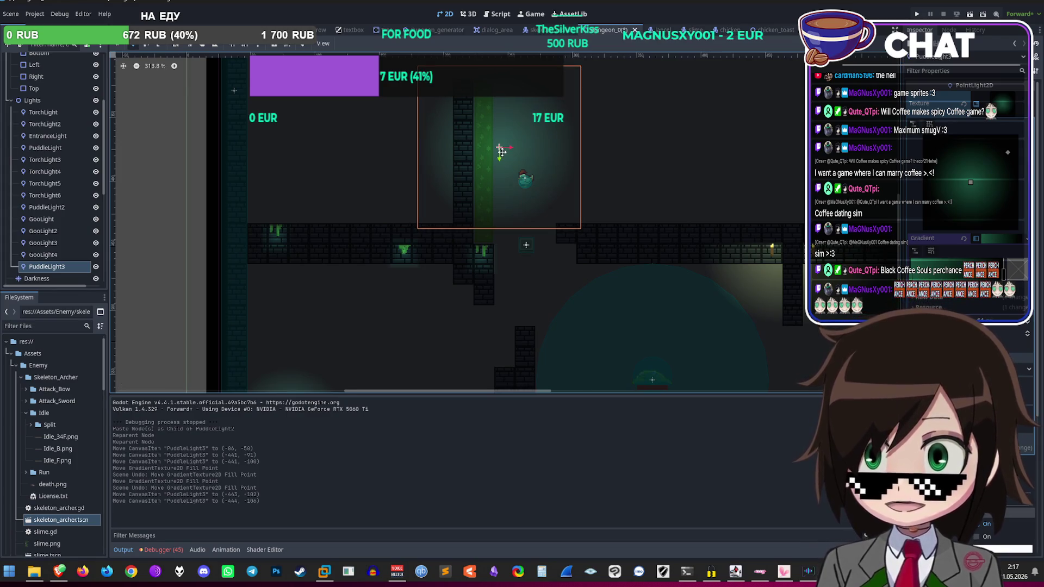
{"action": "scroll", "coordinate": [501, 152], "scroll_direction": "up", "scroll_amount": 5}
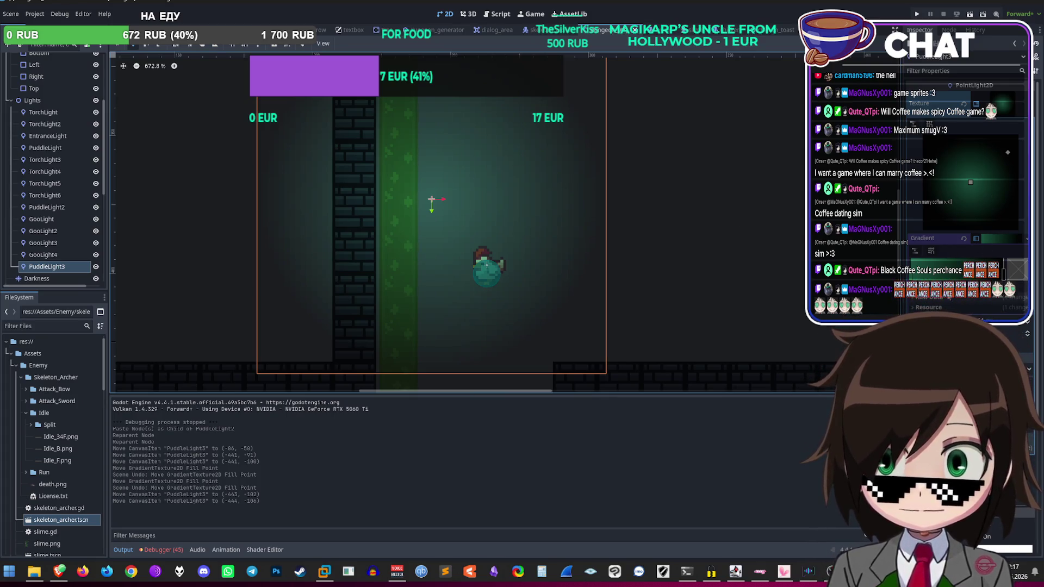
Step: Compare settings of PuddleLight, EntranceLight, TorchLight2 and TorchLight, then reselect PuddleLight3
{"action": "left_click", "coordinate": [947, 308]}
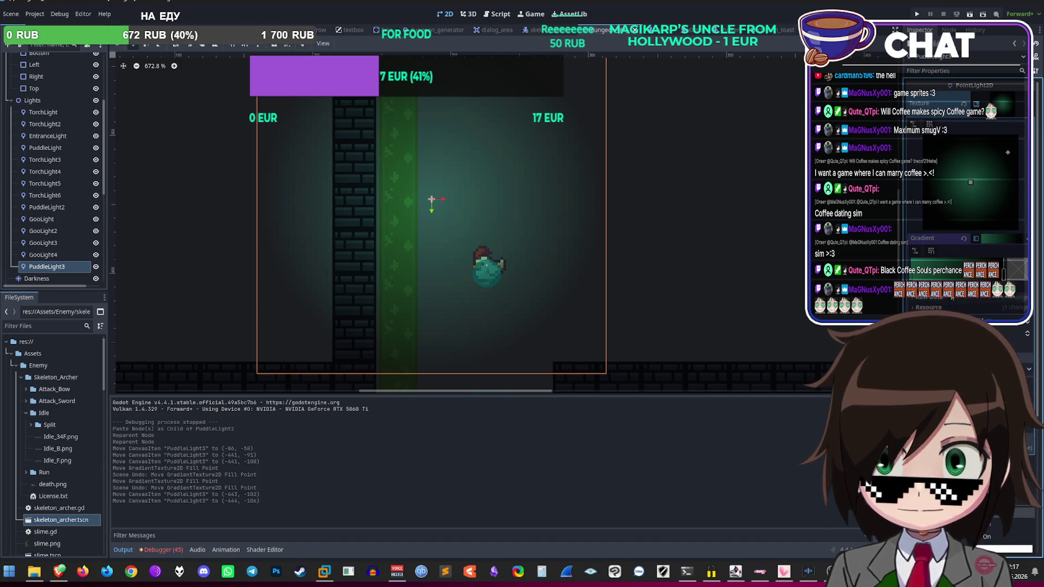
{"action": "scroll", "coordinate": [509, 230], "scroll_direction": "down", "scroll_amount": 9}
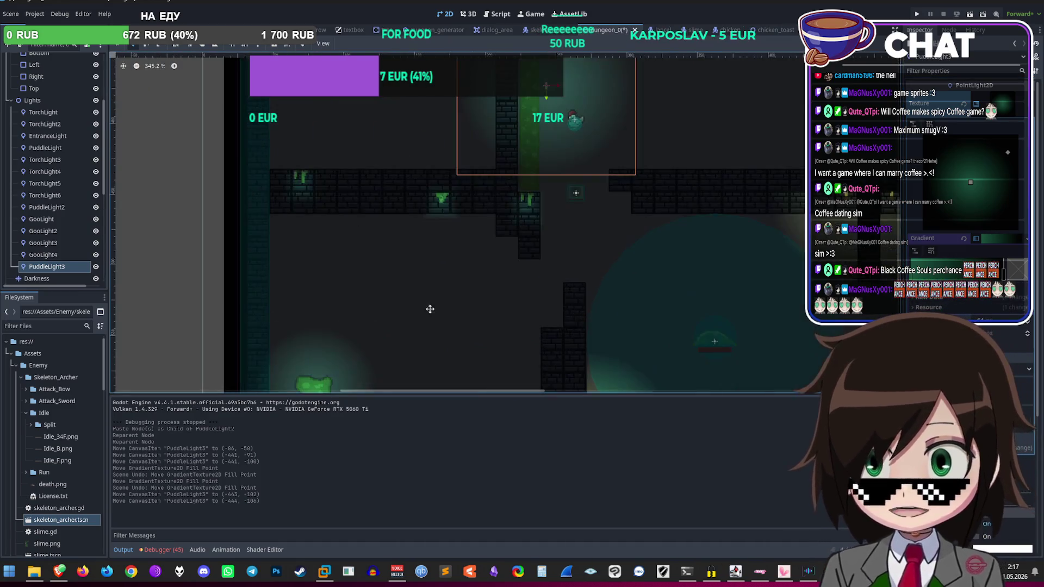
{"action": "scroll", "coordinate": [509, 230], "scroll_direction": "up", "scroll_amount": 6}
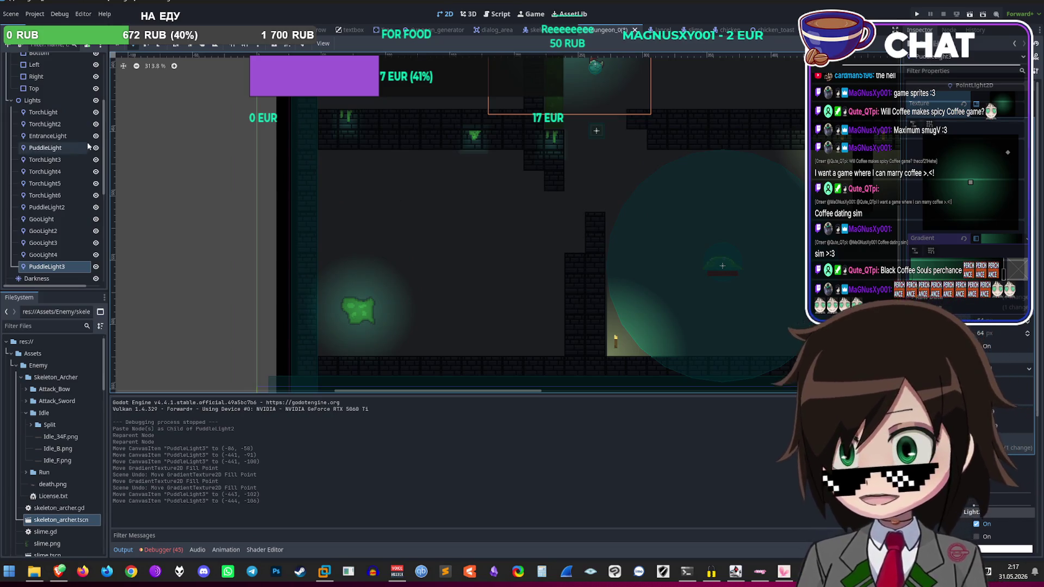
{"action": "left_click", "coordinate": [61, 148]}
{"action": "left_click", "coordinate": [61, 136]}
{"action": "left_click", "coordinate": [60, 125]}
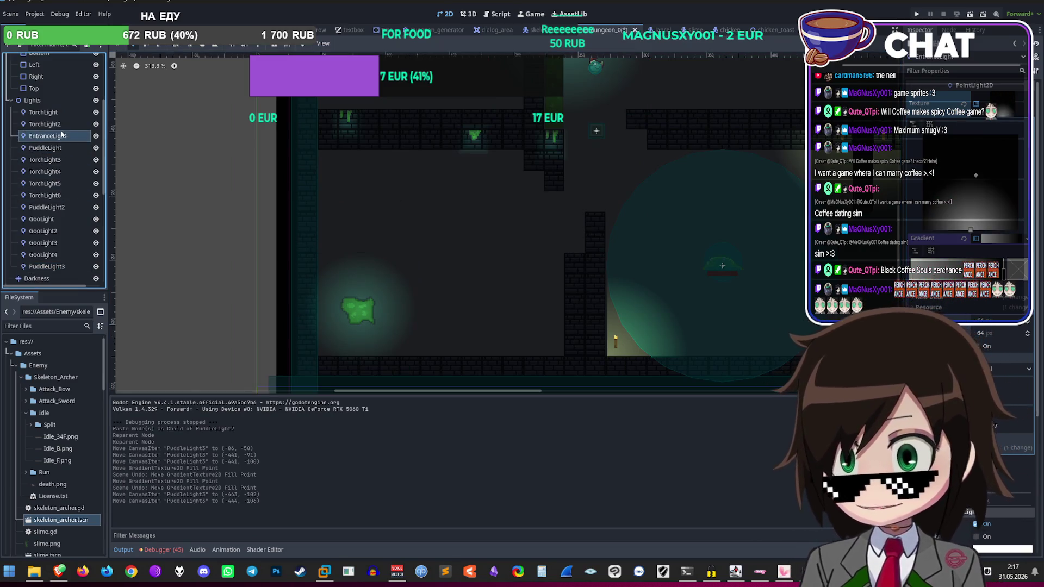
{"action": "left_click", "coordinate": [44, 112]}
{"action": "key", "text": "f"}
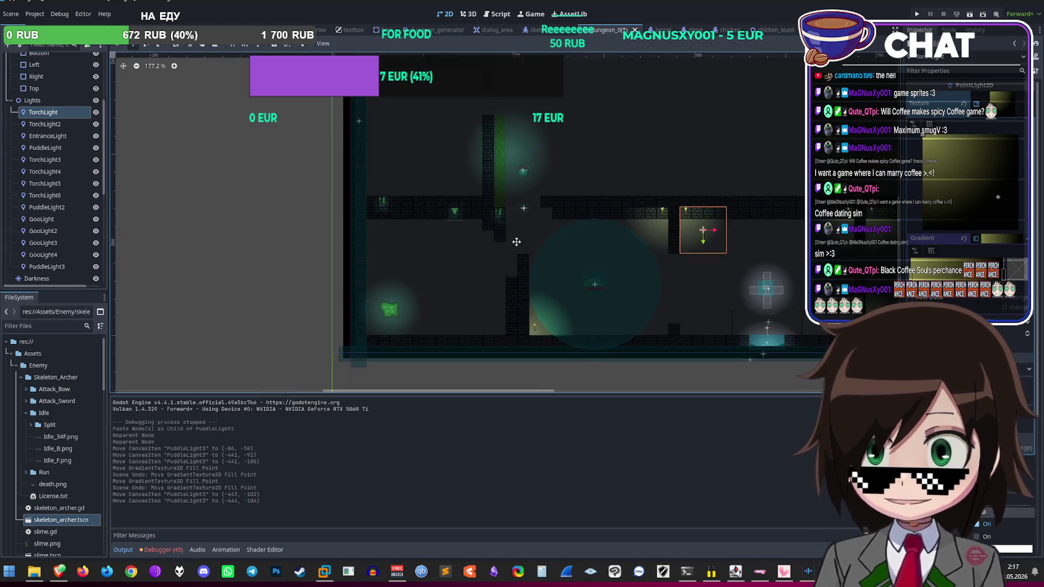
{"action": "left_click", "coordinate": [47, 266]}
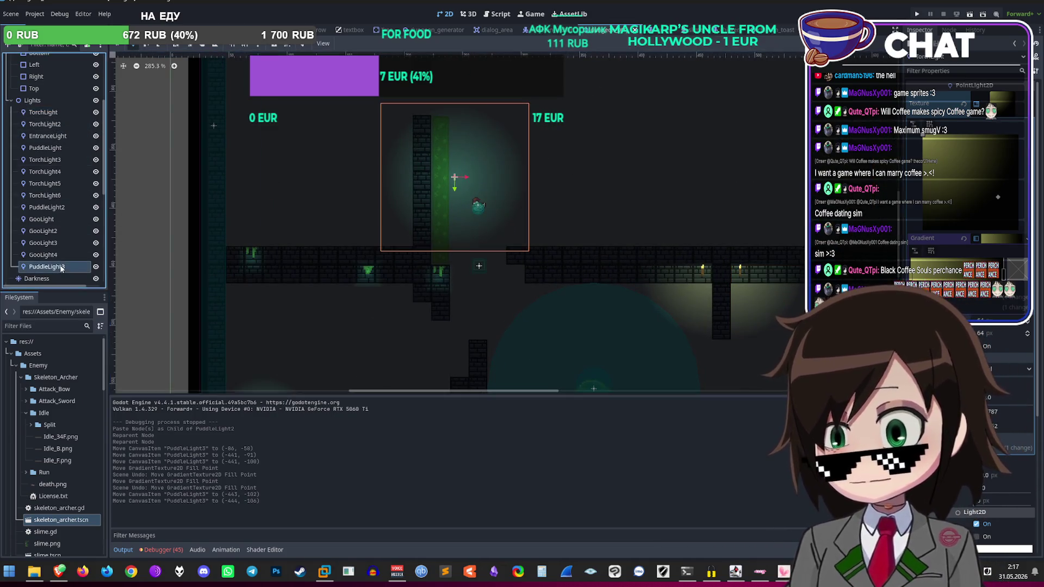
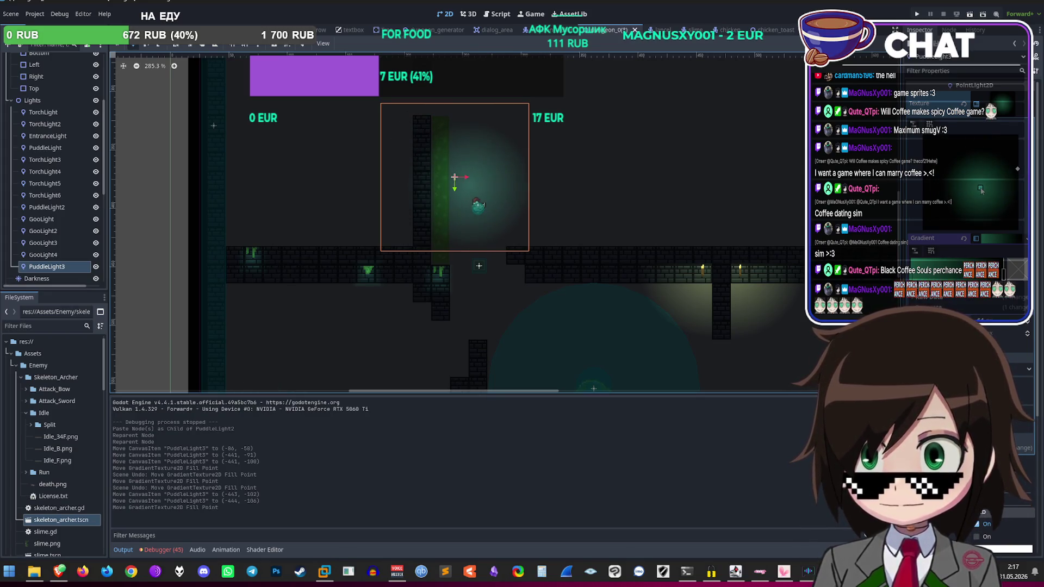
Step: Undo the fill-point move, then give PuddleLight3's light texture a new default Gradient
{"action": "key", "text": "ctrl+z"}
{"action": "left_click_drag", "start_coordinate": [460, 332], "coordinate": [487, 294]}
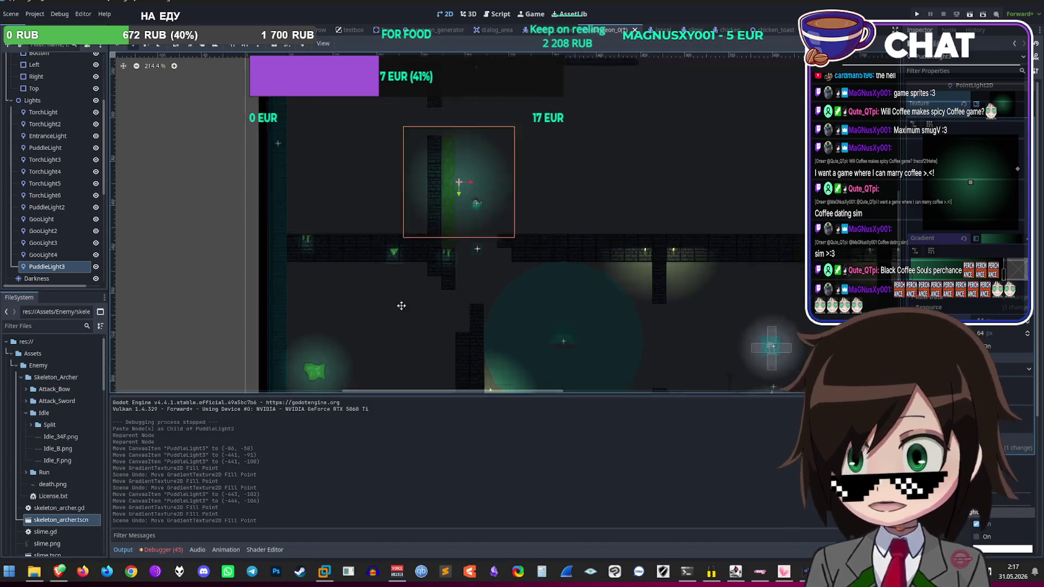
{"action": "left_click", "coordinate": [54, 196]}
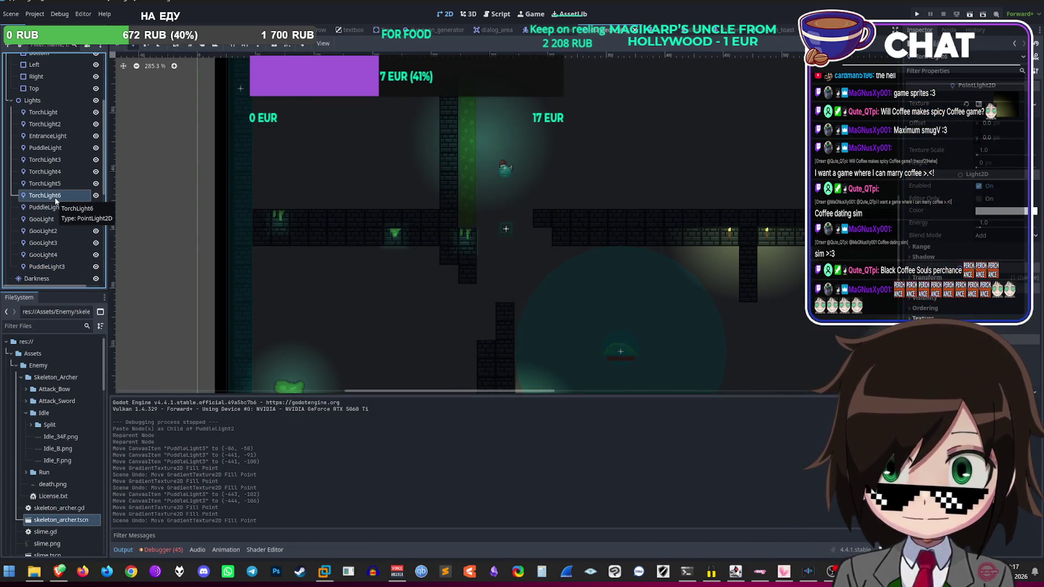
{"action": "left_click", "coordinate": [47, 266]}
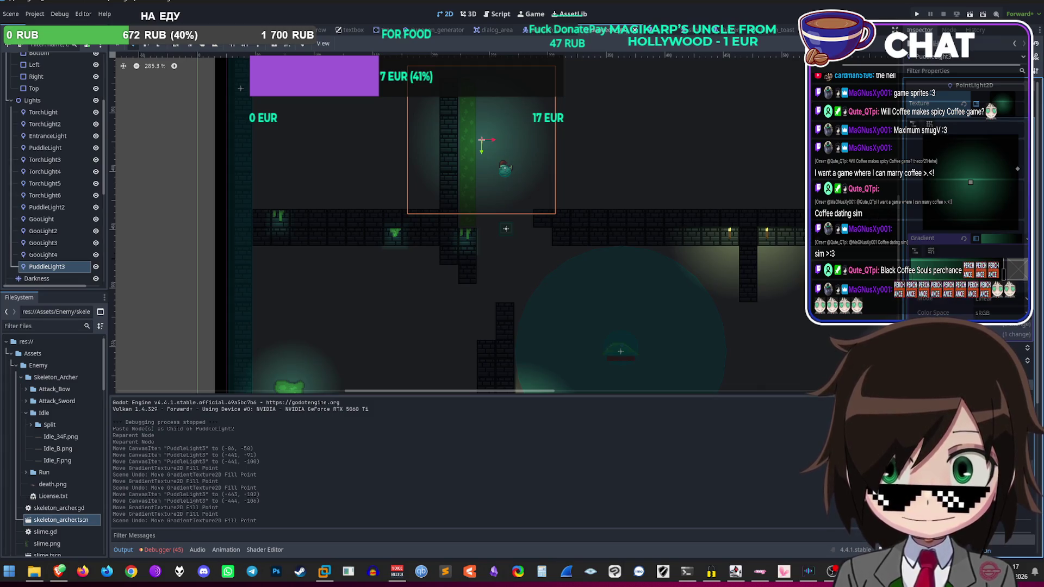
{"action": "scroll", "coordinate": [968, 218], "scroll_direction": "down", "scroll_amount": 5}
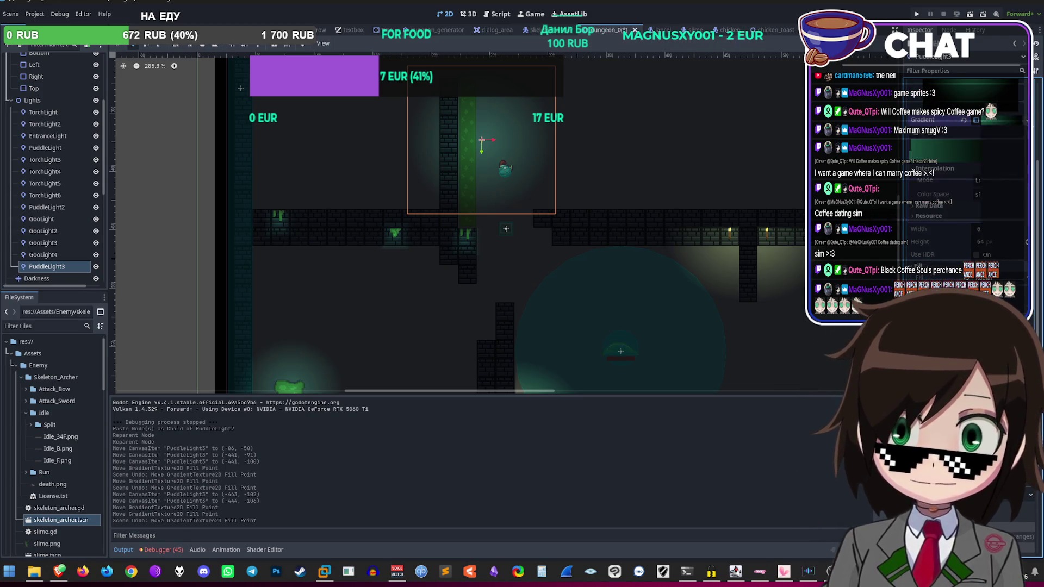
{"action": "left_click", "coordinate": [1022, 120]}
{"action": "left_click", "coordinate": [1005, 132]}
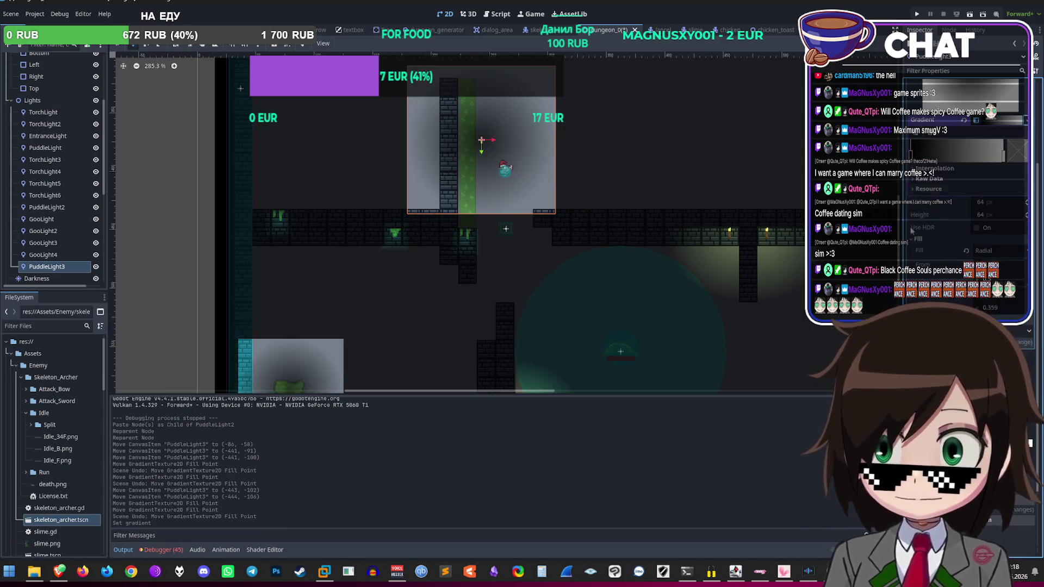
Step: Drag PuddleLight3's gradient fill point out to the preview edge and reposition the falloff points
{"action": "scroll", "coordinate": [328, 163], "scroll_direction": "down", "scroll_amount": 12}
{"action": "scroll", "coordinate": [394, 174], "scroll_direction": "up", "scroll_amount": 18}
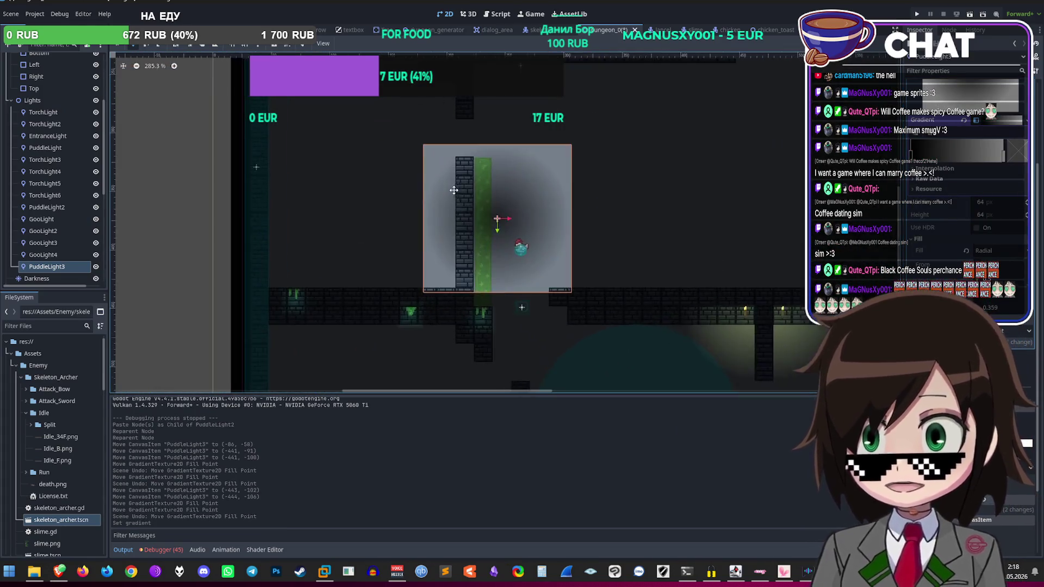
{"action": "scroll", "coordinate": [985, 228], "scroll_direction": "up", "scroll_amount": 3}
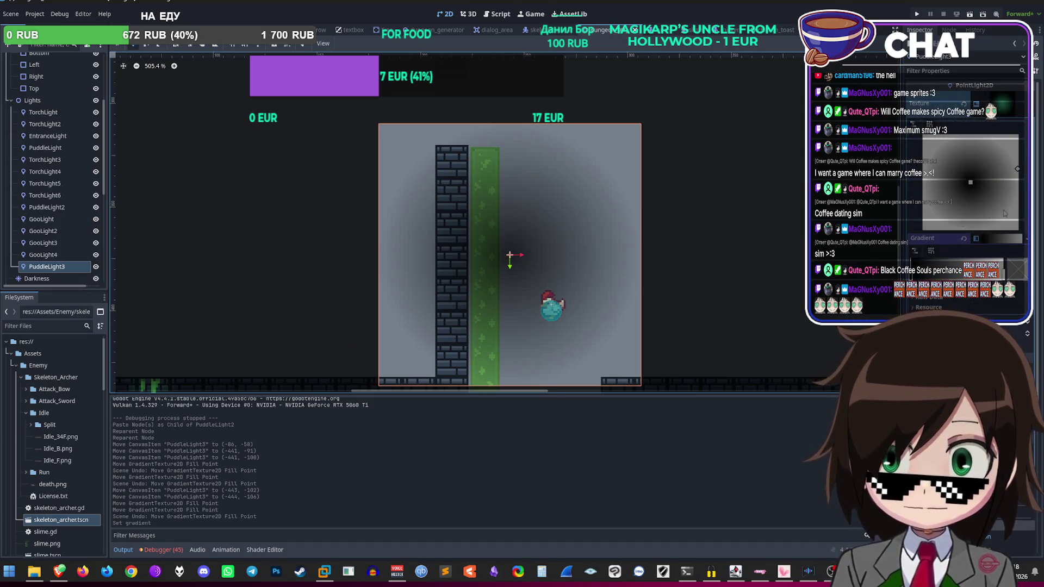
{"action": "mouse_move", "coordinate": [974, 183]}
{"action": "left_mouse_down"}
{"action": "mouse_move", "coordinate": [1019, 185]}
{"action": "mouse_move", "coordinate": [970, 186]}
{"action": "mouse_move", "coordinate": [1018, 227]}
{"action": "left_mouse_up"}
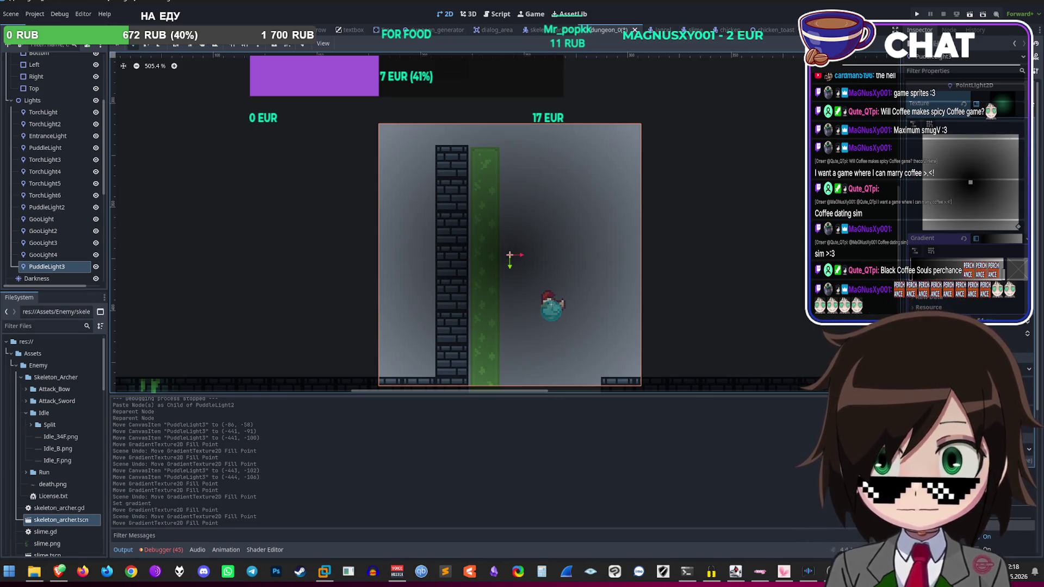
{"action": "left_click", "coordinate": [1025, 242]}
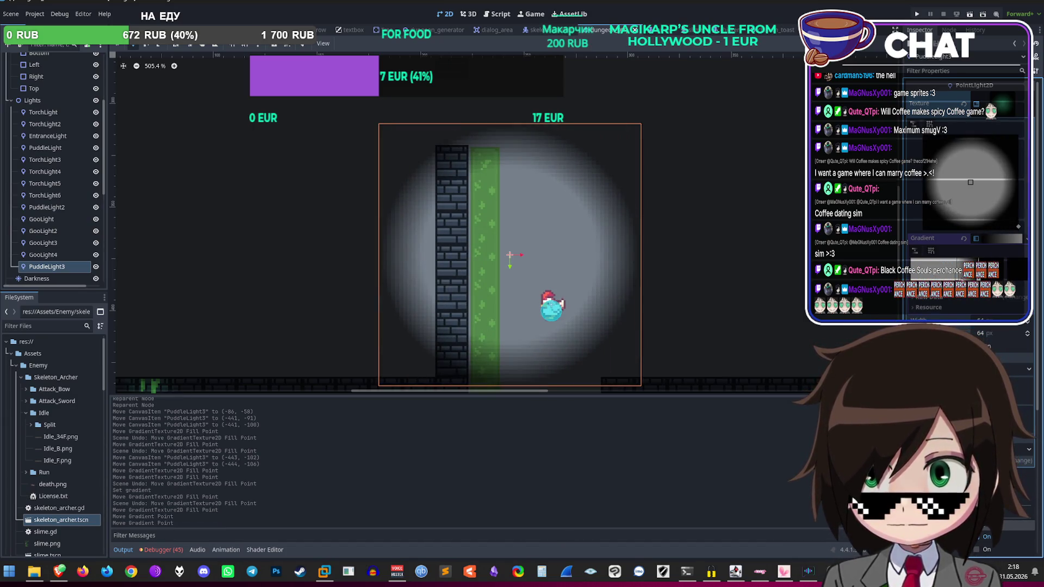
{"action": "left_click_drag", "start_coordinate": [970, 182], "coordinate": [970, 182]}
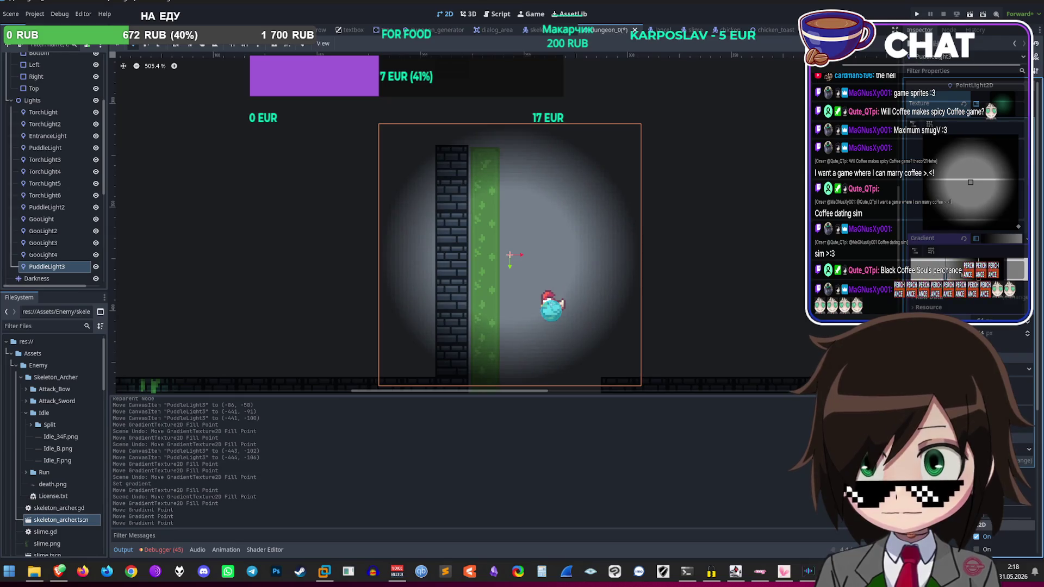
{"action": "scroll", "coordinate": [644, 239], "scroll_direction": "down", "scroll_amount": 2}
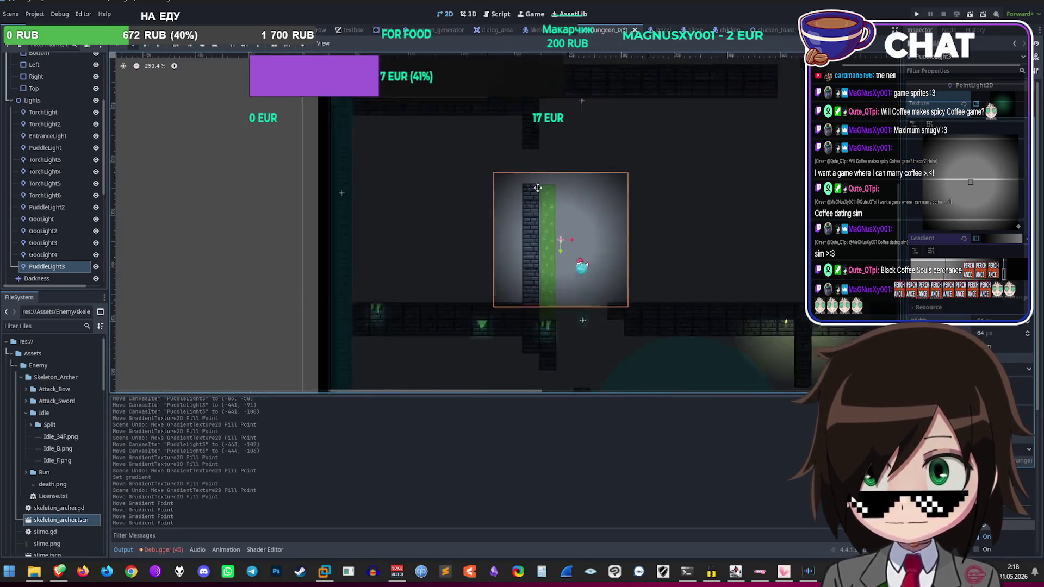
Step: Drag PuddleLight3's gradient fill point further to the left
{"action": "scroll", "coordinate": [480, 312], "scroll_direction": "down", "scroll_amount": 3}
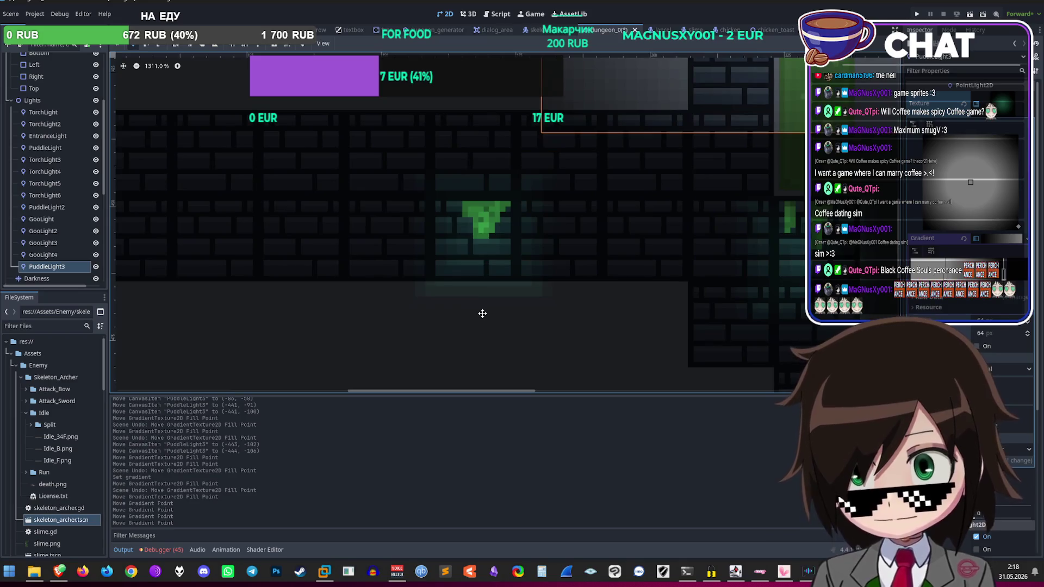
{"action": "scroll", "coordinate": [481, 311], "scroll_direction": "up", "scroll_amount": 3}
{"action": "mouse_move", "coordinate": [970, 182]}
{"action": "left_mouse_down"}
{"action": "mouse_move", "coordinate": [977, 139]}
{"action": "mouse_move", "coordinate": [967, 180]}
{"action": "mouse_move", "coordinate": [922, 188]}
{"action": "mouse_move", "coordinate": [1021, 206]}
{"action": "mouse_move", "coordinate": [967, 179]}
{"action": "left_mouse_up"}
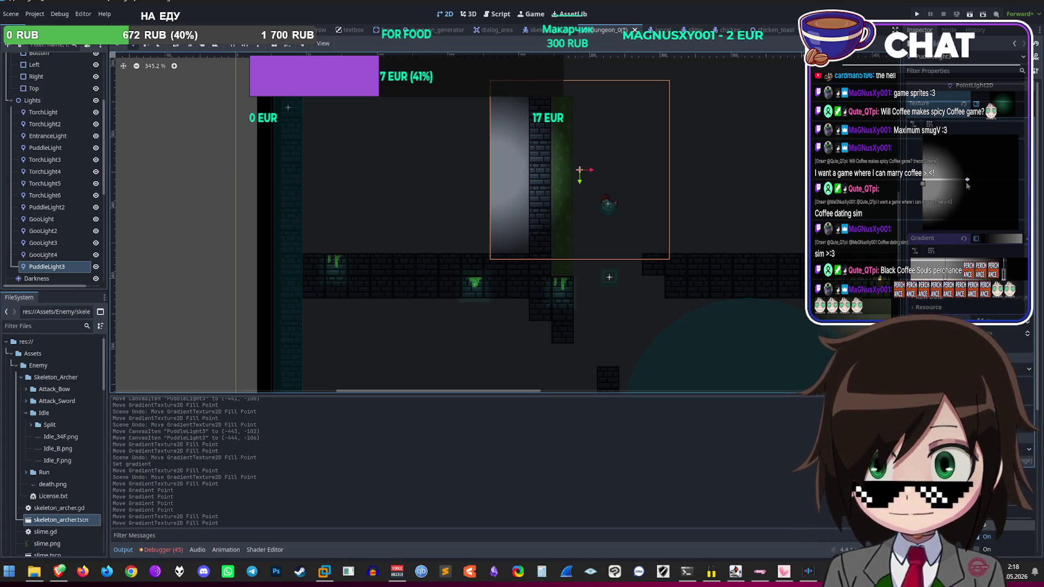
{"action": "left_click", "coordinate": [969, 184]}
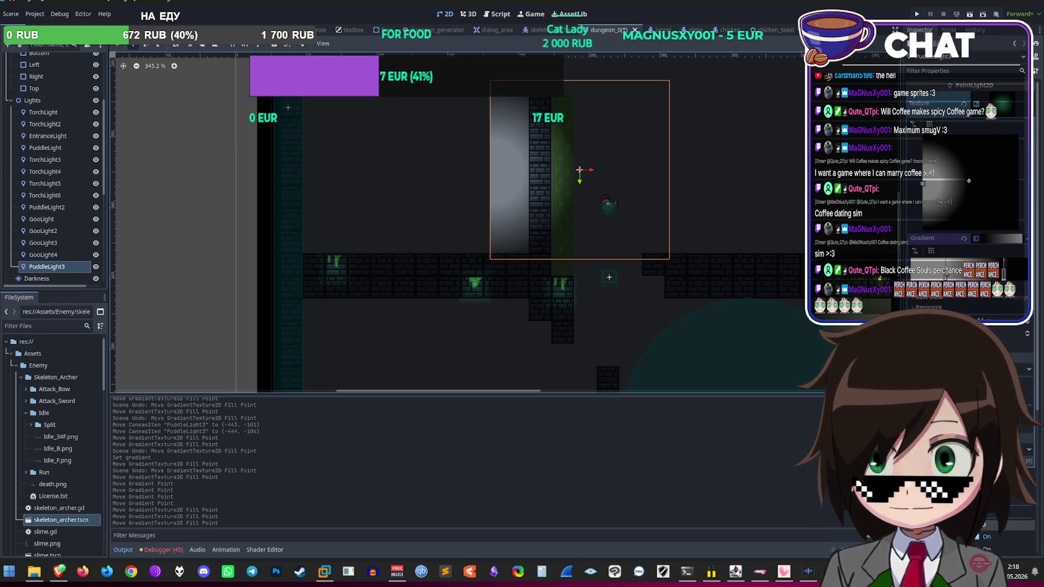
Step: Check the glow beside the wall column at several zoom levels, then select GooLight4
{"action": "scroll", "coordinate": [947, 275], "scroll_direction": "down", "scroll_amount": 2}
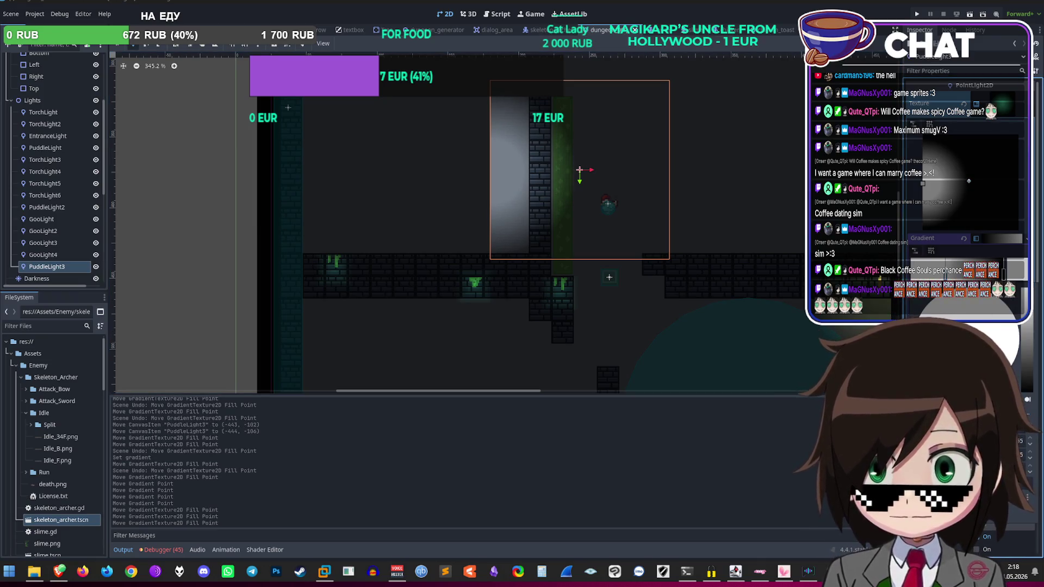
{"action": "scroll", "coordinate": [488, 258], "scroll_direction": "down", "scroll_amount": 6}
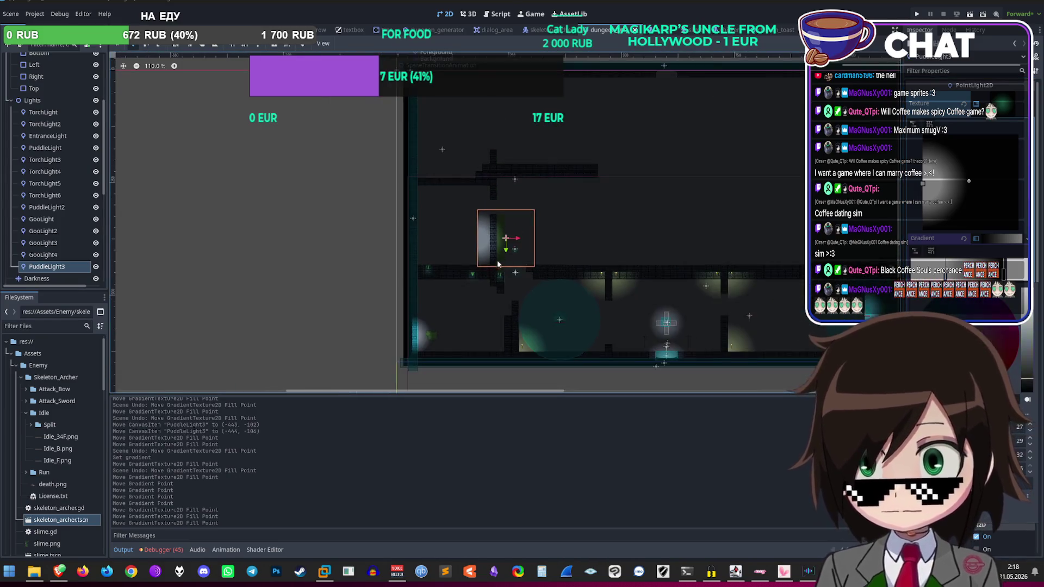
{"action": "scroll", "coordinate": [412, 339], "scroll_direction": "up", "scroll_amount": 3}
{"action": "scroll", "coordinate": [412, 337], "scroll_direction": "down", "scroll_amount": 7}
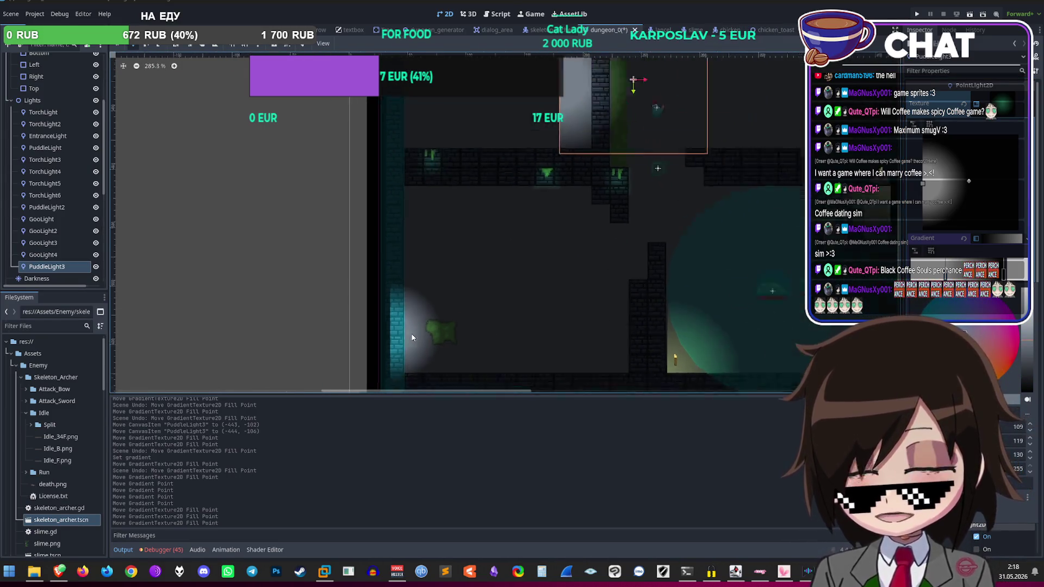
{"action": "scroll", "coordinate": [729, 286], "scroll_direction": "up", "scroll_amount": 6}
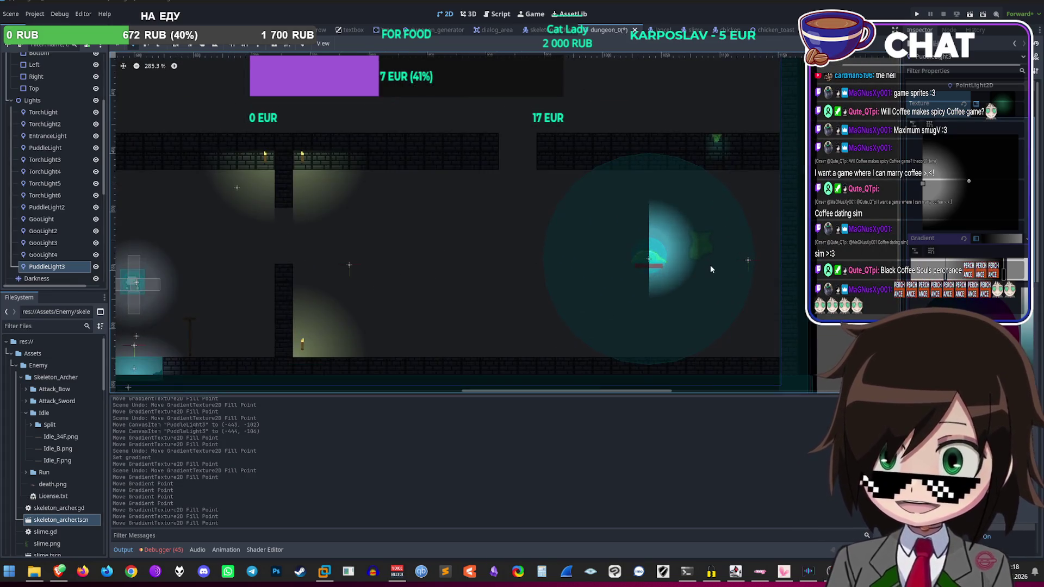
{"action": "scroll", "coordinate": [707, 266], "scroll_direction": "down", "scroll_amount": 3}
{"action": "scroll", "coordinate": [546, 231], "scroll_direction": "down", "scroll_amount": 1}
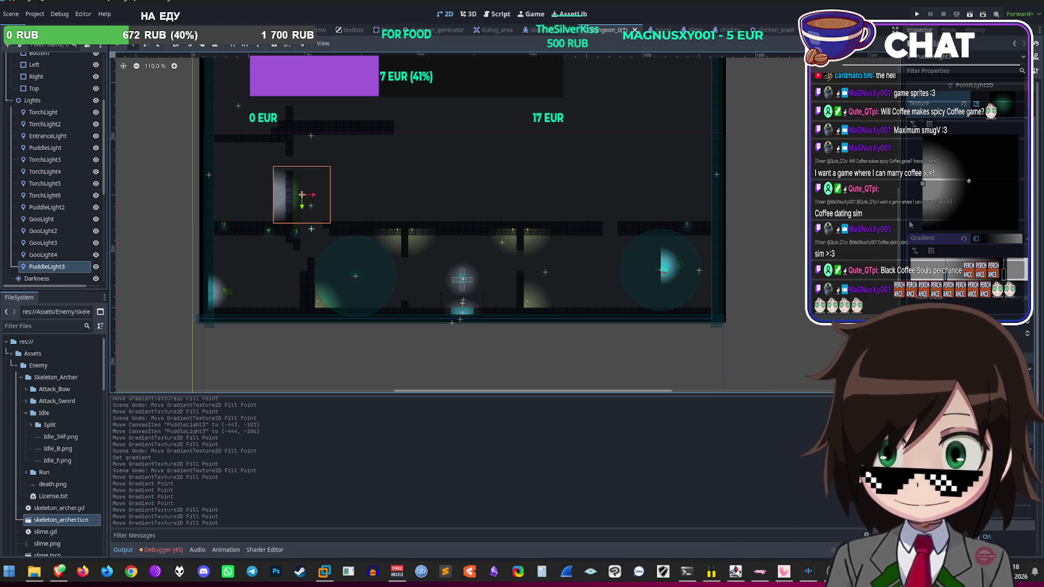
{"action": "scroll", "coordinate": [256, 233], "scroll_direction": "up", "scroll_amount": 11}
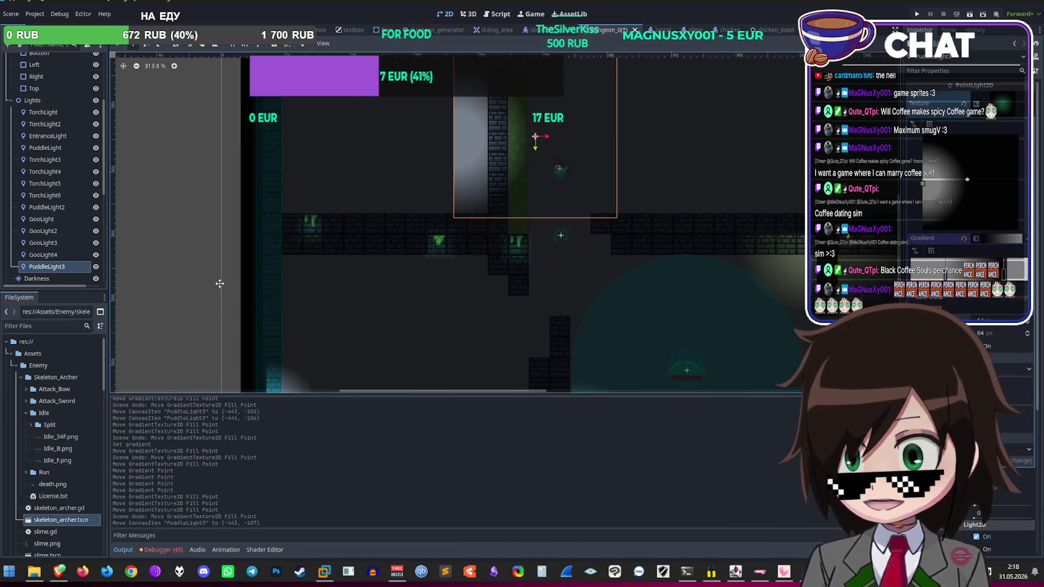
{"action": "scroll", "coordinate": [220, 286], "scroll_direction": "down", "scroll_amount": 13}
{"action": "scroll", "coordinate": [179, 272], "scroll_direction": "up", "scroll_amount": 5}
{"action": "left_click", "coordinate": [42, 255]}
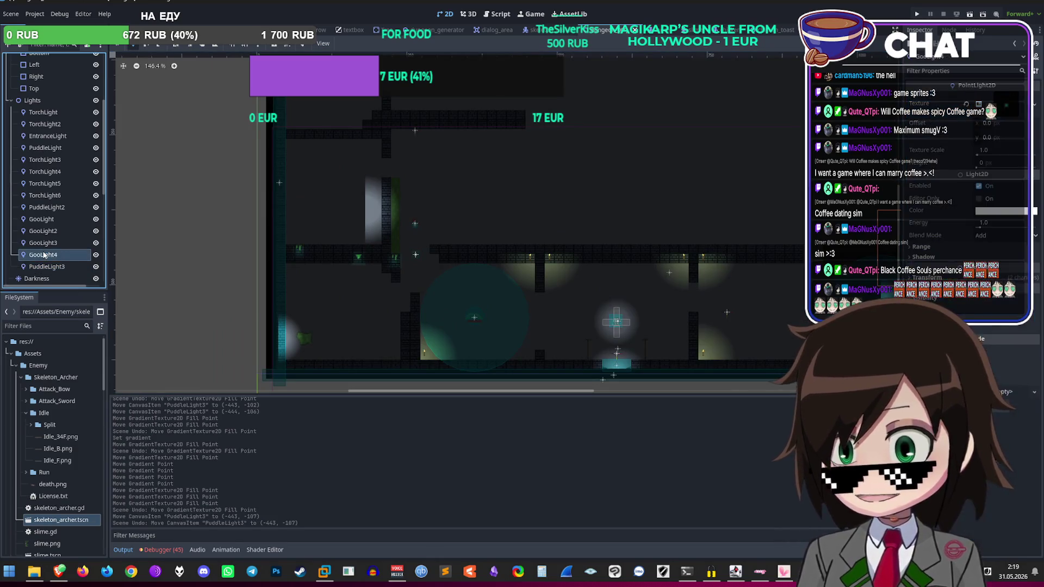
Step: Undo the gradient edits and delete PuddleLight3 from the Lights group
{"action": "key", "text": "ctrl+z"}
{"action": "key", "text": "ctrl+z"}
{"action": "key", "text": "ctrl+z"}
{"action": "key", "text": "ctrl+z"}
{"action": "key", "text": "ctrl+z"}
{"action": "key", "text": "ctrl+z"}
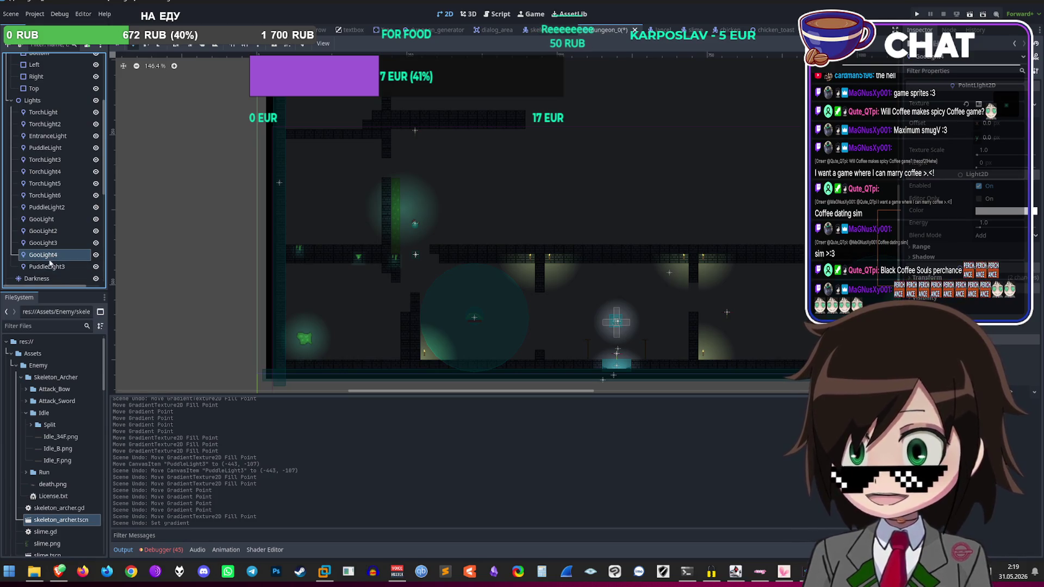
{"action": "left_click", "coordinate": [36, 279]}
{"action": "scroll", "coordinate": [359, 175], "scroll_direction": "up", "scroll_amount": 2}
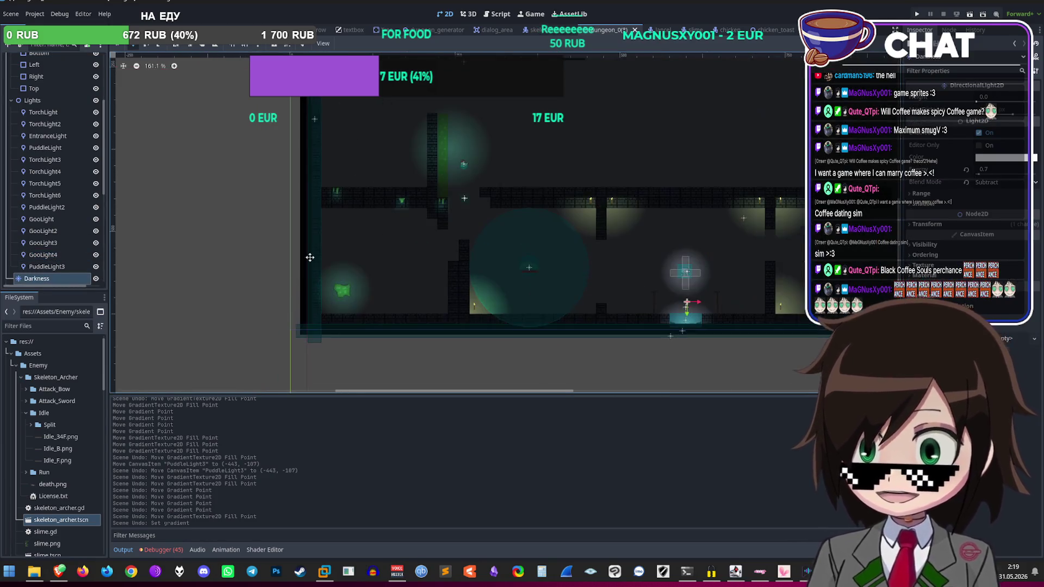
{"action": "left_click", "coordinate": [52, 267]}
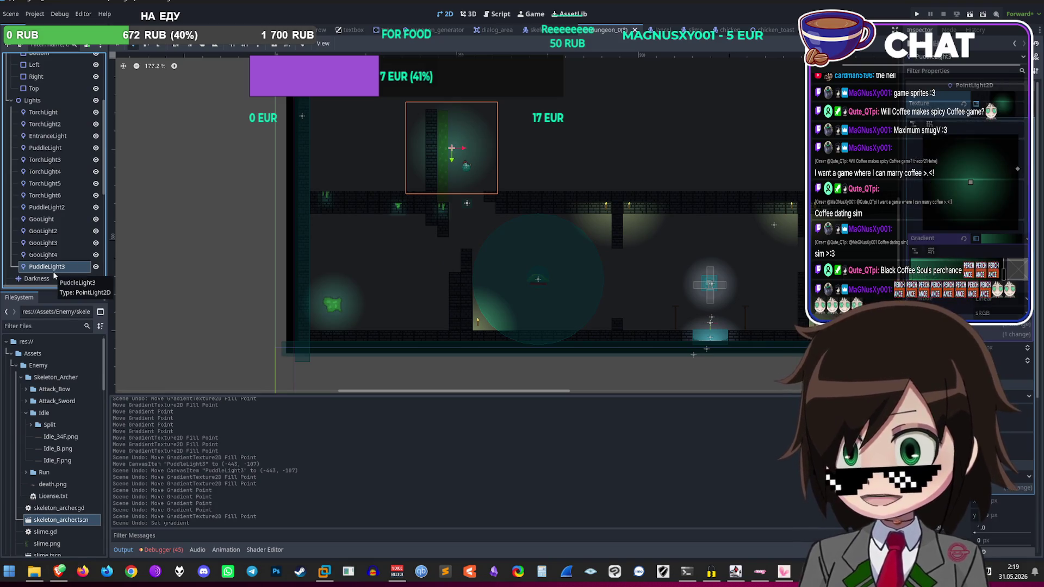
{"action": "key", "text": "Delete"}
{"action": "left_click", "coordinate": [518, 294]}
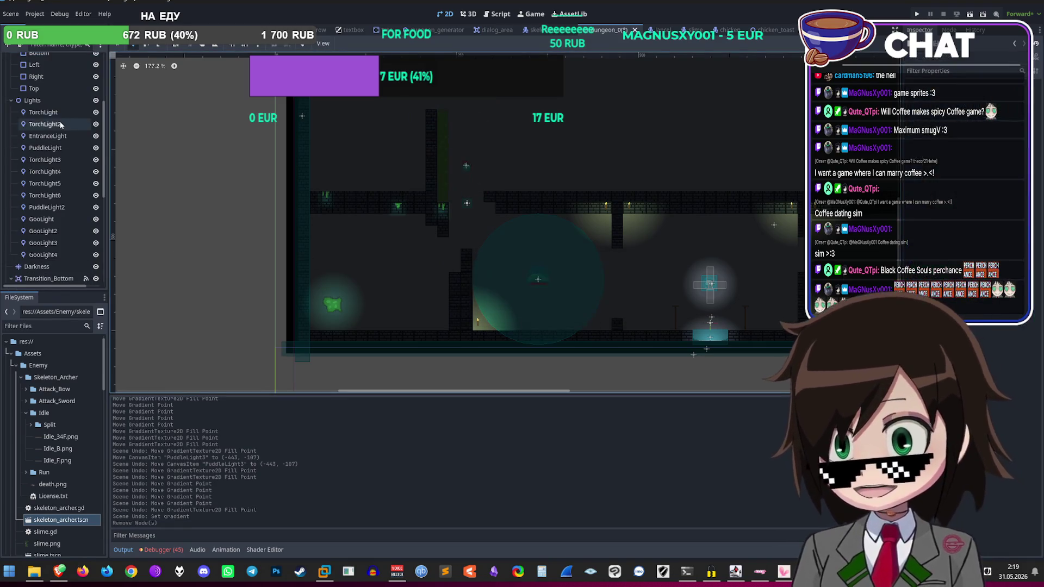
{"action": "right_click", "coordinate": [29, 100]}
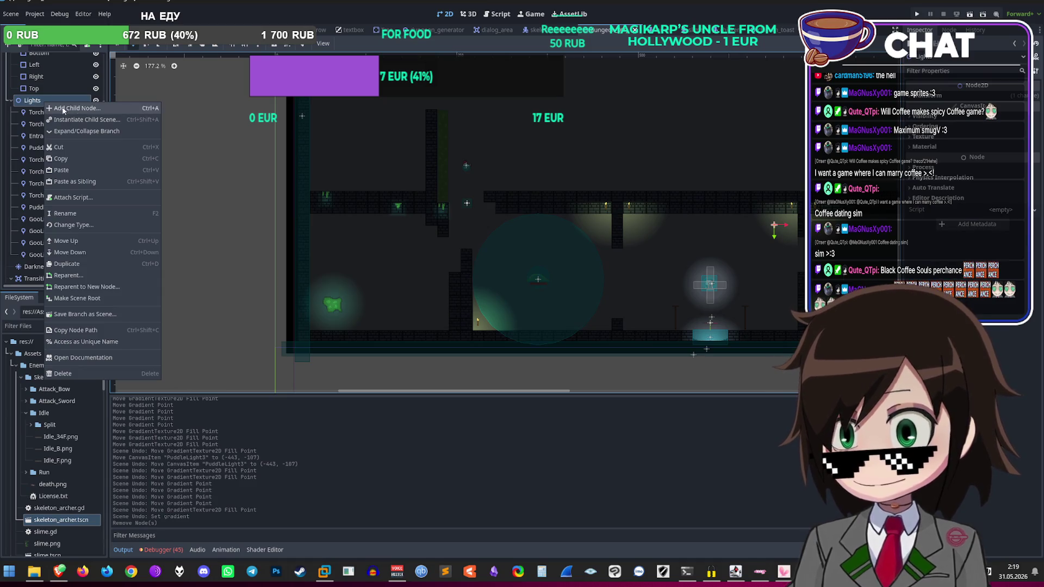
Step: Add a PointLight2D child under Lights and drag it over the shaft
{"action": "right_click", "coordinate": [31, 113]}
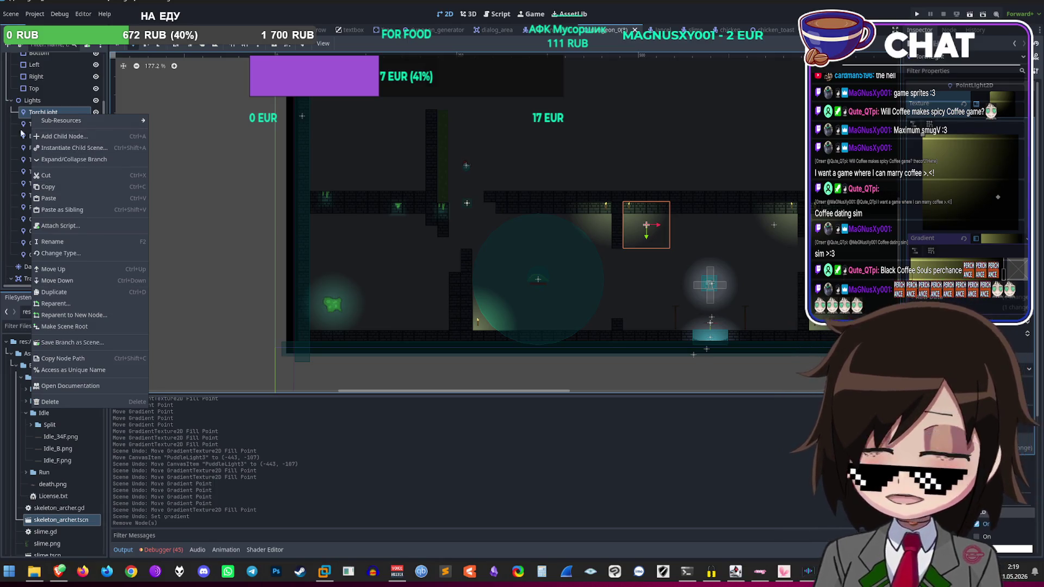
{"action": "right_click", "coordinate": [31, 101]}
{"action": "left_click", "coordinate": [60, 106]}
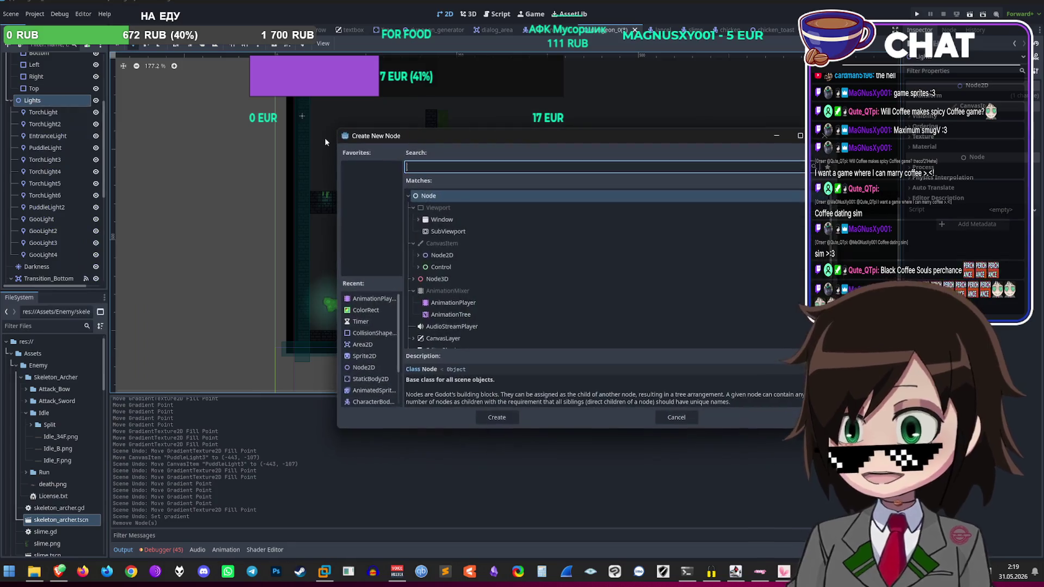
{"action": "type", "text": "pointlight"}
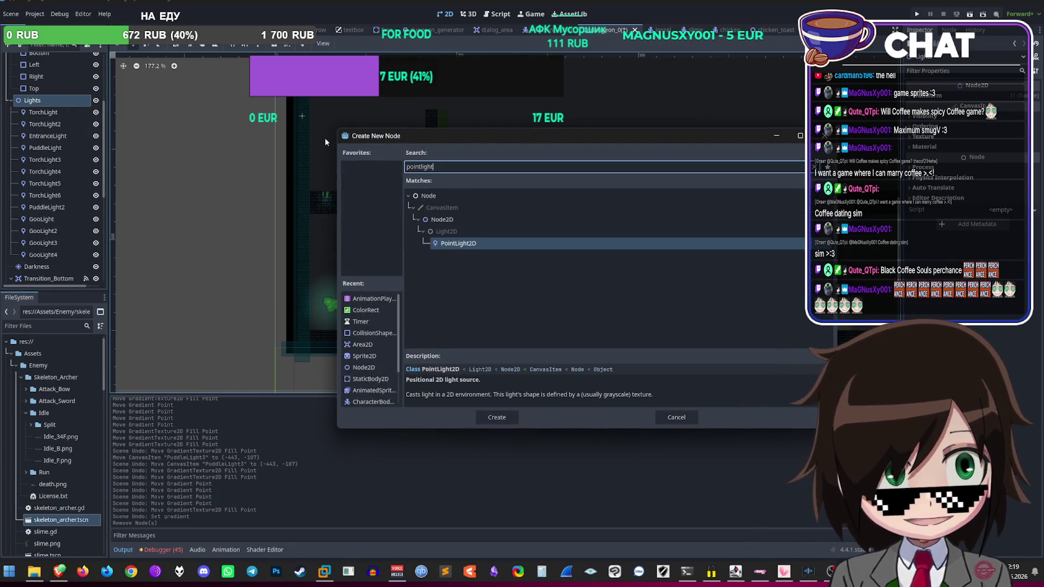
{"action": "left_click", "coordinate": [497, 417]}
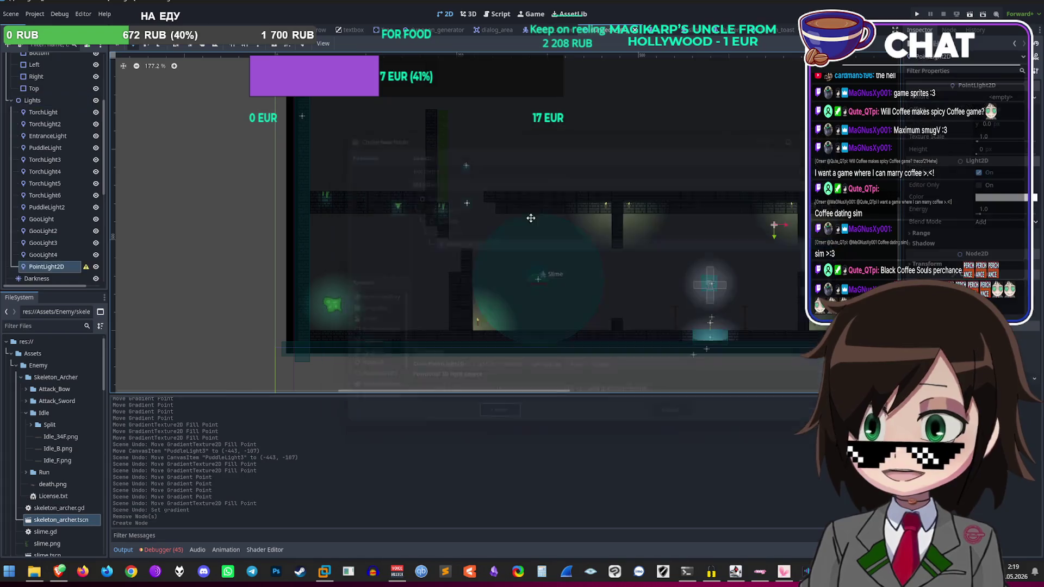
{"action": "scroll", "coordinate": [490, 248], "scroll_direction": "up", "scroll_amount": 3}
{"action": "scroll", "coordinate": [490, 248], "scroll_direction": "down", "scroll_amount": 5}
{"action": "scroll", "coordinate": [527, 264], "scroll_direction": "up", "scroll_amount": 4}
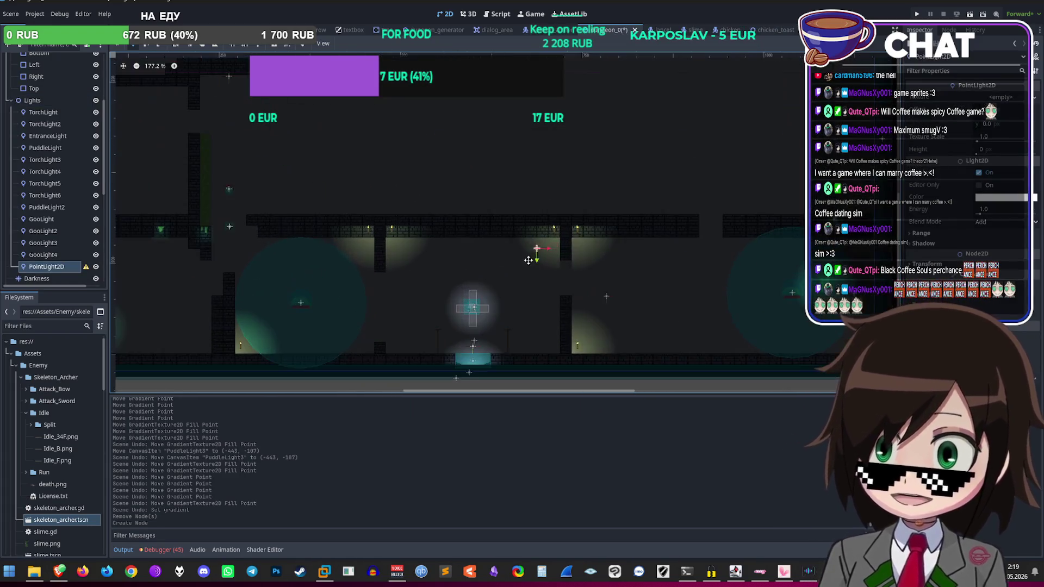
{"action": "left_click_drag", "start_coordinate": [212, 173], "coordinate": [212, 173]}
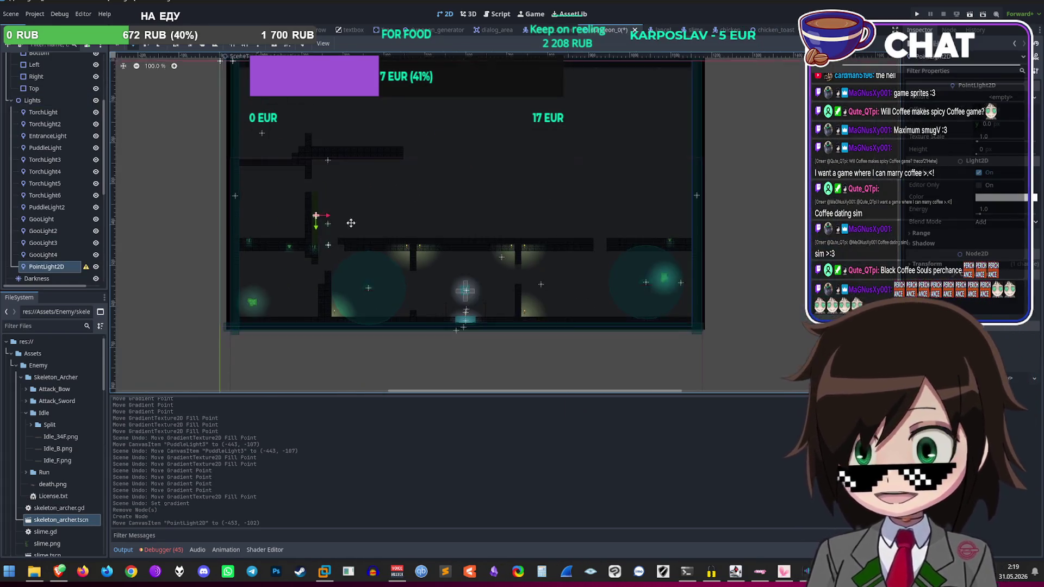
Step: Give the PointLight2D a new GradientTexture2D with Radial fill and adjusted fill points
{"action": "scroll", "coordinate": [396, 234], "scroll_direction": "up", "scroll_amount": 5}
{"action": "left_click", "coordinate": [1010, 100]}
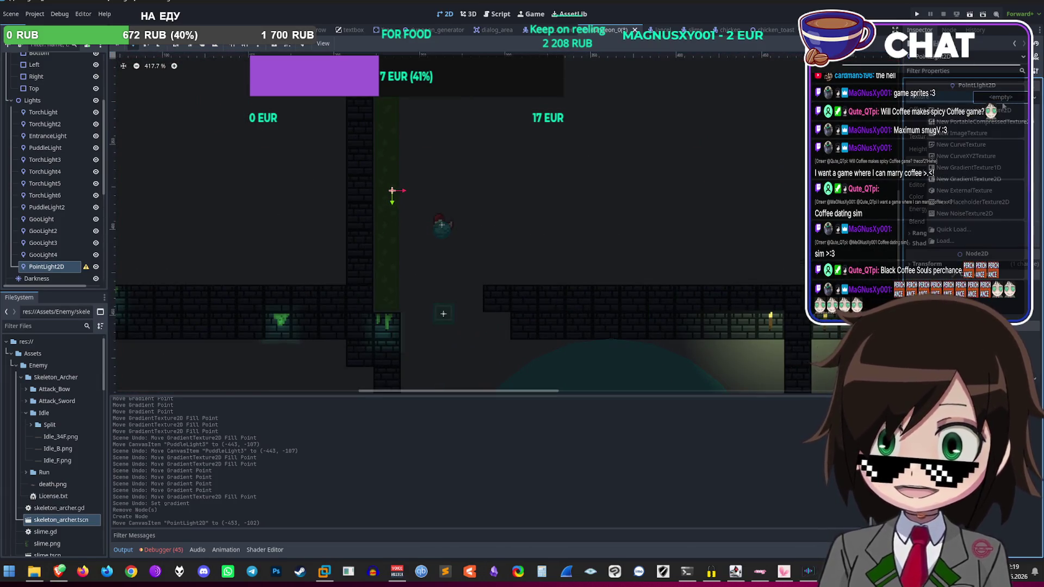
{"action": "left_click", "coordinate": [1005, 178]}
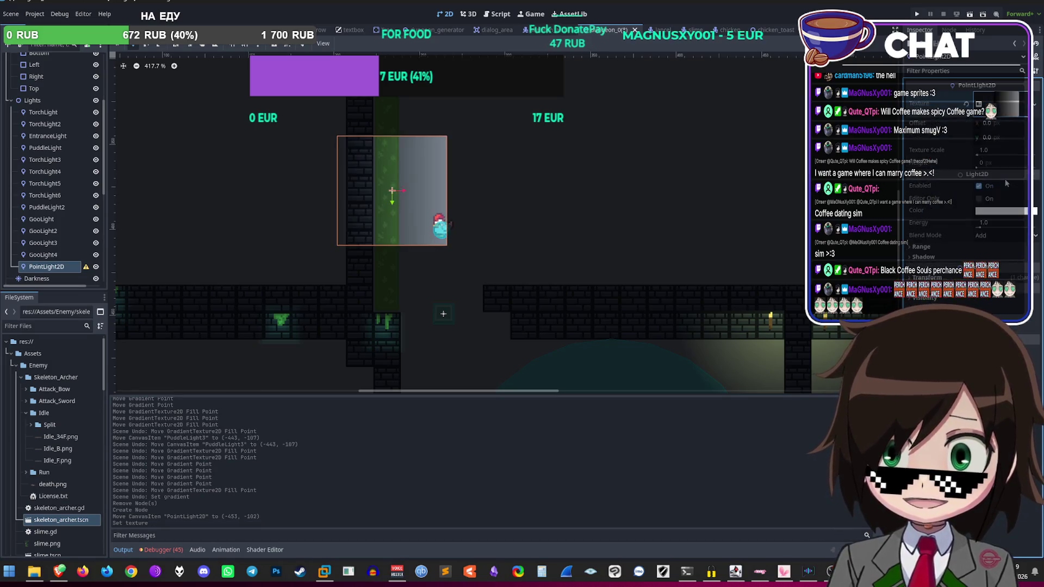
{"action": "scroll", "coordinate": [422, 189], "scroll_direction": "up", "scroll_amount": 3}
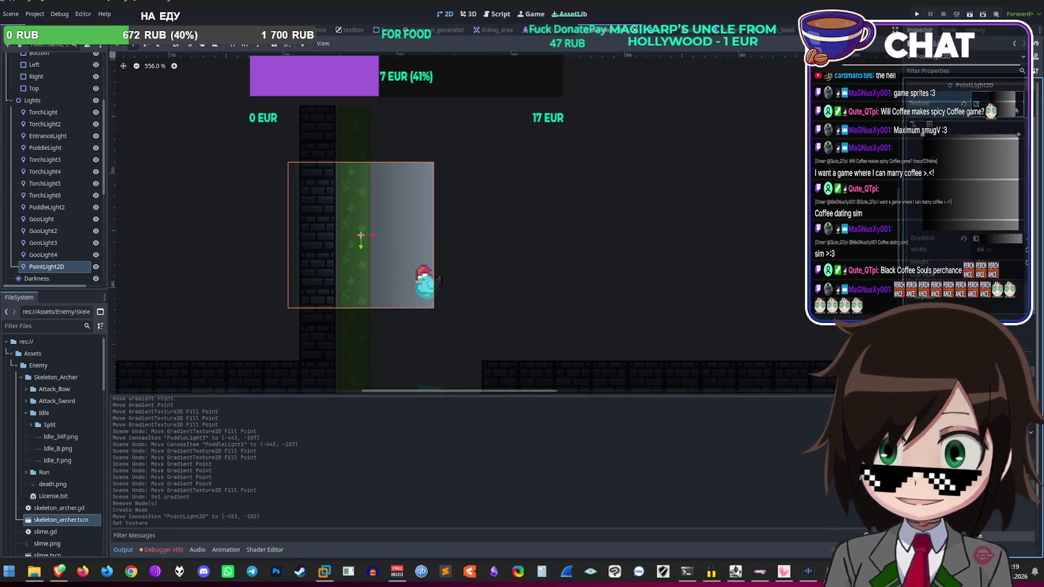
{"action": "mouse_move", "coordinate": [1018, 137]}
{"action": "left_mouse_down"}
{"action": "mouse_move", "coordinate": [924, 139]}
{"action": "mouse_move", "coordinate": [946, 135]}
{"action": "mouse_move", "coordinate": [973, 160]}
{"action": "mouse_move", "coordinate": [937, 165]}
{"action": "mouse_move", "coordinate": [946, 180]}
{"action": "left_mouse_up"}
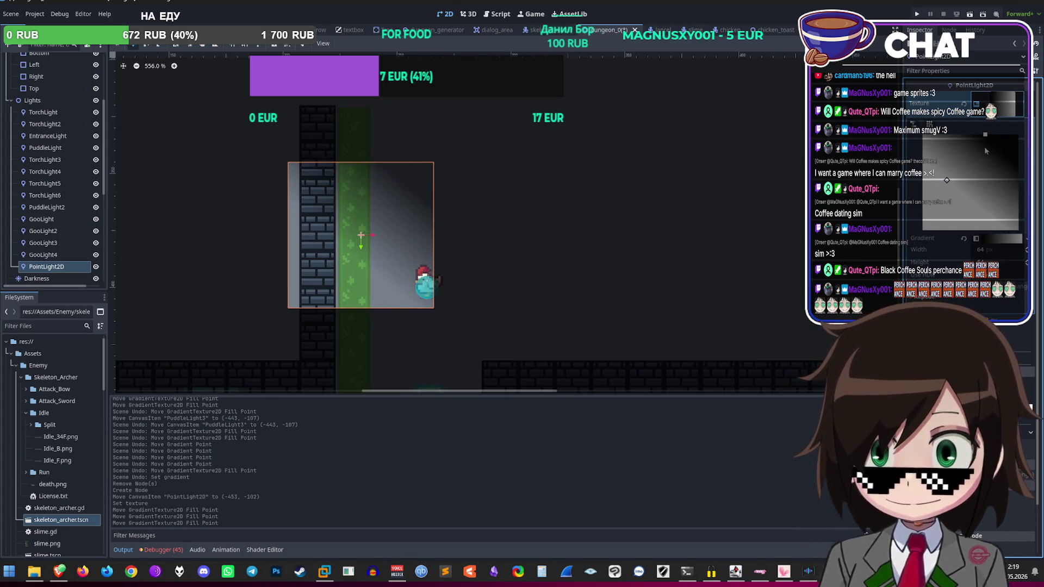
{"action": "left_click_drag", "start_coordinate": [986, 136], "coordinate": [1018, 181]}
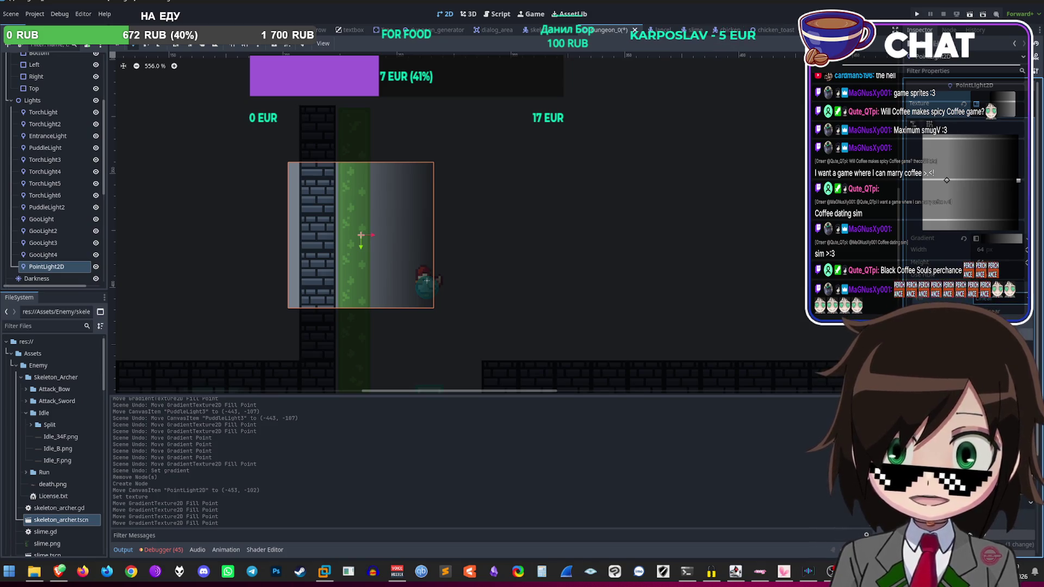
{"action": "left_click", "coordinate": [983, 311]}
{"action": "left_click_drag", "start_coordinate": [950, 180], "coordinate": [922, 184]}
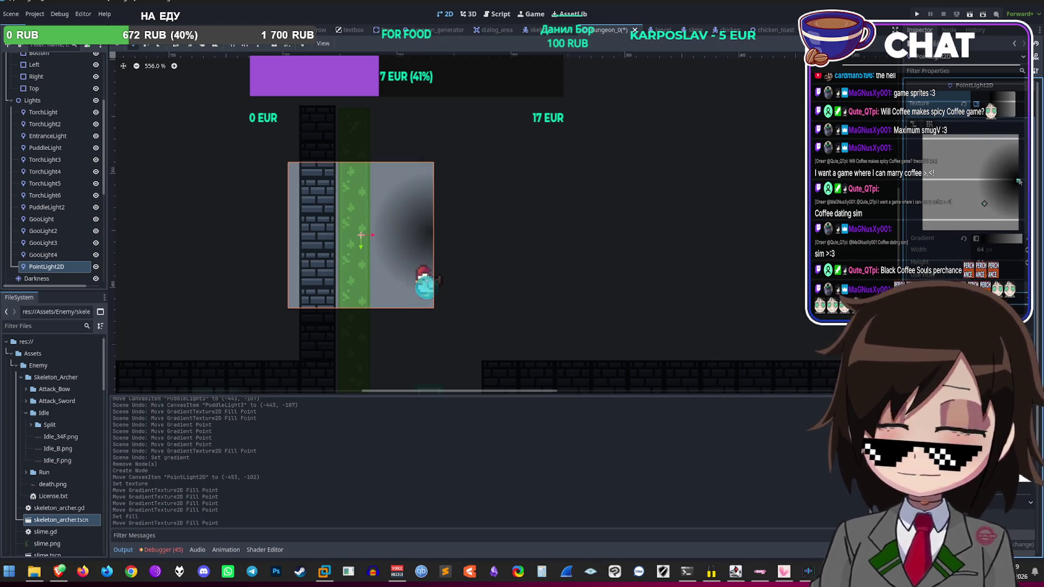
{"action": "left_click", "coordinate": [920, 184]}
Step: Recolour the gradient stops to darken the edges and readjust the radial fill points
{"action": "mouse_move", "coordinate": [984, 204]}
{"action": "left_mouse_down"}
{"action": "mouse_move", "coordinate": [1017, 184]}
{"action": "mouse_move", "coordinate": [924, 184]}
{"action": "mouse_move", "coordinate": [1018, 181]}
{"action": "mouse_move", "coordinate": [905, 179]}
{"action": "left_mouse_up"}
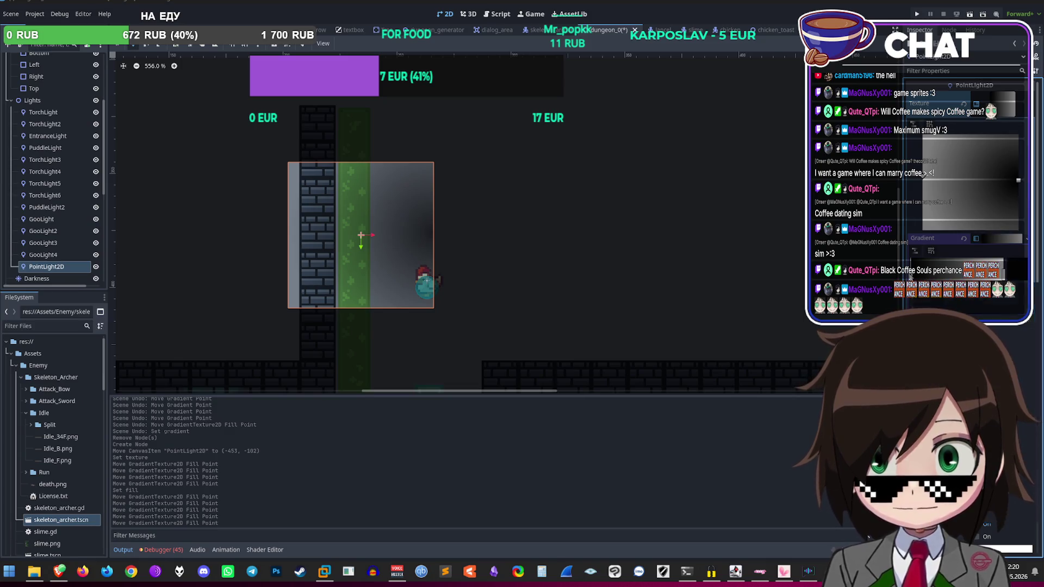
{"action": "left_click", "coordinate": [1032, 242]}
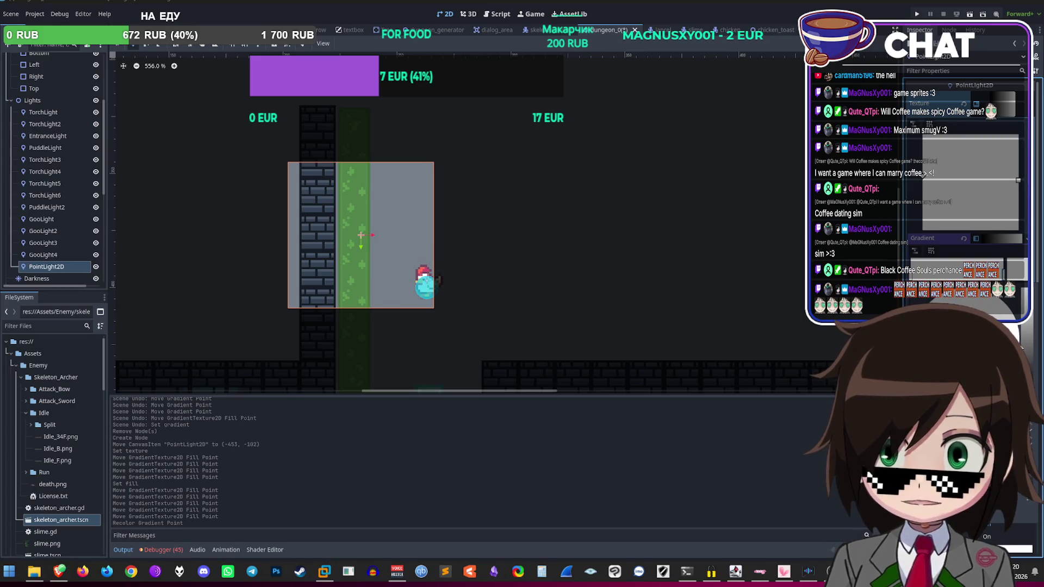
{"action": "left_click", "coordinate": [1033, 242]}
{"action": "left_click_drag", "start_coordinate": [1017, 185], "coordinate": [922, 181]}
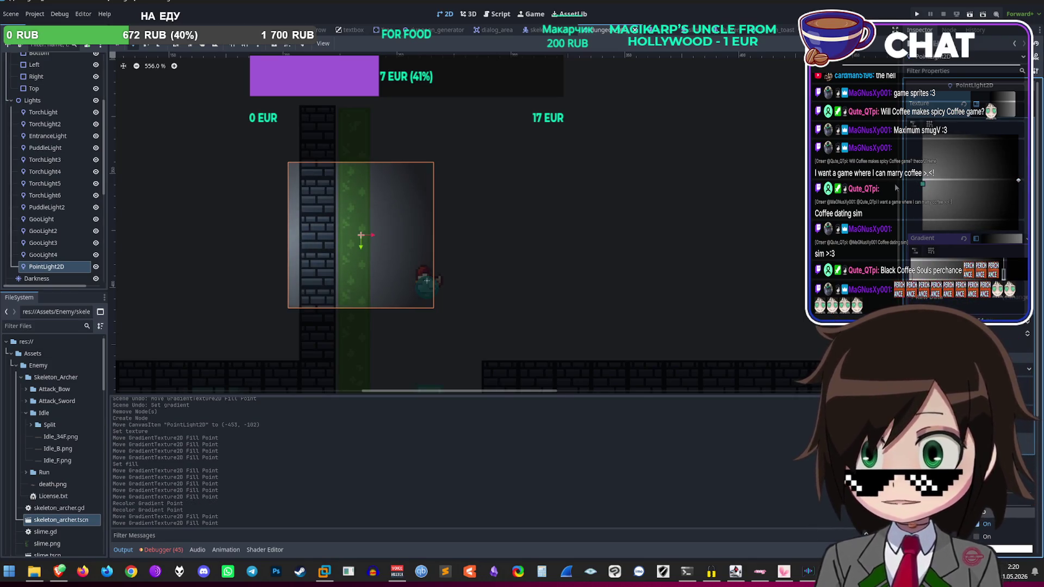
{"action": "mouse_move", "coordinate": [922, 182]}
{"action": "left_mouse_down"}
{"action": "mouse_move", "coordinate": [995, 185]}
{"action": "mouse_move", "coordinate": [987, 181]}
{"action": "left_mouse_up"}
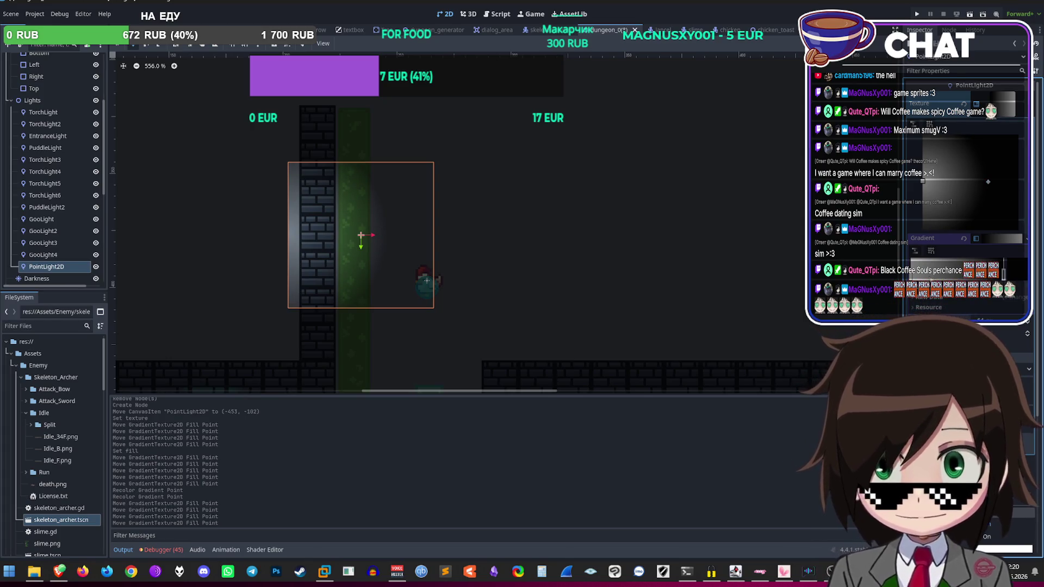
Step: Move the PointLight2D up and to the right over the mossy shaft
{"action": "scroll", "coordinate": [598, 219], "scroll_direction": "down", "scroll_amount": 10}
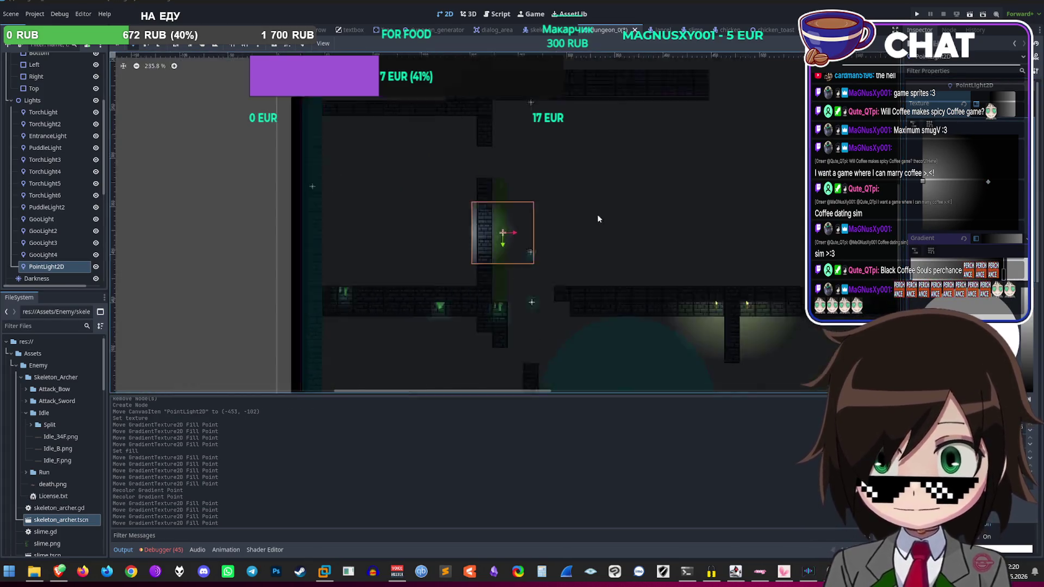
{"action": "scroll", "coordinate": [579, 279], "scroll_direction": "up", "scroll_amount": 6}
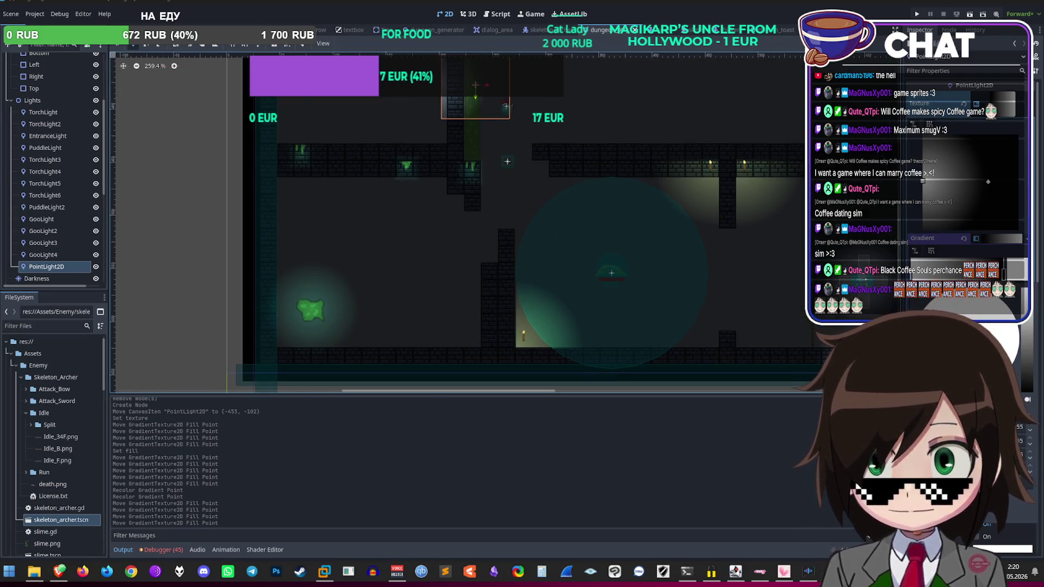
{"action": "scroll", "coordinate": [311, 298], "scroll_direction": "up", "scroll_amount": 8}
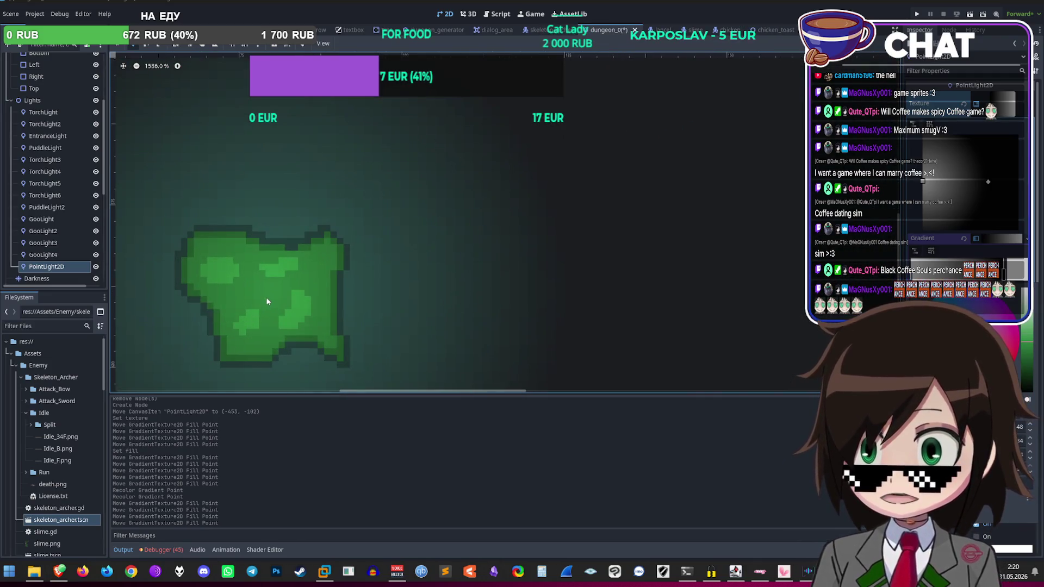
{"action": "scroll", "coordinate": [287, 334], "scroll_direction": "down", "scroll_amount": 11}
{"action": "scroll", "coordinate": [429, 234], "scroll_direction": "up", "scroll_amount": 6}
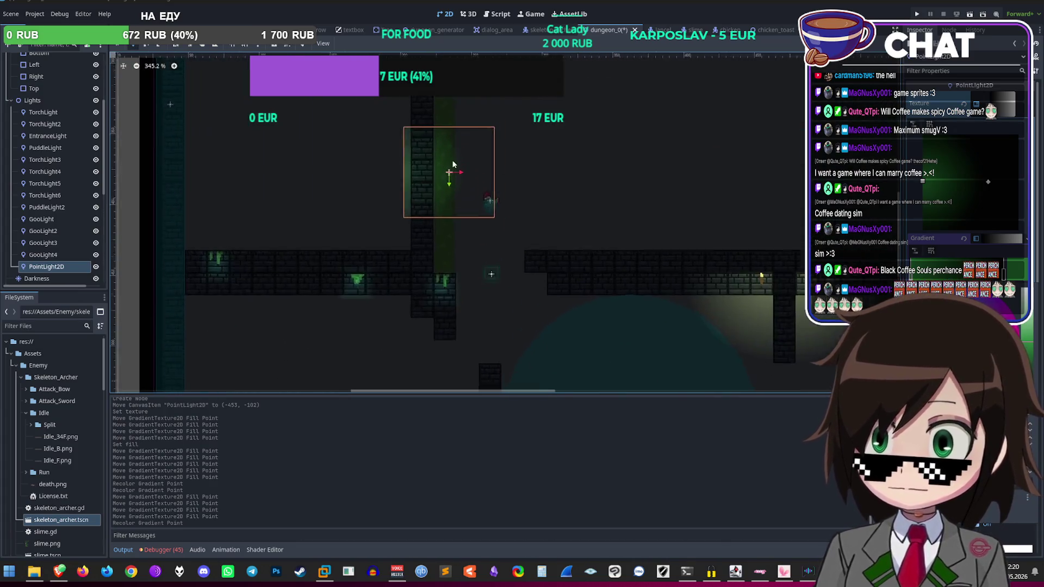
{"action": "scroll", "coordinate": [404, 218], "scroll_direction": "up", "scroll_amount": 1}
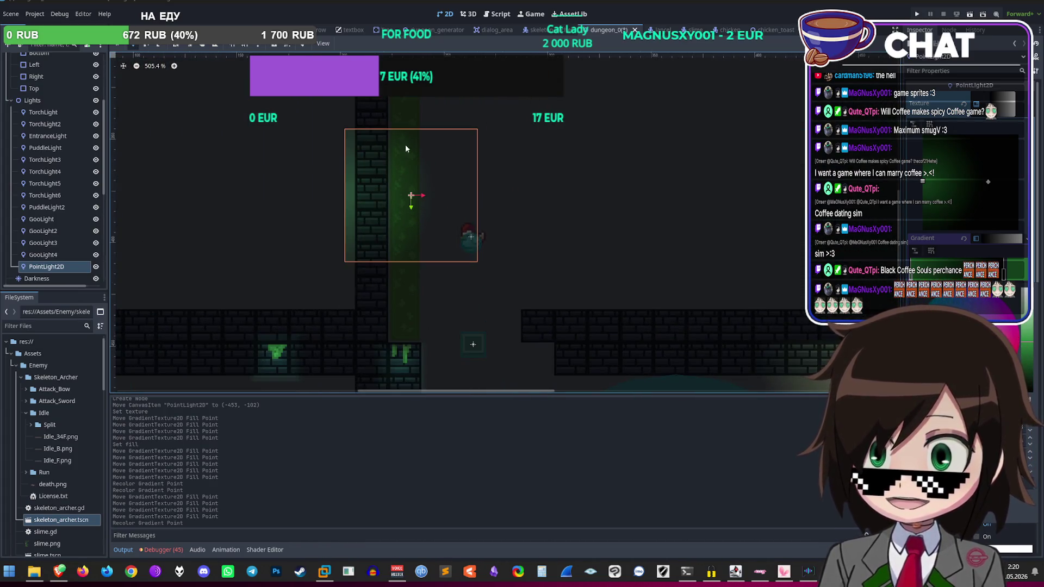
{"action": "scroll", "coordinate": [513, 119], "scroll_direction": "down", "scroll_amount": 7}
{"action": "scroll", "coordinate": [512, 135], "scroll_direction": "up", "scroll_amount": 8}
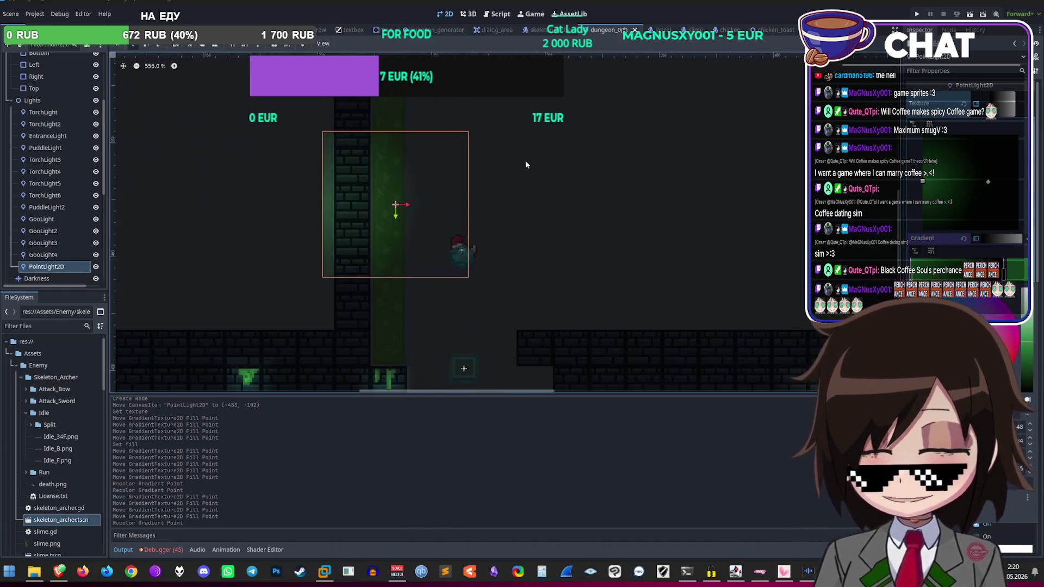
{"action": "scroll", "coordinate": [431, 207], "scroll_direction": "up", "scroll_amount": 1}
{"action": "scroll", "coordinate": [430, 212], "scroll_direction": "down", "scroll_amount": 3}
{"action": "scroll", "coordinate": [429, 212], "scroll_direction": "up", "scroll_amount": 3}
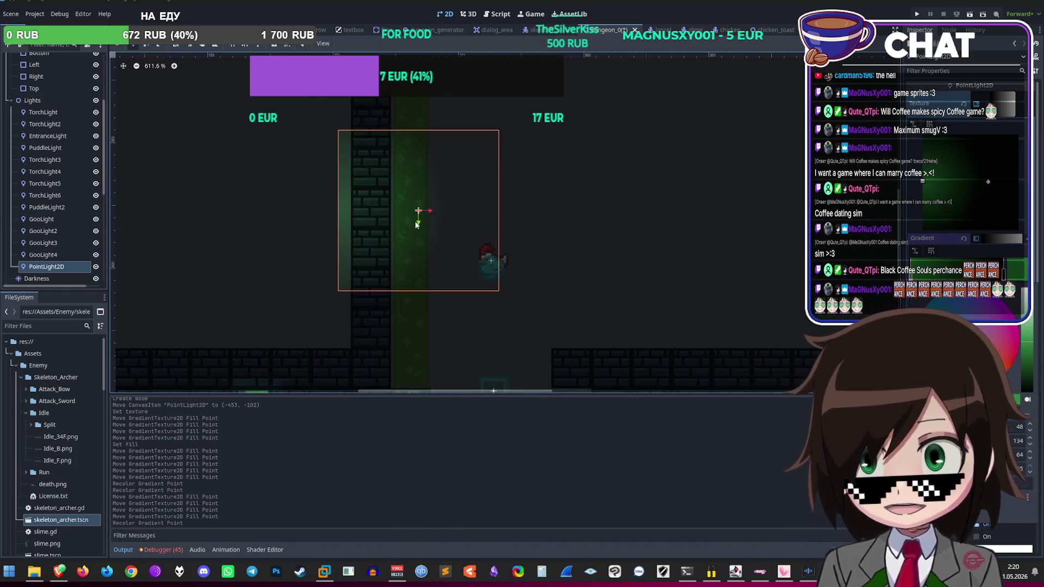
{"action": "left_click", "coordinate": [43, 255]}
{"action": "left_click", "coordinate": [46, 266]}
{"action": "mouse_move", "coordinate": [423, 212]}
{"action": "left_mouse_down"}
{"action": "mouse_move", "coordinate": [467, 181]}
{"action": "mouse_move", "coordinate": [462, 160]}
{"action": "mouse_move", "coordinate": [474, 151]}
{"action": "left_mouse_up"}
Step: Nudge the gradient fill point and fine-tune the light's position to (-432, -127)
{"action": "scroll", "coordinate": [470, 157], "scroll_direction": "down", "scroll_amount": 3}
{"action": "scroll", "coordinate": [447, 173], "scroll_direction": "up", "scroll_amount": 2}
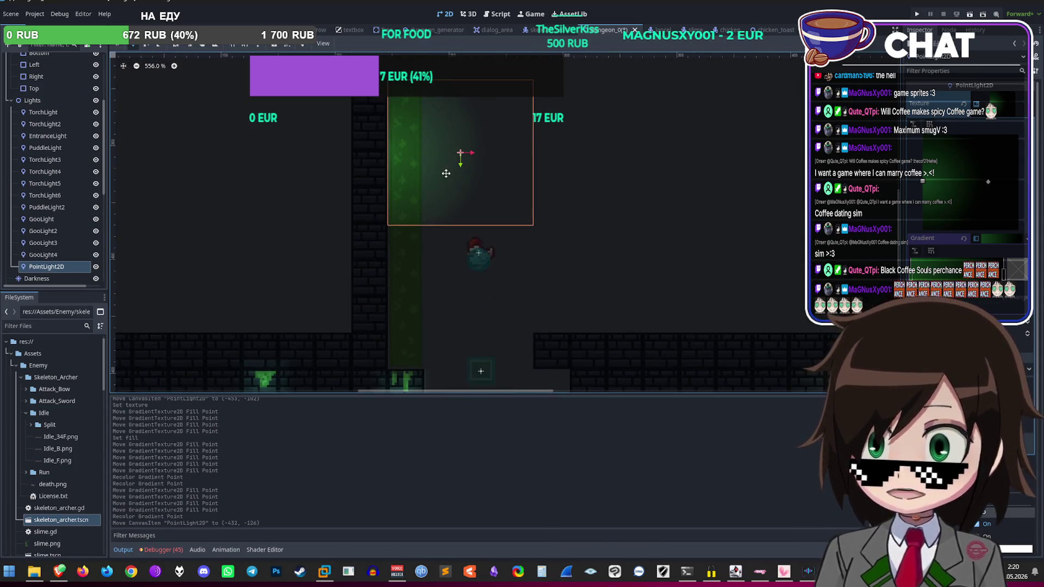
{"action": "scroll", "coordinate": [446, 173], "scroll_direction": "up", "scroll_amount": 4}
{"action": "scroll", "coordinate": [435, 165], "scroll_direction": "down", "scroll_amount": 5}
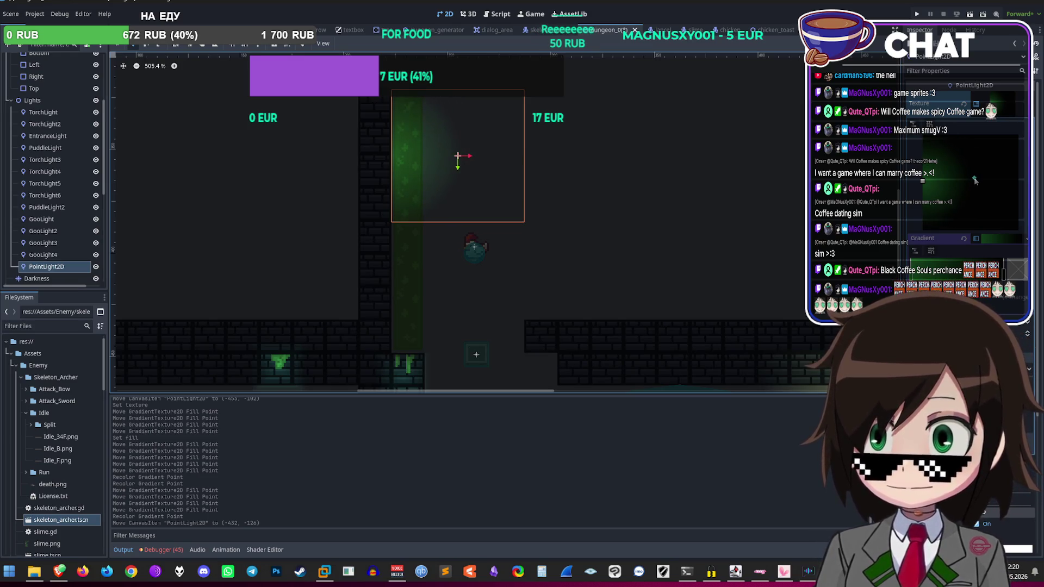
{"action": "left_click_drag", "start_coordinate": [976, 180], "coordinate": [975, 177]}
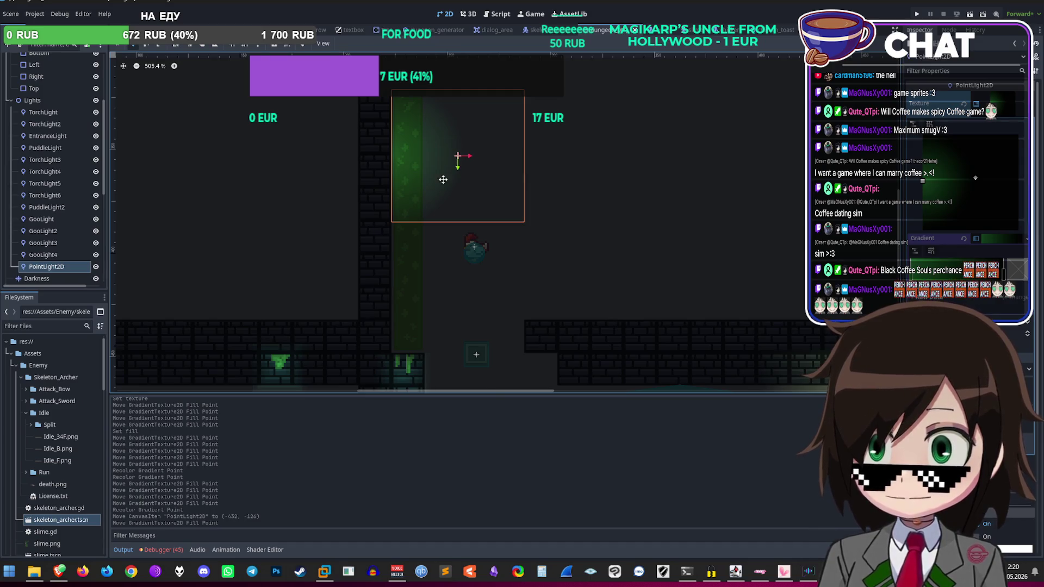
{"action": "scroll", "coordinate": [447, 177], "scroll_direction": "up", "scroll_amount": 2}
{"action": "scroll", "coordinate": [221, 177], "scroll_direction": "down", "scroll_amount": 5}
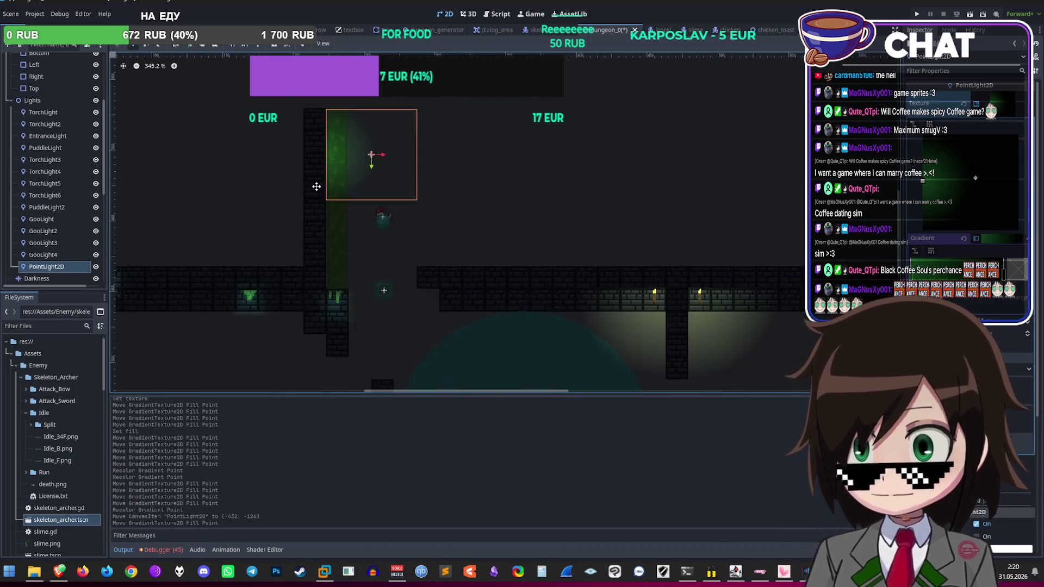
{"action": "mouse_move", "coordinate": [416, 142]}
{"action": "left_mouse_down"}
{"action": "mouse_move", "coordinate": [400, 255]}
{"action": "mouse_move", "coordinate": [397, 217]}
{"action": "mouse_move", "coordinate": [413, 174]}
{"action": "mouse_move", "coordinate": [402, 140]}
{"action": "mouse_move", "coordinate": [416, 141]}
{"action": "left_mouse_up"}
{"action": "scroll", "coordinate": [414, 141], "scroll_direction": "up", "scroll_amount": 2}
{"action": "scroll", "coordinate": [429, 190], "scroll_direction": "up", "scroll_amount": 1}
{"action": "scroll", "coordinate": [52, 79], "scroll_direction": "up", "scroll_amount": 5}
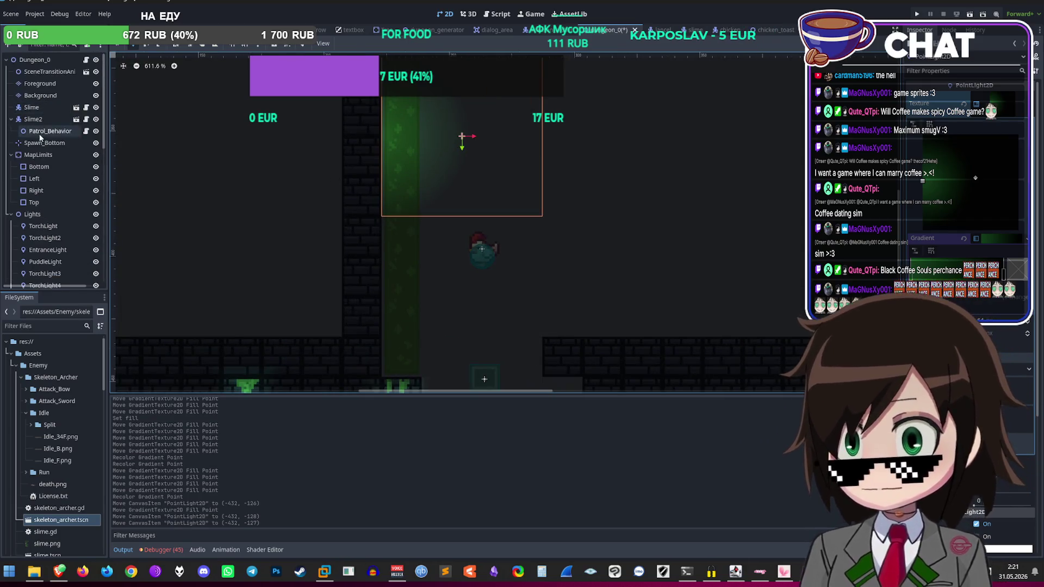
{"action": "left_click", "coordinate": [40, 95]}
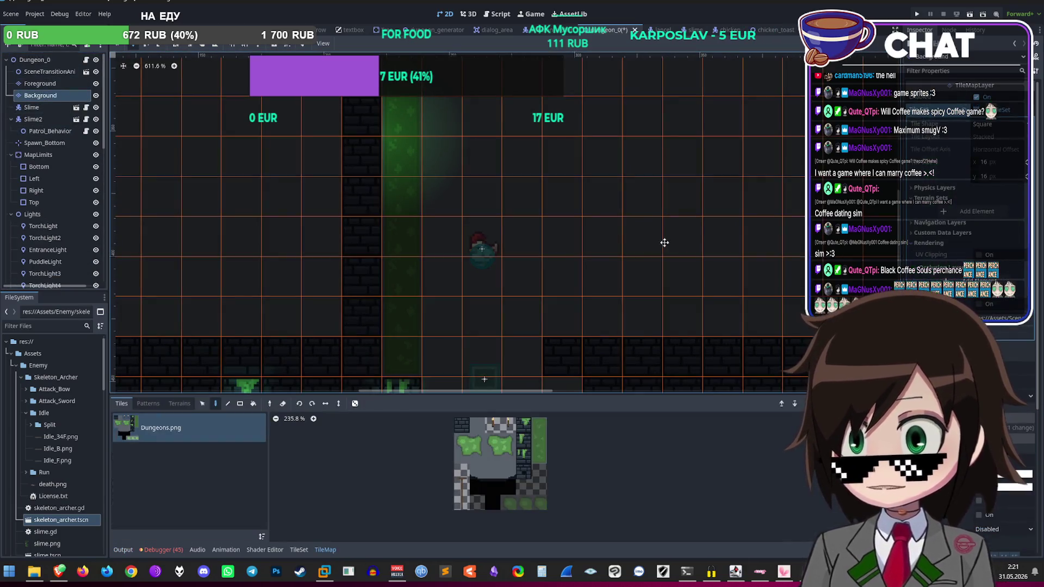
Step: Paint two Background cells near the shaft with the plain grey Dungeons tile
{"action": "left_click", "coordinate": [539, 455]}
{"action": "left_click_drag", "start_coordinate": [505, 412], "coordinate": [485, 351]}
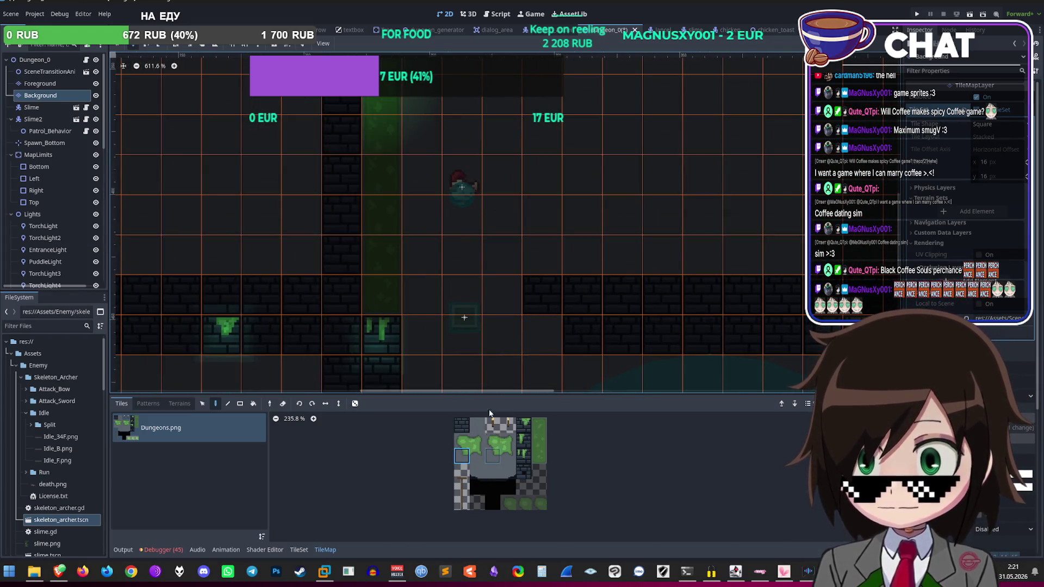
{"action": "scroll", "coordinate": [501, 475], "scroll_direction": "up", "scroll_amount": 2}
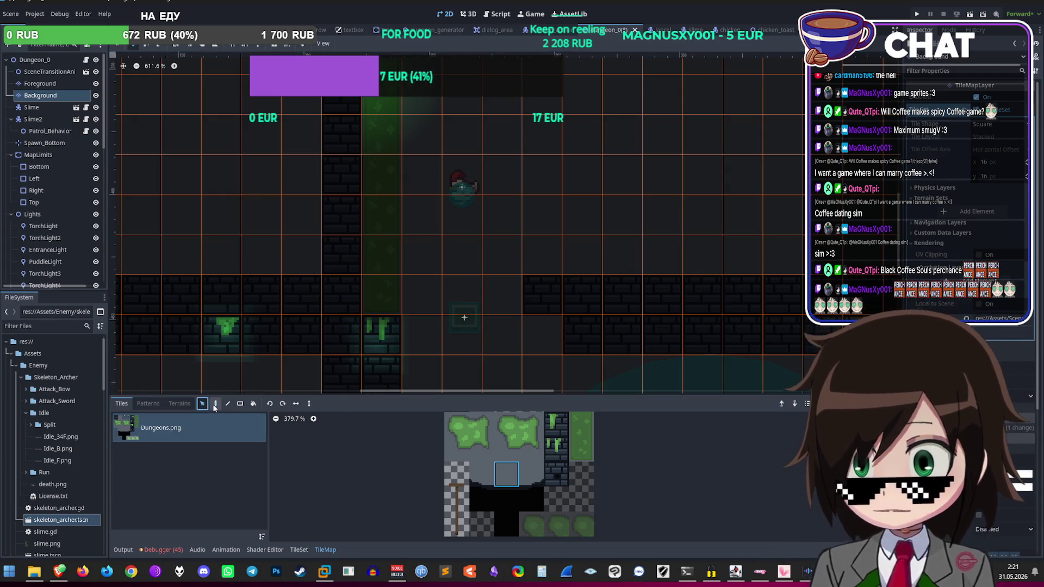
{"action": "scroll", "coordinate": [454, 309], "scroll_direction": "down", "scroll_amount": 3}
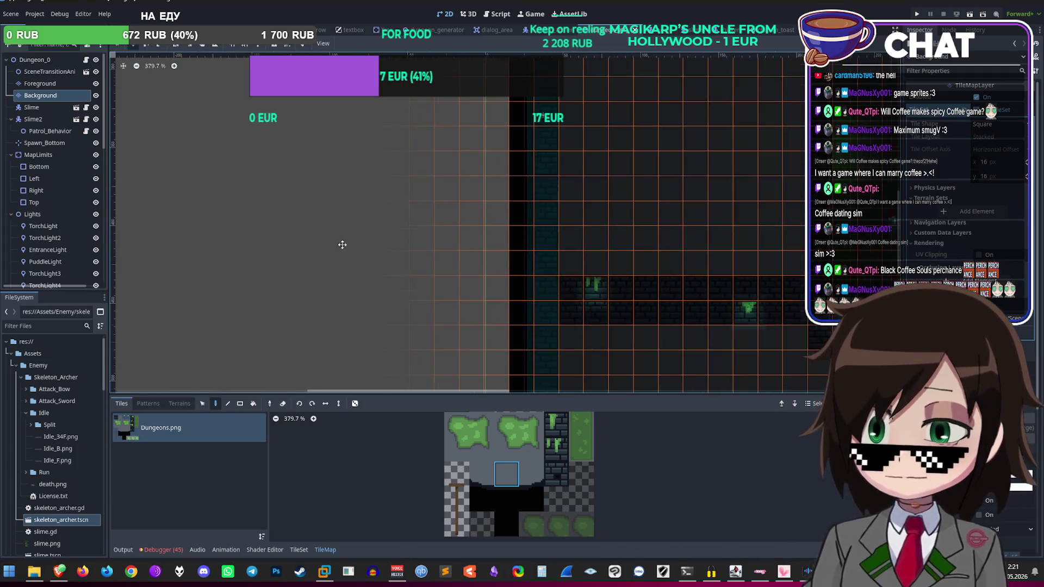
{"action": "scroll", "coordinate": [501, 255], "scroll_direction": "up", "scroll_amount": 3}
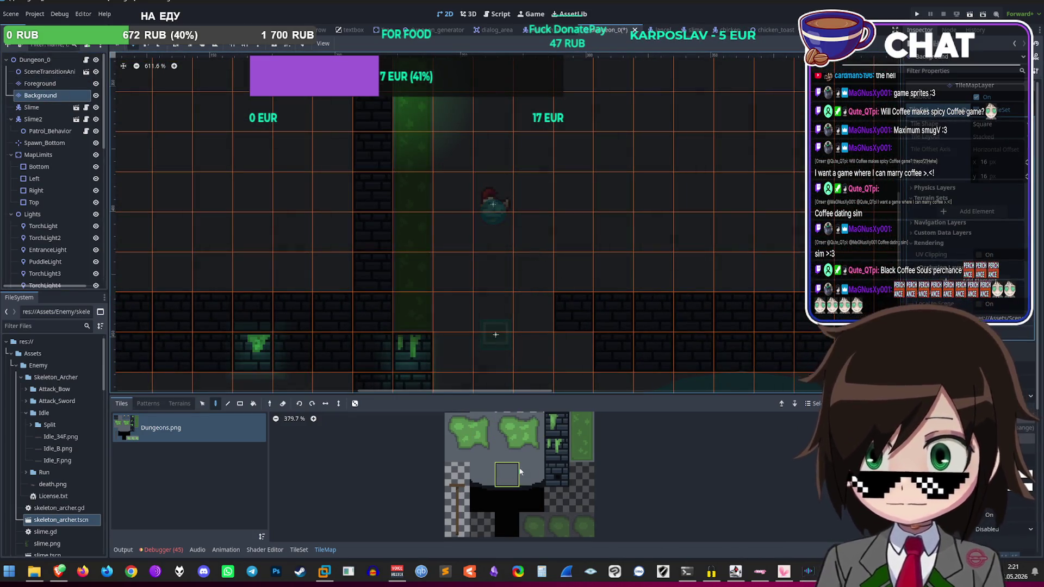
{"action": "left_click", "coordinate": [518, 473]}
{"action": "scroll", "coordinate": [471, 307], "scroll_direction": "up", "scroll_amount": 1}
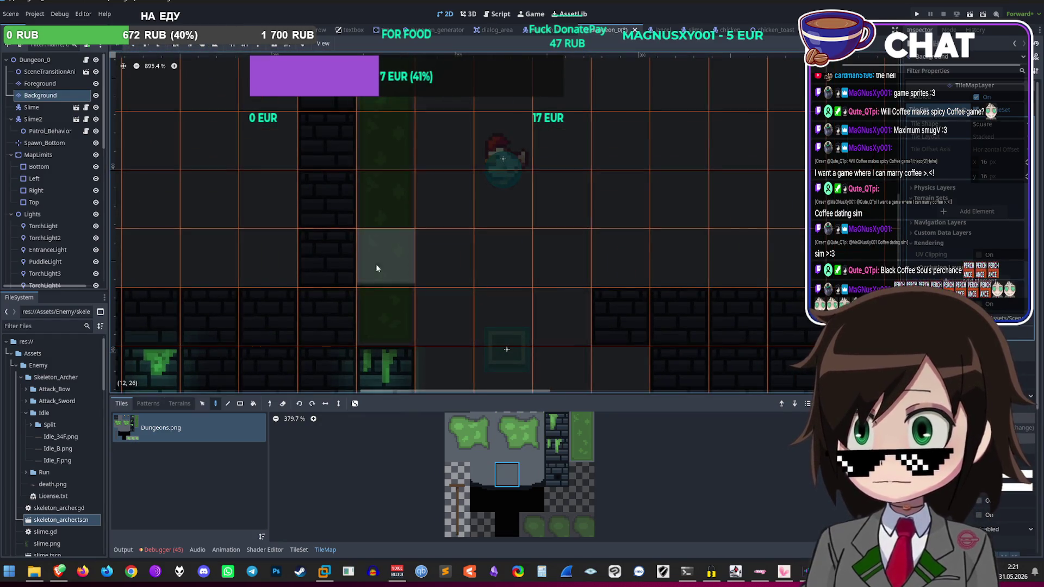
{"action": "left_click_drag", "start_coordinate": [387, 275], "coordinate": [382, 309]}
Step: Select the green mossy wall tile and save the Dungeon_0 scene
{"action": "scroll", "coordinate": [489, 296], "scroll_direction": "down", "scroll_amount": 3}
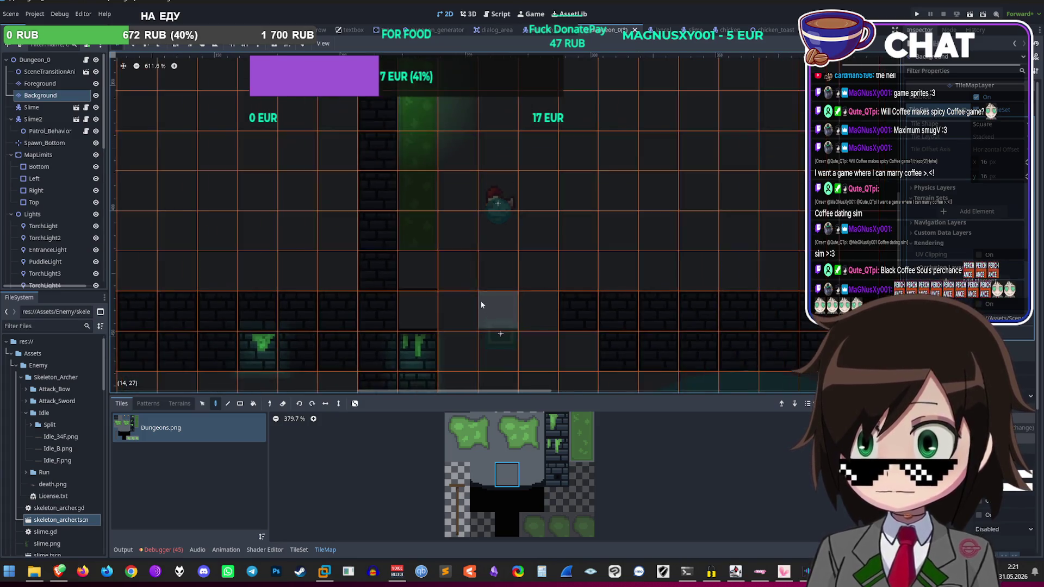
{"action": "scroll", "coordinate": [421, 299], "scroll_direction": "up", "scroll_amount": 1}
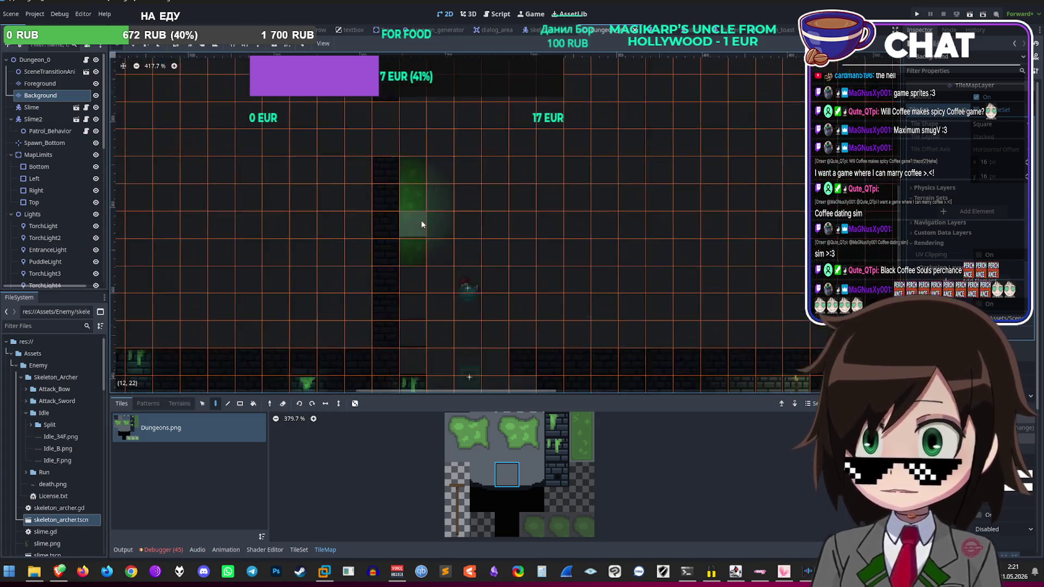
{"action": "left_click", "coordinate": [582, 450]}
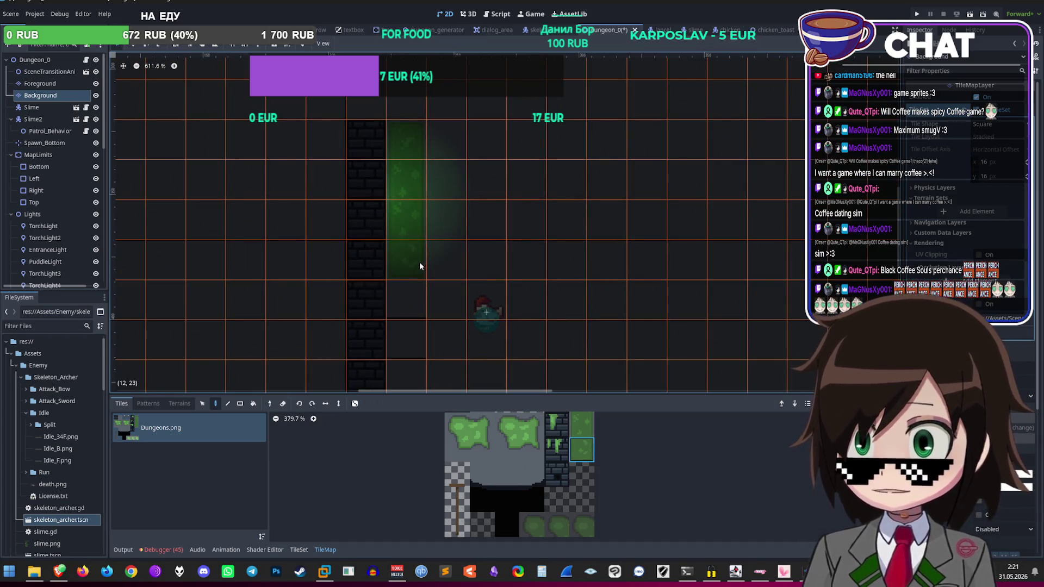
{"action": "scroll", "coordinate": [489, 261], "scroll_direction": "down", "scroll_amount": 2}
{"action": "key", "text": "ctrl+s"}
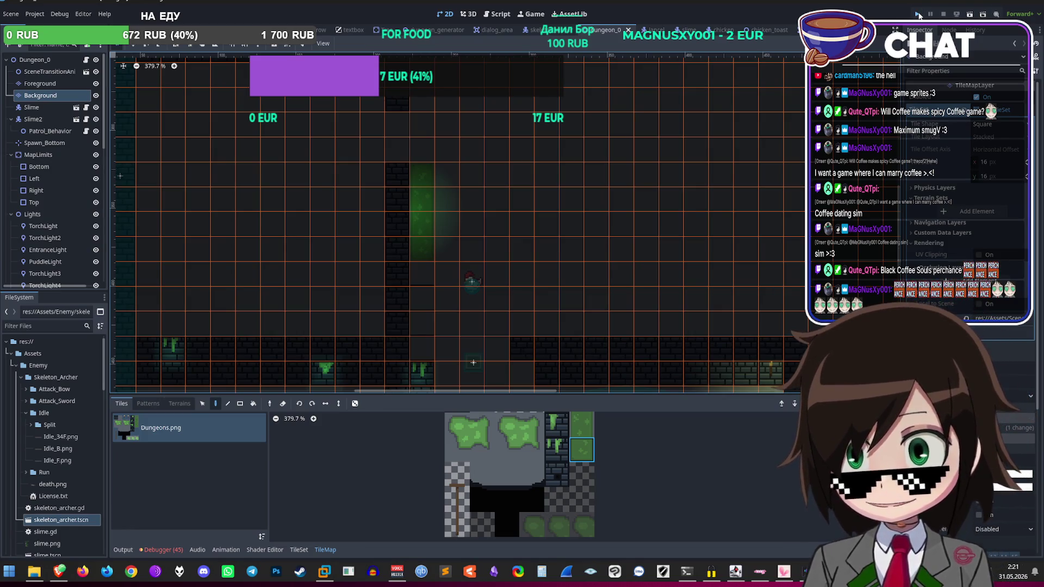
Step: Run the project and walk the player right until it drops to the floor
{"action": "left_click", "coordinate": [919, 14]}
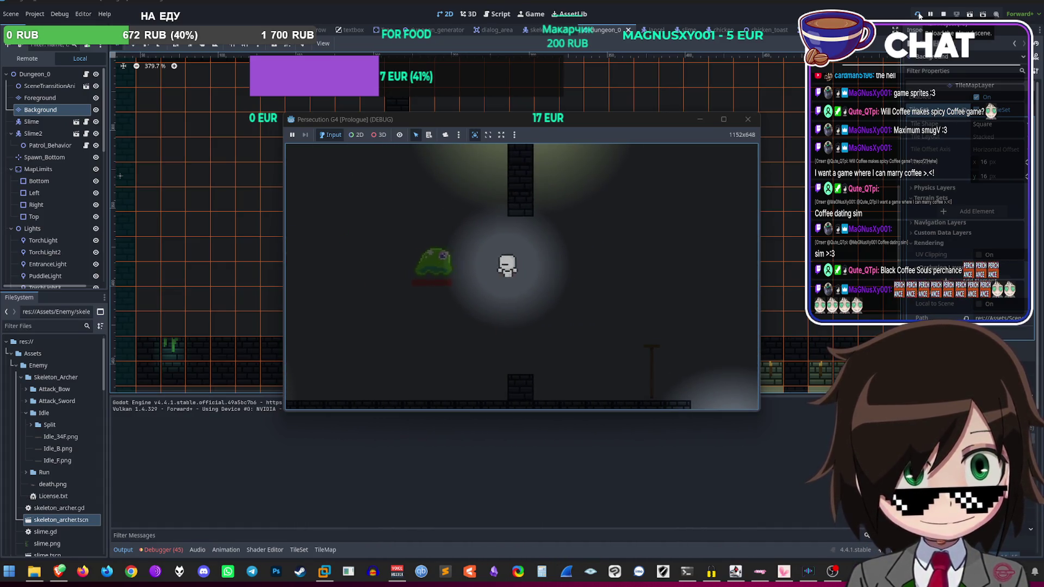
{"action": "key", "text": "d"}
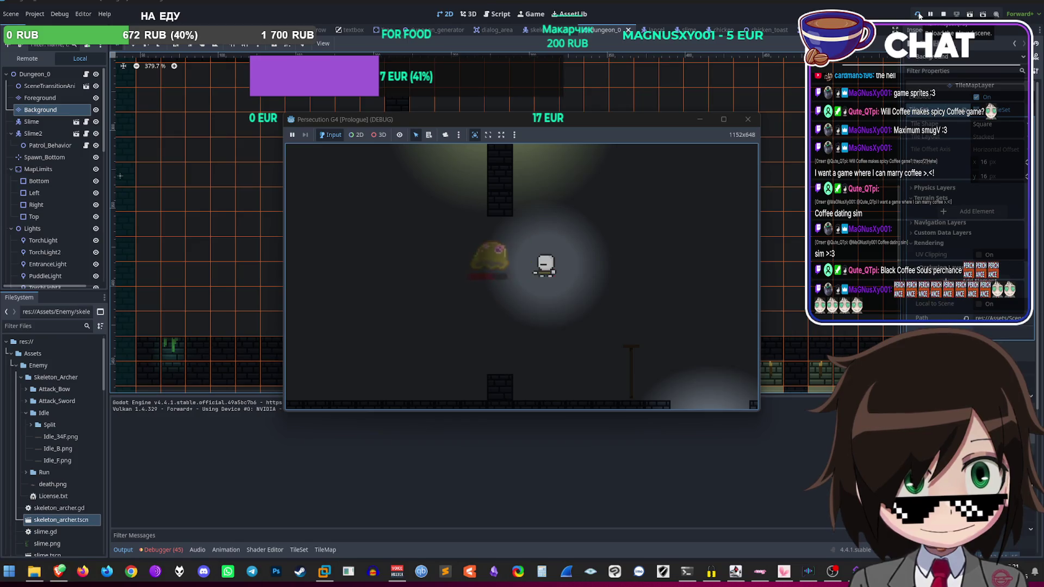
{"action": "key", "text": "d"}
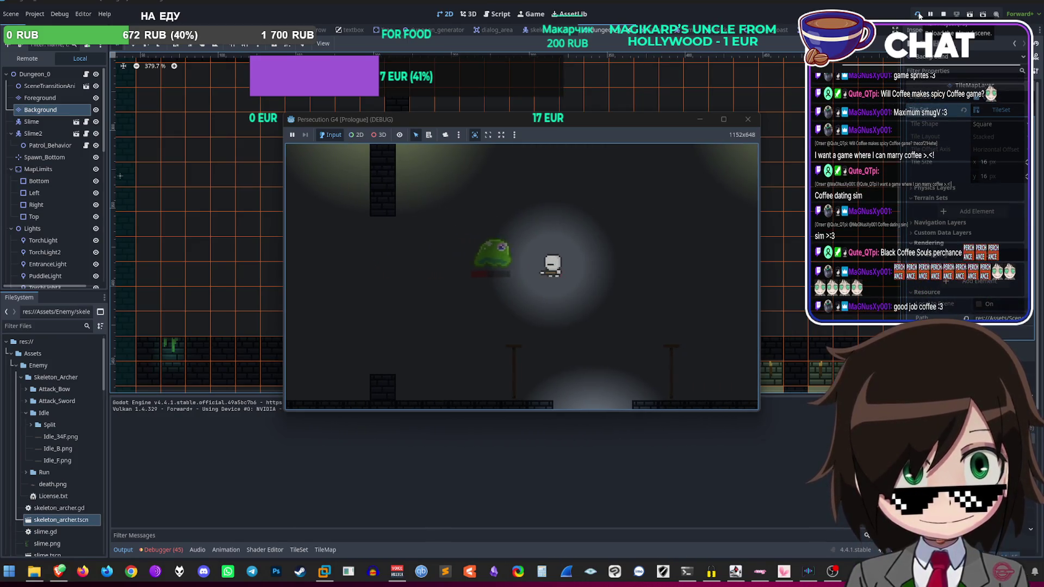
{"action": "key", "text": "d"}
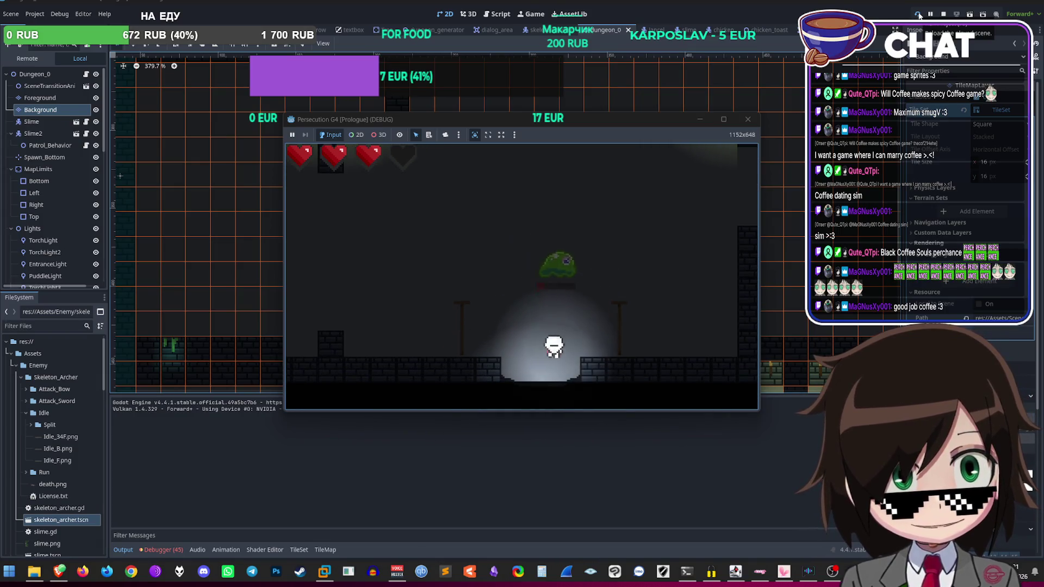
Step: Restart the level, steer the player around with A/W/D/S, then stop the game
{"action": "left_click", "coordinate": [918, 14]}
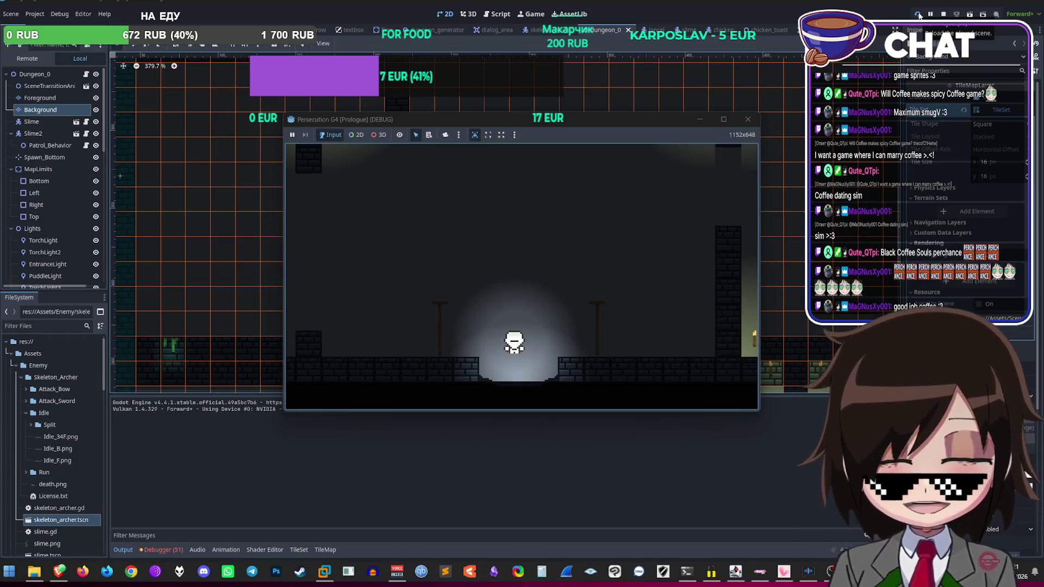
{"action": "key", "text": "a"}
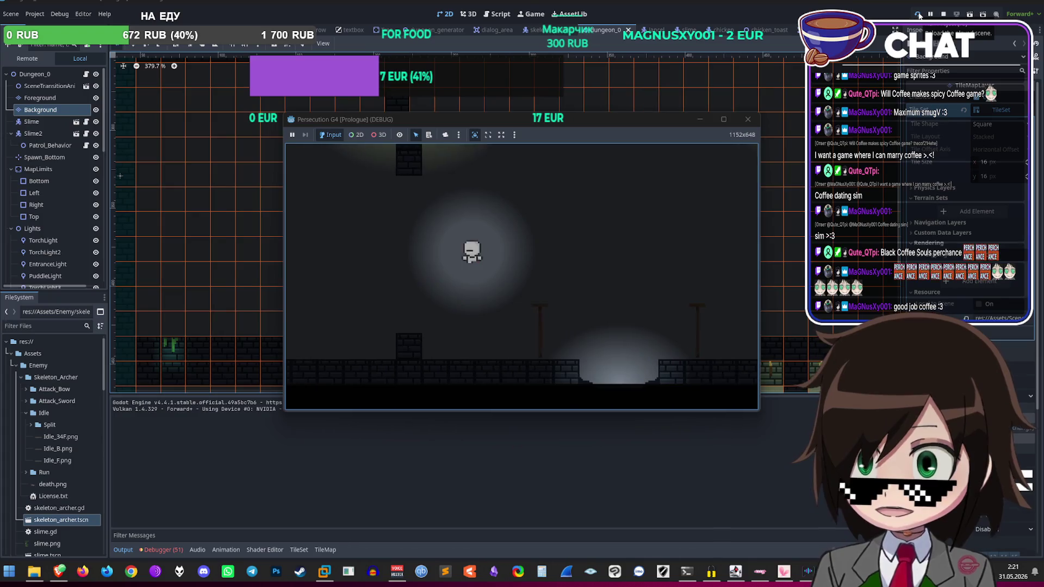
{"action": "key", "text": "w"}
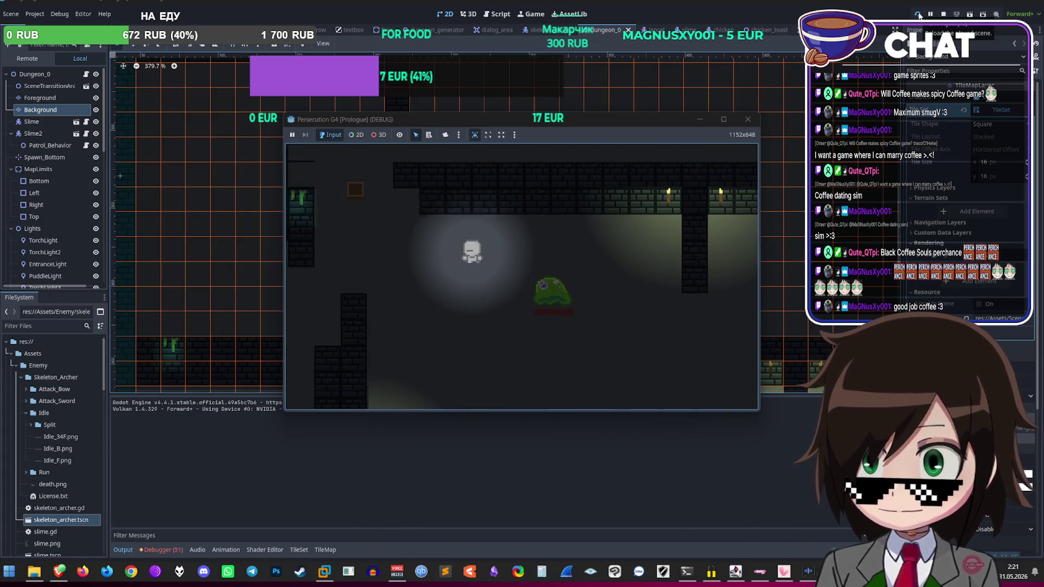
{"action": "key", "text": "w"}
{"action": "key", "text": "a"}
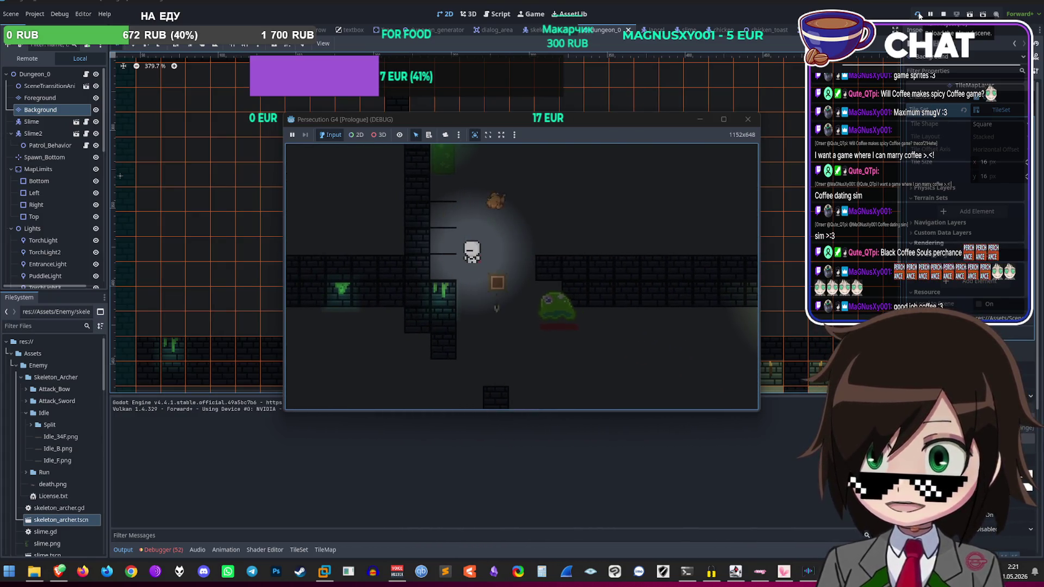
{"action": "key", "text": "w"}
{"action": "key", "text": "d"}
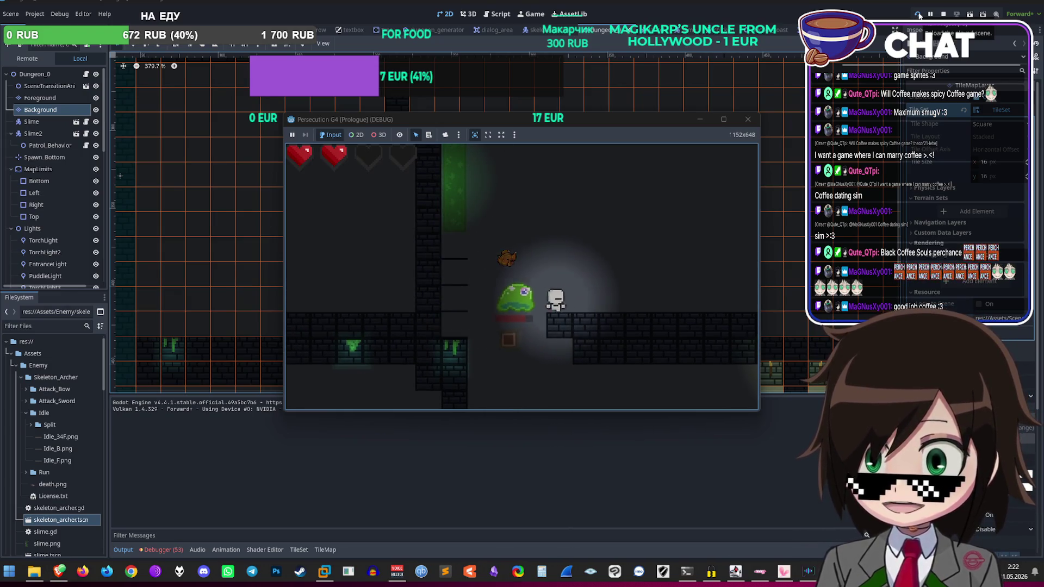
{"action": "key", "text": "d"}
{"action": "key", "text": "s"}
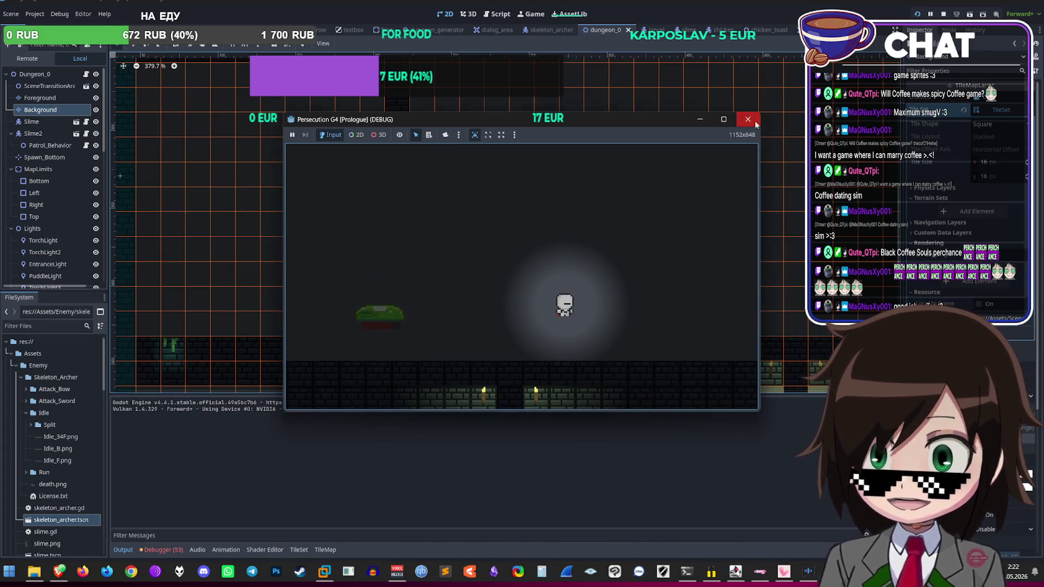
{"action": "left_click", "coordinate": [748, 119]}
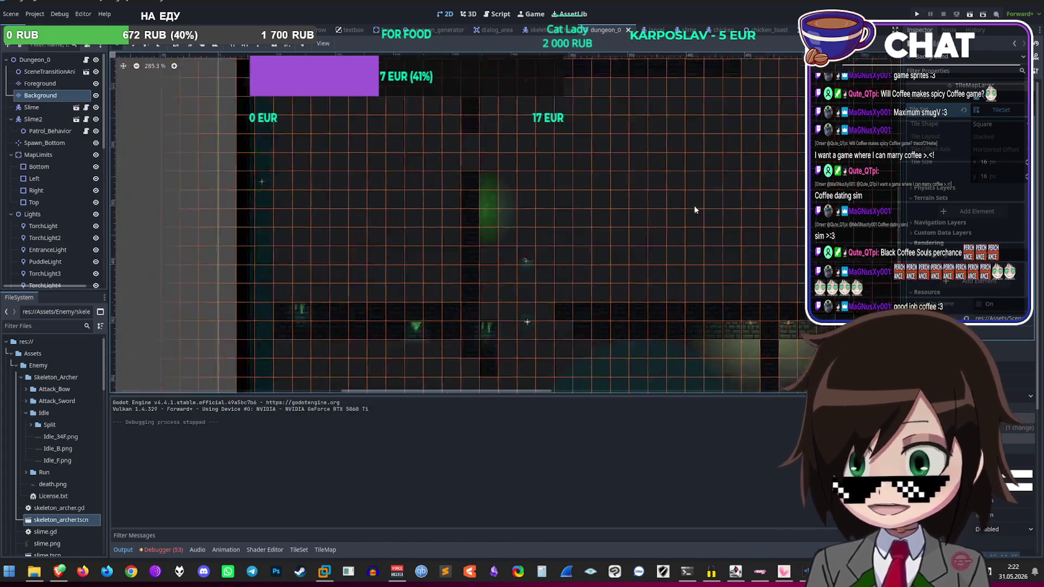
Step: Paint a vertical strip of cells with a Dungeons.png tile from the TileMap panel
{"action": "scroll", "coordinate": [598, 293], "scroll_direction": "up", "scroll_amount": 8}
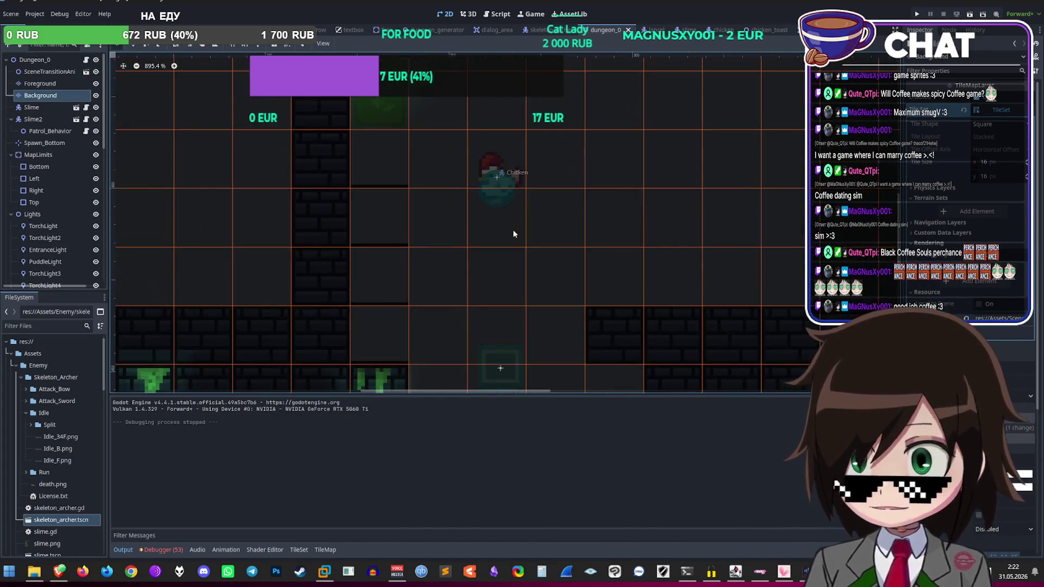
{"action": "left_click", "coordinate": [324, 550]}
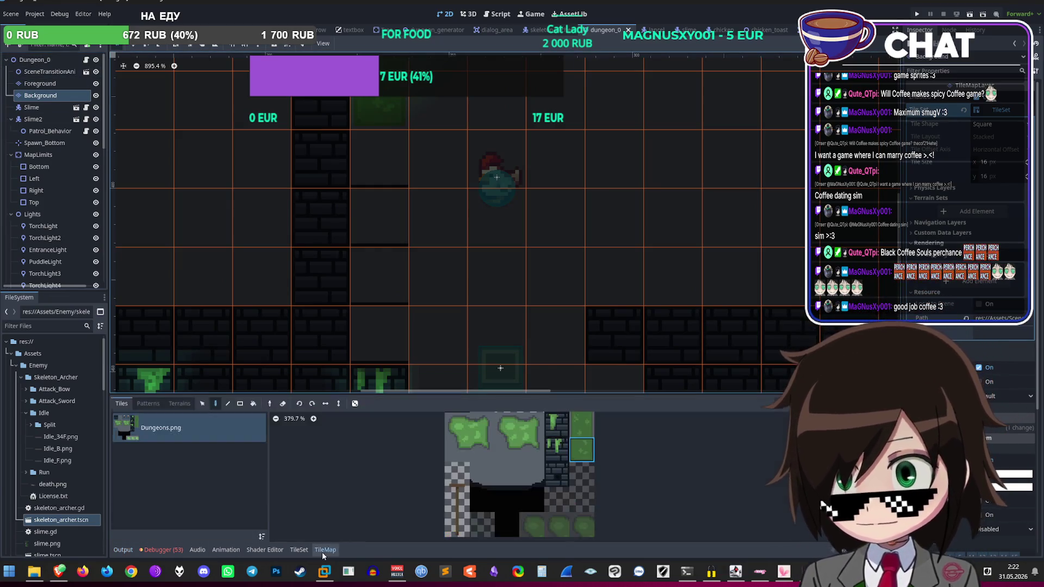
{"action": "left_click_drag", "start_coordinate": [405, 314], "coordinate": [381, 222]}
{"action": "scroll", "coordinate": [393, 180], "scroll_direction": "down", "scroll_amount": 3}
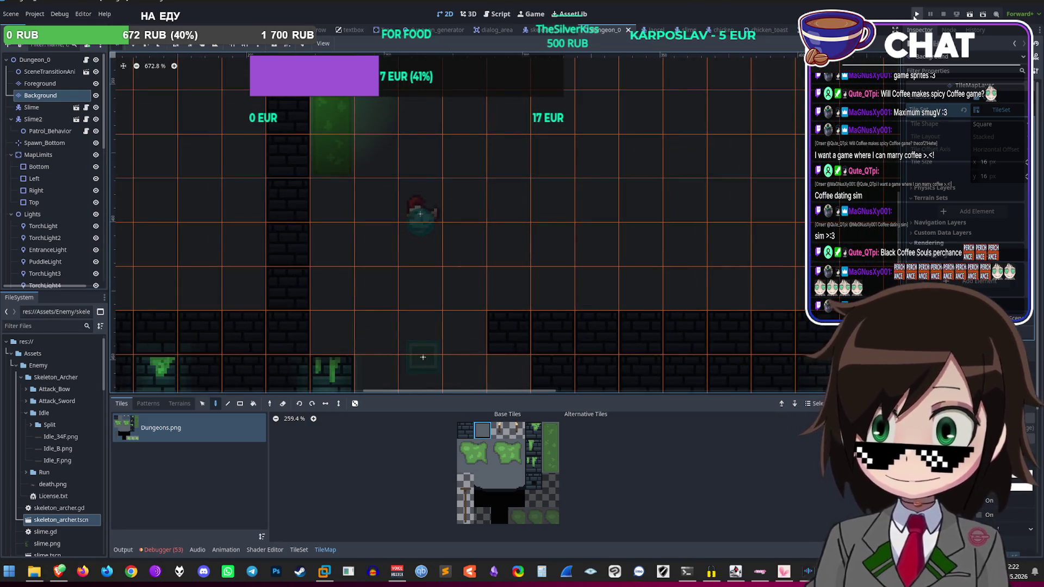
Step: Run the project again to test the newly painted mossy wall tiles
{"action": "left_click", "coordinate": [918, 14]}
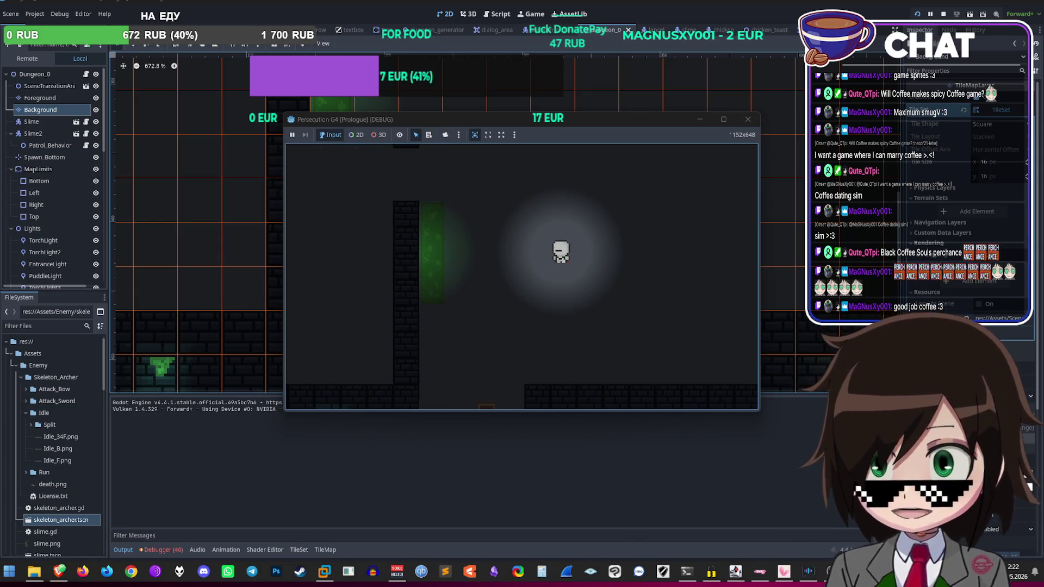
Step: Close the running game and return to the editor's Background tile layer
{"action": "left_click", "coordinate": [749, 120]}
{"action": "scroll", "coordinate": [449, 231], "scroll_direction": "down", "scroll_amount": 1}
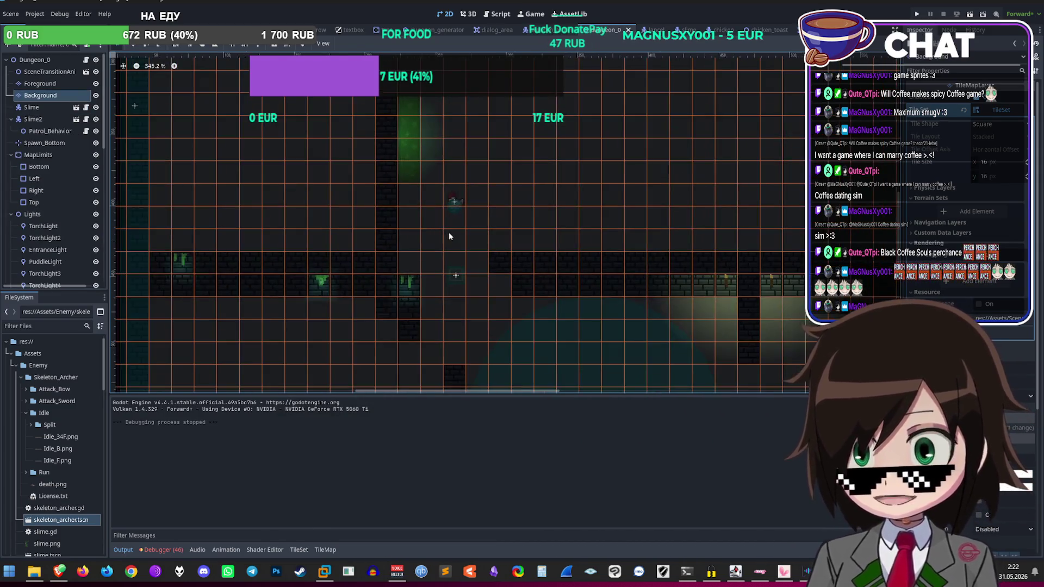
{"action": "scroll", "coordinate": [443, 217], "scroll_direction": "up", "scroll_amount": 3}
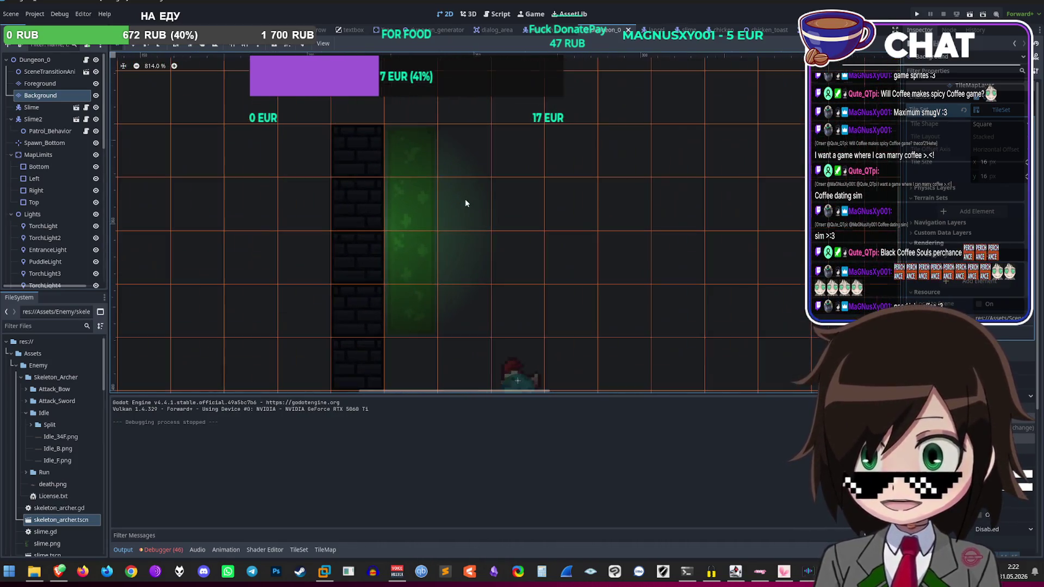
{"action": "left_click", "coordinate": [42, 100]}
{"action": "scroll", "coordinate": [380, 229], "scroll_direction": "down", "scroll_amount": 6}
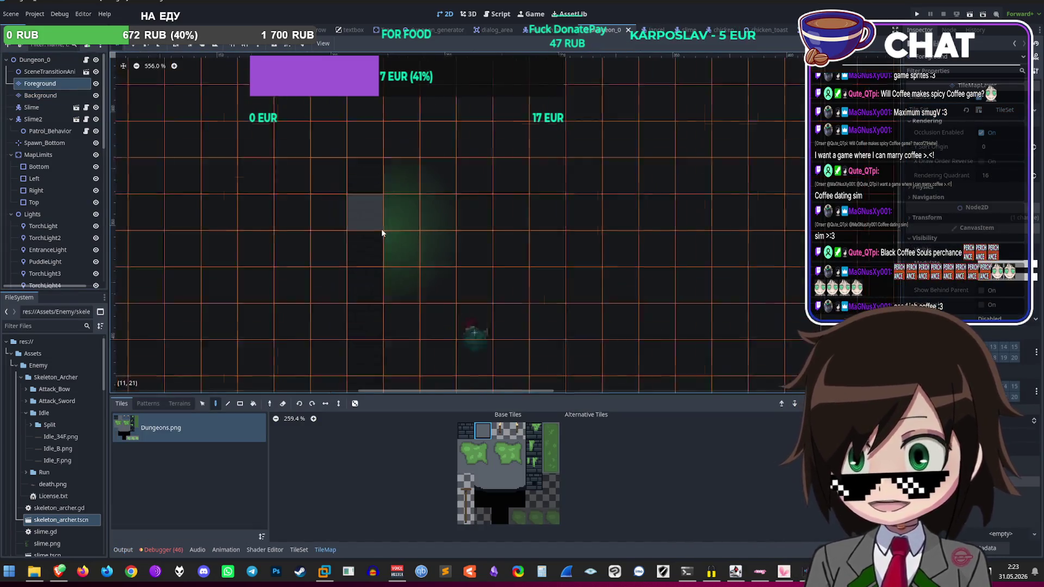
{"action": "scroll", "coordinate": [493, 200], "scroll_direction": "up", "scroll_amount": 3}
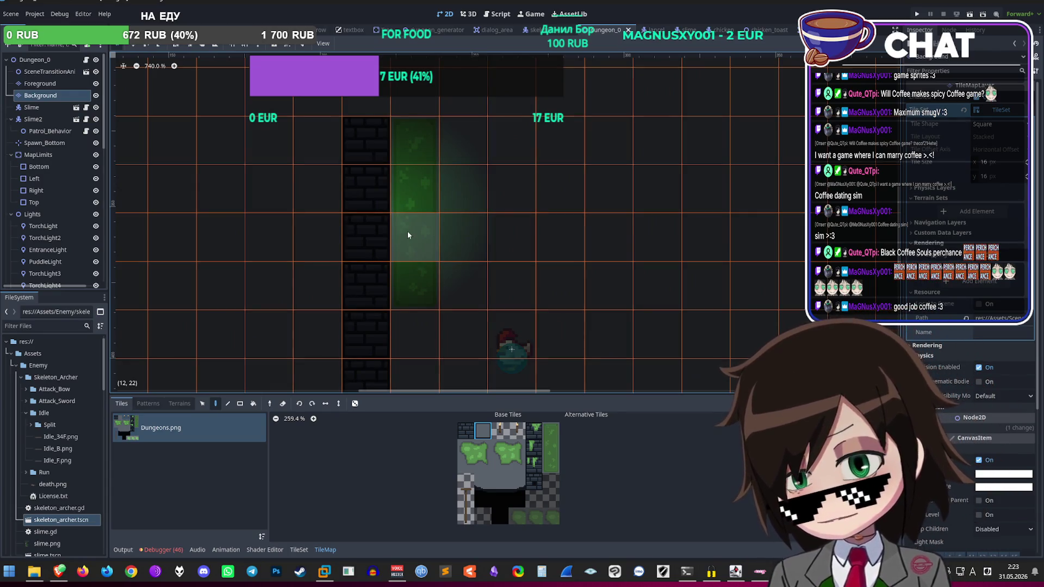
{"action": "scroll", "coordinate": [412, 230], "scroll_direction": "down", "scroll_amount": 1}
{"action": "scroll", "coordinate": [411, 227], "scroll_direction": "down", "scroll_amount": 3}
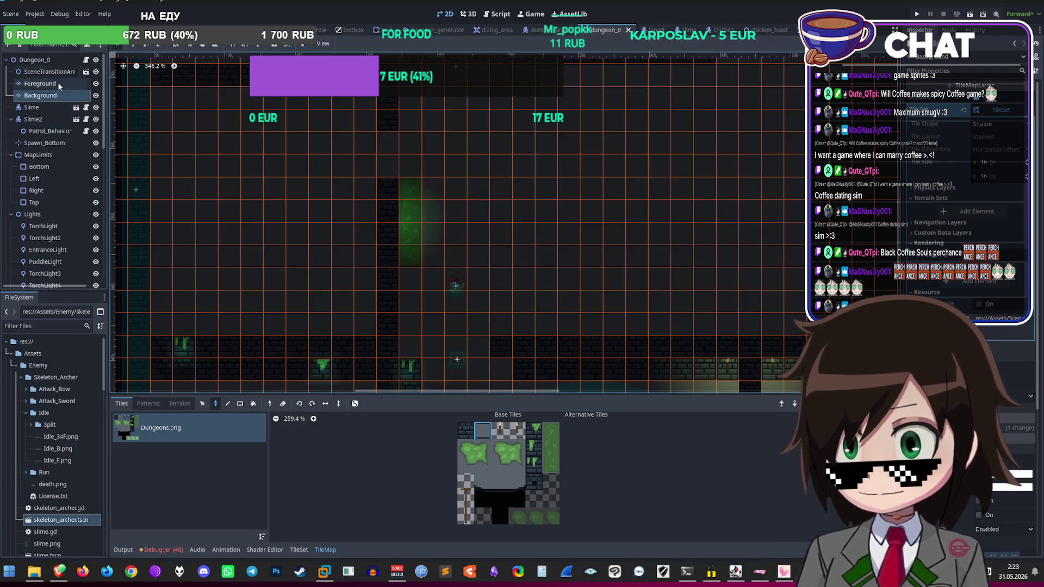
Step: Add a new Area2D child node to the Dungeon_0 root
{"action": "left_click", "coordinate": [36, 59]}
{"action": "key", "text": "ctrl+a"}
{"action": "type", "text": "area"}
{"action": "left_click", "coordinate": [496, 416]}
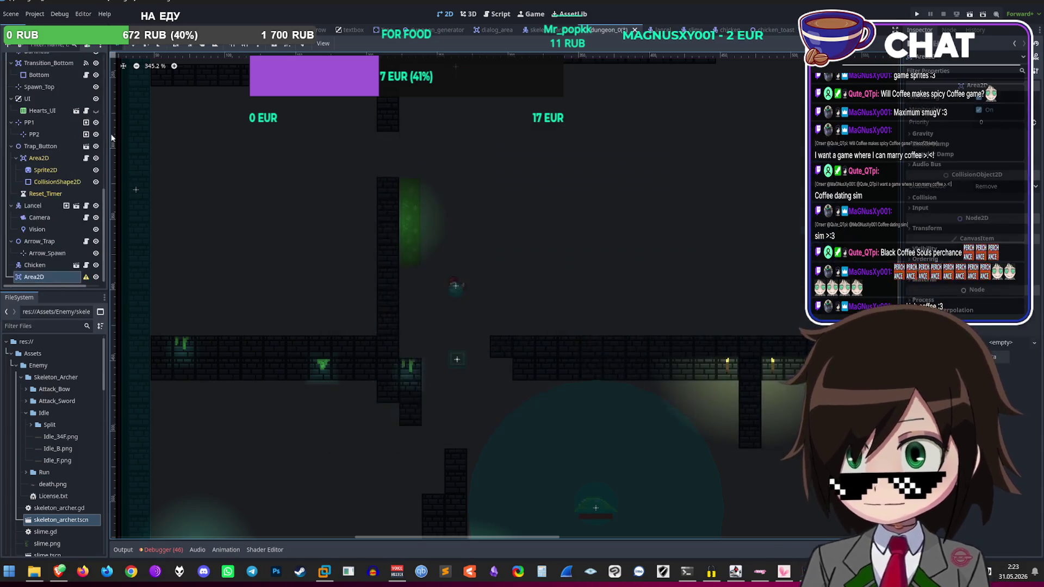
{"action": "right_click", "coordinate": [31, 281]}
{"action": "left_click", "coordinate": [71, 290]}
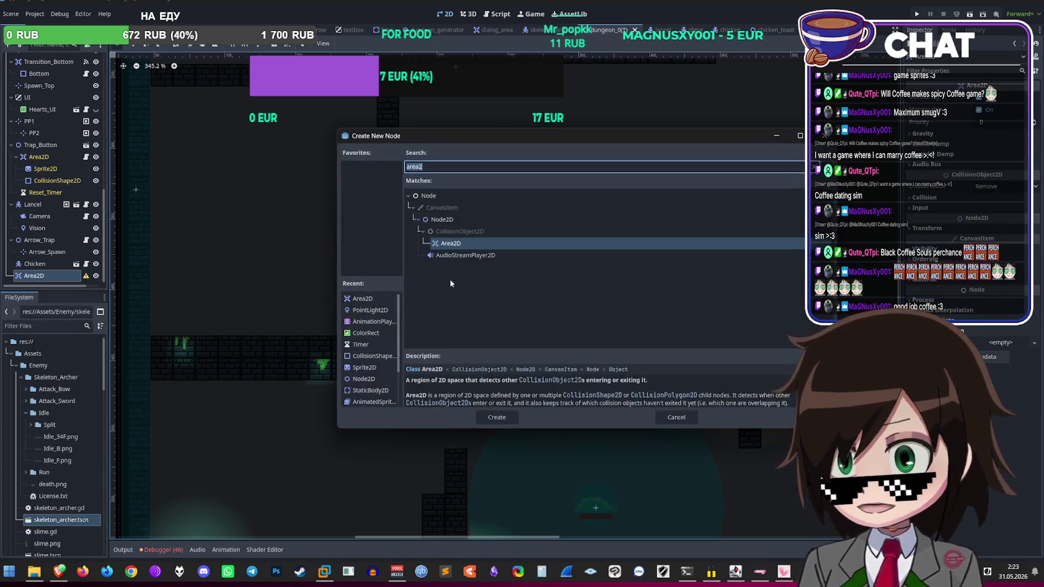
{"action": "type", "text": "collis"}
{"action": "key", "text": "Return"}
{"action": "scroll", "coordinate": [429, 278], "scroll_direction": "up", "scroll_amount": 6}
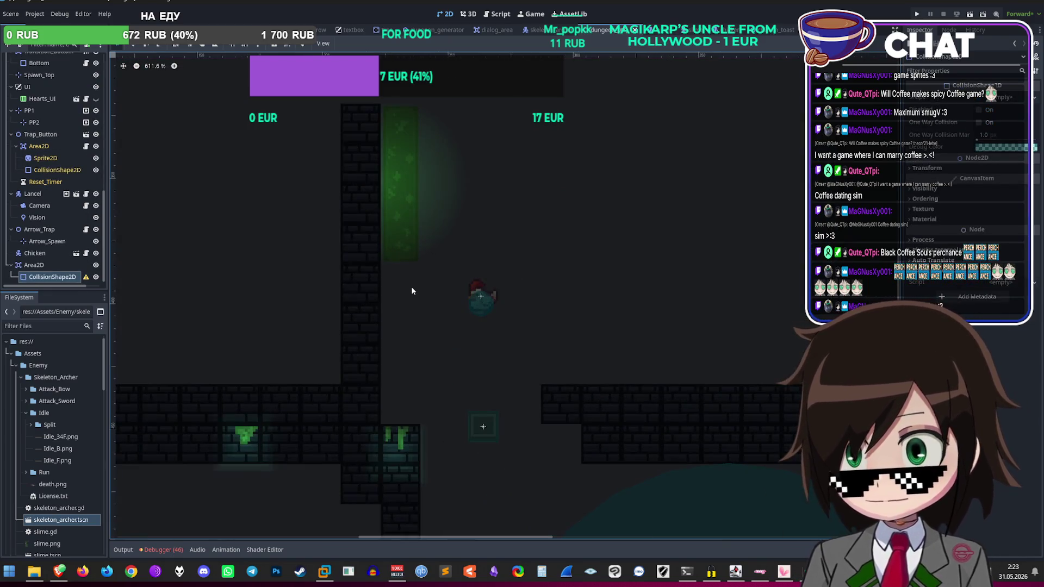
{"action": "left_click", "coordinate": [1006, 96]}
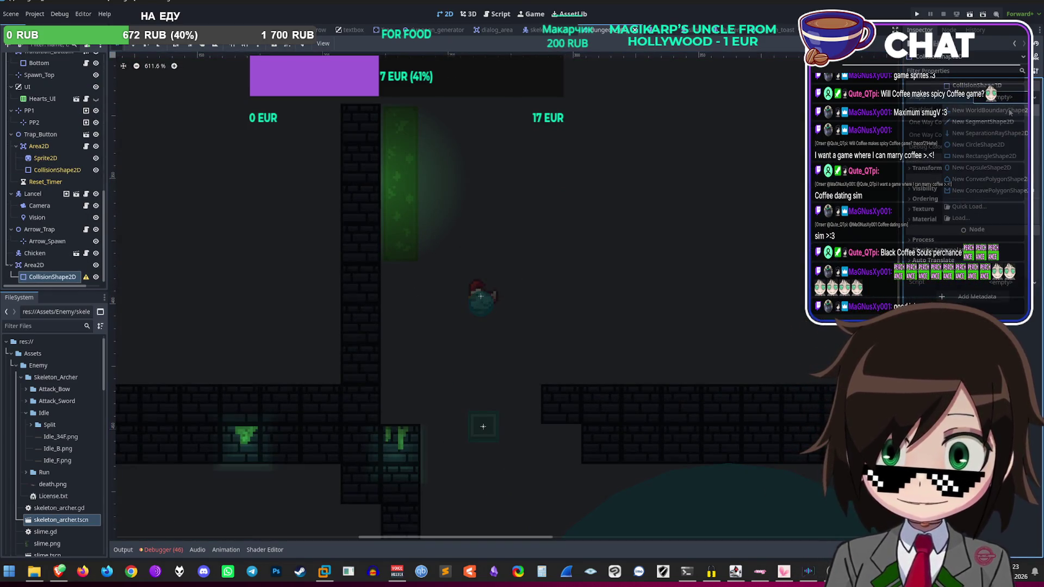
{"action": "left_click", "coordinate": [1006, 155]}
{"action": "scroll", "coordinate": [563, 276], "scroll_direction": "up", "scroll_amount": 3}
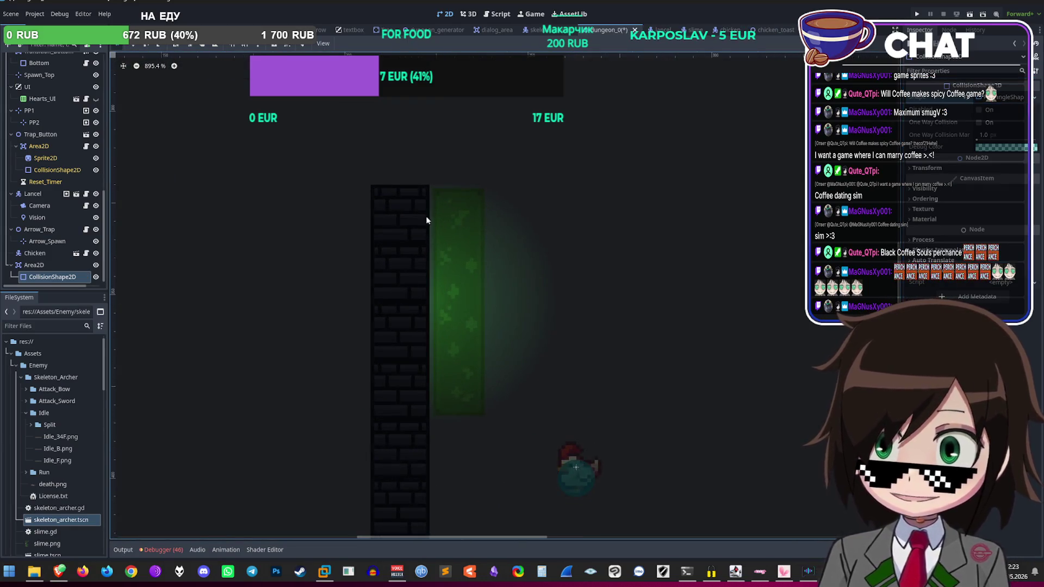
{"action": "left_click", "coordinate": [432, 189]}
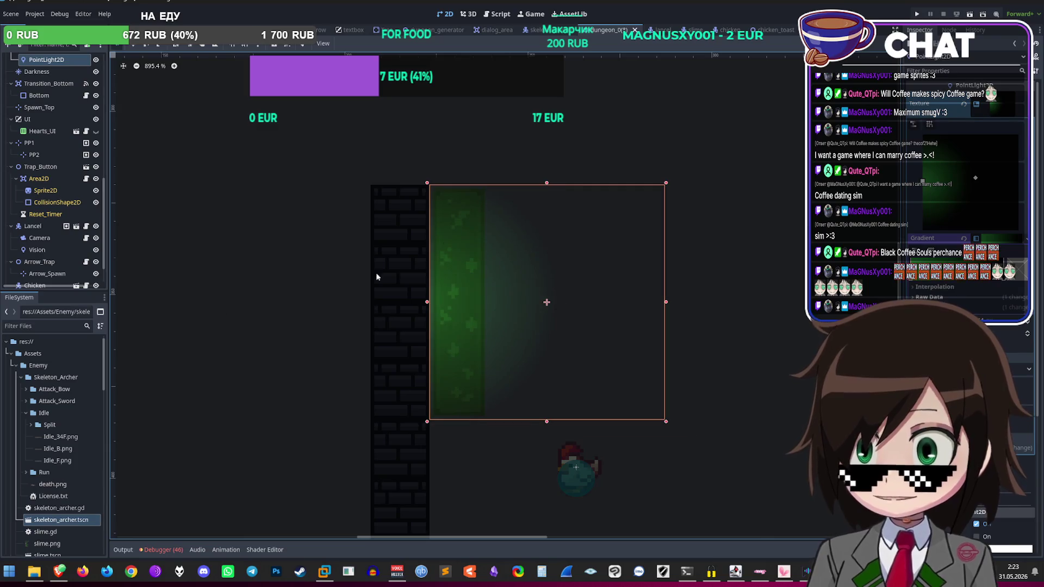
{"action": "scroll", "coordinate": [63, 257], "scroll_direction": "down", "scroll_amount": 2}
{"action": "left_click", "coordinate": [54, 275]}
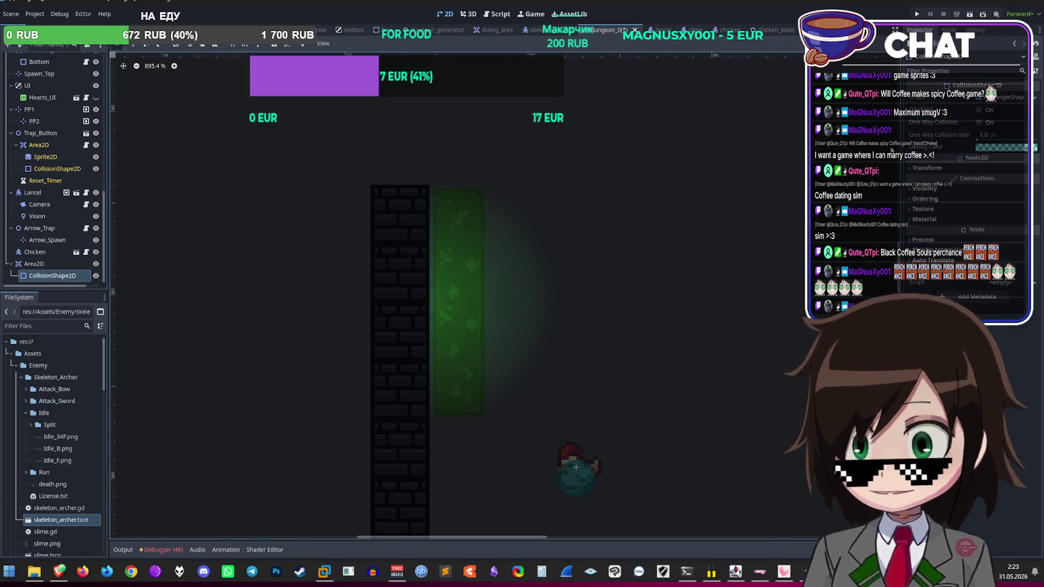
{"action": "key", "text": "ctrl+0"}
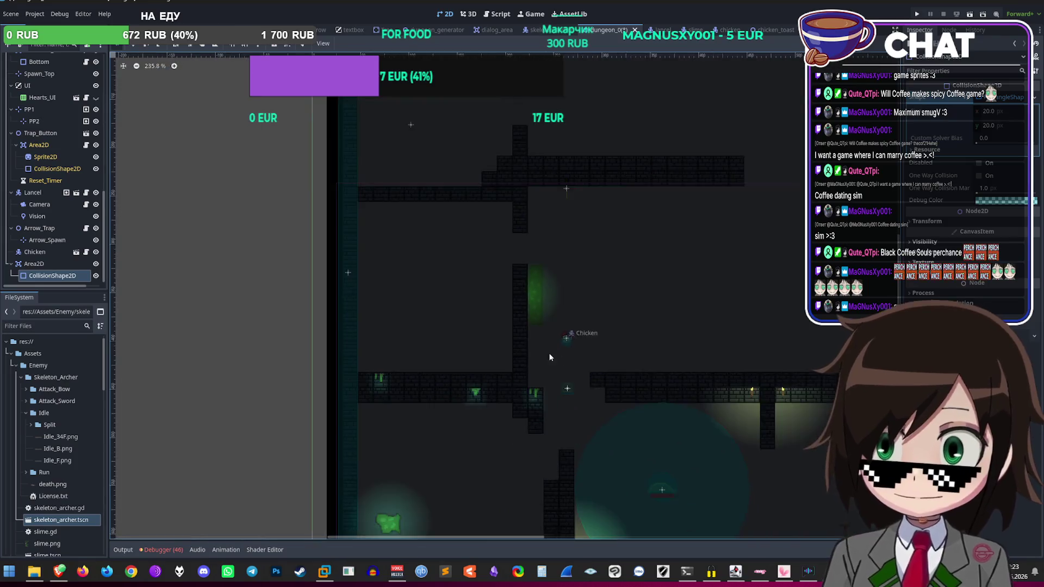
{"action": "scroll", "coordinate": [463, 198], "scroll_direction": "up", "scroll_amount": 5}
{"action": "mouse_move", "coordinate": [380, 227]}
{"action": "left_mouse_down"}
{"action": "mouse_move", "coordinate": [589, 389]}
{"action": "mouse_move", "coordinate": [577, 416]}
{"action": "mouse_move", "coordinate": [544, 421]}
{"action": "left_mouse_up"}
{"action": "scroll", "coordinate": [568, 369], "scroll_direction": "up", "scroll_amount": 3}
{"action": "scroll", "coordinate": [546, 423], "scroll_direction": "up", "scroll_amount": 3}
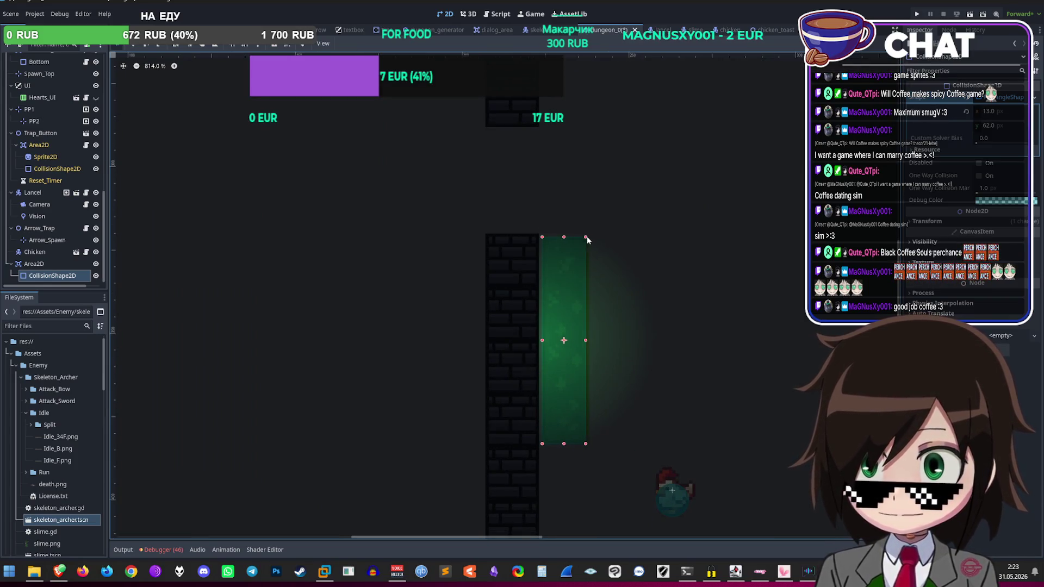
{"action": "left_click_drag", "start_coordinate": [586, 235], "coordinate": [590, 236]}
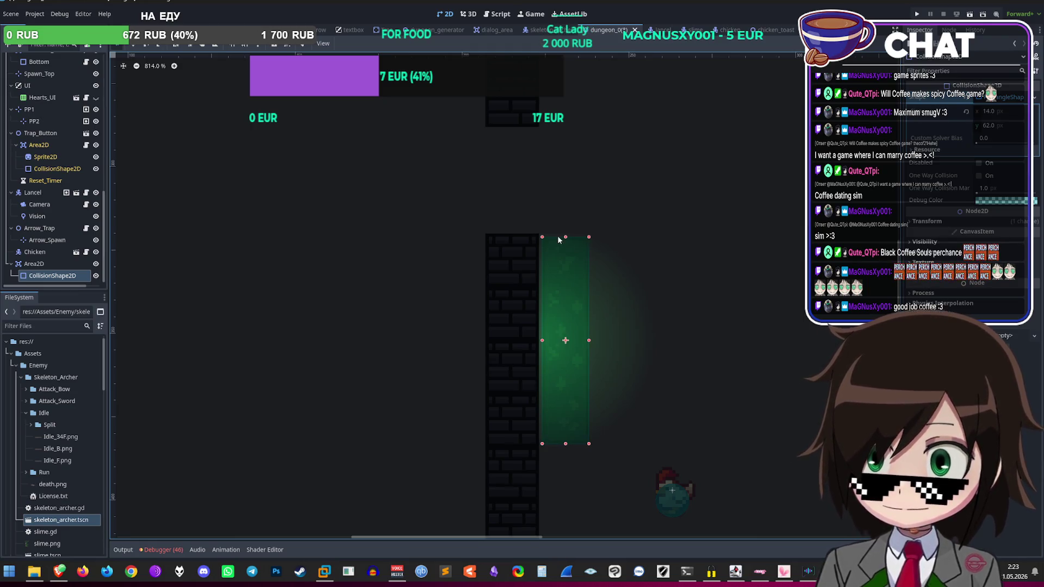
{"action": "key", "text": "f"}
{"action": "scroll", "coordinate": [472, 237], "scroll_direction": "down", "scroll_amount": 9}
{"action": "left_click", "coordinate": [195, 235]}
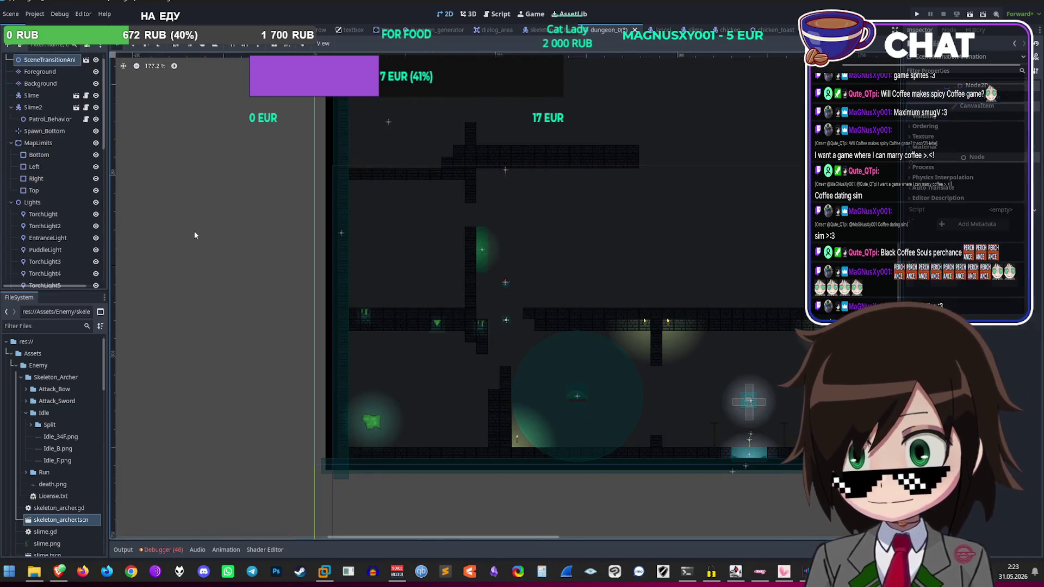
{"action": "scroll", "coordinate": [509, 253], "scroll_direction": "down", "scroll_amount": 1}
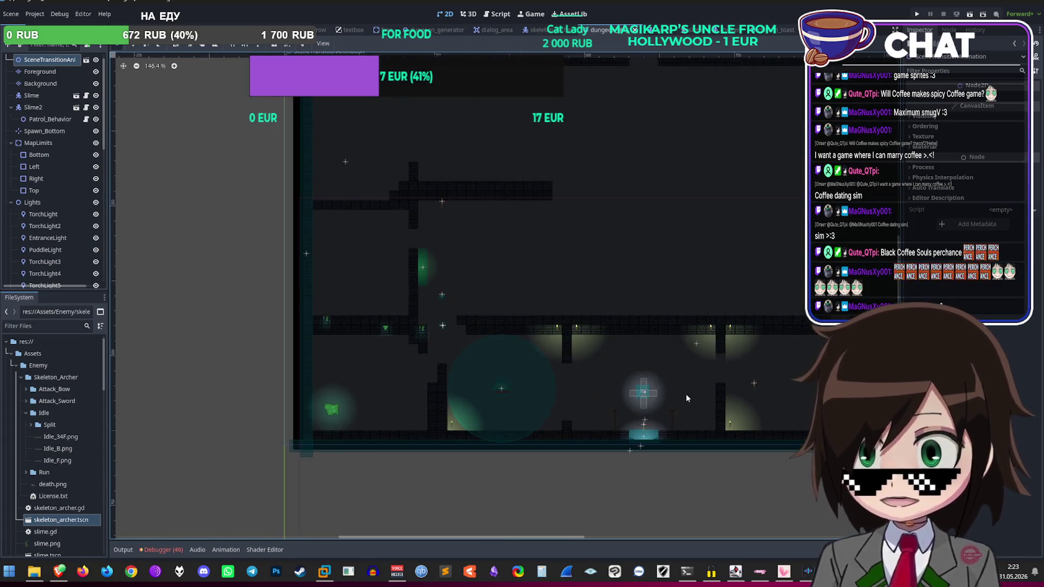
{"action": "scroll", "coordinate": [582, 250], "scroll_direction": "down", "scroll_amount": 5}
{"action": "scroll", "coordinate": [513, 262], "scroll_direction": "up", "scroll_amount": 7}
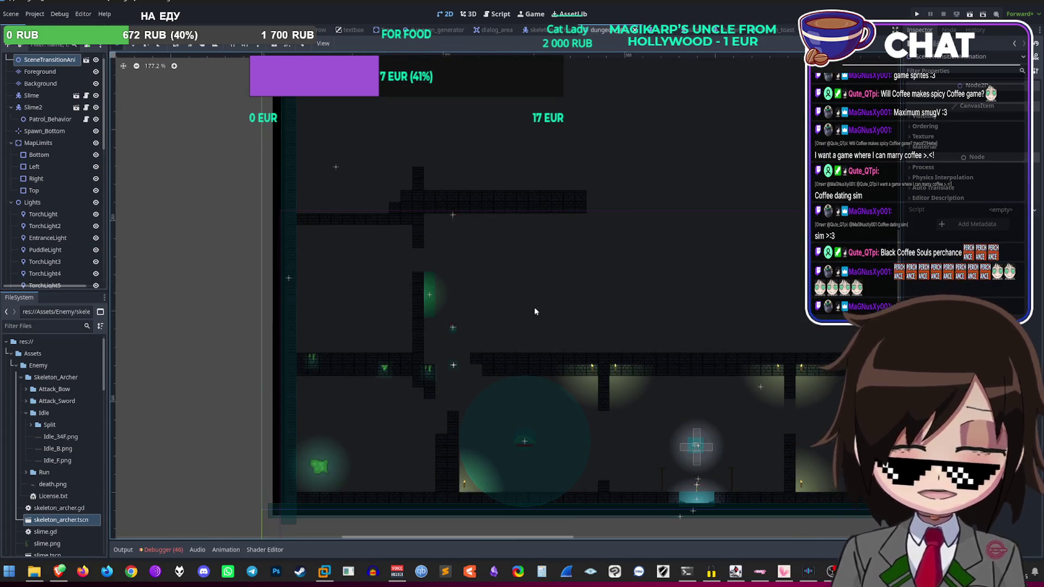
{"action": "scroll", "coordinate": [449, 308], "scroll_direction": "up", "scroll_amount": 7}
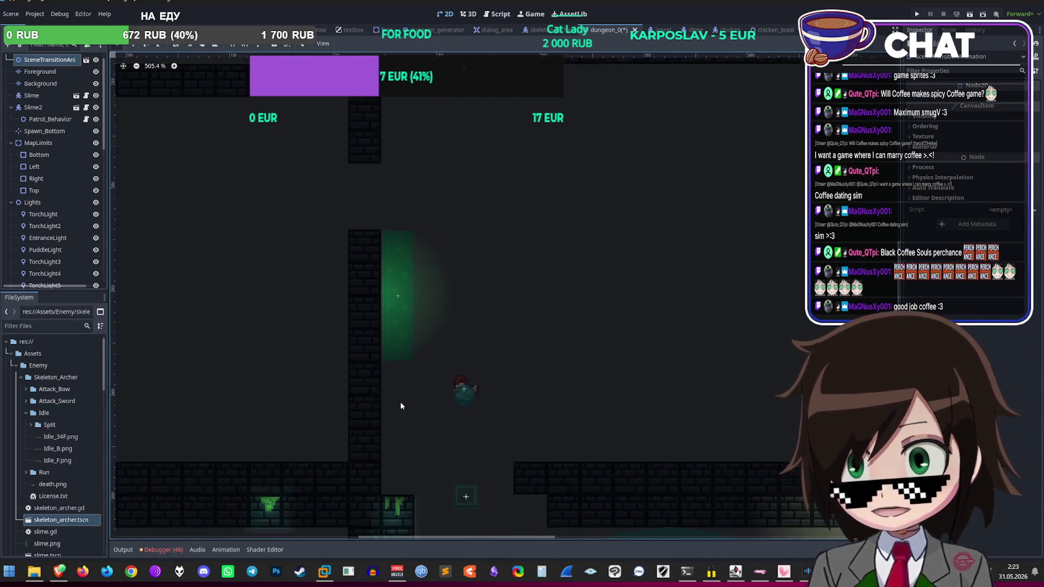
{"action": "scroll", "coordinate": [398, 402], "scroll_direction": "up", "scroll_amount": 5}
{"action": "scroll", "coordinate": [390, 354], "scroll_direction": "down", "scroll_amount": 2}
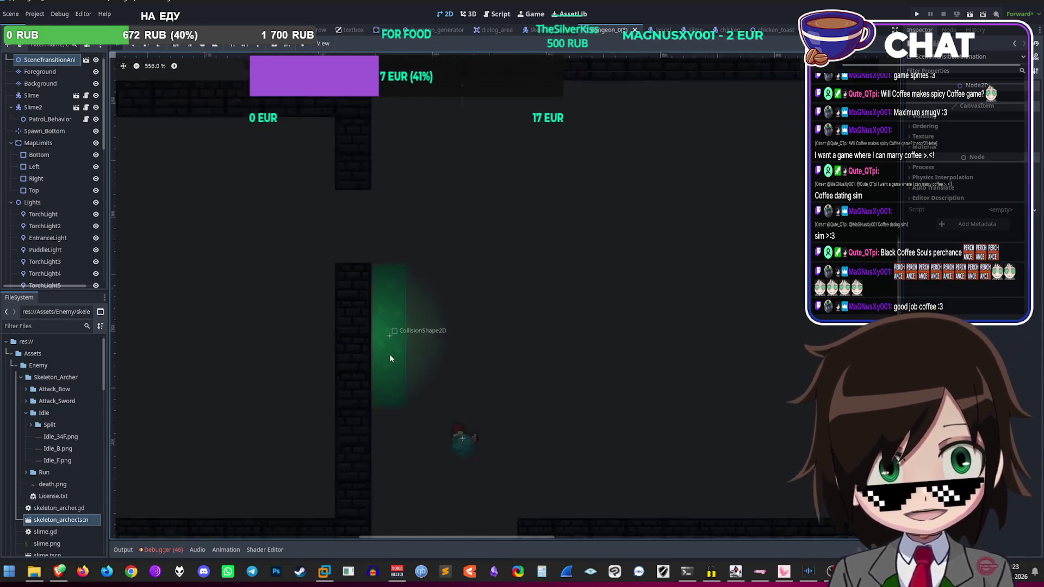
{"action": "scroll", "coordinate": [393, 354], "scroll_direction": "up", "scroll_amount": 2}
{"action": "scroll", "coordinate": [404, 347], "scroll_direction": "up", "scroll_amount": 1}
{"action": "scroll", "coordinate": [407, 355], "scroll_direction": "down", "scroll_amount": 10}
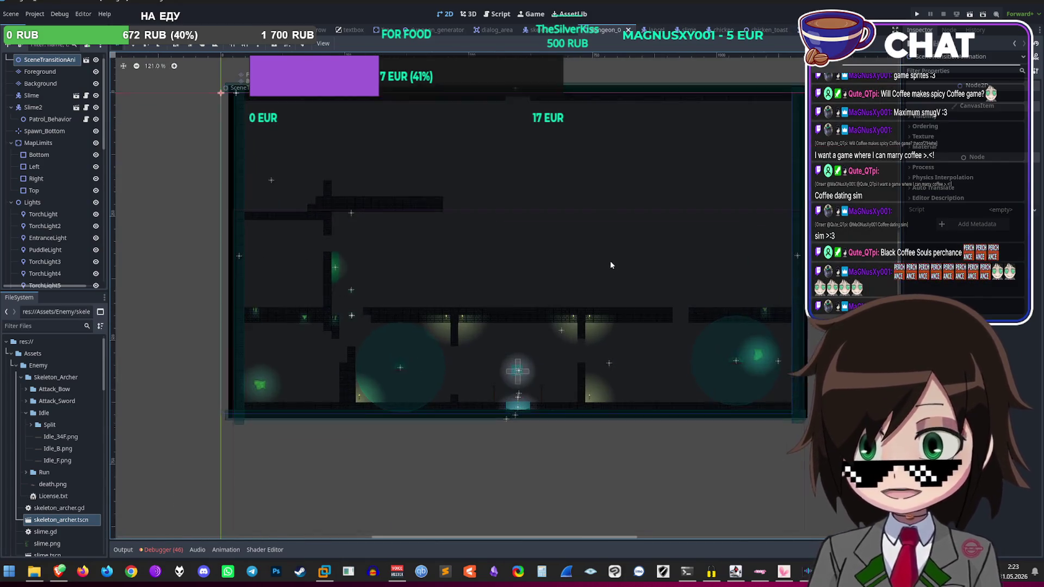
{"action": "scroll", "coordinate": [611, 260], "scroll_direction": "up", "scroll_amount": 2}
{"action": "scroll", "coordinate": [304, 312], "scroll_direction": "down", "scroll_amount": 3}
{"action": "scroll", "coordinate": [338, 310], "scroll_direction": "up", "scroll_amount": 3}
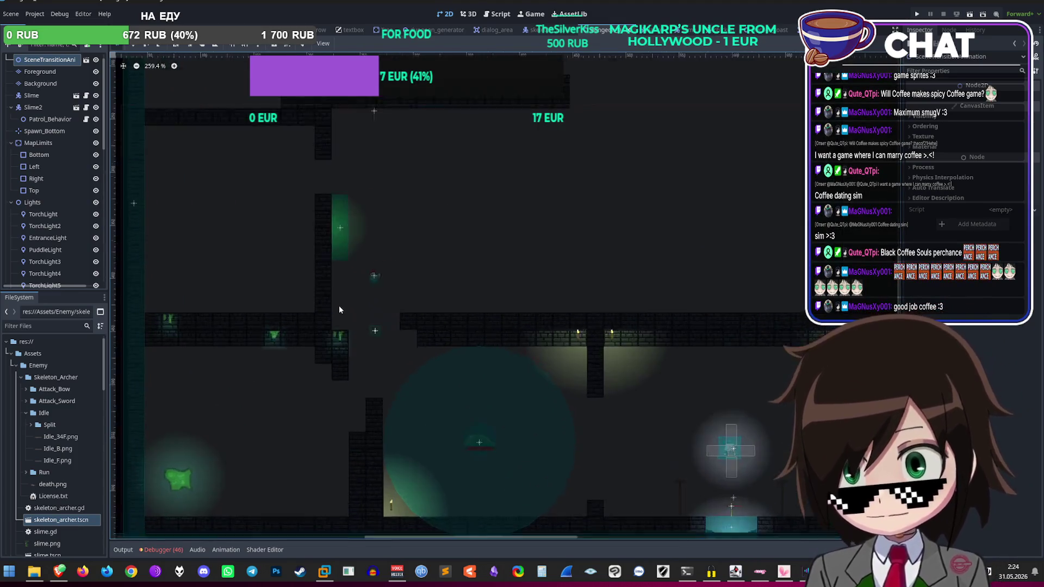
{"action": "scroll", "coordinate": [345, 302], "scroll_direction": "down", "scroll_amount": 2}
{"action": "scroll", "coordinate": [543, 337], "scroll_direction": "up", "scroll_amount": 7}
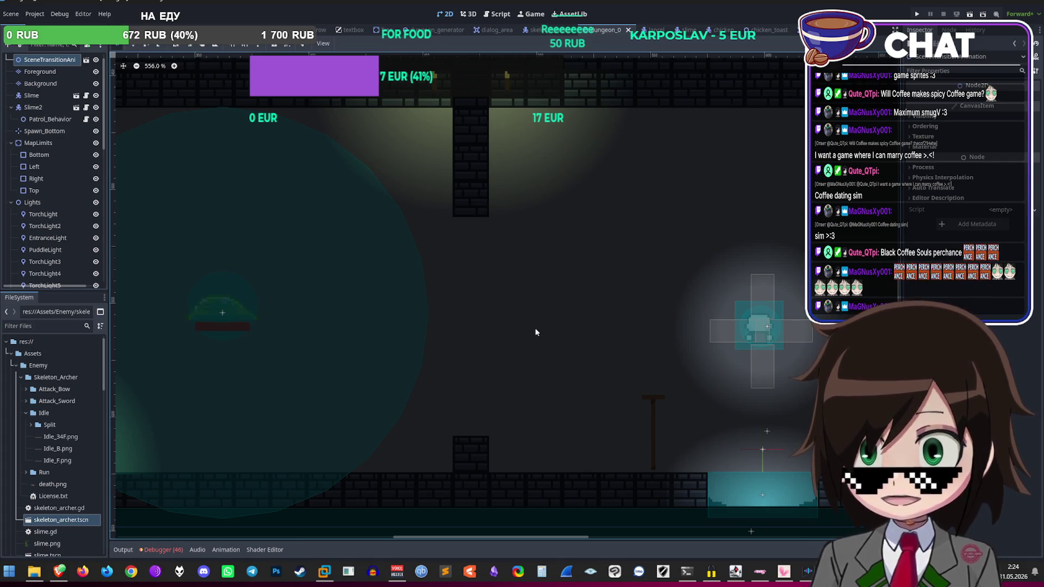
{"action": "scroll", "coordinate": [508, 311], "scroll_direction": "down", "scroll_amount": 6}
{"action": "scroll", "coordinate": [543, 352], "scroll_direction": "up", "scroll_amount": 5}
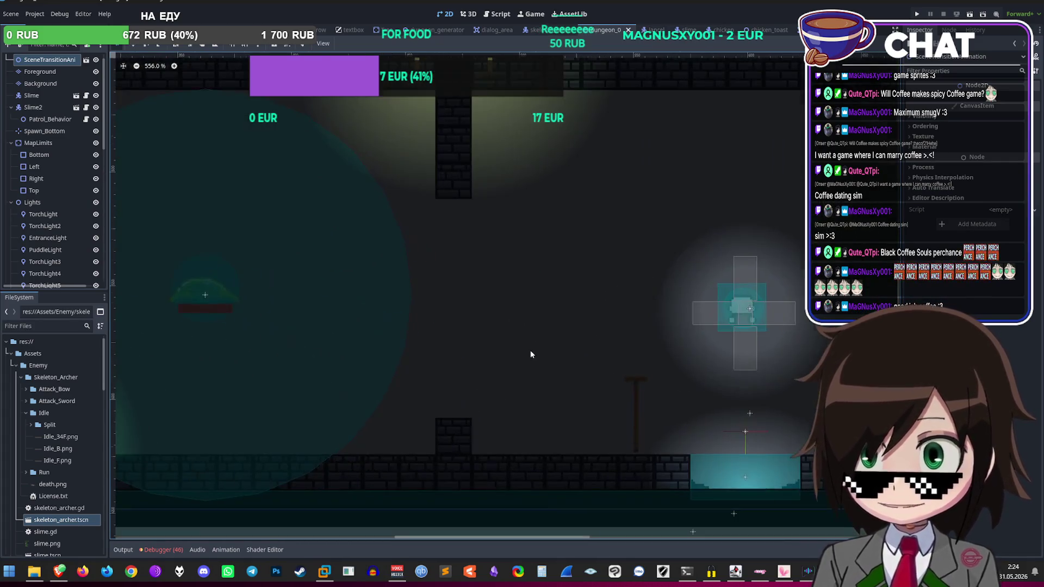
{"action": "scroll", "coordinate": [381, 244], "scroll_direction": "down", "scroll_amount": 4}
{"action": "scroll", "coordinate": [375, 255], "scroll_direction": "up", "scroll_amount": 5}
Step: Move the Area2D's green collision rectangle beside the wall
{"action": "mouse_move", "coordinate": [370, 267]}
{"action": "left_mouse_down"}
{"action": "mouse_move", "coordinate": [375, 212]}
{"action": "mouse_move", "coordinate": [515, 345]}
{"action": "mouse_move", "coordinate": [489, 353]}
{"action": "mouse_move", "coordinate": [679, 365]}
{"action": "mouse_move", "coordinate": [559, 272]}
{"action": "mouse_move", "coordinate": [538, 327]}
{"action": "left_mouse_up"}
{"action": "scroll", "coordinate": [507, 340], "scroll_direction": "up", "scroll_amount": 1}
{"action": "scroll", "coordinate": [560, 271], "scroll_direction": "down", "scroll_amount": 10}
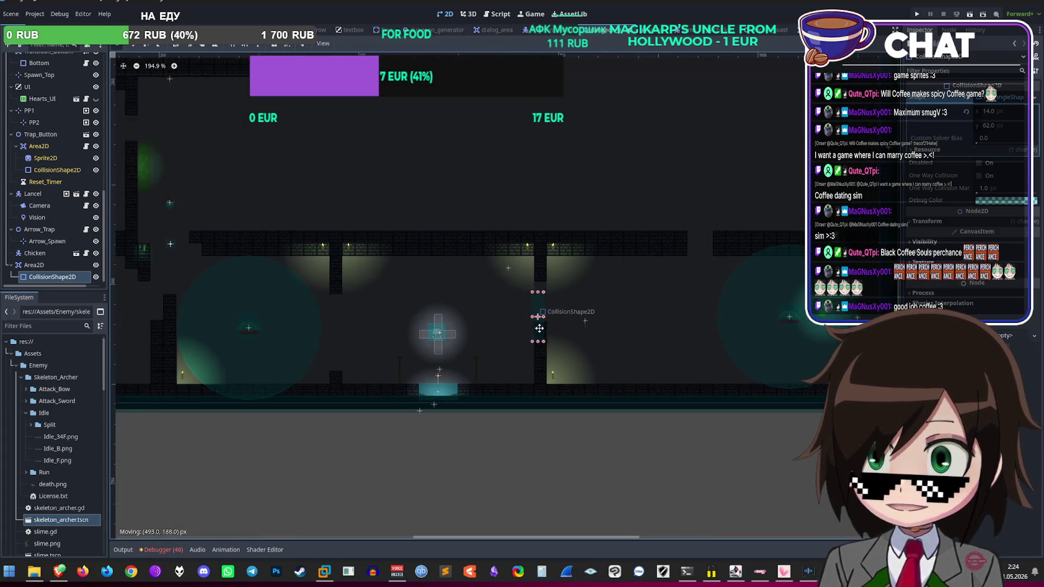
{"action": "scroll", "coordinate": [472, 349], "scroll_direction": "up", "scroll_amount": 11}
{"action": "left_click_drag", "start_coordinate": [471, 350], "coordinate": [288, 304]}
{"action": "scroll", "coordinate": [324, 324], "scroll_direction": "down", "scroll_amount": 3}
{"action": "scroll", "coordinate": [435, 354], "scroll_direction": "up", "scroll_amount": 8}
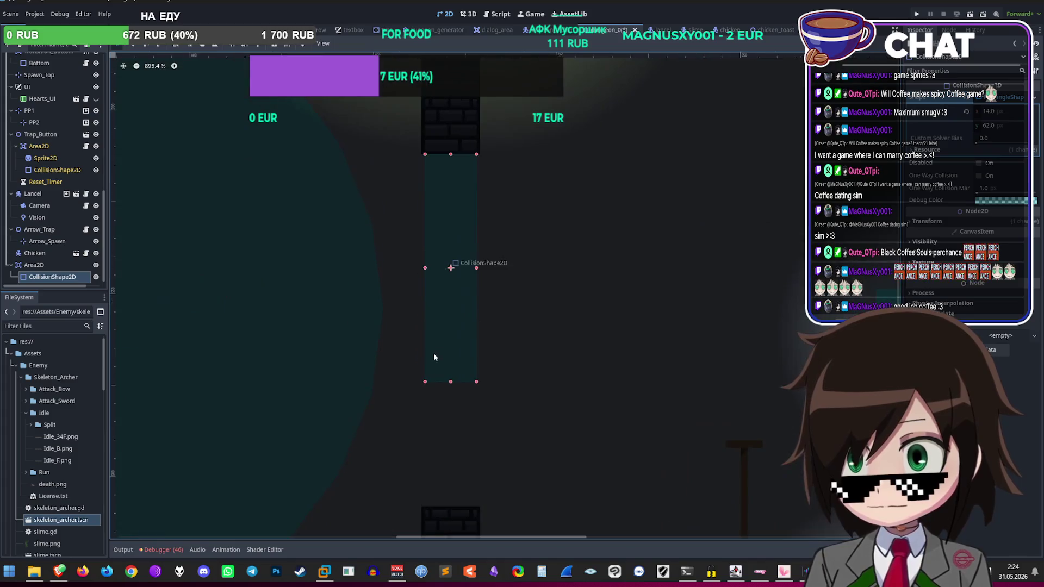
Step: Shorten the collision shape from the bottom, then undo that resize
{"action": "left_click_drag", "start_coordinate": [451, 382], "coordinate": [456, 305]}
{"action": "key", "text": "ctrl+z"}
{"action": "scroll", "coordinate": [617, 378], "scroll_direction": "down", "scroll_amount": 10}
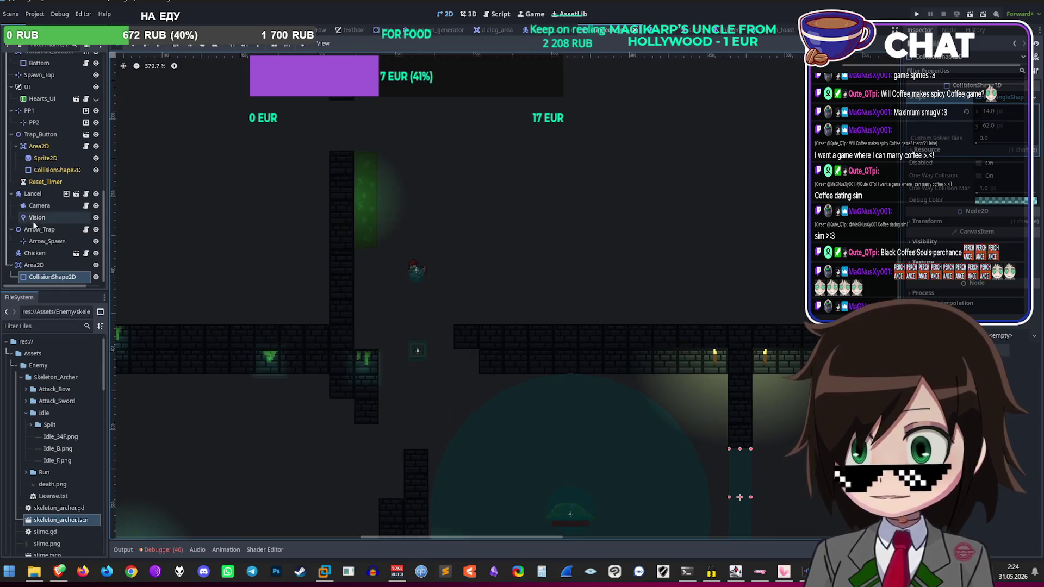
{"action": "scroll", "coordinate": [54, 212], "scroll_direction": "up", "scroll_amount": 5}
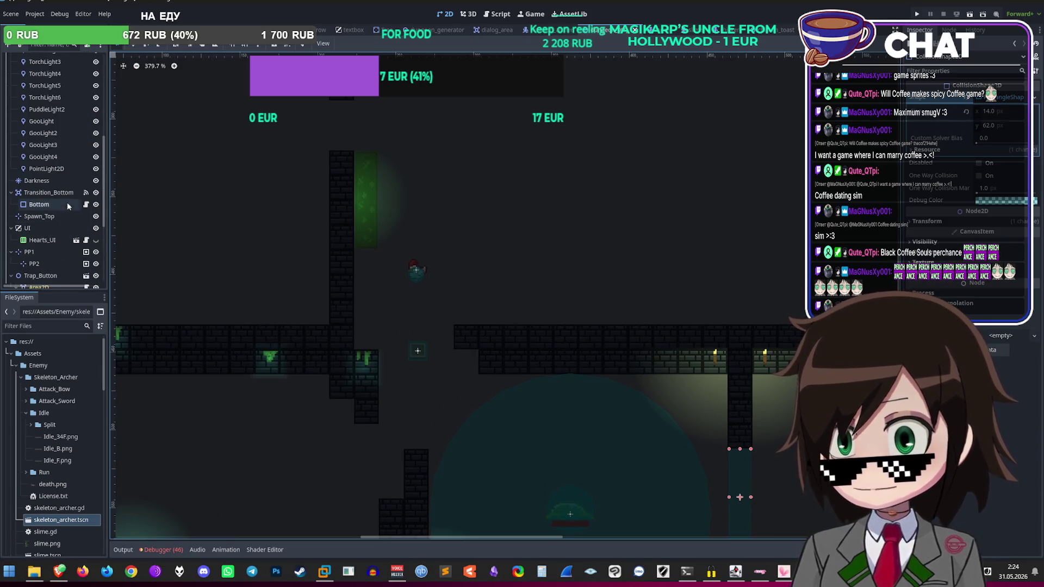
Step: Drag the PointLight2D toward the green acid strip
{"action": "left_click", "coordinate": [65, 168]}
{"action": "mouse_move", "coordinate": [370, 203]}
{"action": "left_mouse_down"}
{"action": "mouse_move", "coordinate": [663, 384]}
{"action": "mouse_move", "coordinate": [632, 387]}
{"action": "mouse_move", "coordinate": [611, 381]}
{"action": "mouse_move", "coordinate": [631, 383]}
{"action": "mouse_move", "coordinate": [627, 369]}
{"action": "mouse_move", "coordinate": [601, 369]}
{"action": "left_mouse_up"}
{"action": "scroll", "coordinate": [566, 316], "scroll_direction": "down", "scroll_amount": 7}
{"action": "scroll", "coordinate": [663, 385], "scroll_direction": "up", "scroll_amount": 12}
{"action": "scroll", "coordinate": [632, 382], "scroll_direction": "up", "scroll_amount": 3}
Step: Shrink the light's glow to a small spot and centre it over the acid strip
{"action": "left_click_drag", "start_coordinate": [1006, 179], "coordinate": [922, 184]}
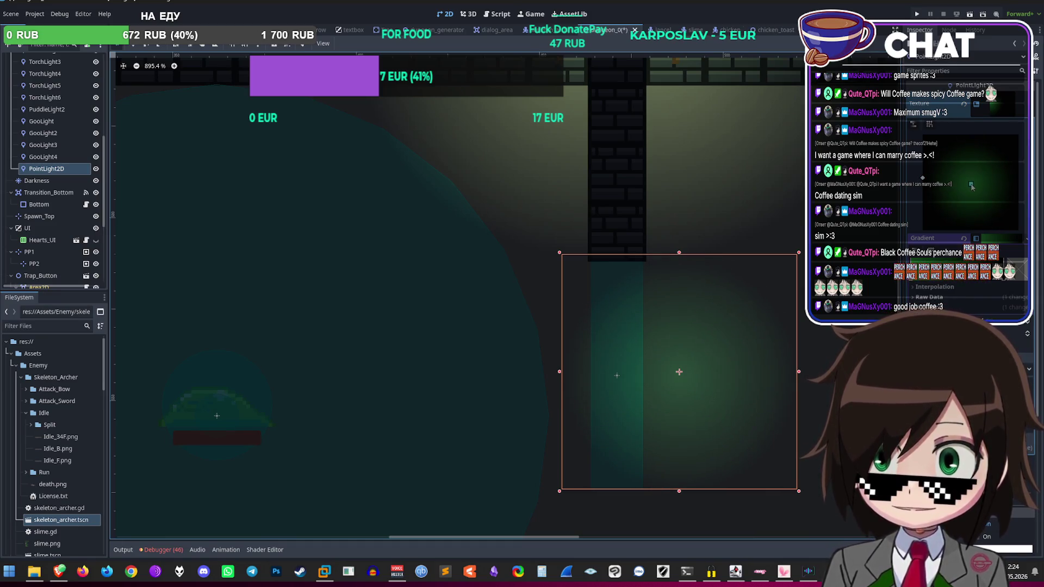
{"action": "left_click_drag", "start_coordinate": [680, 372], "coordinate": [619, 379]}
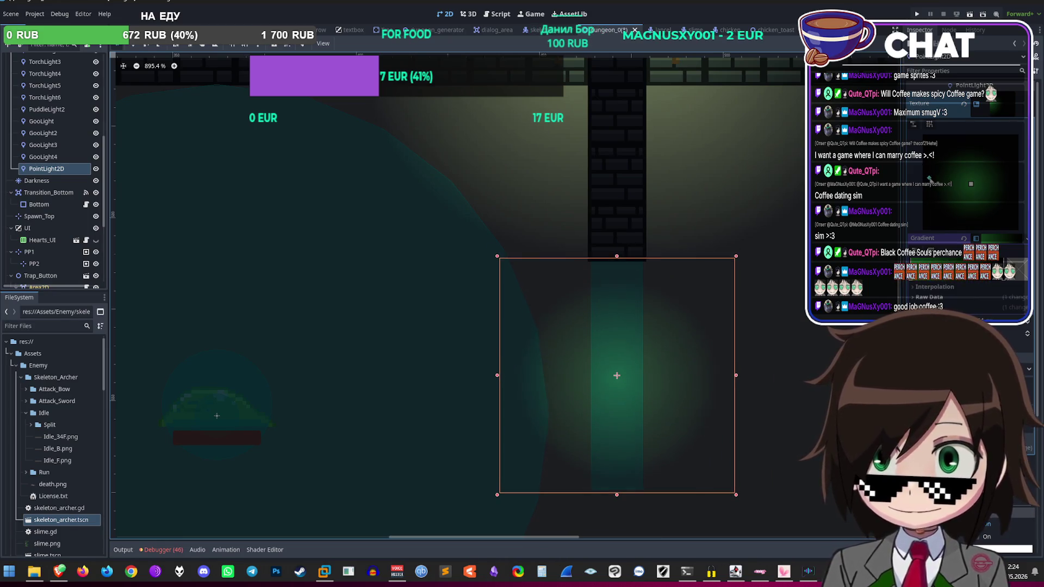
{"action": "mouse_move", "coordinate": [640, 155]}
{"action": "left_mouse_down"}
{"action": "mouse_move", "coordinate": [706, 340]}
{"action": "mouse_move", "coordinate": [630, 253]}
{"action": "mouse_move", "coordinate": [485, 342]}
{"action": "mouse_move", "coordinate": [567, 258]}
{"action": "left_mouse_up"}
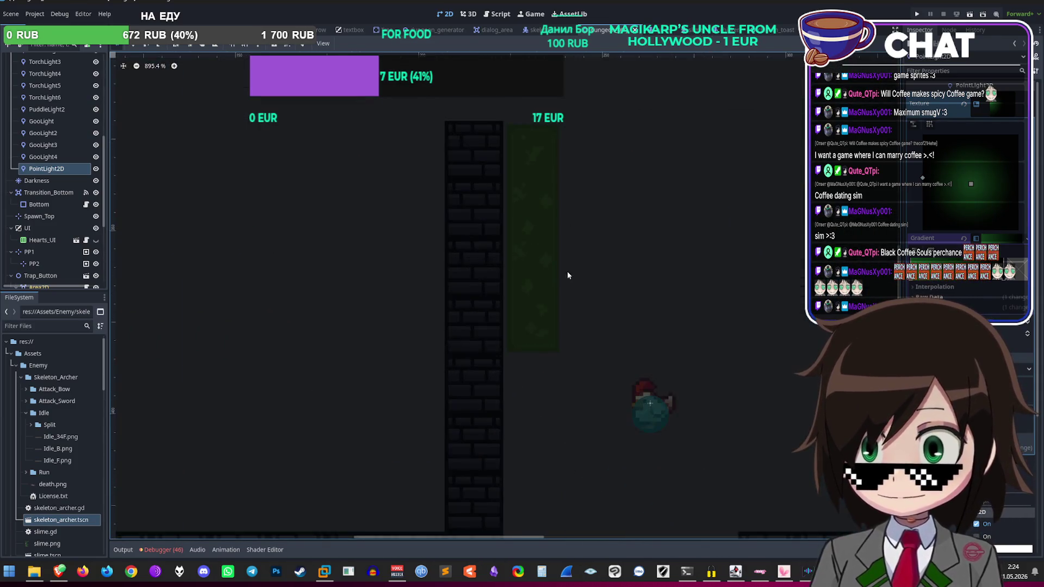
{"action": "scroll", "coordinate": [568, 261], "scroll_direction": "down", "scroll_amount": 1}
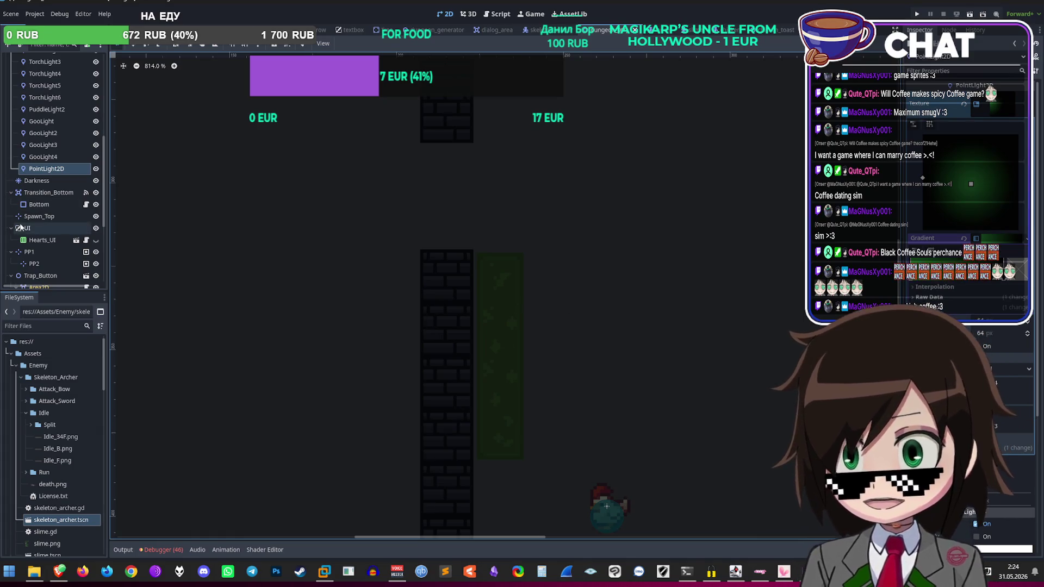
Step: Browse the UI, Hearts_UI and Area2D nodes in the Scene dock
{"action": "left_click", "coordinate": [21, 228]}
{"action": "left_click", "coordinate": [27, 240]}
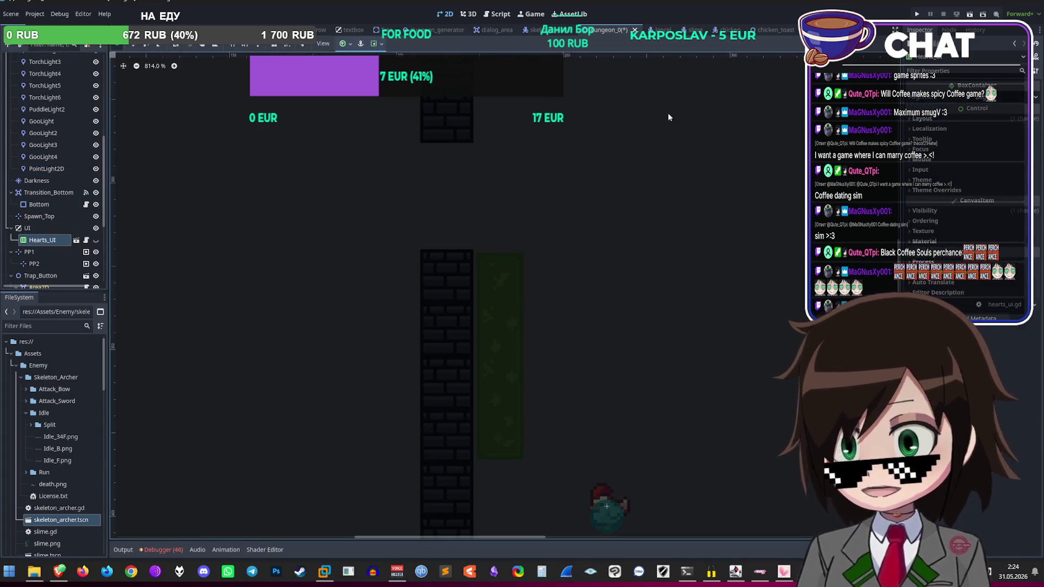
{"action": "scroll", "coordinate": [60, 238], "scroll_direction": "down", "scroll_amount": 5}
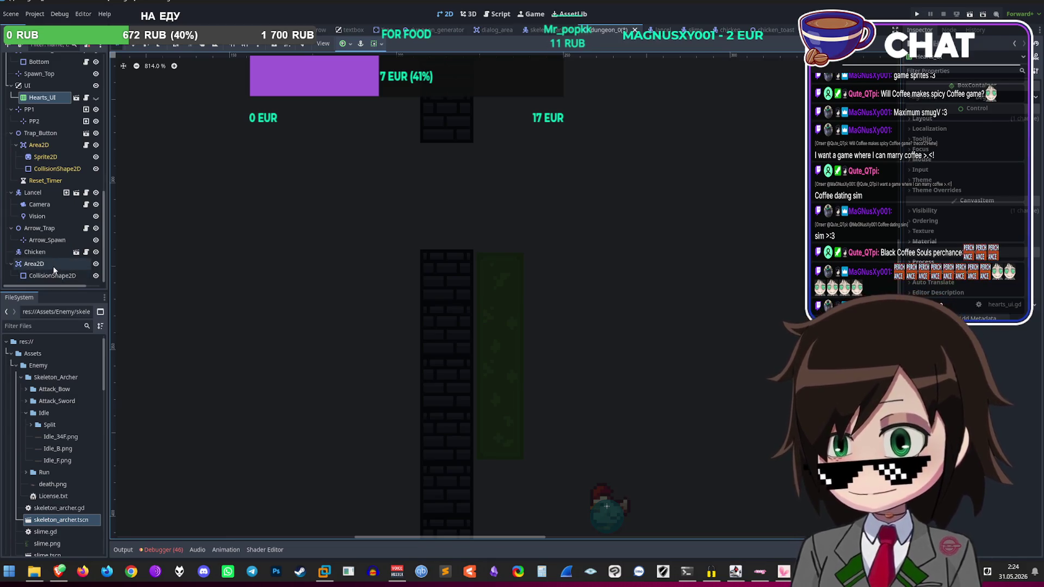
{"action": "left_click", "coordinate": [54, 266]}
{"action": "scroll", "coordinate": [606, 152], "scroll_direction": "up", "scroll_amount": 1}
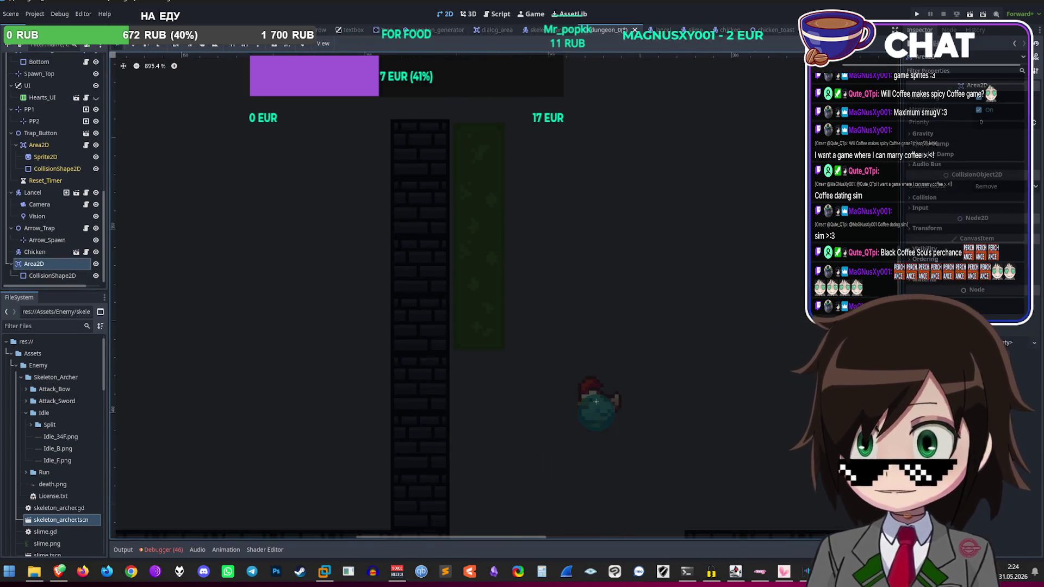
{"action": "scroll", "coordinate": [63, 116], "scroll_direction": "up", "scroll_amount": 10}
Step: Select the Background tile map and pick a tile from the Dungeons.png atlas
{"action": "left_click", "coordinate": [49, 95]}
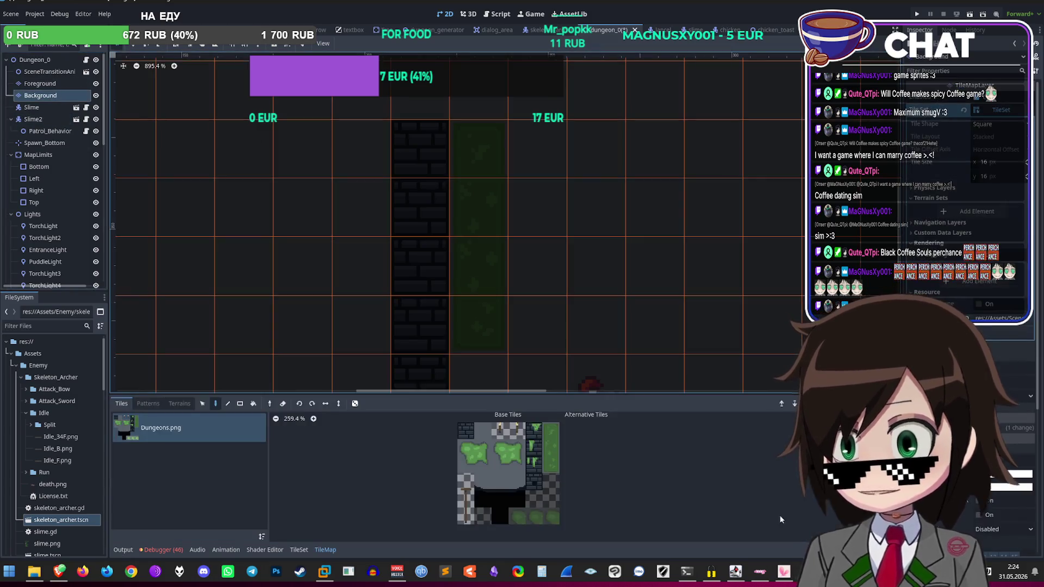
{"action": "scroll", "coordinate": [498, 322], "scroll_direction": "down", "scroll_amount": 1}
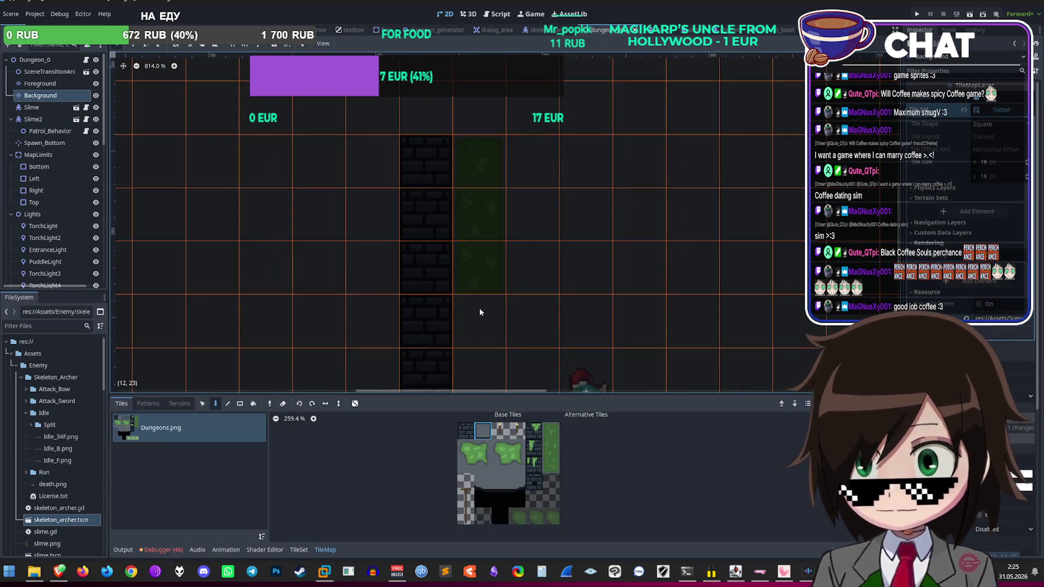
{"action": "scroll", "coordinate": [419, 154], "scroll_direction": "down", "scroll_amount": 2}
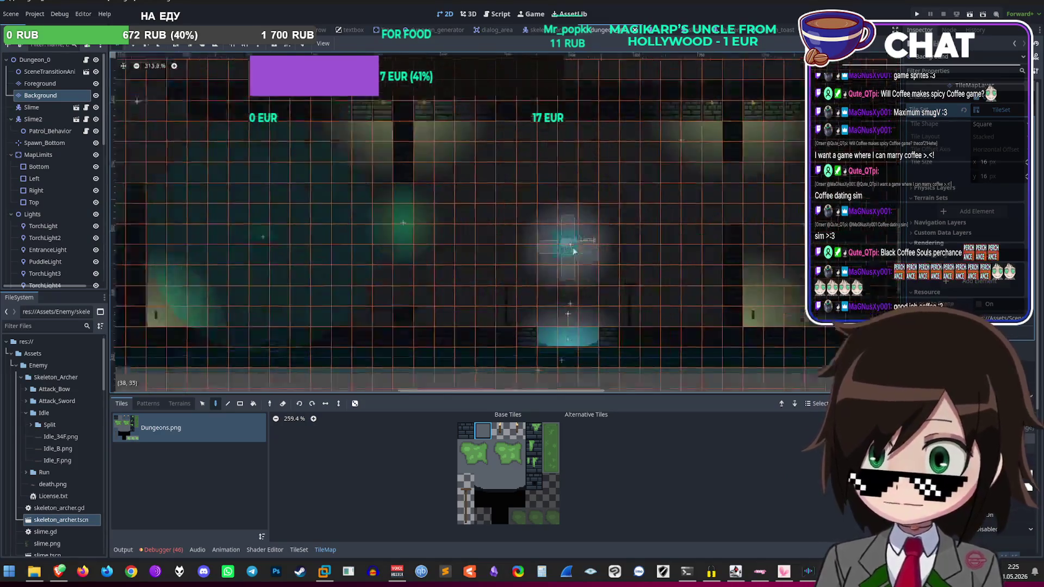
{"action": "scroll", "coordinate": [331, 245], "scroll_direction": "down", "scroll_amount": 5}
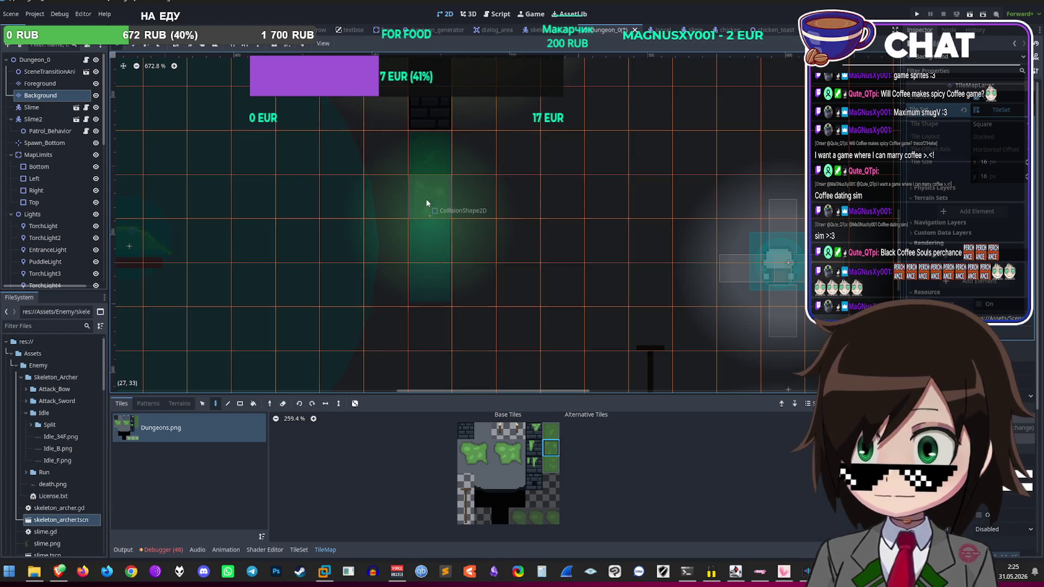
{"action": "left_click", "coordinate": [548, 469]}
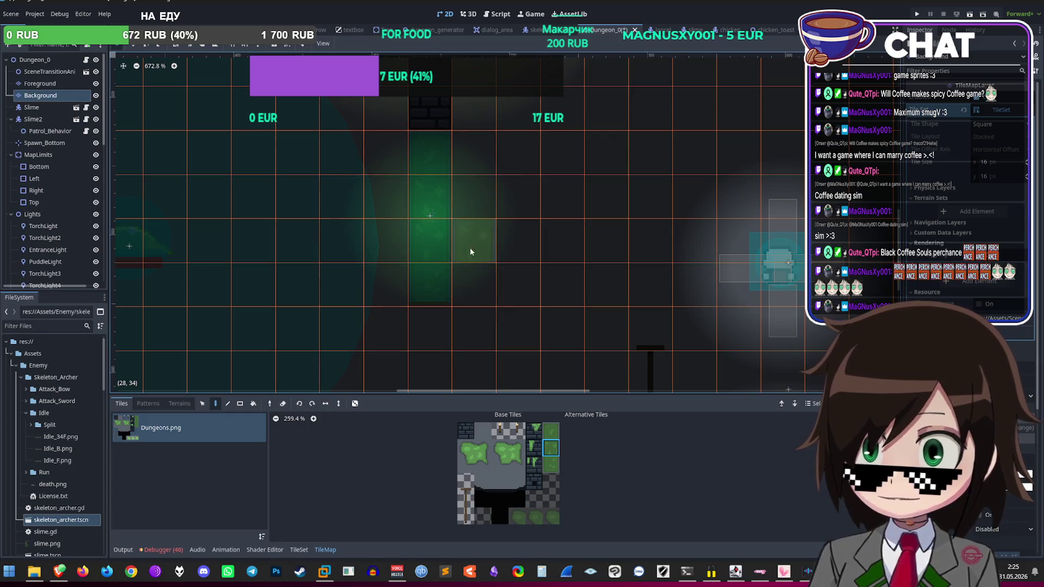
{"action": "scroll", "coordinate": [499, 255], "scroll_direction": "up", "scroll_amount": 3}
{"action": "scroll", "coordinate": [499, 255], "scroll_direction": "up", "scroll_amount": 4}
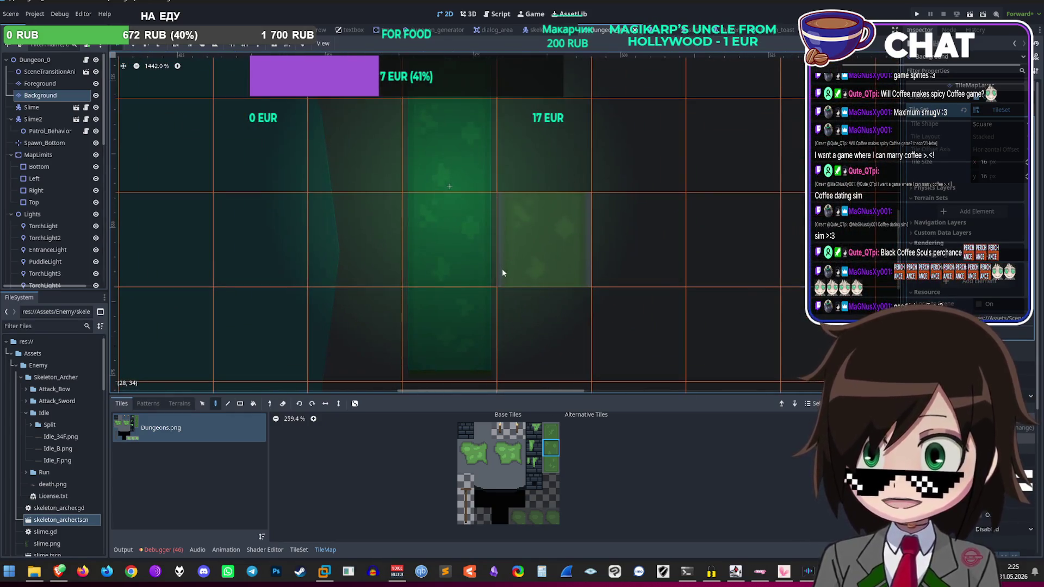
Step: Choose the lower mossy drip tile from the atlas for the brick walls
{"action": "left_click", "coordinate": [548, 465]}
{"action": "scroll", "coordinate": [555, 263], "scroll_direction": "down", "scroll_amount": 1}
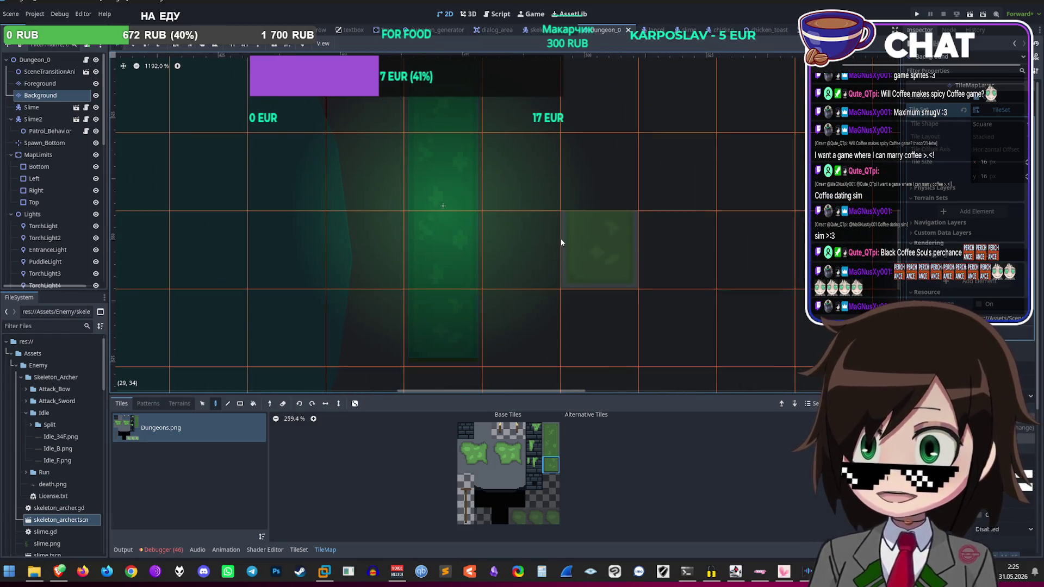
{"action": "scroll", "coordinate": [561, 242], "scroll_direction": "down", "scroll_amount": 14}
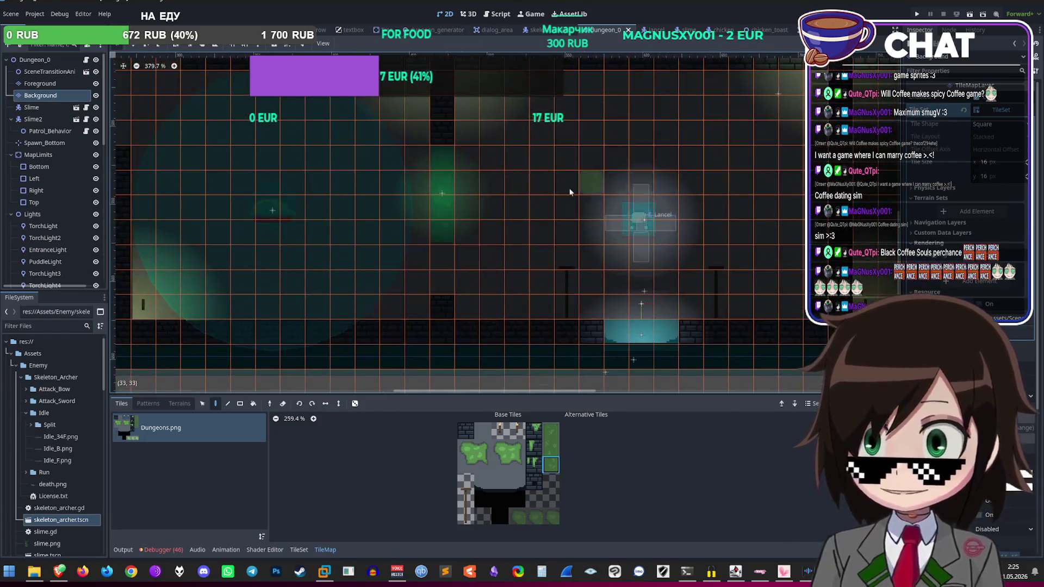
{"action": "scroll", "coordinate": [505, 179], "scroll_direction": "up", "scroll_amount": 4}
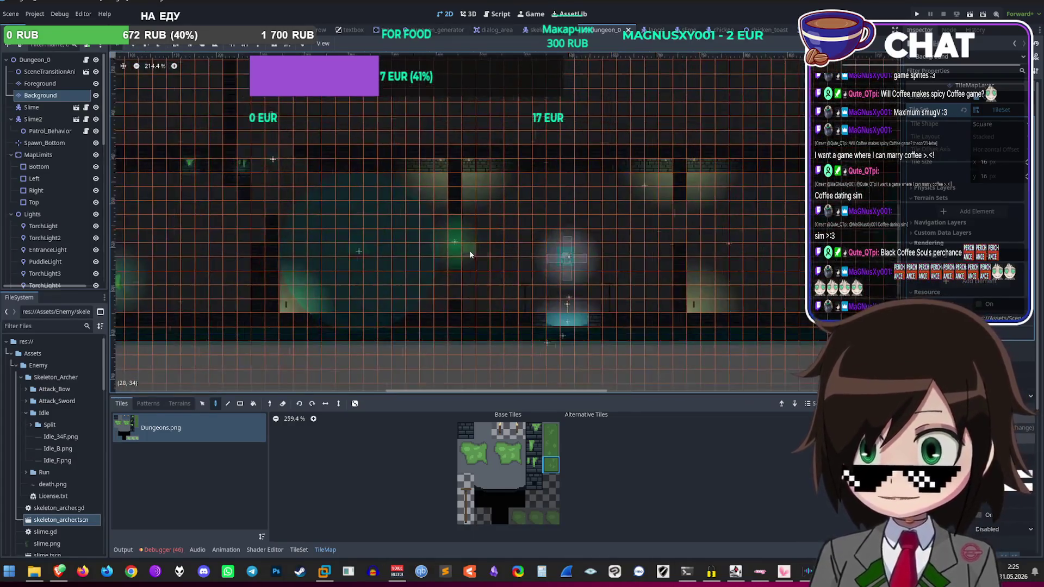
{"action": "scroll", "coordinate": [431, 261], "scroll_direction": "down", "scroll_amount": 5}
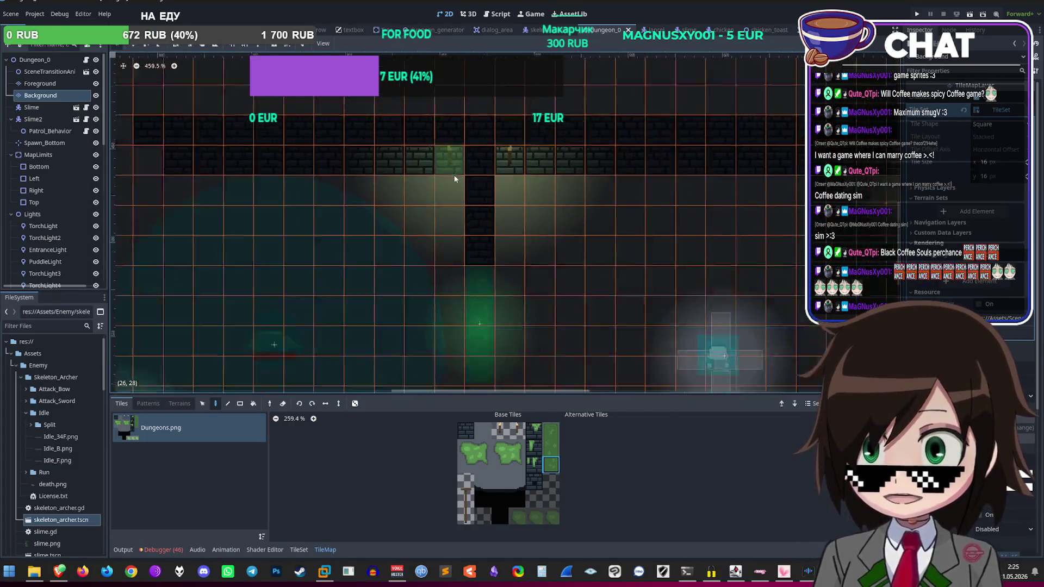
{"action": "scroll", "coordinate": [496, 202], "scroll_direction": "up", "scroll_amount": 1}
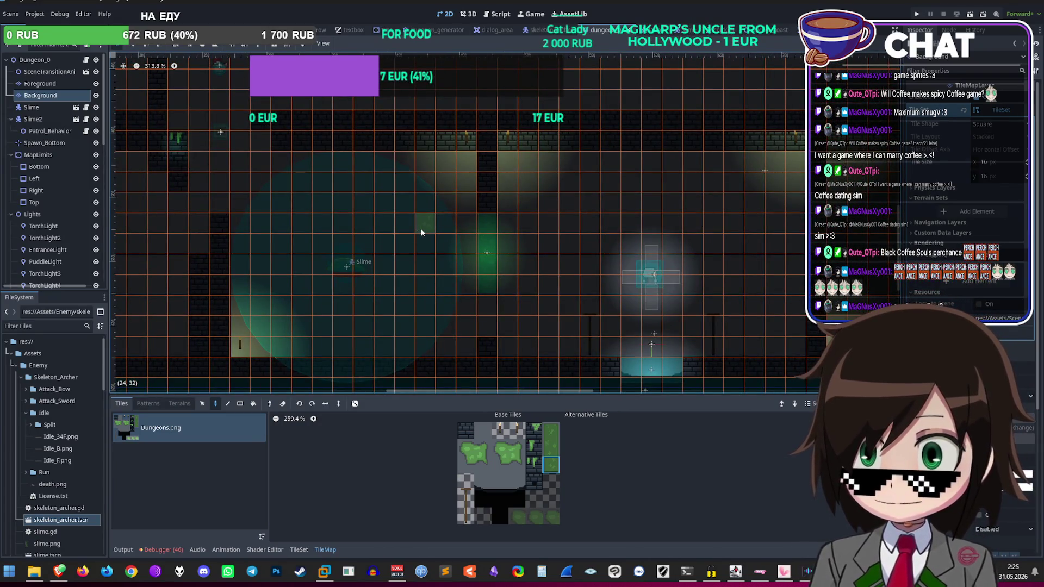
{"action": "scroll", "coordinate": [422, 232], "scroll_direction": "down", "scroll_amount": 4}
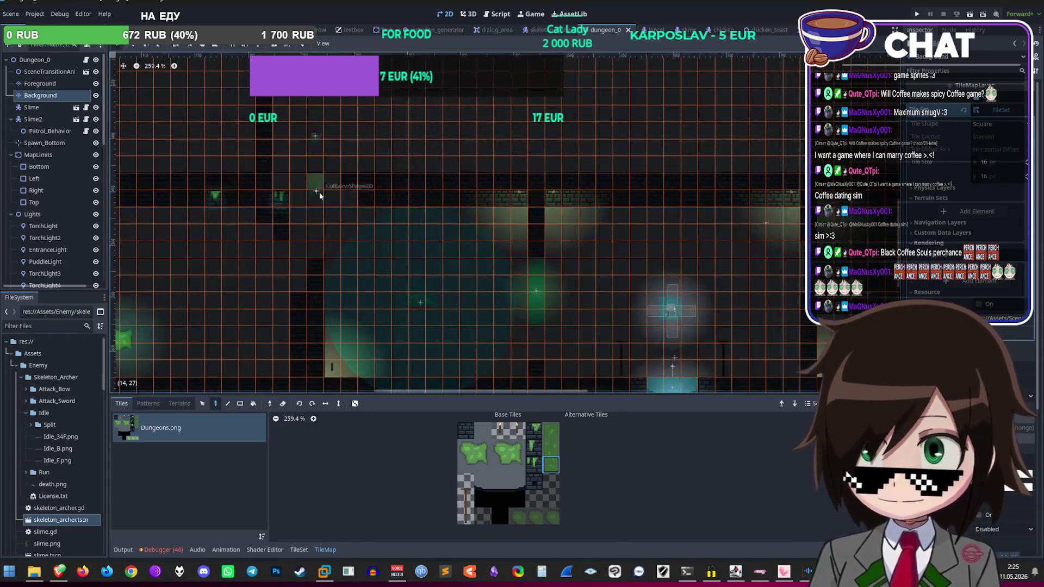
{"action": "scroll", "coordinate": [288, 269], "scroll_direction": "up", "scroll_amount": 1}
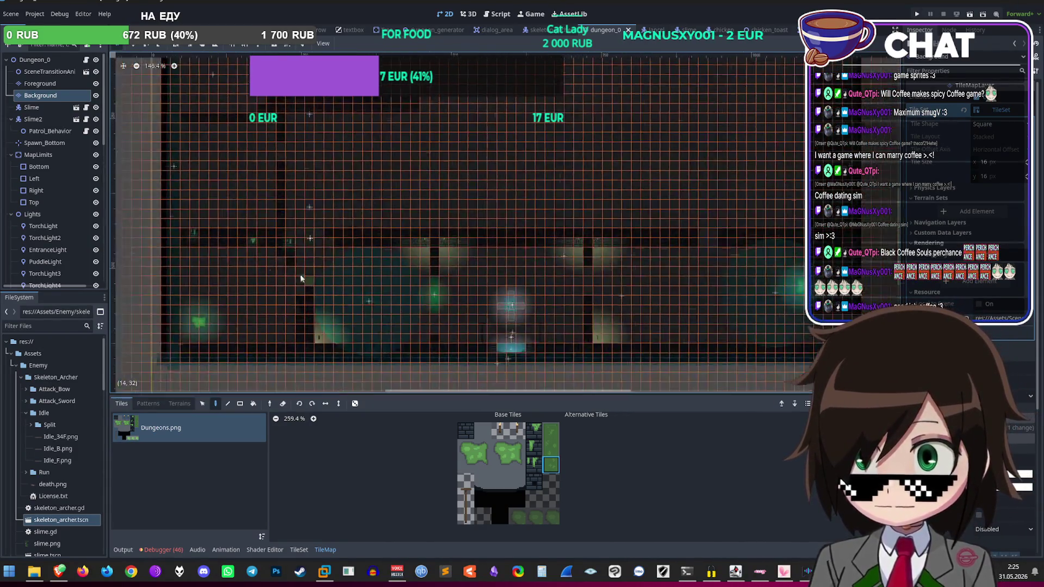
{"action": "scroll", "coordinate": [392, 265], "scroll_direction": "up", "scroll_amount": 1}
{"action": "scroll", "coordinate": [393, 264], "scroll_direction": "up", "scroll_amount": 1}
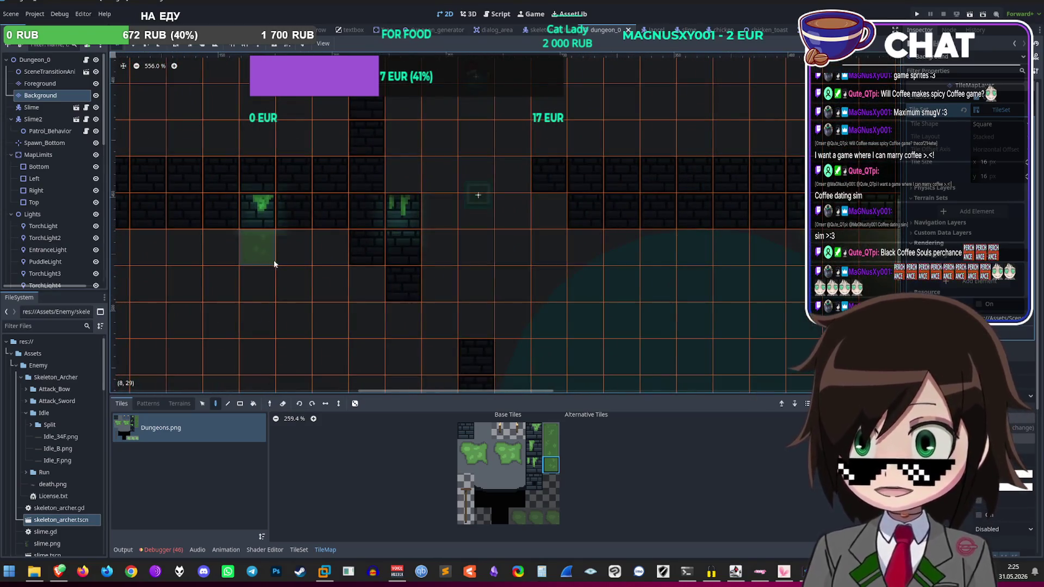
{"action": "scroll", "coordinate": [272, 263], "scroll_direction": "up", "scroll_amount": 1}
{"action": "scroll", "coordinate": [354, 275], "scroll_direction": "up", "scroll_amount": 1}
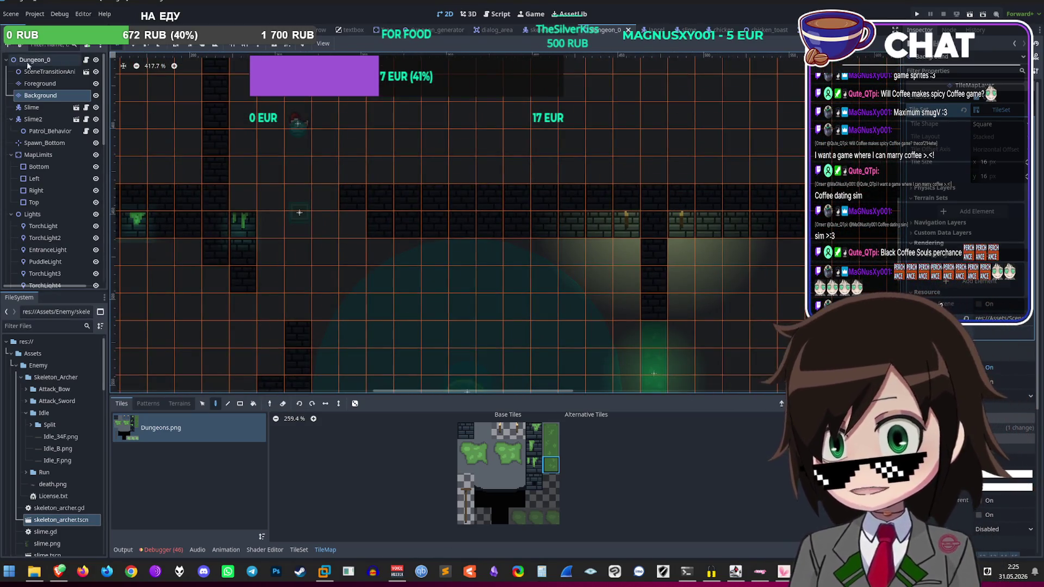
Step: Inspect TorchLight2, EntranceLight and PuddleLight2, then drag TorchLight3 to the far left
{"action": "scroll", "coordinate": [54, 202], "scroll_direction": "down", "scroll_amount": 4}
{"action": "left_click", "coordinate": [54, 124]}
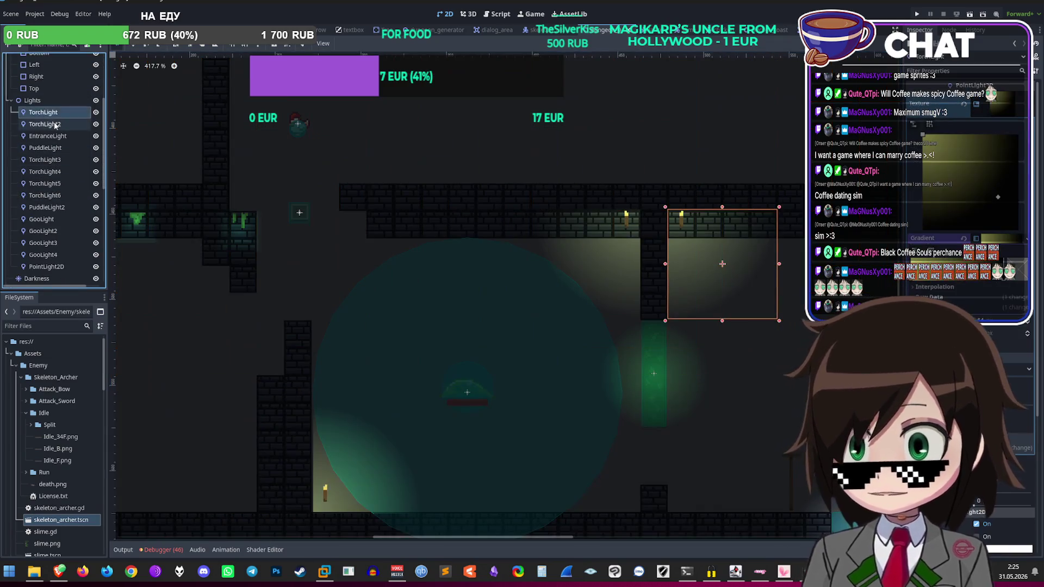
{"action": "left_click", "coordinate": [60, 136]}
{"action": "left_click", "coordinate": [61, 207]}
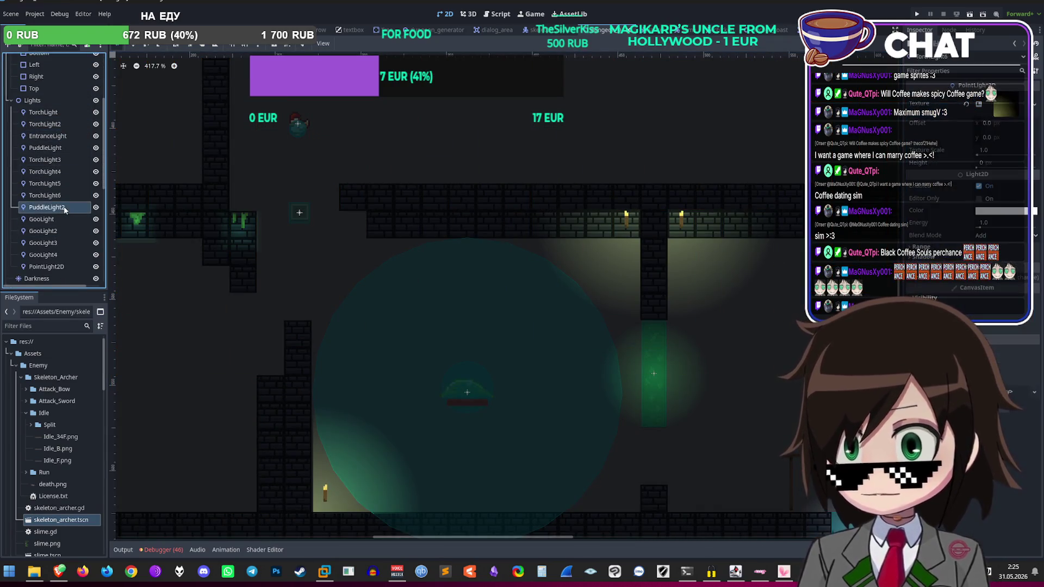
{"action": "left_click", "coordinate": [45, 195]}
{"action": "left_click", "coordinate": [44, 159]}
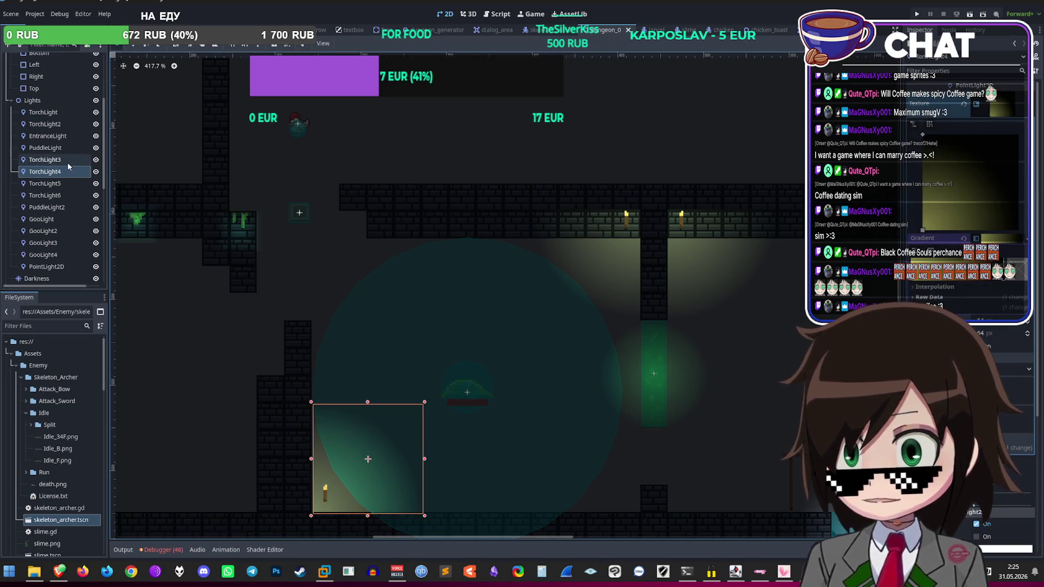
{"action": "mouse_move", "coordinate": [626, 225]}
{"action": "left_mouse_down"}
{"action": "mouse_move", "coordinate": [365, 277]}
{"action": "mouse_move", "coordinate": [232, 268]}
{"action": "mouse_move", "coordinate": [216, 279]}
{"action": "left_mouse_up"}
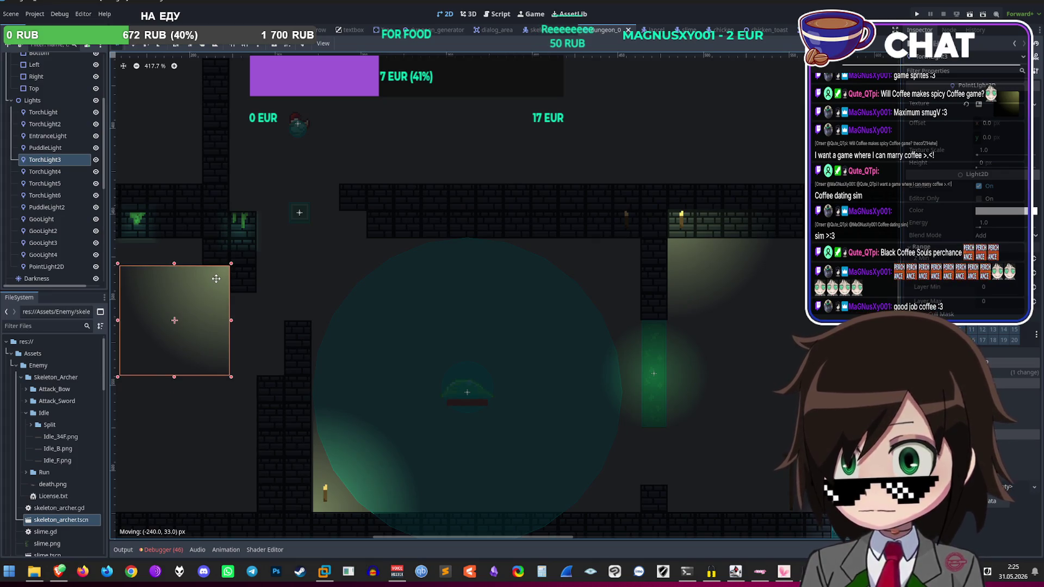
{"action": "scroll", "coordinate": [217, 281], "scroll_direction": "down", "scroll_amount": 3}
{"action": "scroll", "coordinate": [407, 280], "scroll_direction": "up", "scroll_amount": 4}
Step: Step through GooLight3, GooLight4, TorchLight2, EntranceLight and TorchLight3 to compare them
{"action": "left_click", "coordinate": [425, 269]}
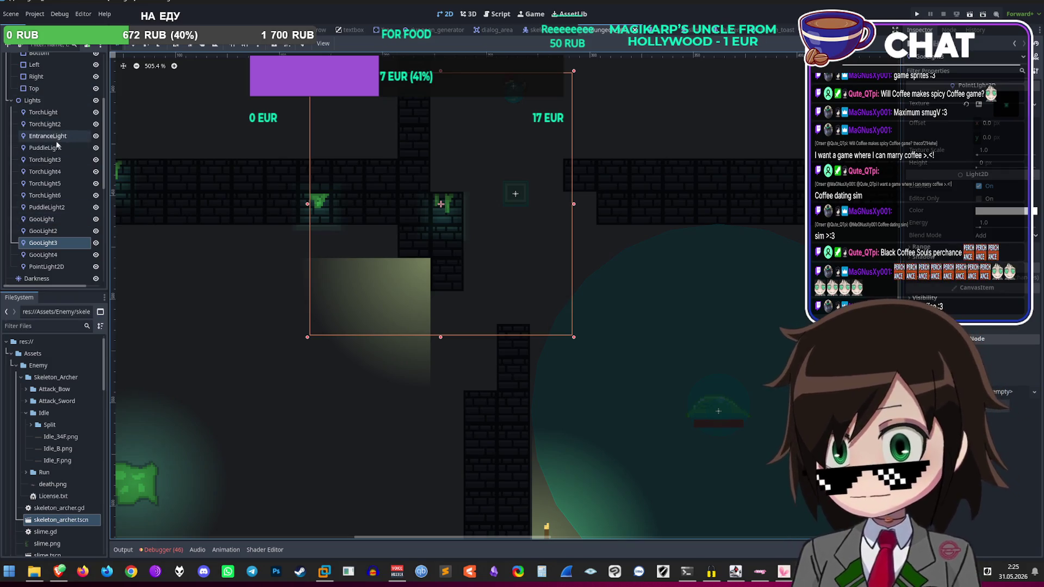
{"action": "left_click", "coordinate": [44, 195]}
{"action": "left_click", "coordinate": [46, 207]}
{"action": "left_click", "coordinate": [43, 242]}
{"action": "left_click", "coordinate": [43, 255]}
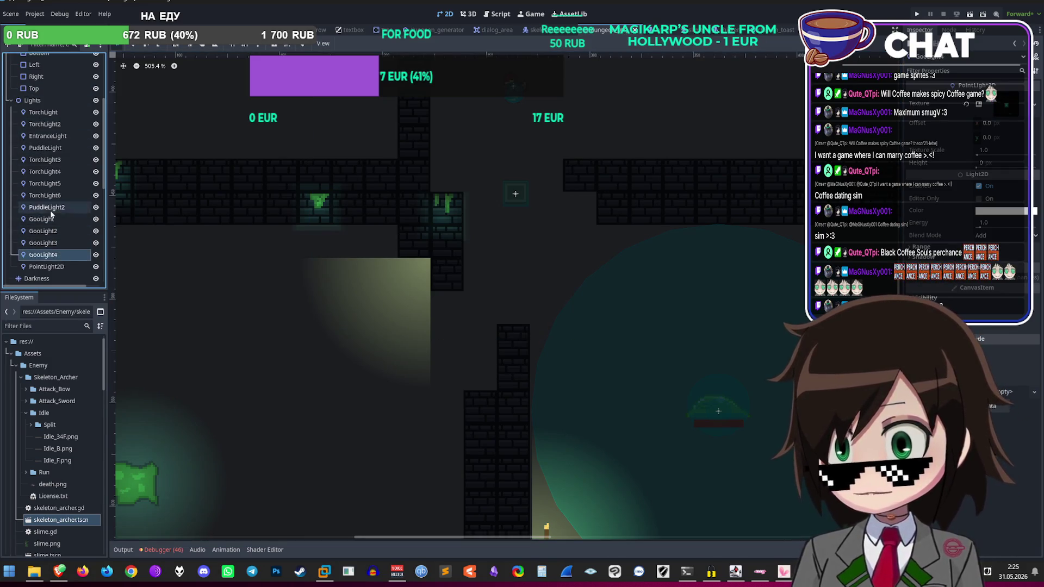
{"action": "left_click", "coordinate": [44, 124]}
{"action": "left_click", "coordinate": [48, 136]}
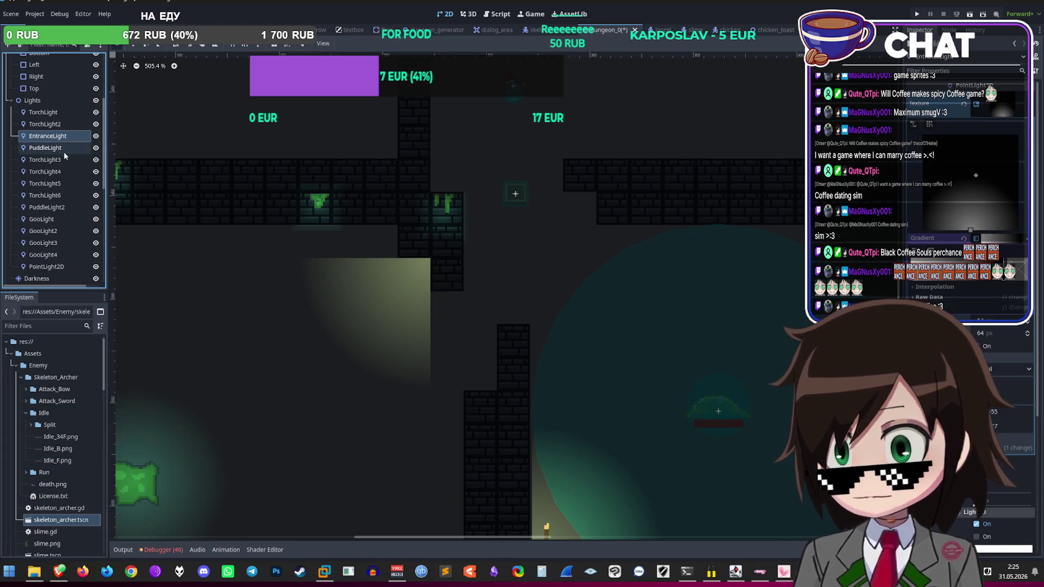
{"action": "left_click", "coordinate": [45, 159]}
{"action": "scroll", "coordinate": [418, 323], "scroll_direction": "down", "scroll_amount": 8}
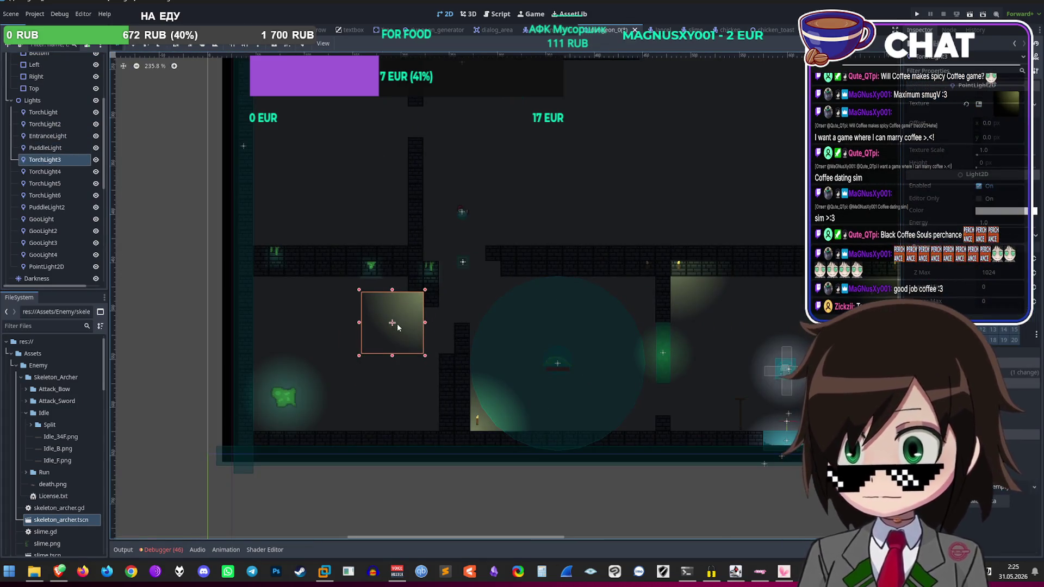
Step: Compare GooLight3's position against TorchLight3, TorchLight4 and TorchLight6
{"action": "left_click", "coordinate": [398, 326]}
{"action": "left_click", "coordinate": [44, 172]}
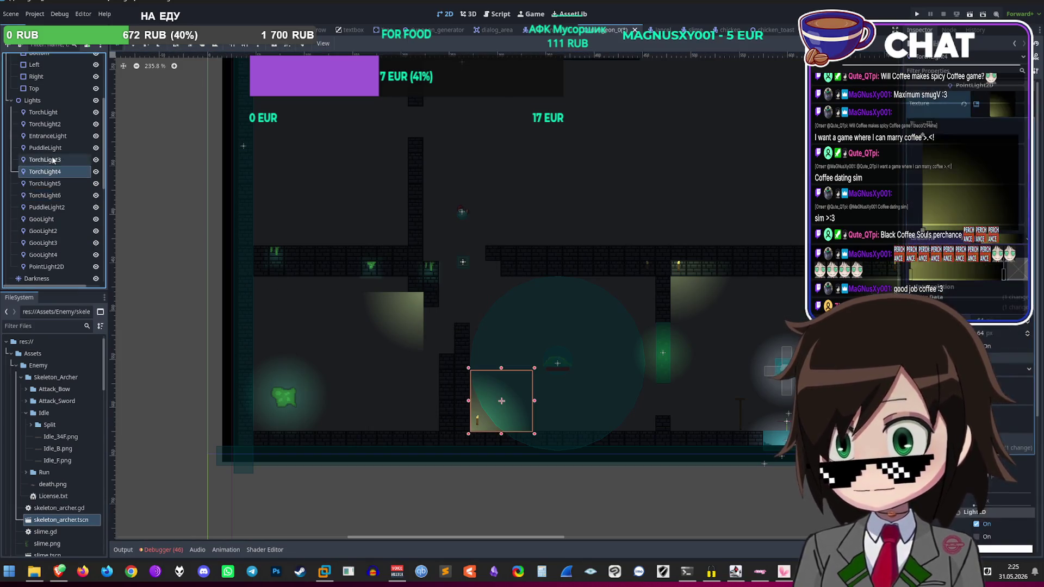
{"action": "left_click", "coordinate": [45, 159]}
{"action": "left_click", "coordinate": [389, 326]}
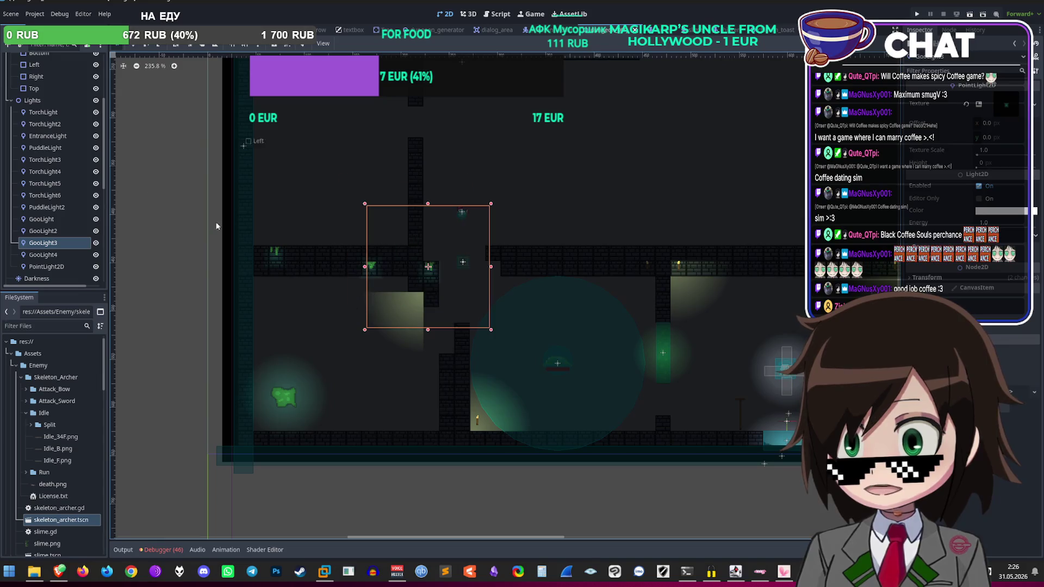
{"action": "left_click", "coordinate": [76, 195]}
{"action": "left_click", "coordinate": [65, 159]}
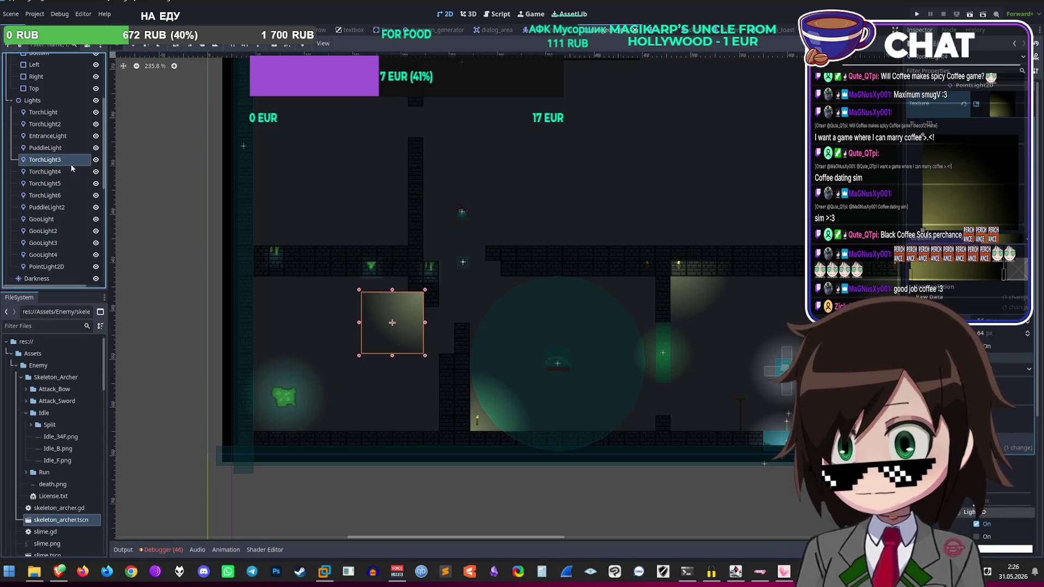
{"action": "left_click", "coordinate": [391, 326]}
{"action": "scroll", "coordinate": [388, 324], "scroll_direction": "up", "scroll_amount": 3}
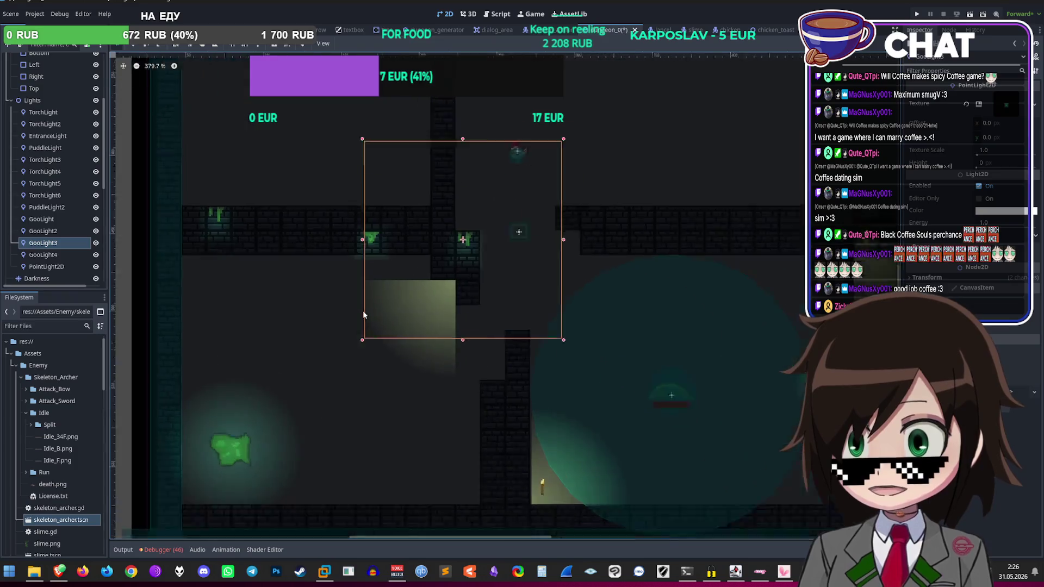
{"action": "left_click", "coordinate": [46, 171]}
{"action": "left_click", "coordinate": [47, 159]}
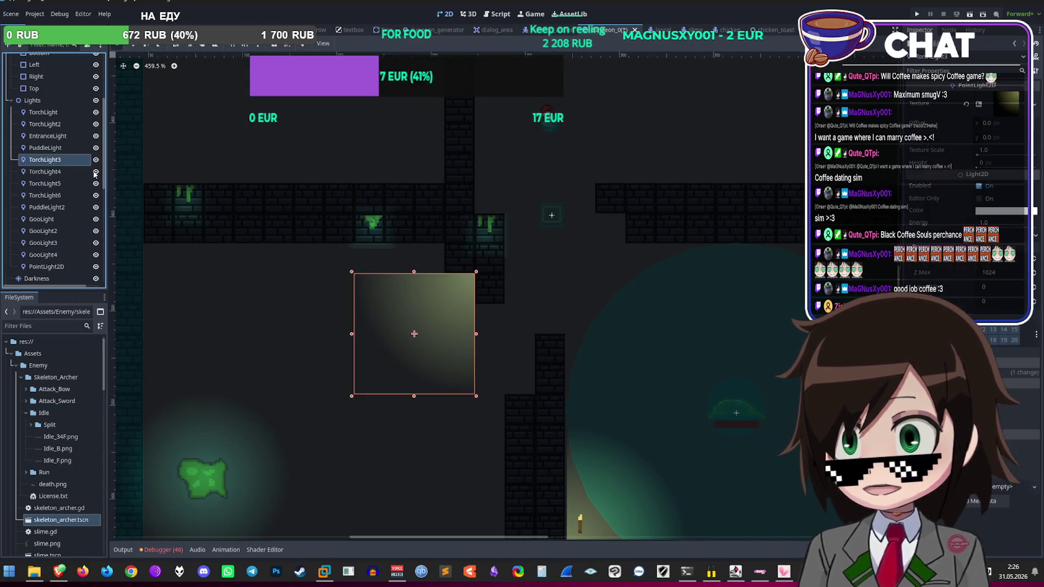
{"action": "scroll", "coordinate": [478, 352], "scroll_direction": "down", "scroll_amount": 3}
Step: Drag TorchLight3 about 224 px up into the upper-left chamber
{"action": "mouse_move", "coordinate": [439, 277]}
{"action": "left_mouse_down"}
{"action": "mouse_move", "coordinate": [419, 243]}
{"action": "mouse_move", "coordinate": [426, 163]}
{"action": "mouse_move", "coordinate": [400, 187]}
{"action": "mouse_move", "coordinate": [413, 182]}
{"action": "left_mouse_up"}
{"action": "scroll", "coordinate": [426, 163], "scroll_direction": "up", "scroll_amount": 3}
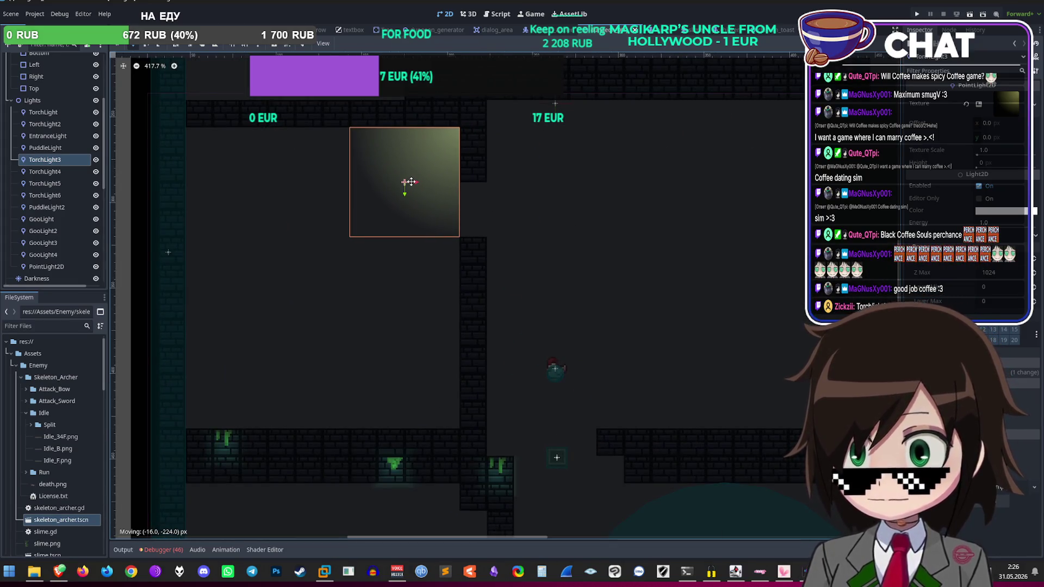
{"action": "scroll", "coordinate": [411, 181], "scroll_direction": "down", "scroll_amount": 2}
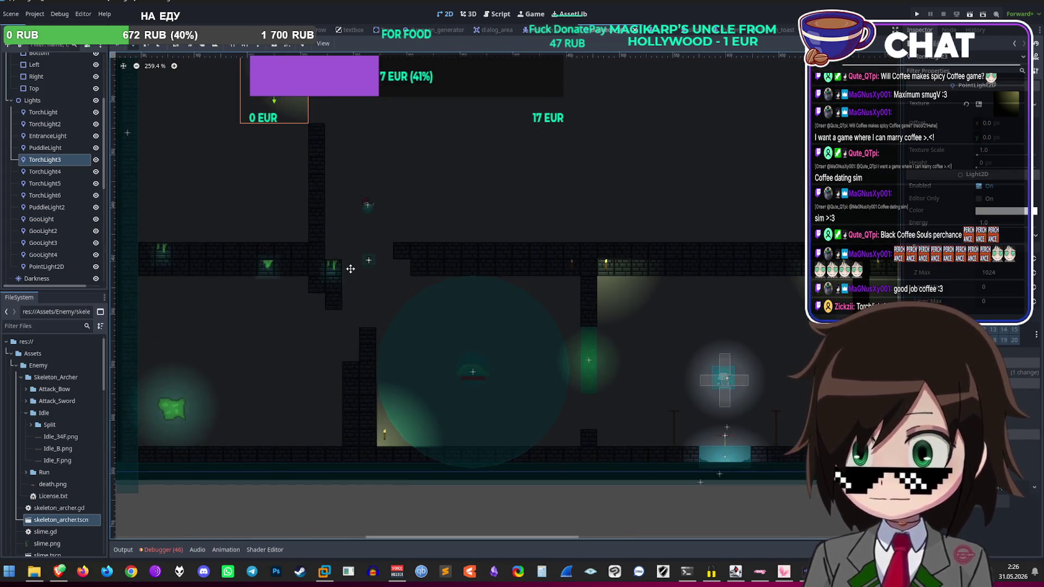
{"action": "scroll", "coordinate": [37, 166], "scroll_direction": "up", "scroll_amount": 5}
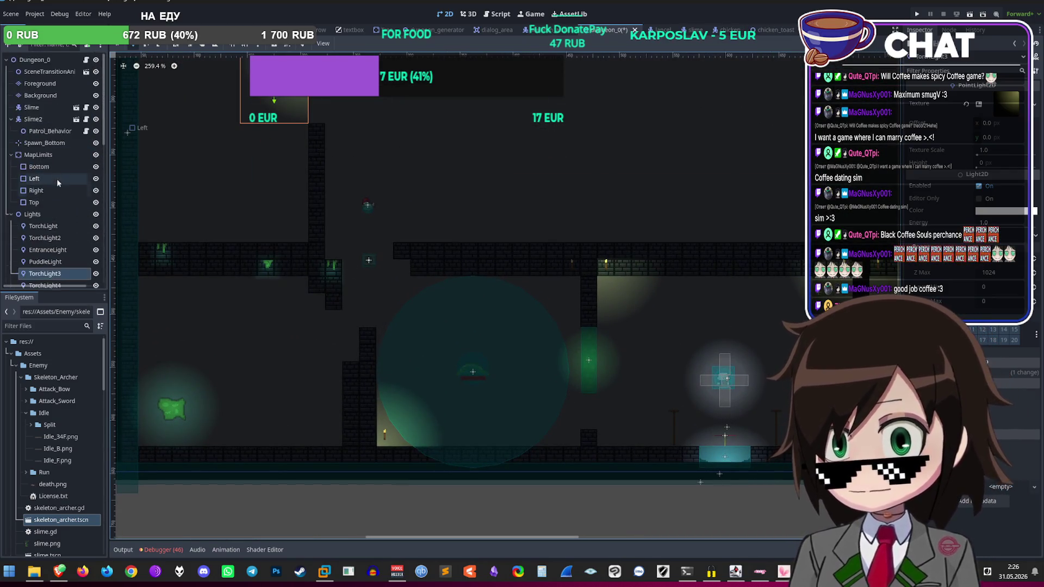
{"action": "left_click", "coordinate": [50, 84]}
Step: Replace the Foreground wall torch tile with plain dark brick and leave tile editing
{"action": "scroll", "coordinate": [598, 261], "scroll_direction": "up", "scroll_amount": 6}
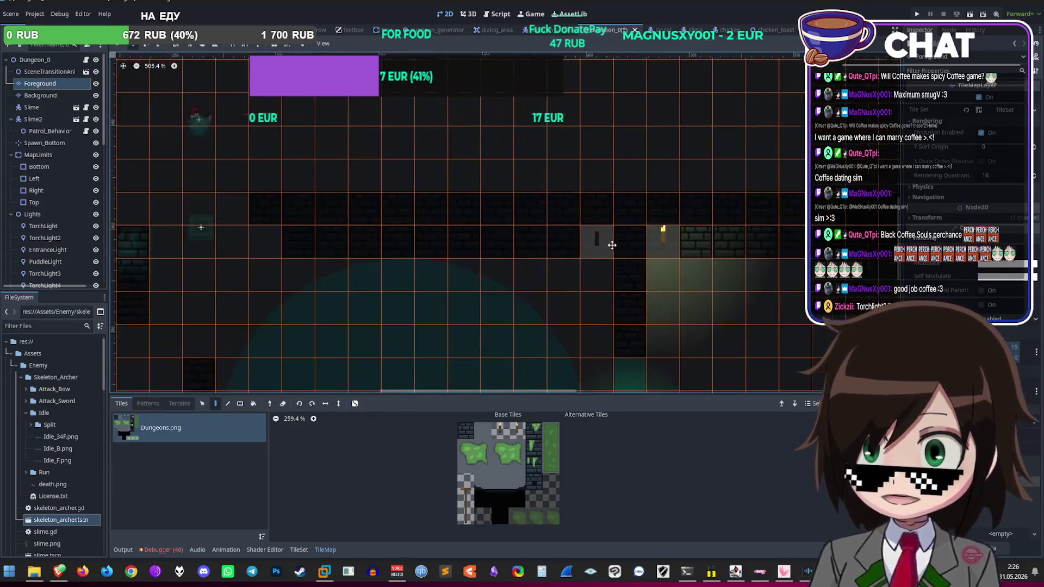
{"action": "scroll", "coordinate": [482, 447], "scroll_direction": "up", "scroll_amount": 2}
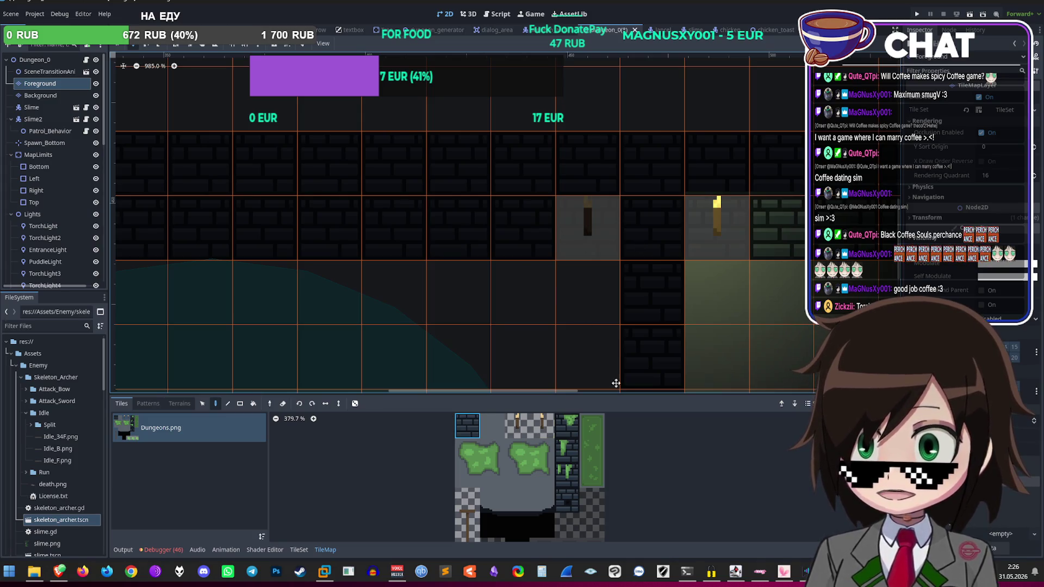
{"action": "left_click", "coordinate": [598, 234]}
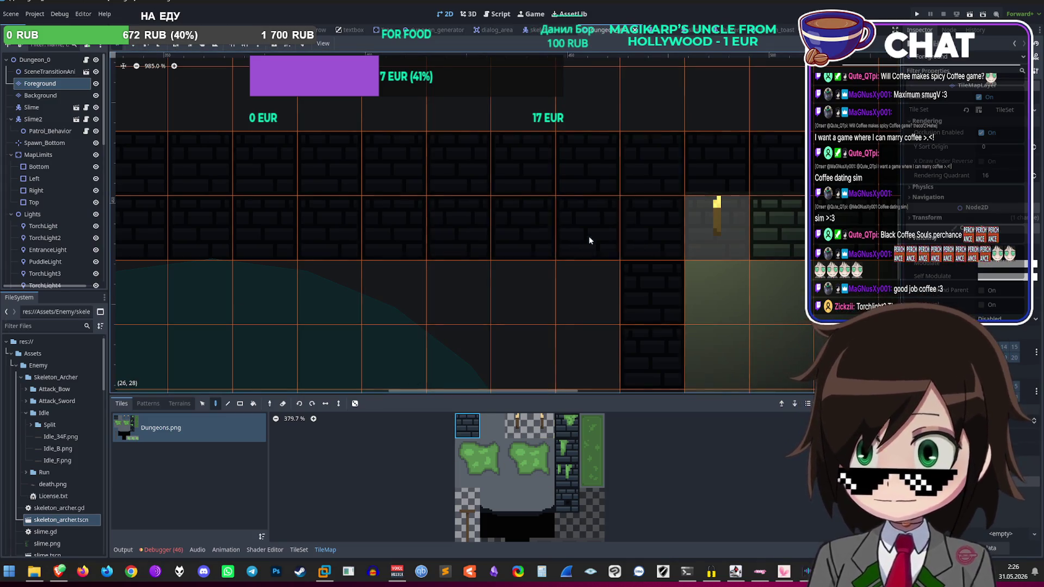
{"action": "scroll", "coordinate": [598, 342], "scroll_direction": "down", "scroll_amount": 8}
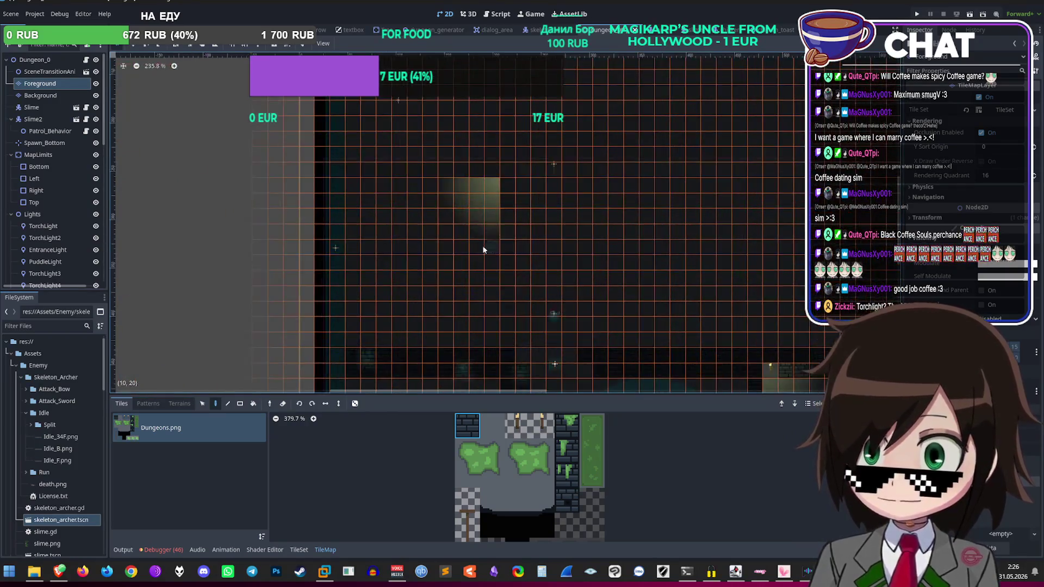
{"action": "scroll", "coordinate": [509, 320], "scroll_direction": "up", "scroll_amount": 4}
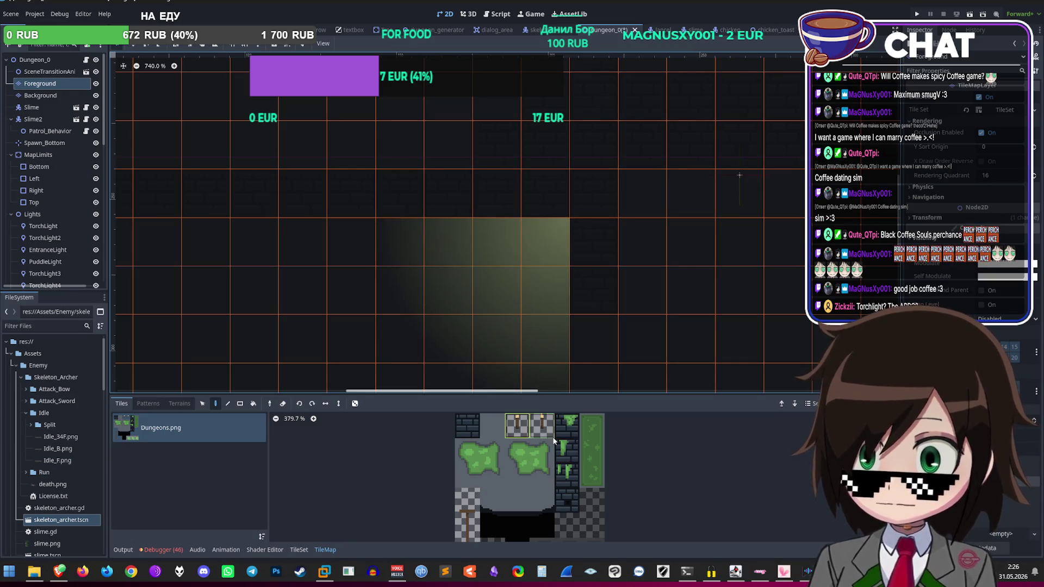
{"action": "scroll", "coordinate": [435, 168], "scroll_direction": "down", "scroll_amount": 8}
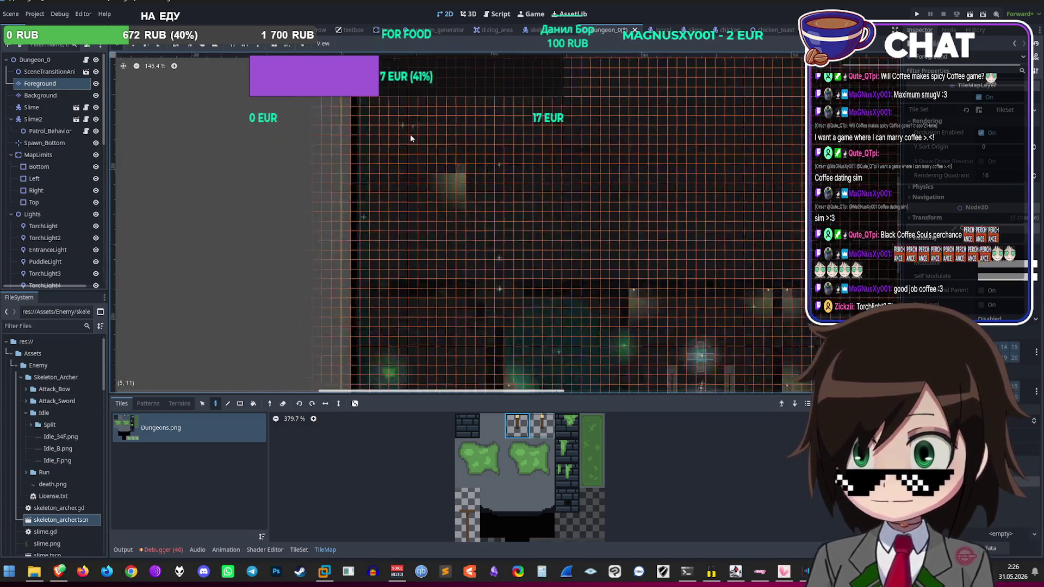
{"action": "key", "text": "Up"}
{"action": "key", "text": "Up"}
{"action": "scroll", "coordinate": [480, 175], "scroll_direction": "up", "scroll_amount": 3}
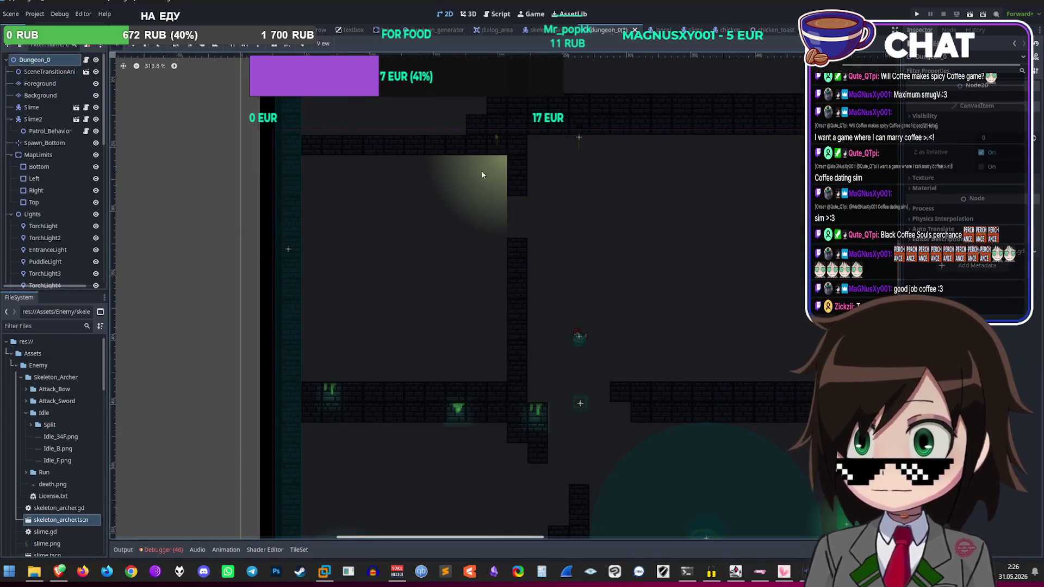
{"action": "scroll", "coordinate": [380, 141], "scroll_direction": "up", "scroll_amount": 4}
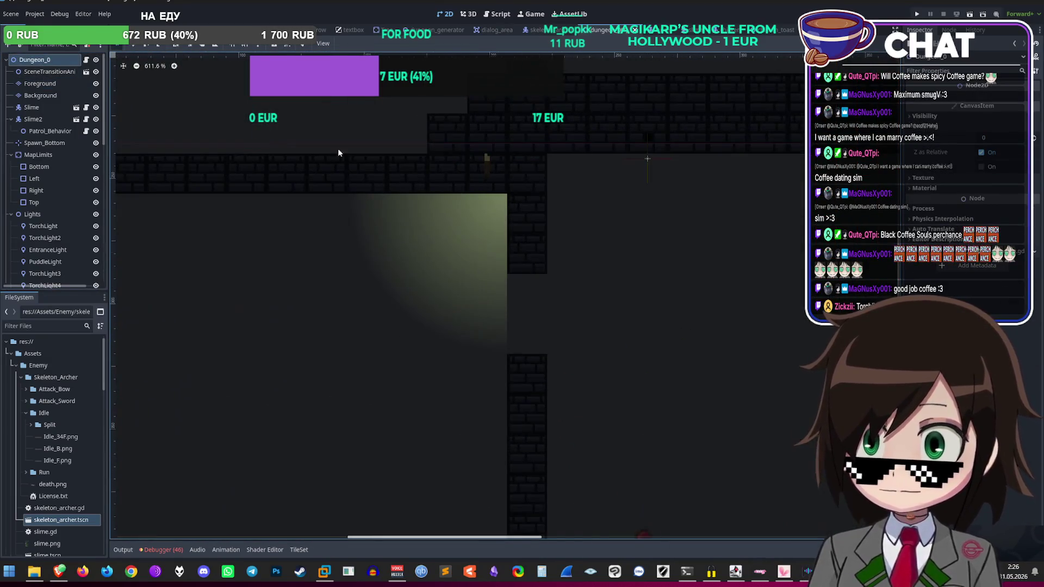
{"action": "left_click", "coordinate": [44, 273]}
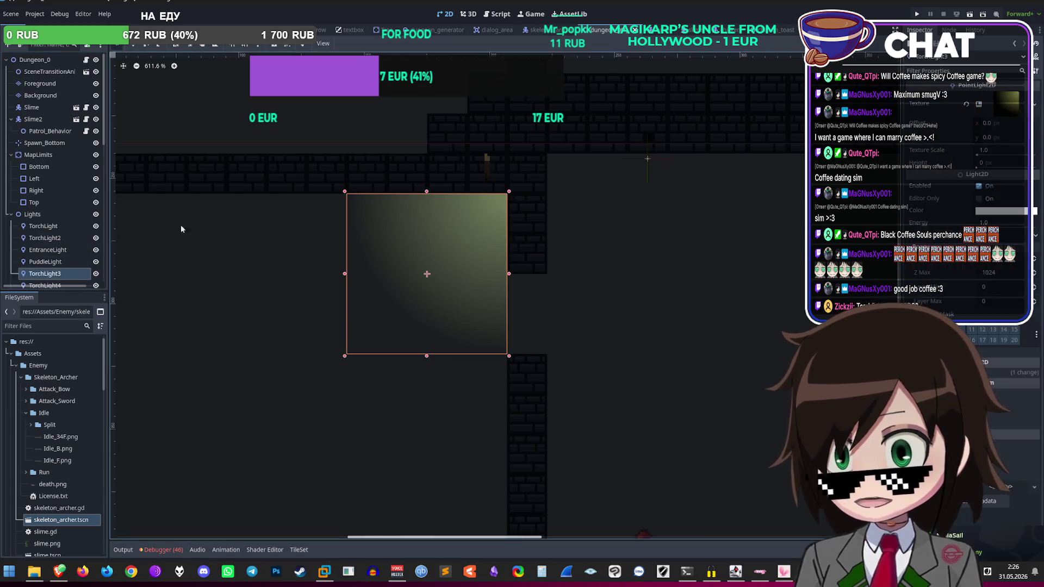
{"action": "left_click_drag", "start_coordinate": [423, 279], "coordinate": [423, 232]}
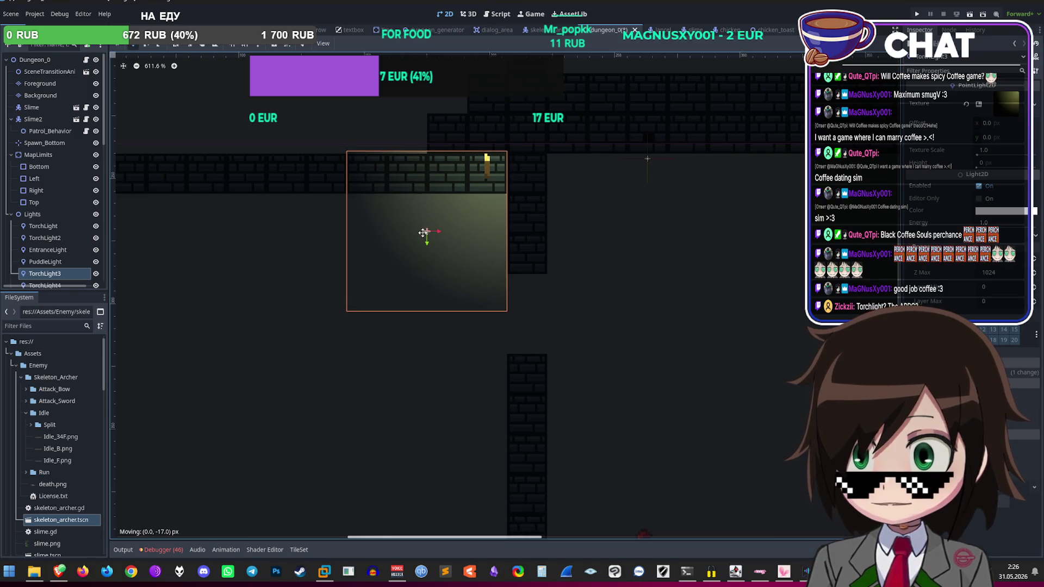
{"action": "scroll", "coordinate": [422, 236], "scroll_direction": "down", "scroll_amount": 9}
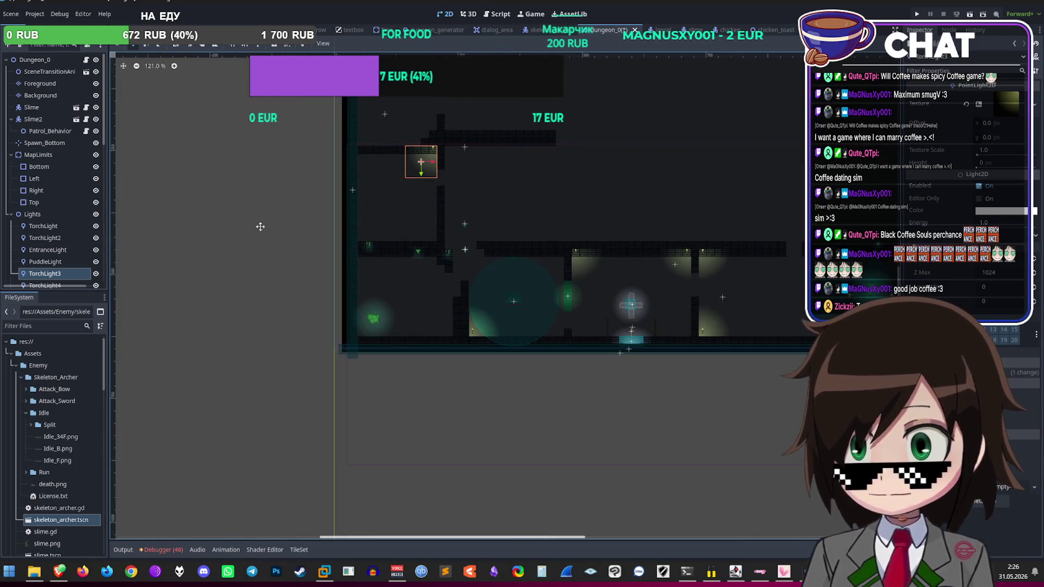
{"action": "scroll", "coordinate": [618, 205], "scroll_direction": "down", "scroll_amount": 2}
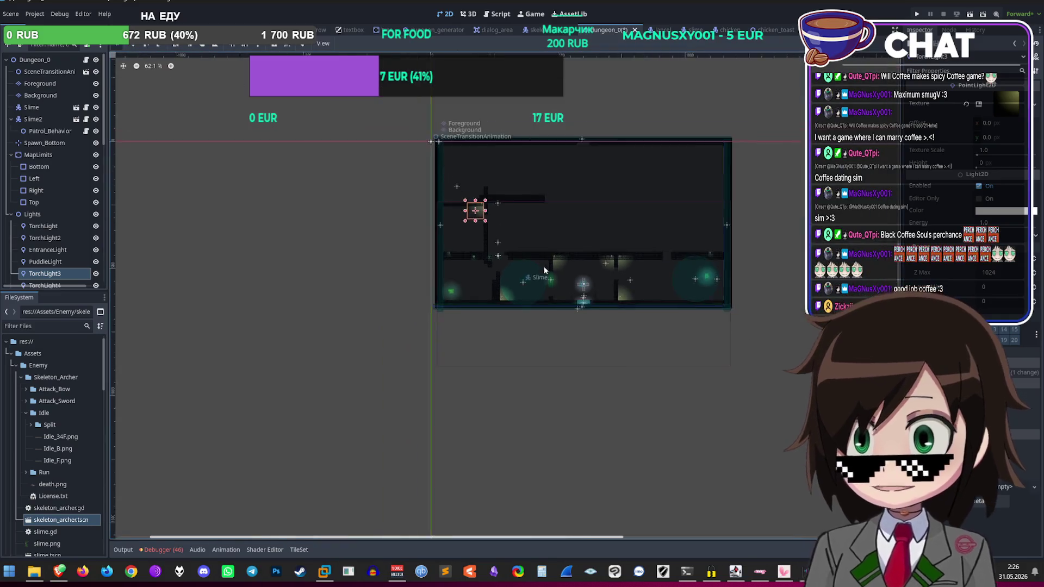
{"action": "scroll", "coordinate": [520, 380], "scroll_direction": "up", "scroll_amount": 6}
{"action": "left_click", "coordinate": [573, 390]}
{"action": "scroll", "coordinate": [608, 285], "scroll_direction": "up", "scroll_amount": 6}
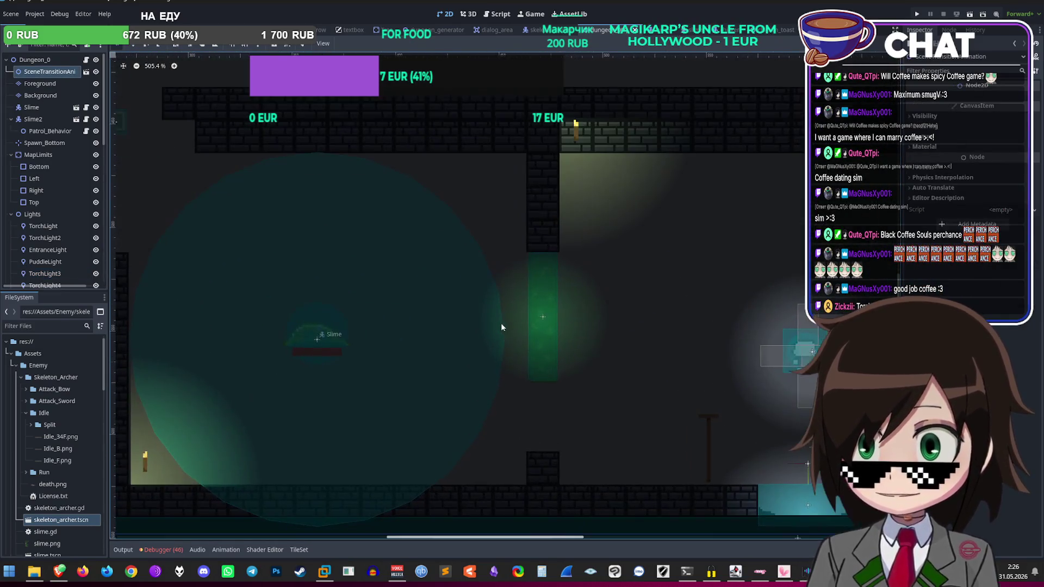
{"action": "scroll", "coordinate": [65, 190], "scroll_direction": "down", "scroll_amount": 5}
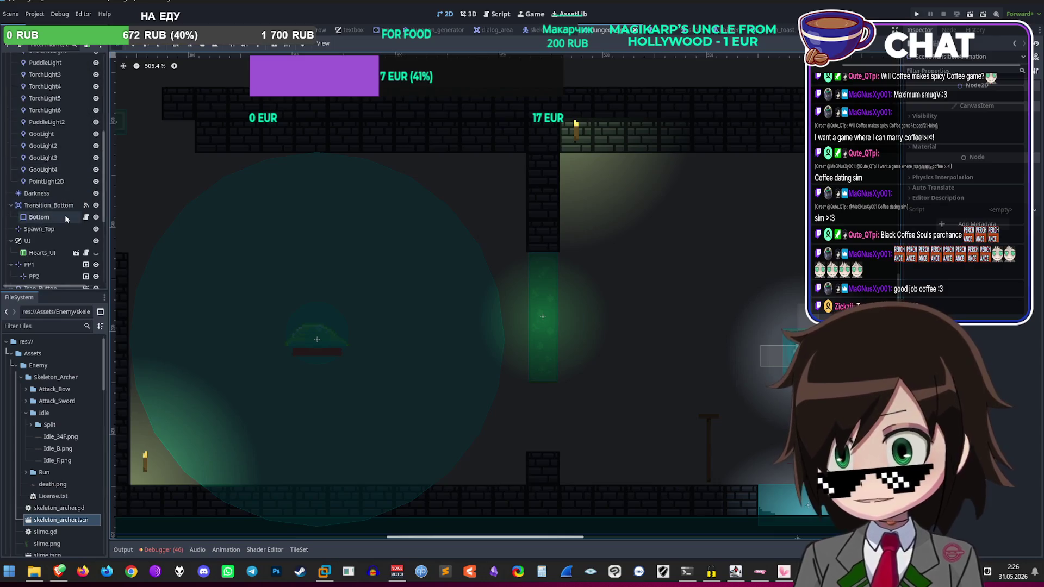
{"action": "scroll", "coordinate": [61, 208], "scroll_direction": "down", "scroll_amount": 2}
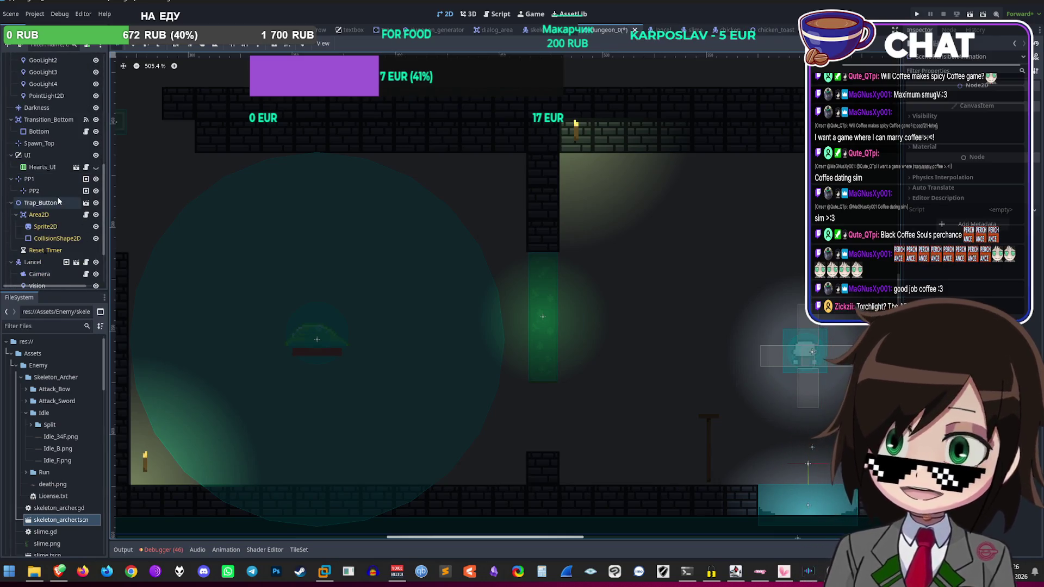
{"action": "scroll", "coordinate": [54, 206], "scroll_direction": "down", "scroll_amount": 2}
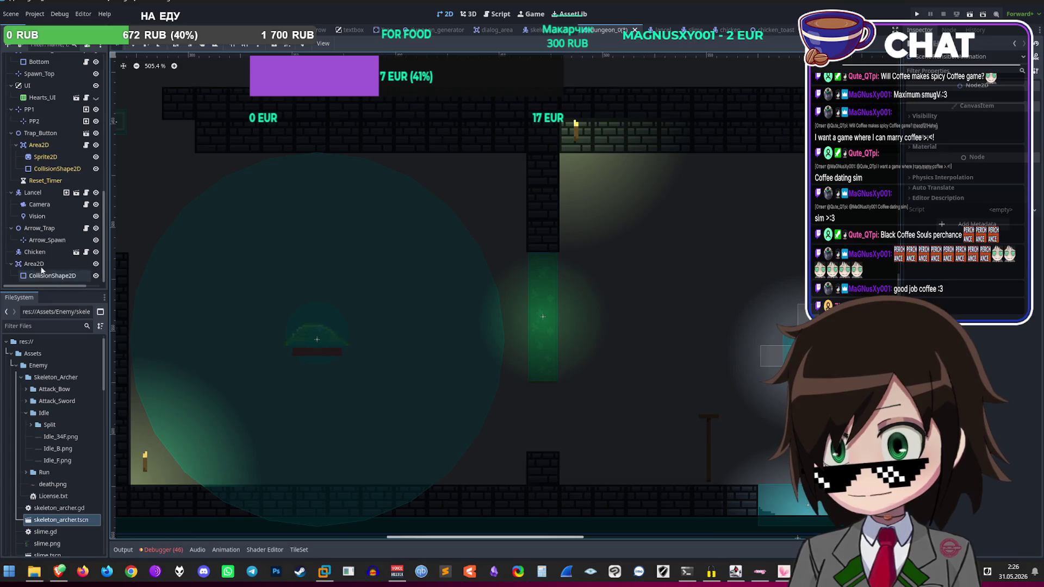
{"action": "scroll", "coordinate": [60, 141], "scroll_direction": "up", "scroll_amount": 1}
{"action": "scroll", "coordinate": [439, 279], "scroll_direction": "down", "scroll_amount": 3}
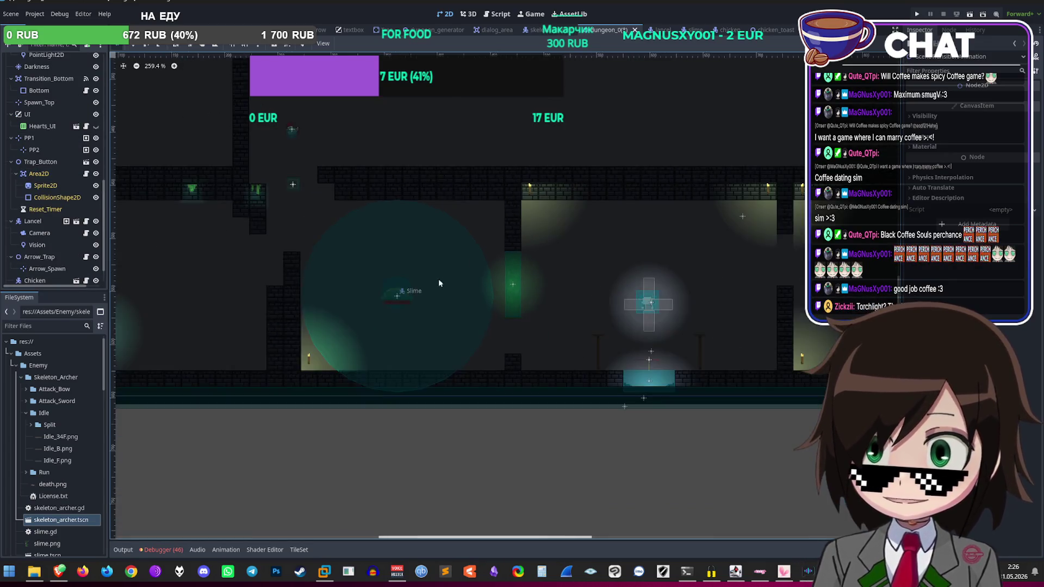
{"action": "scroll", "coordinate": [415, 311], "scroll_direction": "up", "scroll_amount": 2}
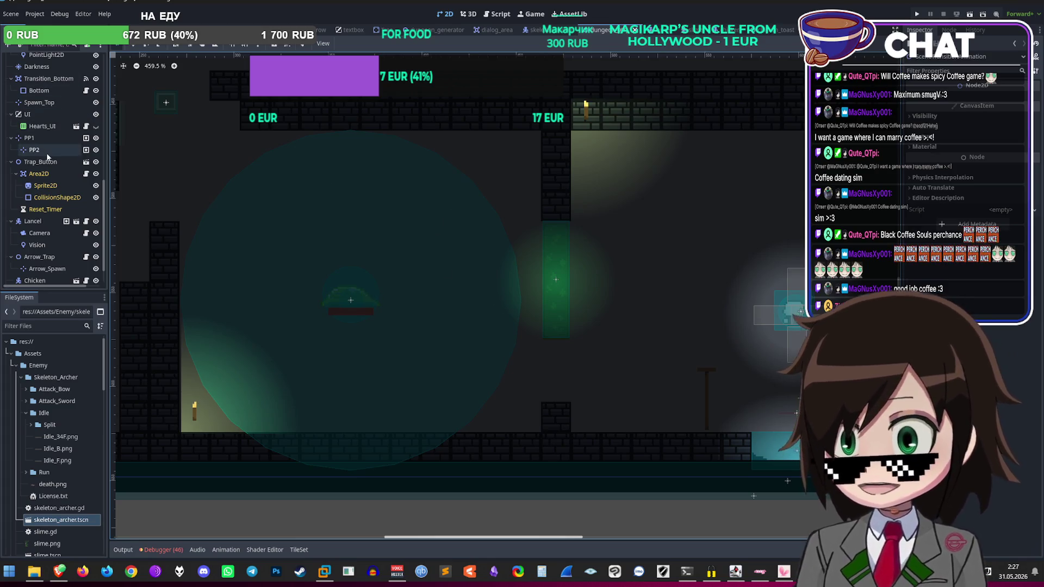
{"action": "scroll", "coordinate": [49, 159], "scroll_direction": "up", "scroll_amount": 4}
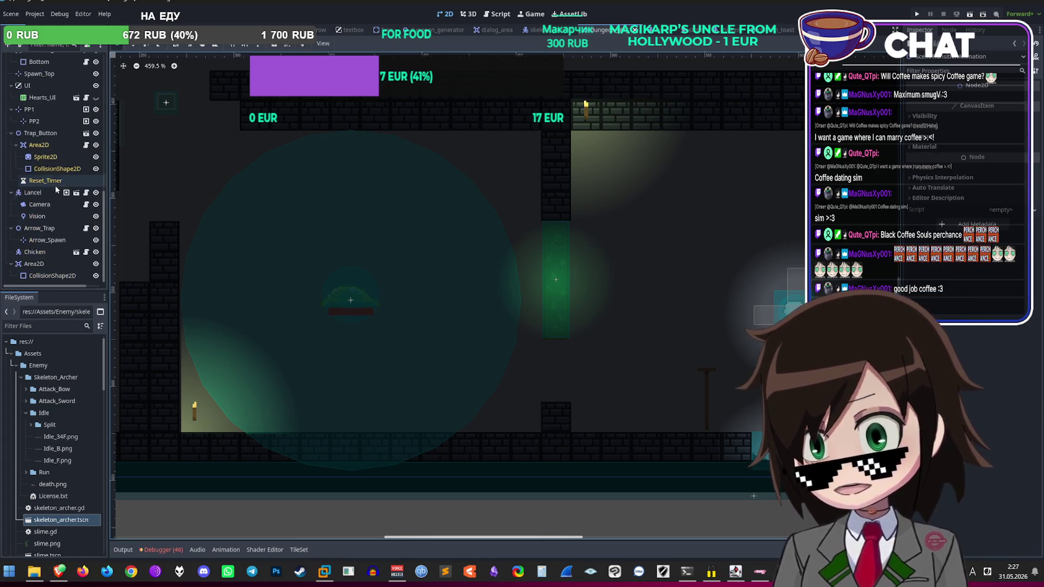
{"action": "scroll", "coordinate": [59, 210], "scroll_direction": "up", "scroll_amount": 3}
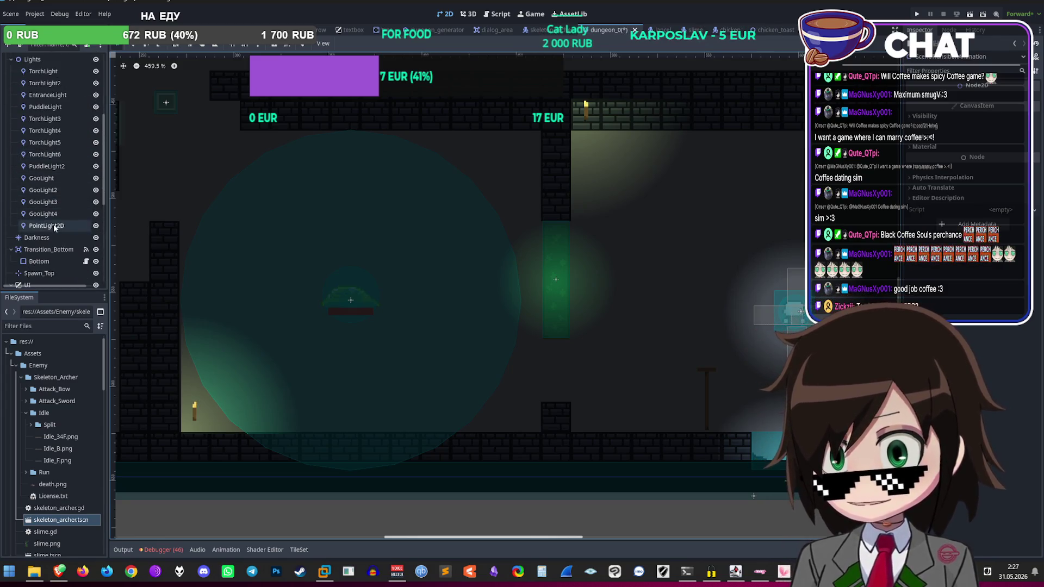
Step: Move the PointLight2D about 40 px left and 32 px up with the Move tool
{"action": "left_click", "coordinate": [54, 225]}
{"action": "left_click", "coordinate": [141, 46]}
{"action": "mouse_move", "coordinate": [556, 281]}
{"action": "left_mouse_down"}
{"action": "mouse_move", "coordinate": [467, 246]}
{"action": "mouse_move", "coordinate": [483, 237]}
{"action": "left_mouse_up"}
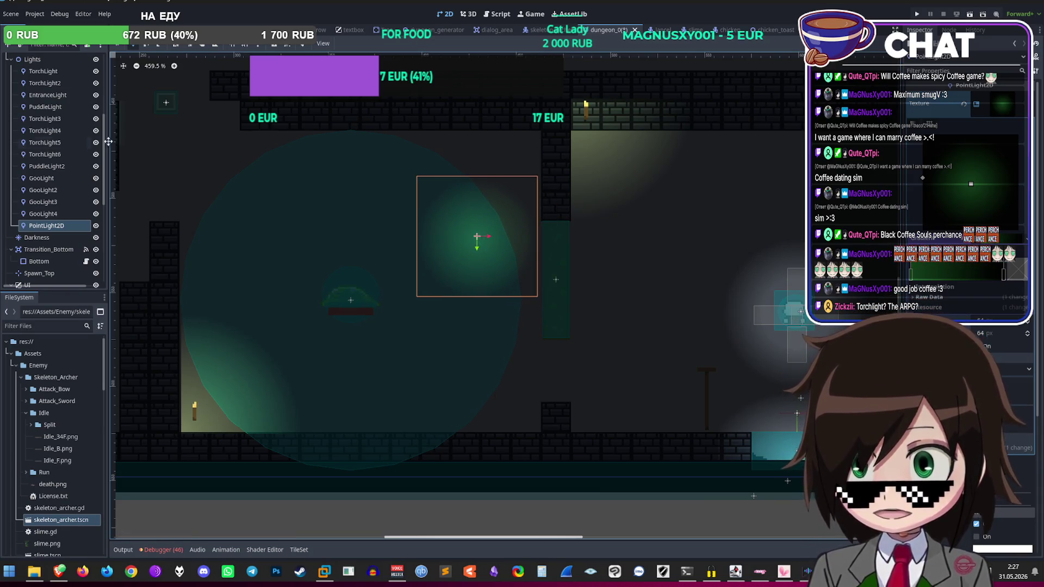
{"action": "scroll", "coordinate": [48, 83], "scroll_direction": "up", "scroll_amount": 5}
{"action": "left_click", "coordinate": [41, 95]}
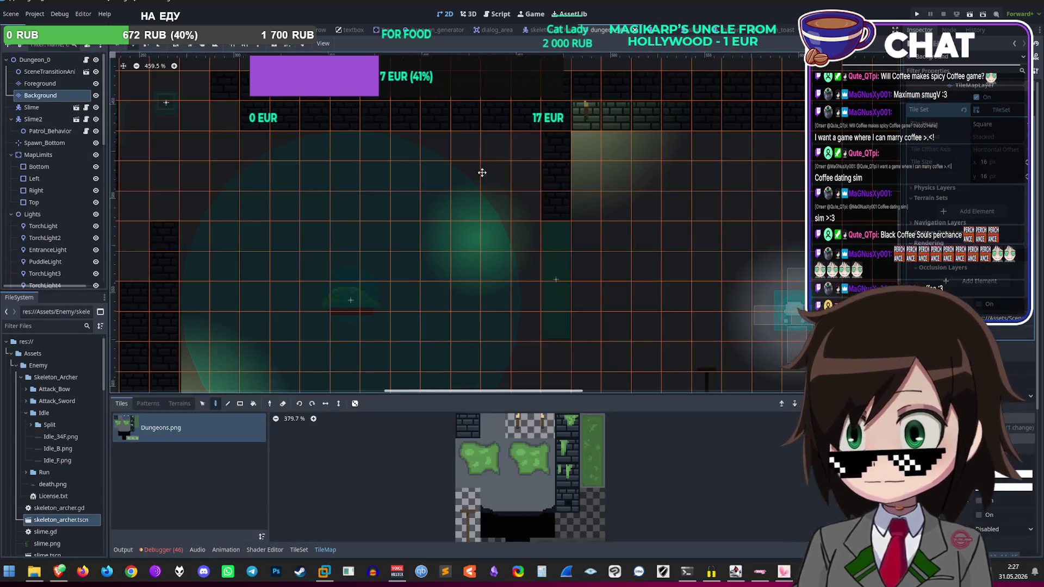
Step: Paint a grey Dungeons.png wall tile onto the Background layer, then select the green moss tile
{"action": "scroll", "coordinate": [454, 265], "scroll_direction": "up", "scroll_amount": 1}
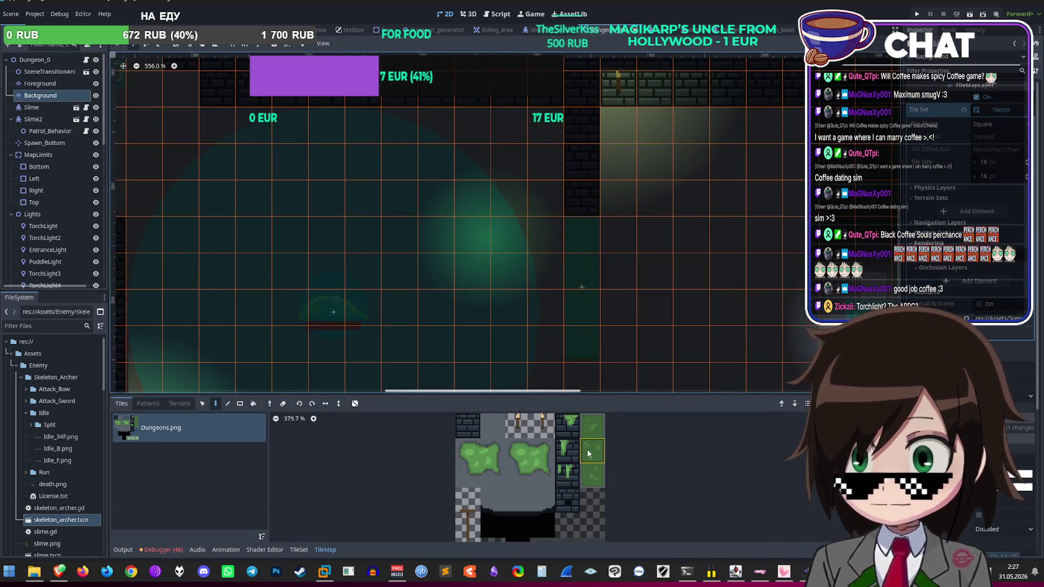
{"action": "left_click", "coordinate": [496, 426]}
{"action": "left_click", "coordinate": [581, 245]}
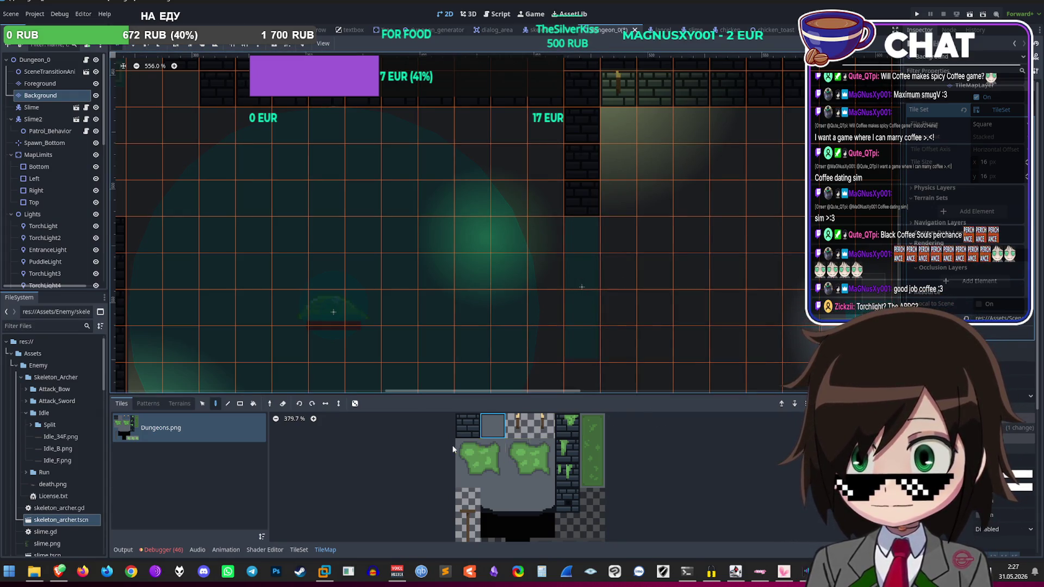
{"action": "scroll", "coordinate": [608, 266], "scroll_direction": "up", "scroll_amount": 1}
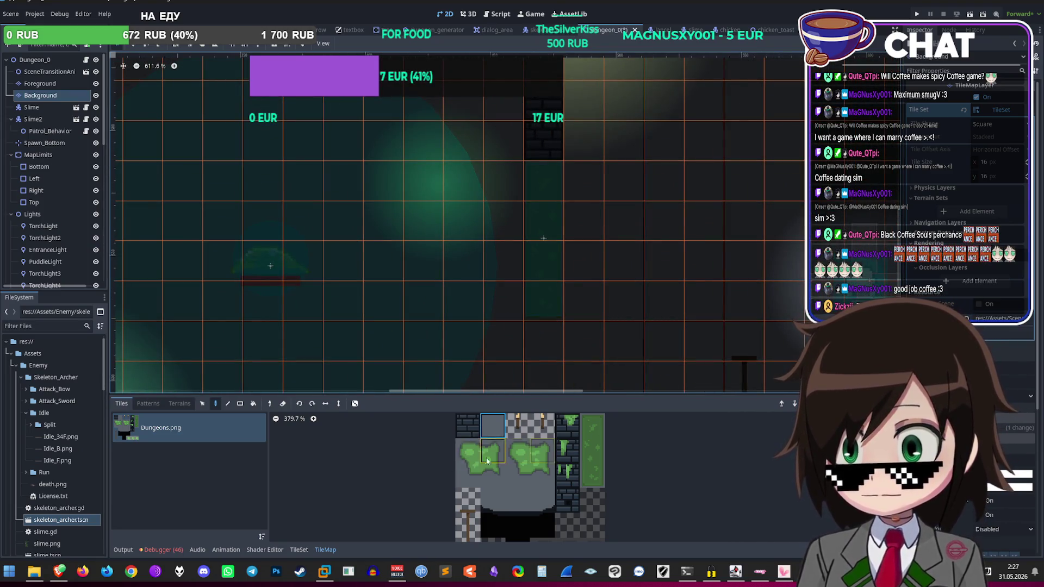
{"action": "left_click", "coordinate": [493, 433]}
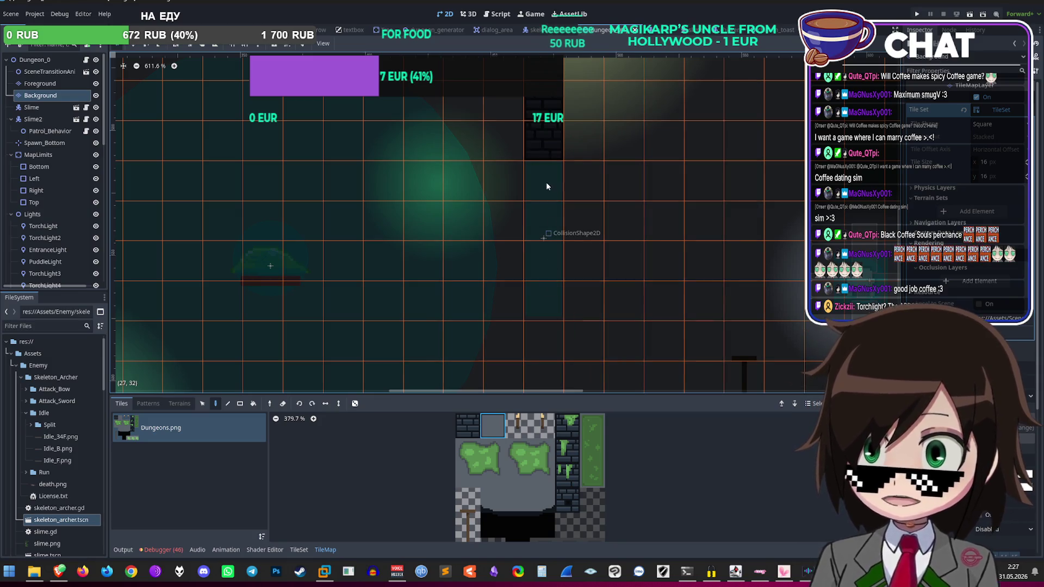
{"action": "scroll", "coordinate": [584, 375], "scroll_direction": "down", "scroll_amount": 2}
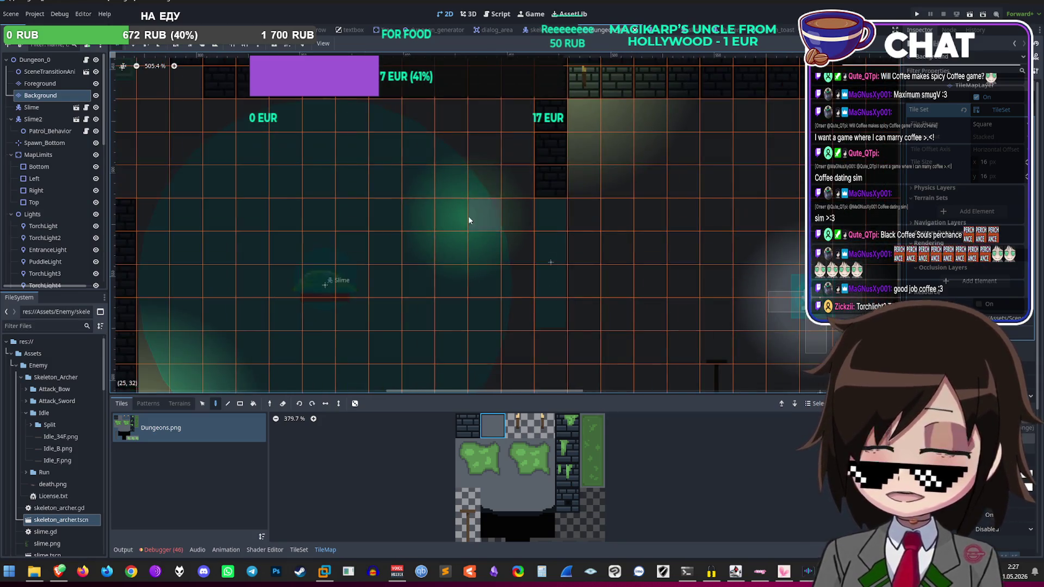
{"action": "left_click", "coordinate": [592, 415]}
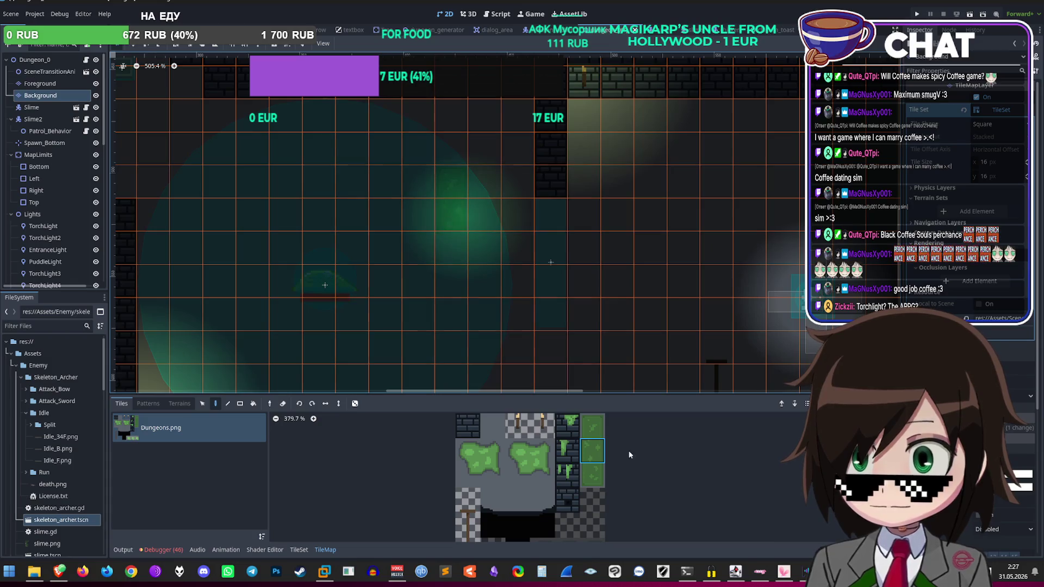
{"action": "scroll", "coordinate": [452, 265], "scroll_direction": "down", "scroll_amount": 1}
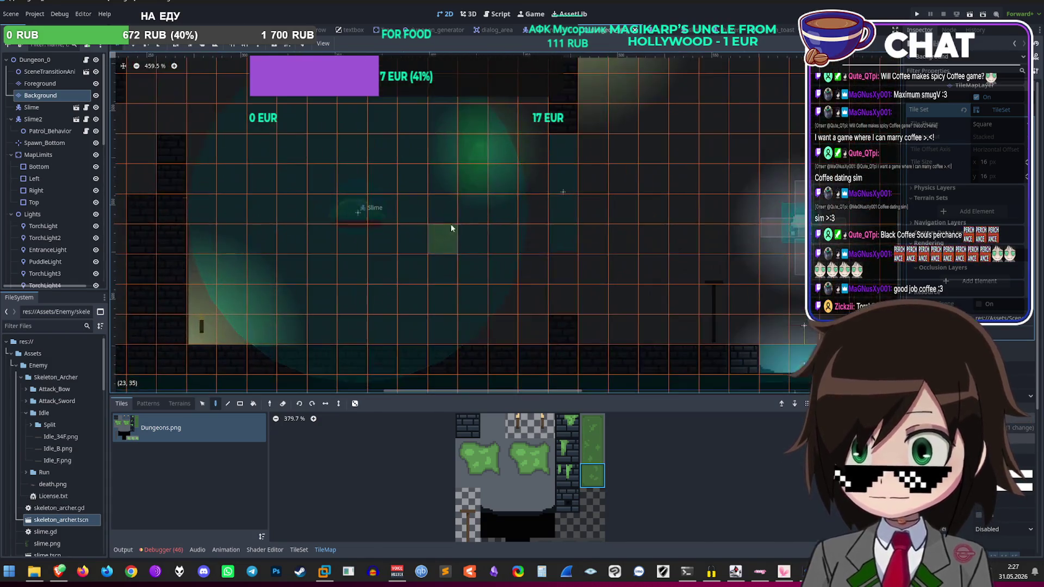
{"action": "scroll", "coordinate": [475, 231], "scroll_direction": "up", "scroll_amount": 4}
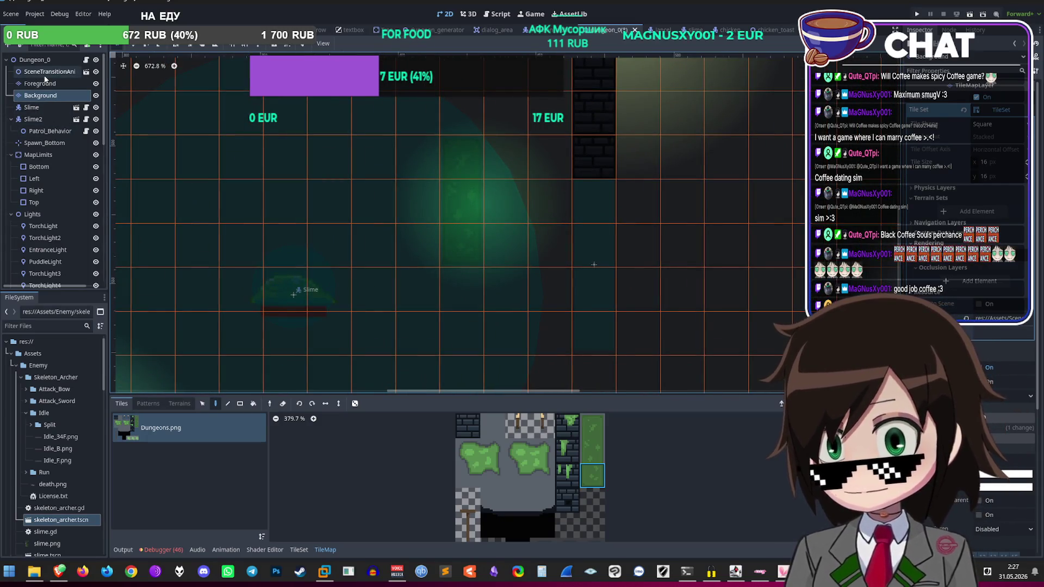
{"action": "scroll", "coordinate": [61, 250], "scroll_direction": "down", "scroll_amount": 5}
Step: Nudge the PointLight2D left so its glow centres on the green moss column
{"action": "left_click", "coordinate": [55, 239]}
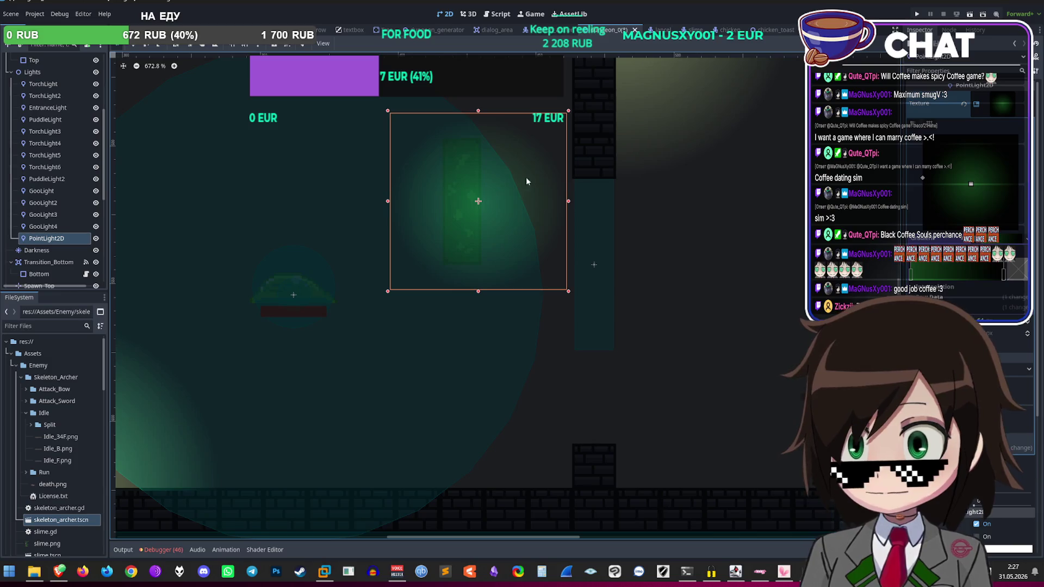
{"action": "mouse_move", "coordinate": [478, 201]}
{"action": "left_mouse_down"}
{"action": "mouse_move", "coordinate": [448, 194]}
{"action": "mouse_move", "coordinate": [459, 197]}
{"action": "left_mouse_up"}
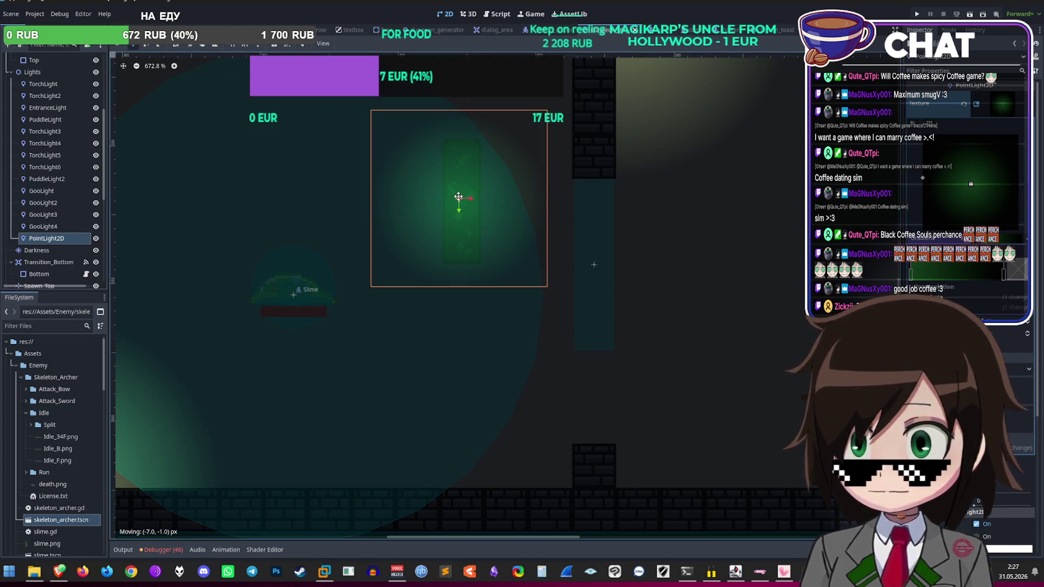
{"action": "scroll", "coordinate": [459, 197], "scroll_direction": "down", "scroll_amount": 1}
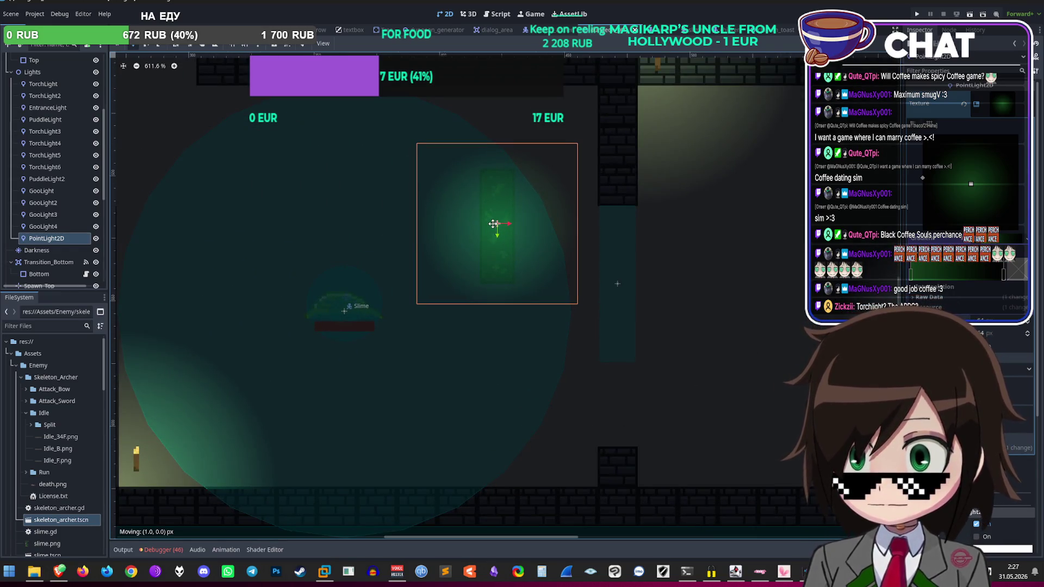
{"action": "scroll", "coordinate": [492, 224], "scroll_direction": "down", "scroll_amount": 12}
{"action": "scroll", "coordinate": [506, 255], "scroll_direction": "up", "scroll_amount": 12}
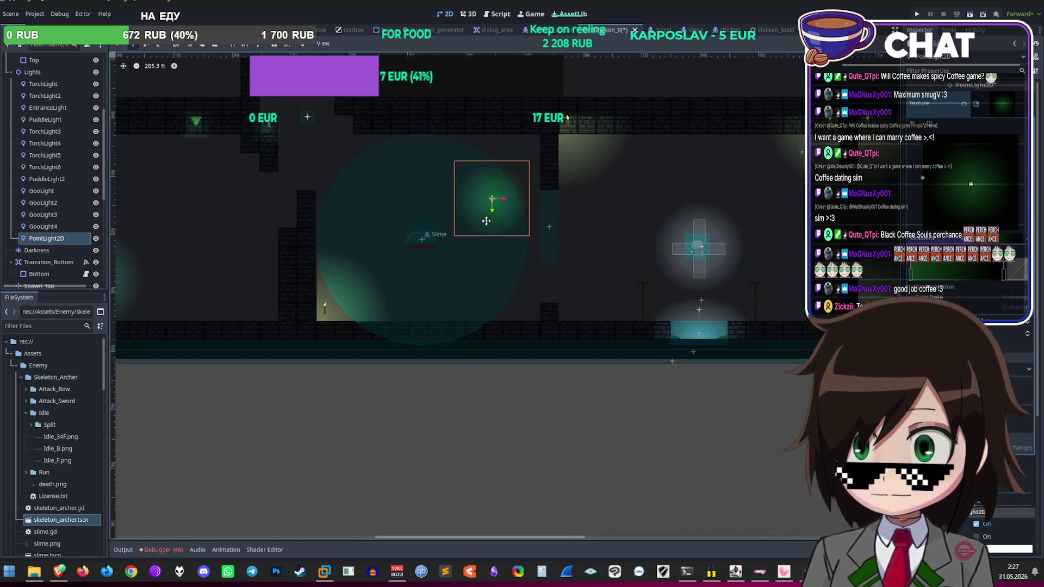
{"action": "scroll", "coordinate": [70, 271], "scroll_direction": "down", "scroll_amount": 7}
{"action": "left_click", "coordinate": [60, 276]}
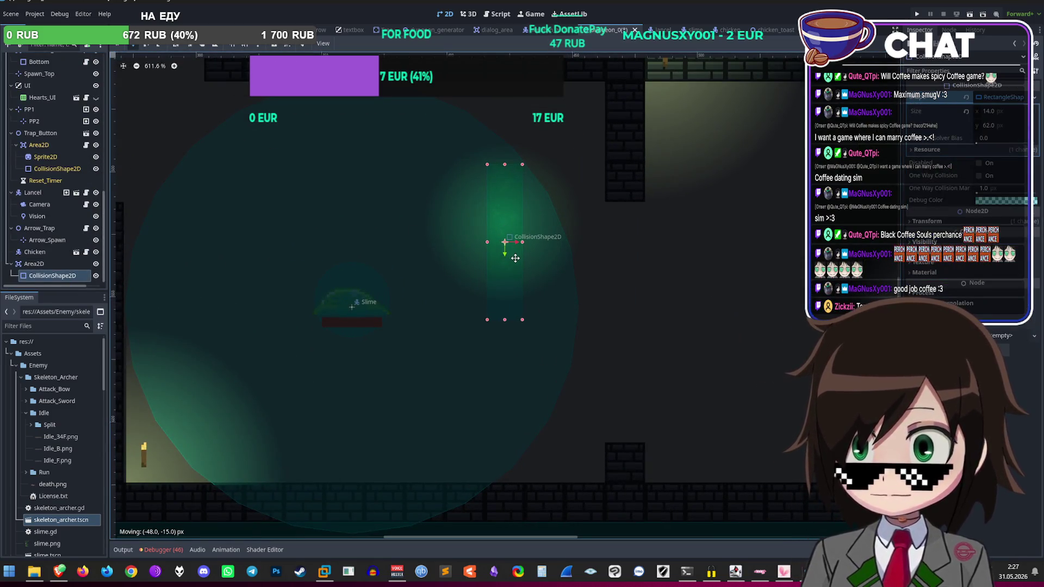
{"action": "scroll", "coordinate": [540, 326], "scroll_direction": "up", "scroll_amount": 5}
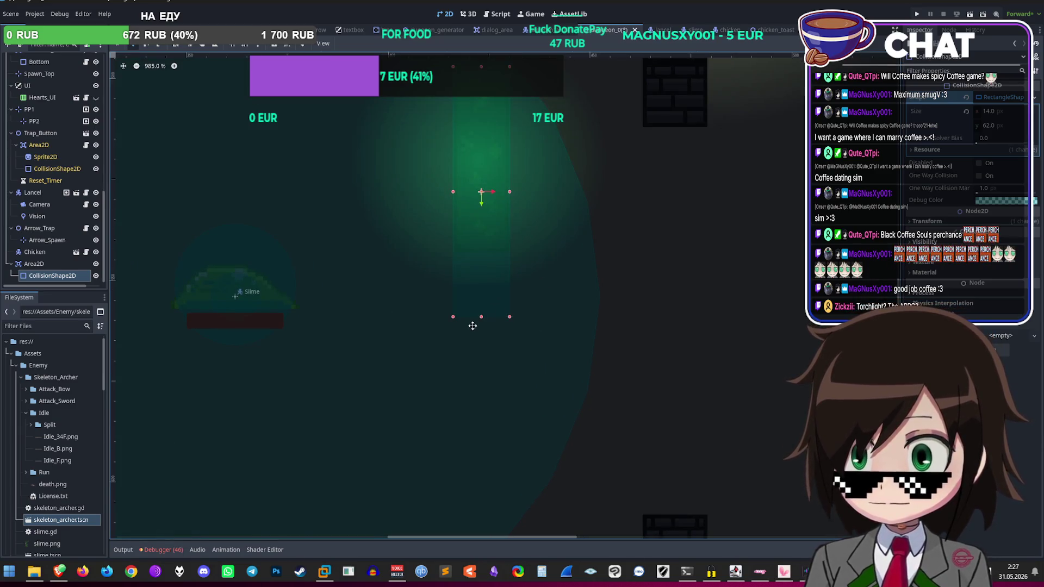
{"action": "key", "text": "w"}
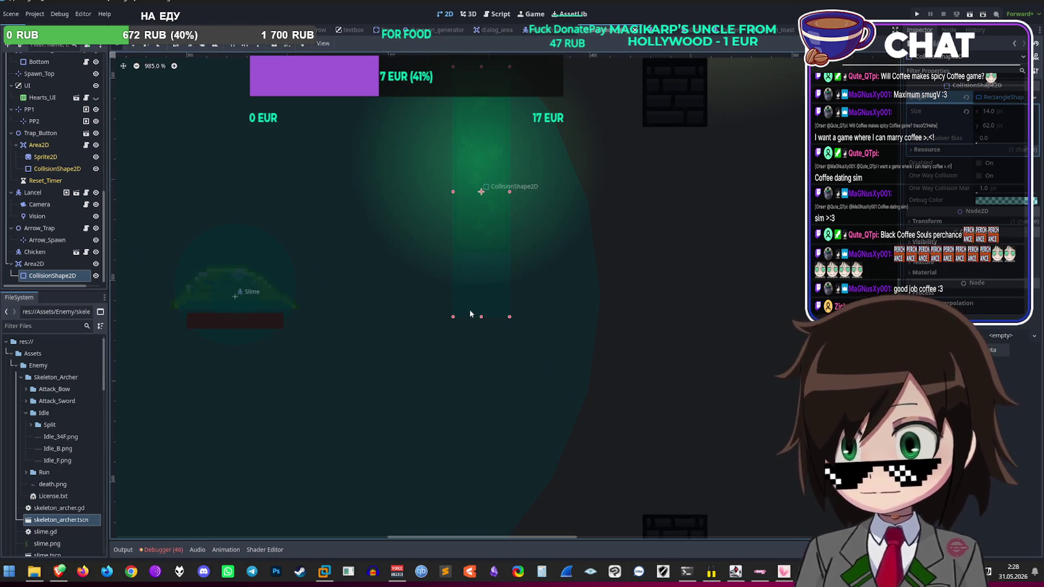
{"action": "scroll", "coordinate": [484, 282], "scroll_direction": "down", "scroll_amount": 5}
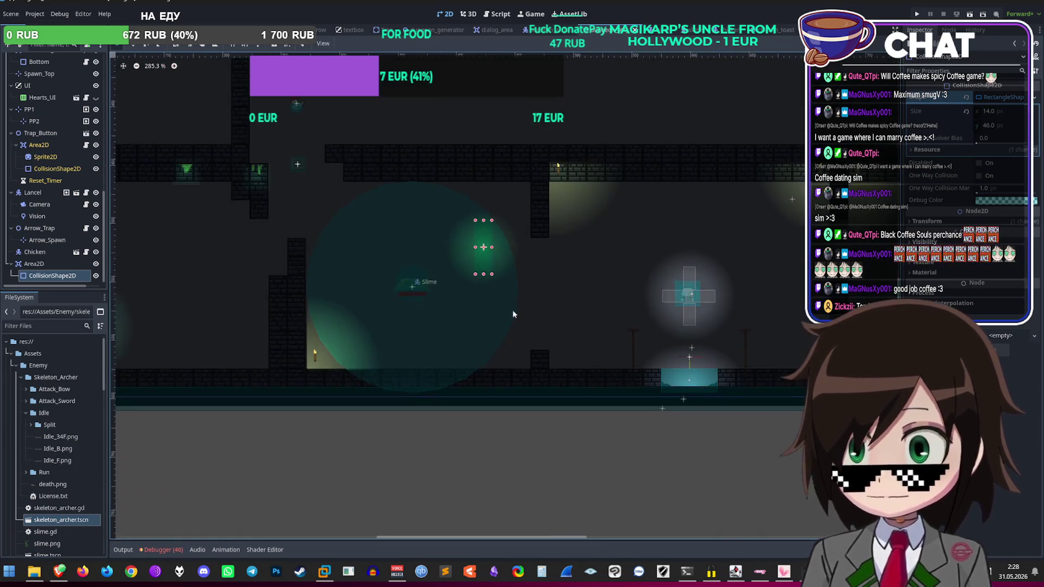
{"action": "left_click", "coordinate": [525, 462]}
{"action": "scroll", "coordinate": [495, 185], "scroll_direction": "down", "scroll_amount": 8}
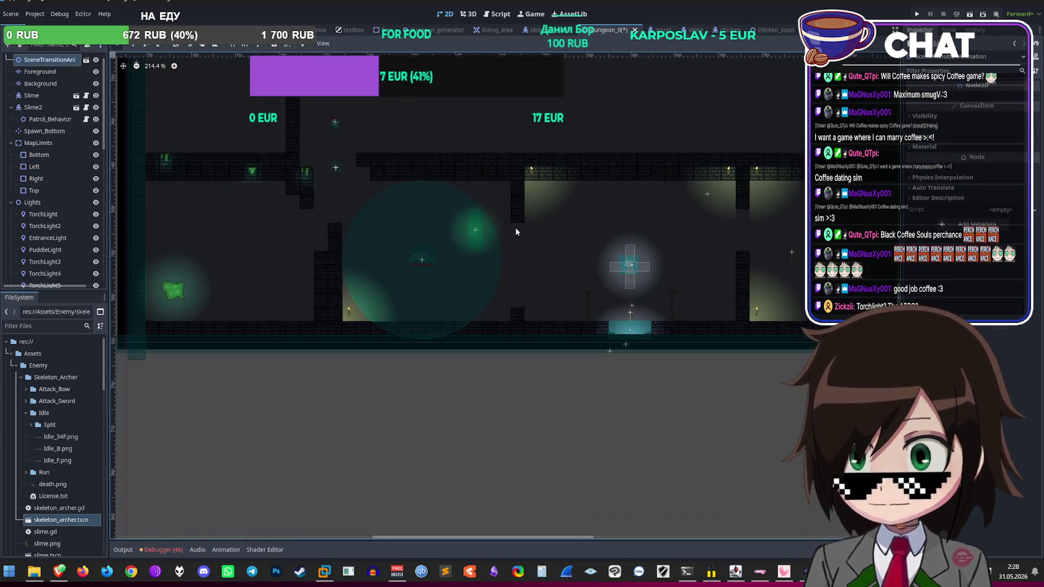
Step: Move the Slime enemy down and to the left in the level
{"action": "scroll", "coordinate": [343, 299], "scroll_direction": "up", "scroll_amount": 8}
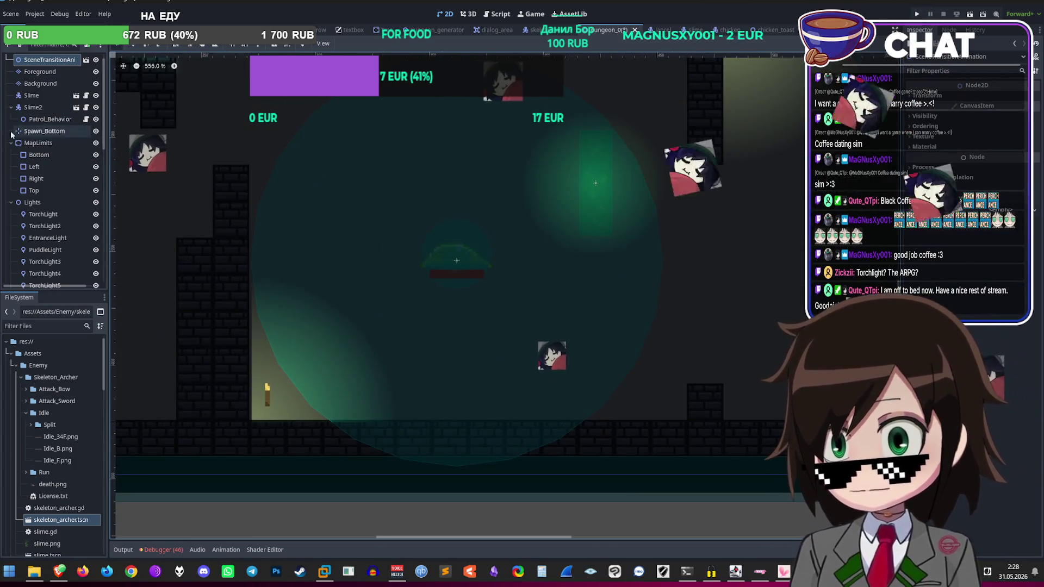
{"action": "scroll", "coordinate": [33, 130], "scroll_direction": "up", "scroll_amount": 1}
{"action": "left_click", "coordinate": [54, 119]}
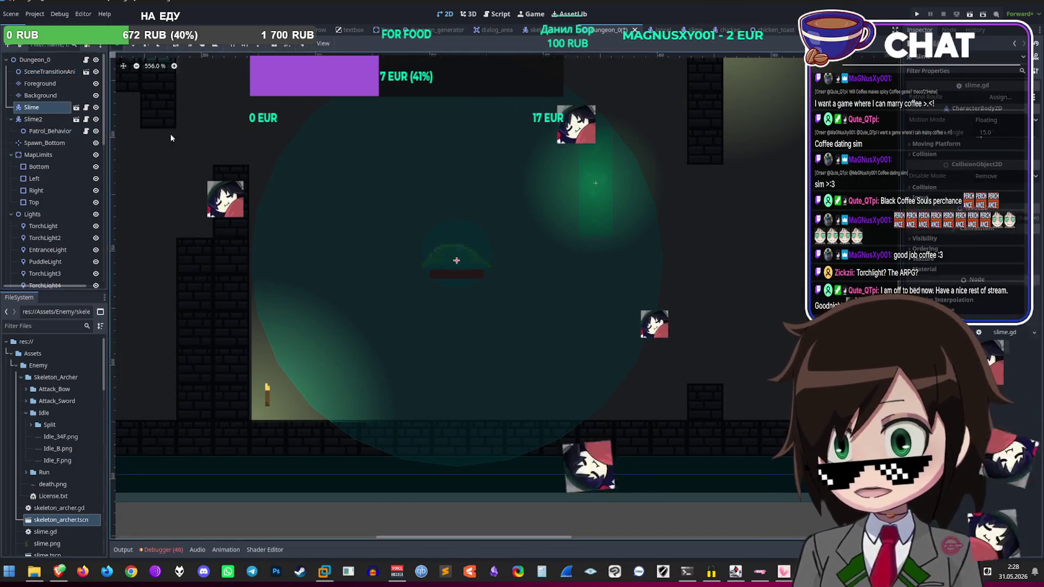
{"action": "left_click", "coordinate": [31, 107]}
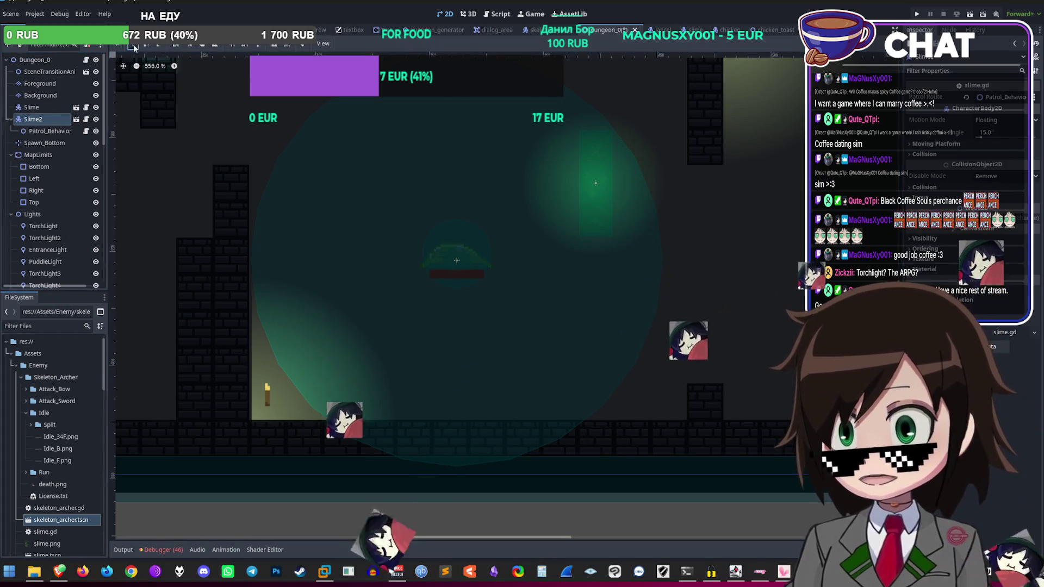
{"action": "mouse_move", "coordinate": [473, 267]}
{"action": "left_mouse_down"}
{"action": "mouse_move", "coordinate": [435, 308]}
{"action": "mouse_move", "coordinate": [396, 321]}
{"action": "mouse_move", "coordinate": [429, 313]}
{"action": "left_mouse_up"}
Step: Zoom around the level to review it, then save the dungeon_0 scene
{"action": "scroll", "coordinate": [398, 311], "scroll_direction": "down", "scroll_amount": 2}
{"action": "scroll", "coordinate": [397, 311], "scroll_direction": "up", "scroll_amount": 4}
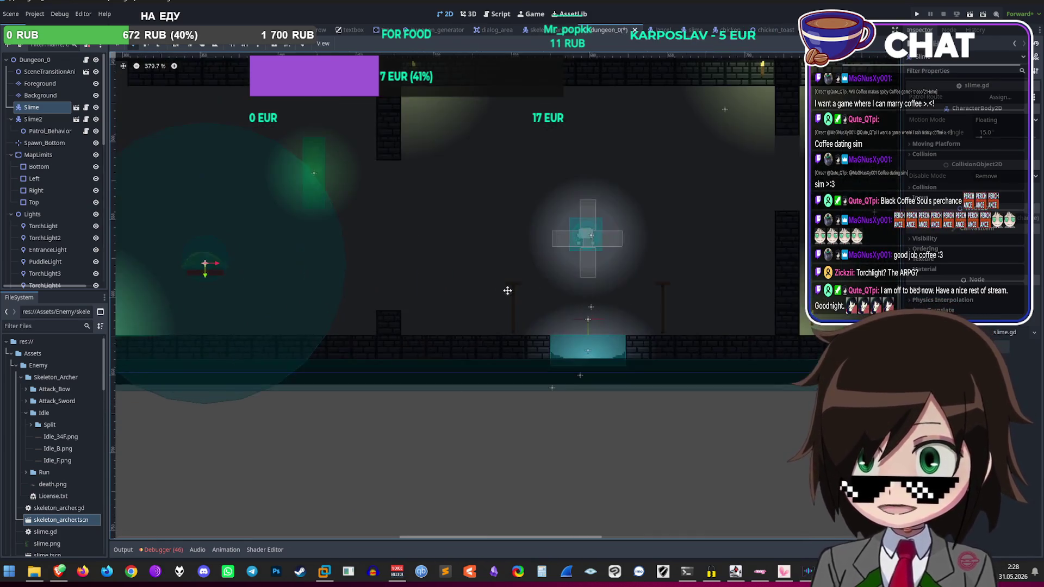
{"action": "scroll", "coordinate": [418, 304], "scroll_direction": "up", "scroll_amount": 5}
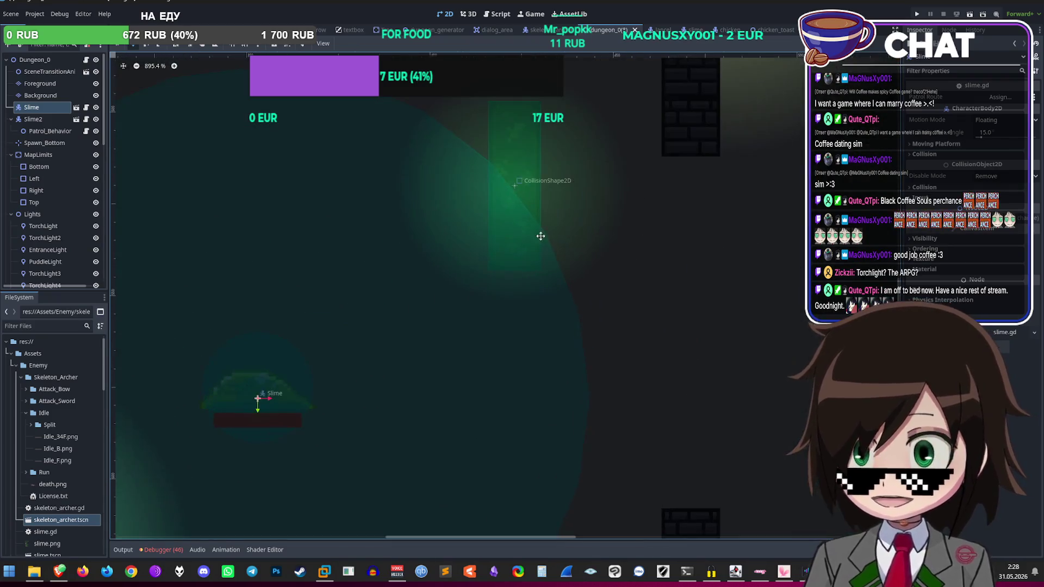
{"action": "scroll", "coordinate": [466, 297], "scroll_direction": "down", "scroll_amount": 6}
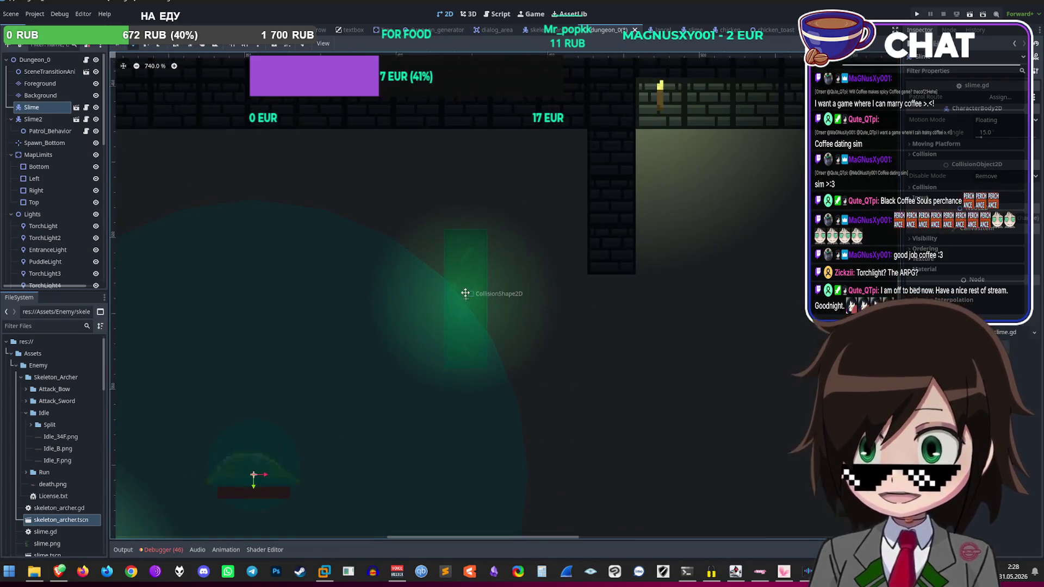
{"action": "scroll", "coordinate": [496, 275], "scroll_direction": "up", "scroll_amount": 3}
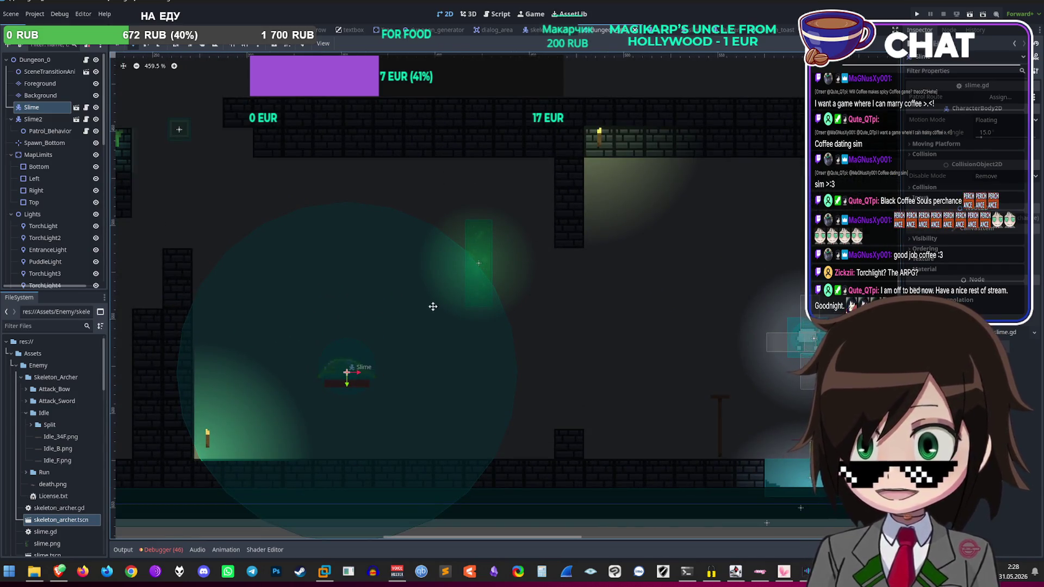
{"action": "scroll", "coordinate": [422, 305], "scroll_direction": "up", "scroll_amount": 5}
{"action": "scroll", "coordinate": [543, 279], "scroll_direction": "down", "scroll_amount": 6}
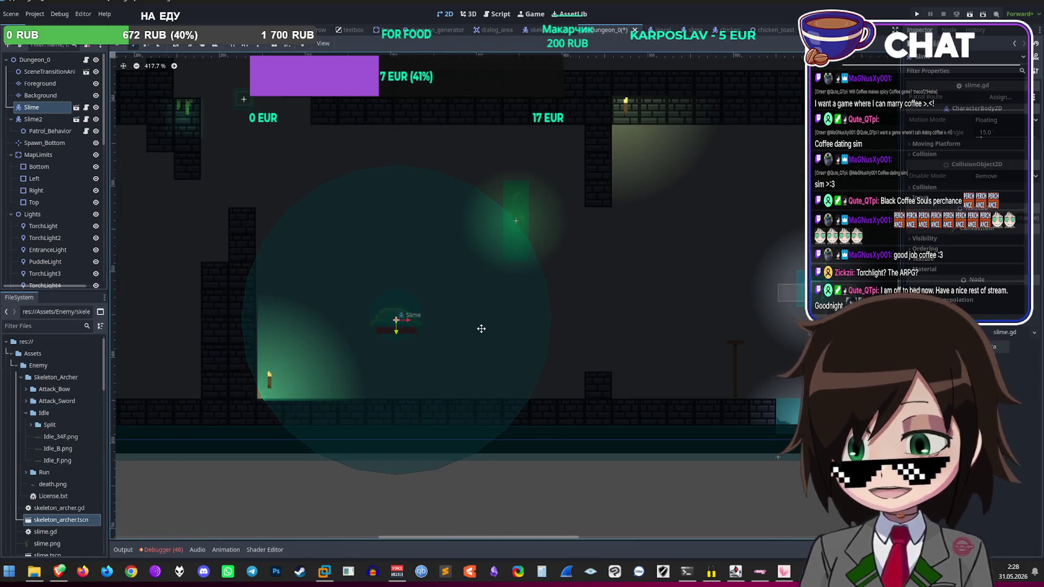
{"action": "scroll", "coordinate": [304, 182], "scroll_direction": "down", "scroll_amount": 3}
{"action": "scroll", "coordinate": [304, 182], "scroll_direction": "up", "scroll_amount": 3}
{"action": "scroll", "coordinate": [322, 185], "scroll_direction": "down", "scroll_amount": 5}
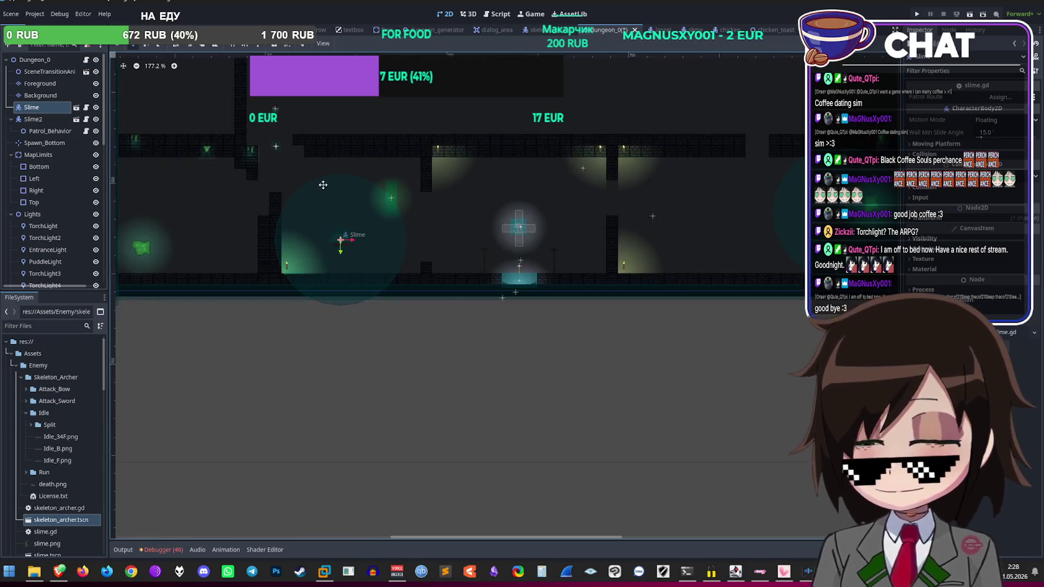
{"action": "scroll", "coordinate": [380, 175], "scroll_direction": "up", "scroll_amount": 9}
{"action": "key", "text": "ctrl+s"}
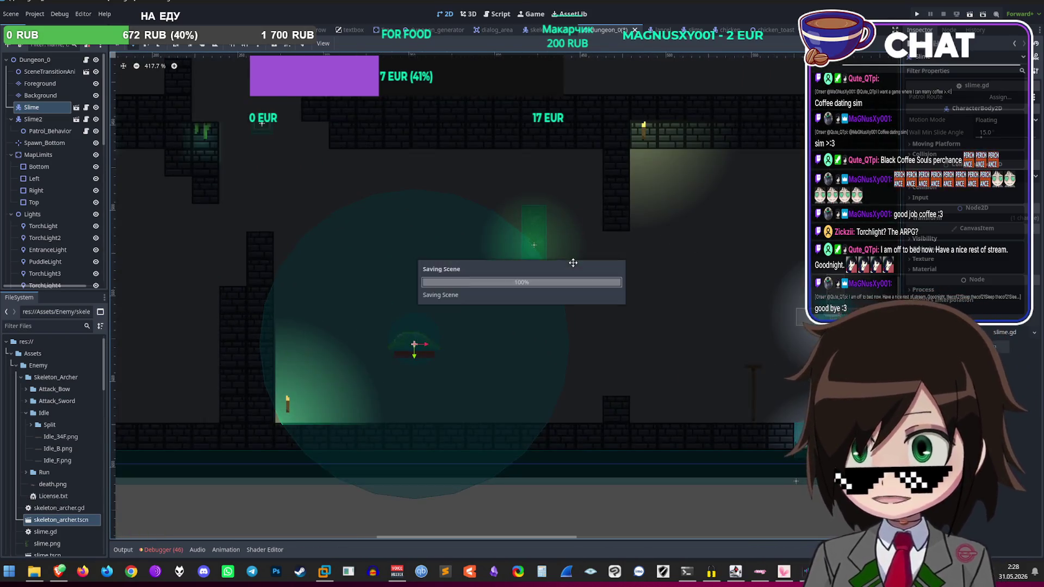
Step: Rename the GooLight5 light to PitLight
{"action": "scroll", "coordinate": [590, 228], "scroll_direction": "up", "scroll_amount": 7}
{"action": "scroll", "coordinate": [60, 218], "scroll_direction": "down", "scroll_amount": 6}
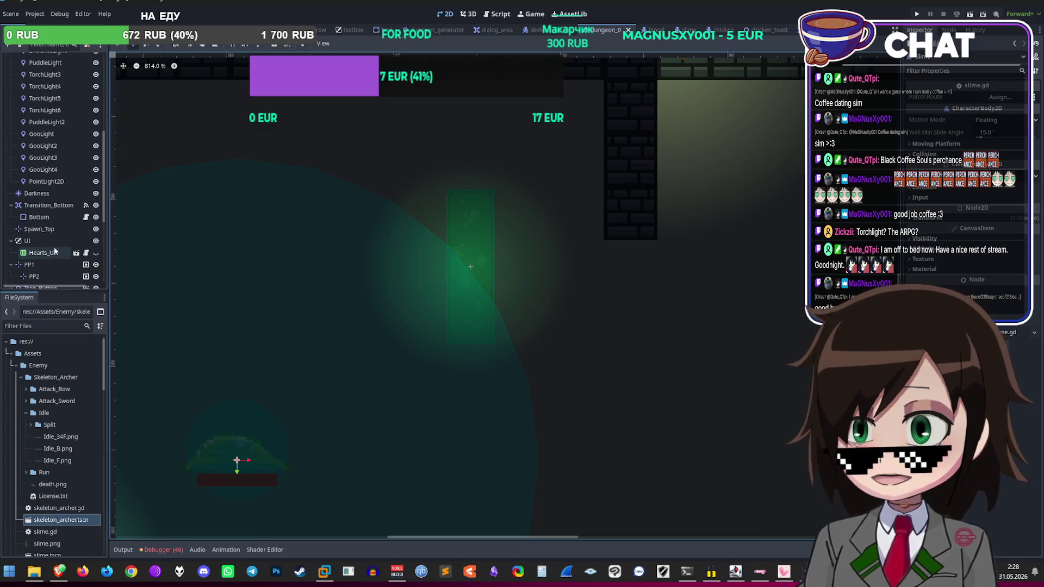
{"action": "left_click", "coordinate": [58, 182]}
{"action": "left_click", "coordinate": [58, 182]}
{"action": "type", "text": "F"}
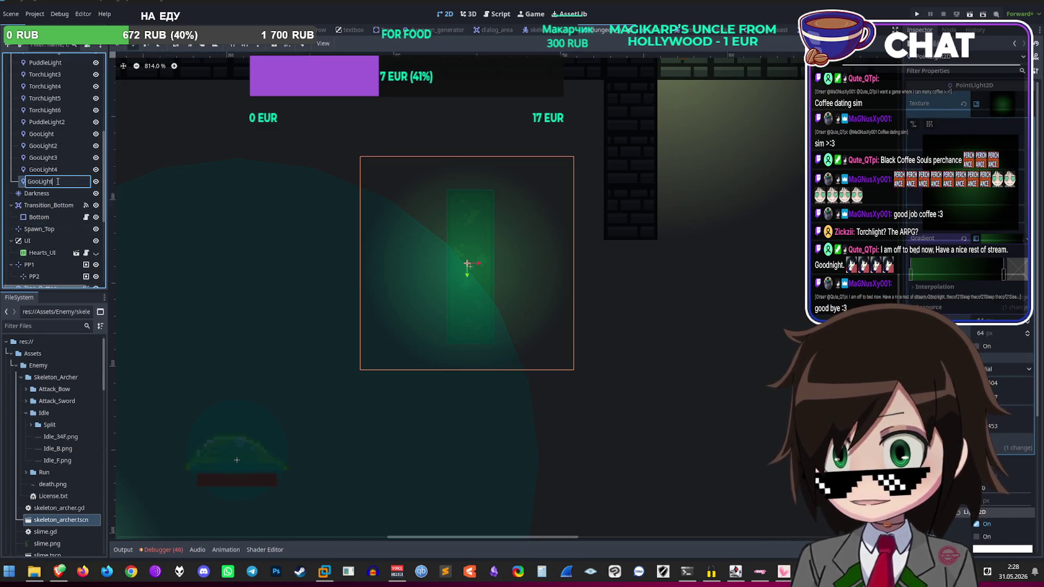
{"action": "type", "text": "5"}
{"action": "key", "text": "ctrl+a"}
{"action": "type", "text": "PitLight"}
{"action": "key", "text": "Return"}
Step: Rename the Area2D node to Pit_Acid
{"action": "scroll", "coordinate": [60, 217], "scroll_direction": "down", "scroll_amount": 5}
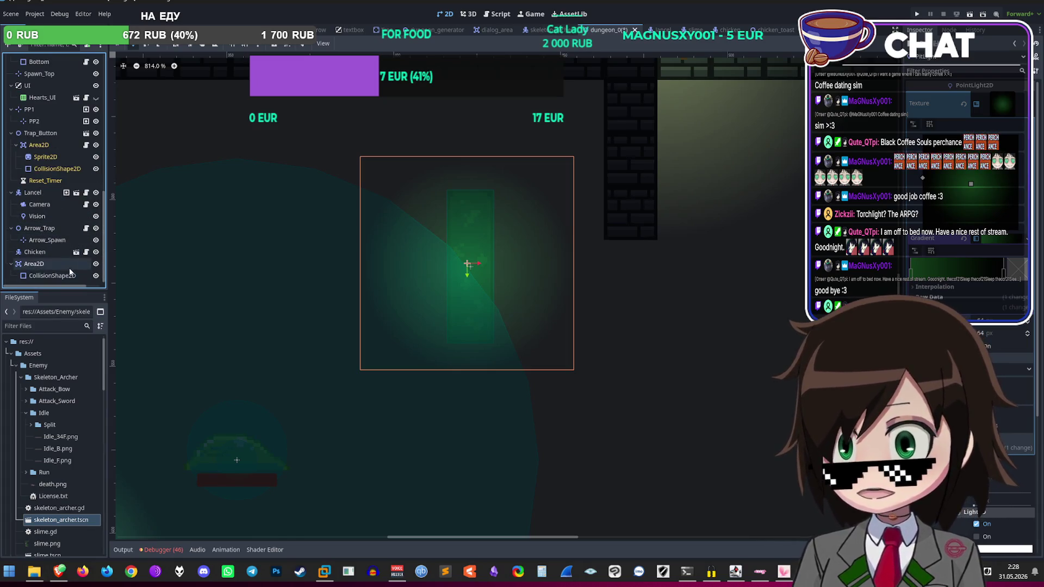
{"action": "left_click", "coordinate": [68, 266]}
{"action": "double_click", "coordinate": [68, 266]}
{"action": "type", "text": "Pit"}
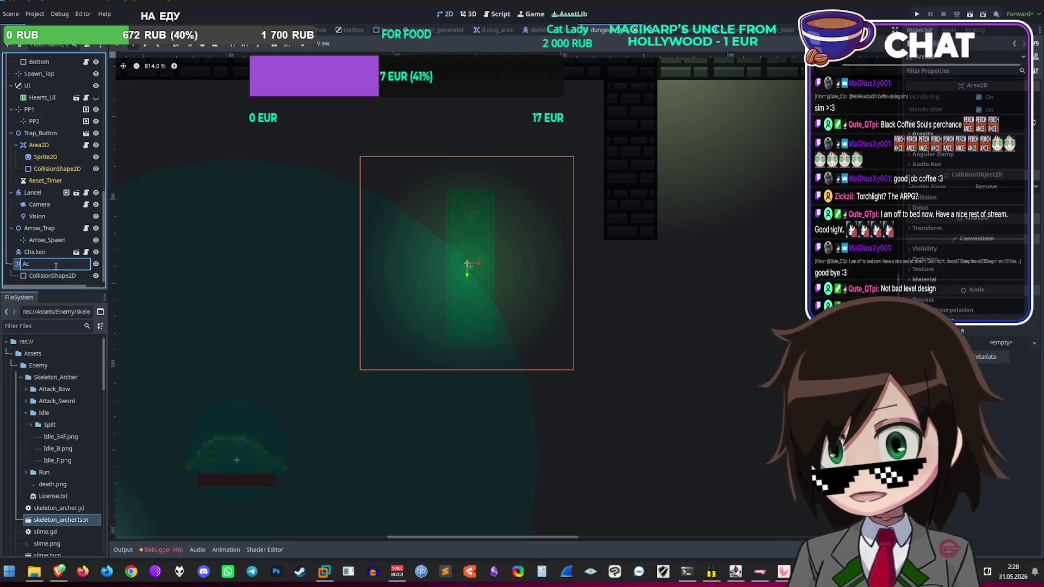
{"action": "type", "text": "_Acid"}
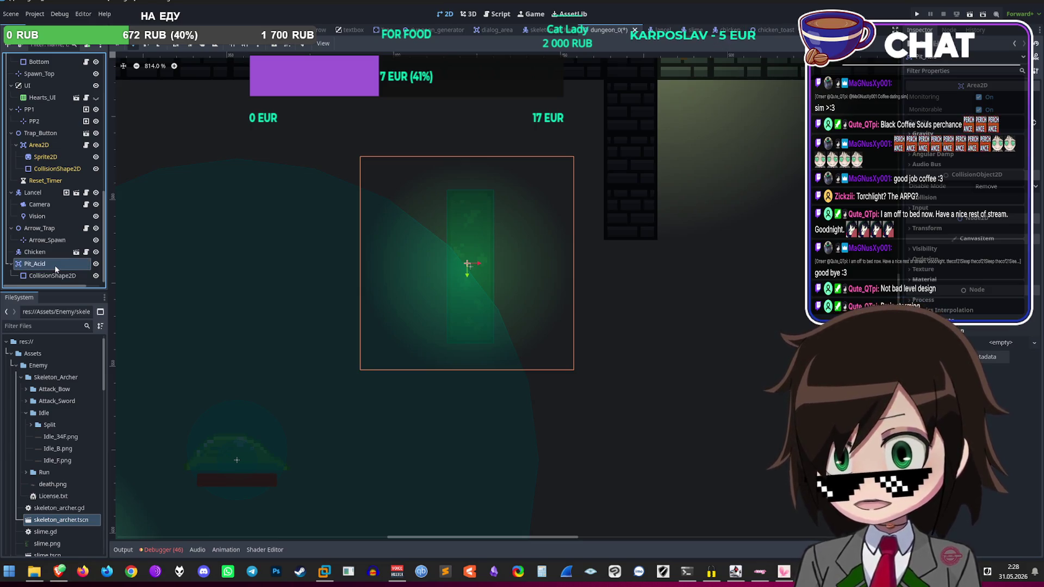
{"action": "double_click", "coordinate": [55, 265]}
{"action": "key", "text": "Return"}
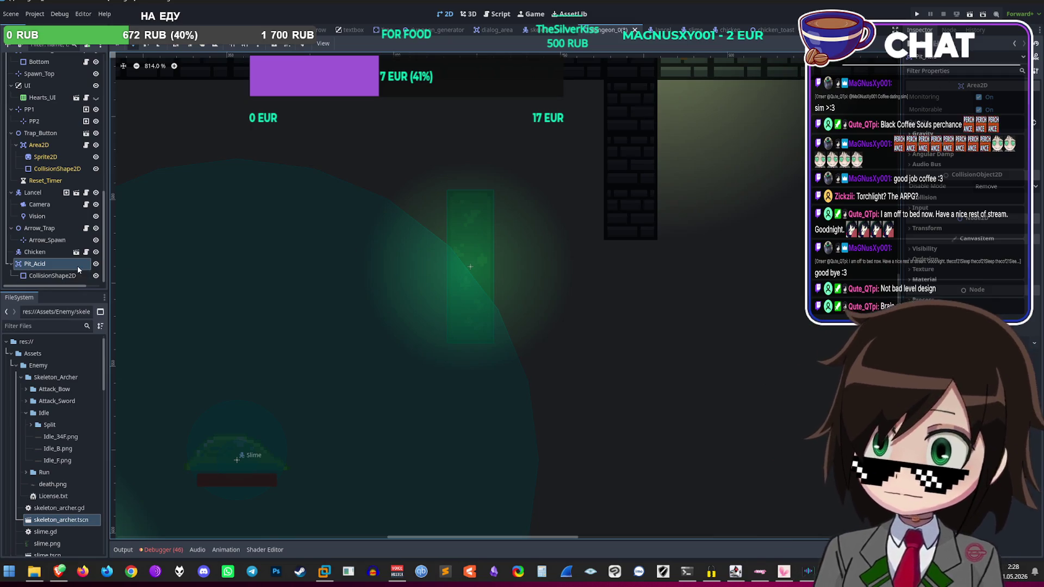
Step: Attach a new pit_acid.gd script to the Pit_Acid node
{"action": "right_click", "coordinate": [77, 266]}
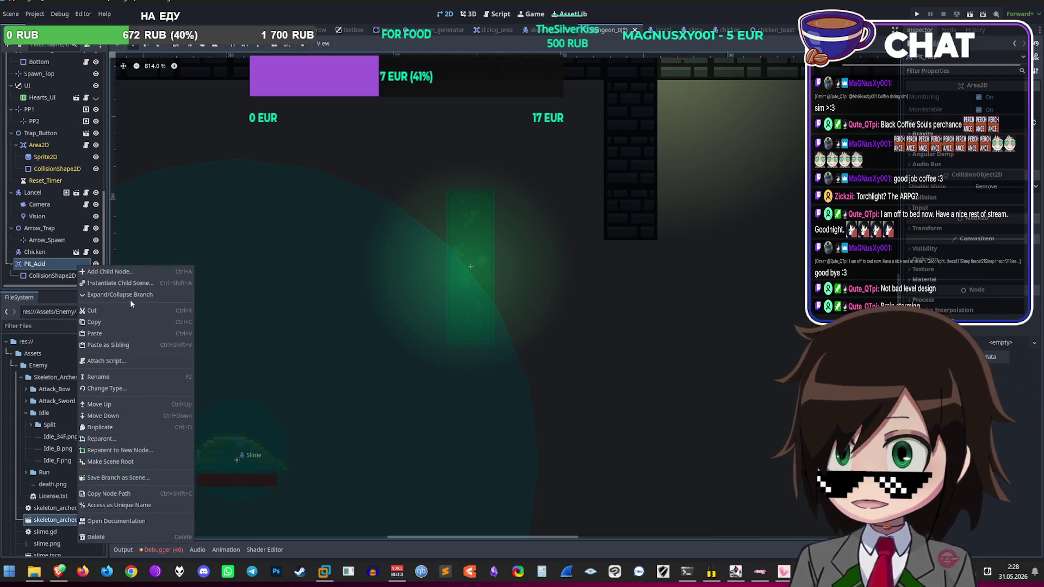
{"action": "left_click", "coordinate": [125, 361]}
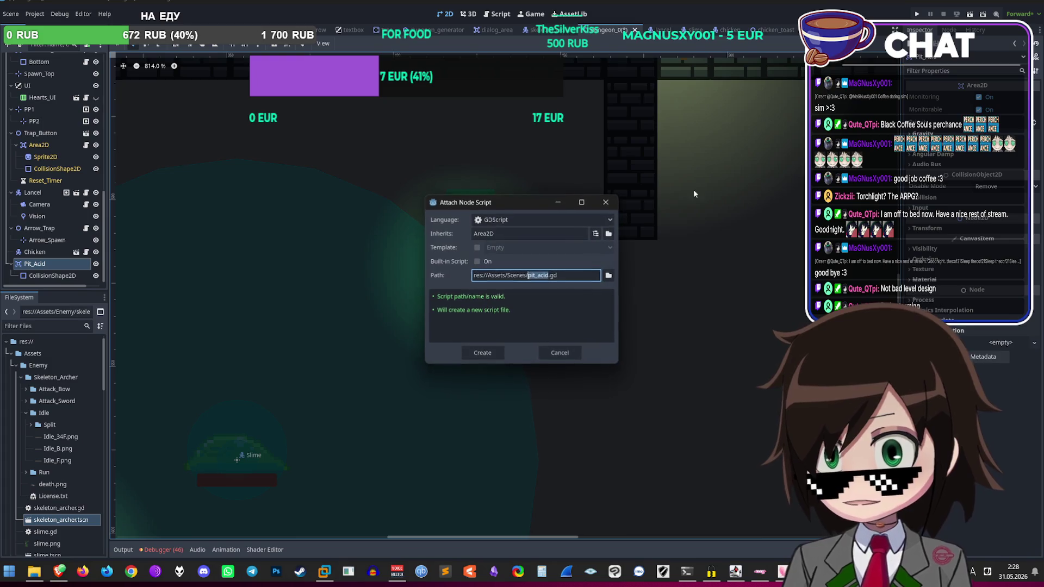
{"action": "left_click", "coordinate": [489, 355]}
Step: Write a func stub with a pass body in pit_acid.gd, save it, and run the game
{"action": "key", "text": "Return"}
{"action": "key", "text": "Return"}
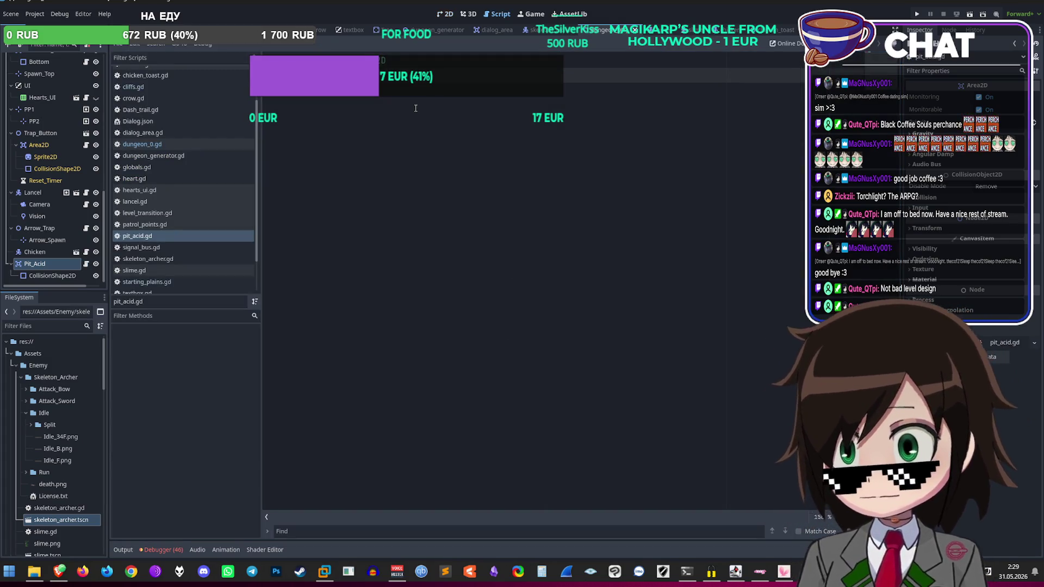
{"action": "type", "text": "func"}
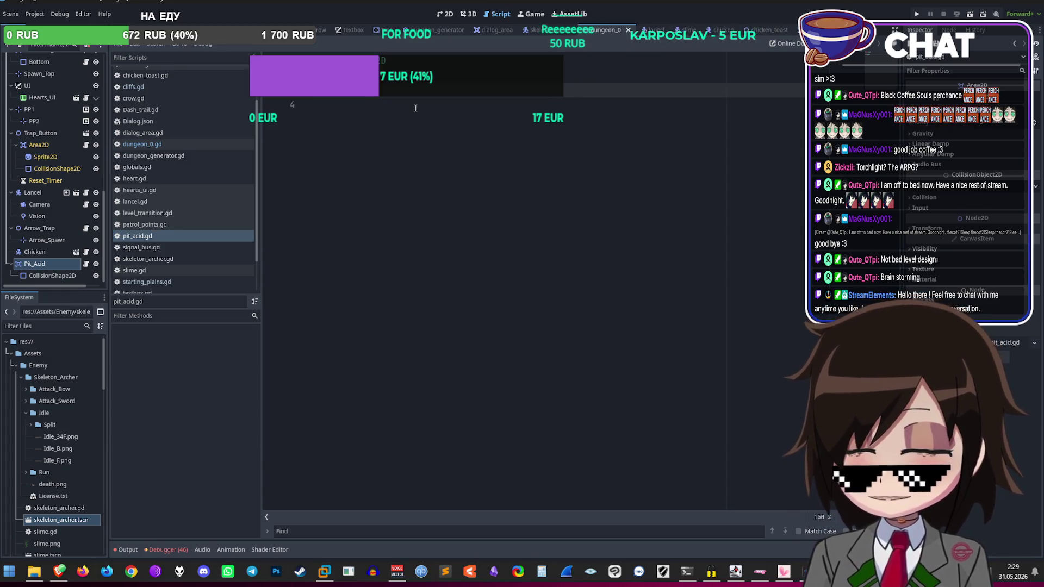
{"action": "key", "text": "ctrl+s"}
{"action": "key", "text": "Return"}
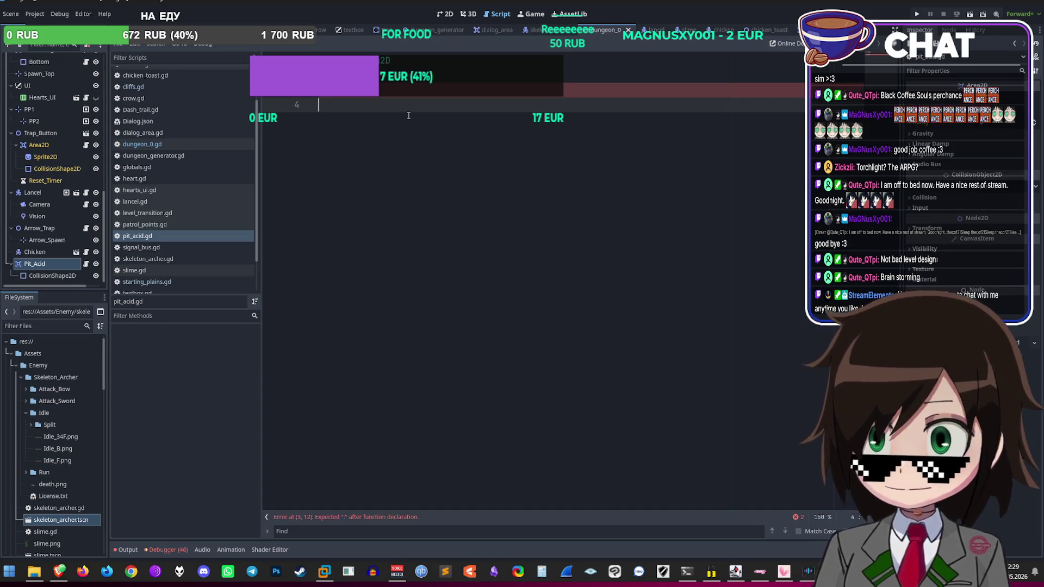
{"action": "type", "text": "pas"}
{"action": "key", "text": "Return"}
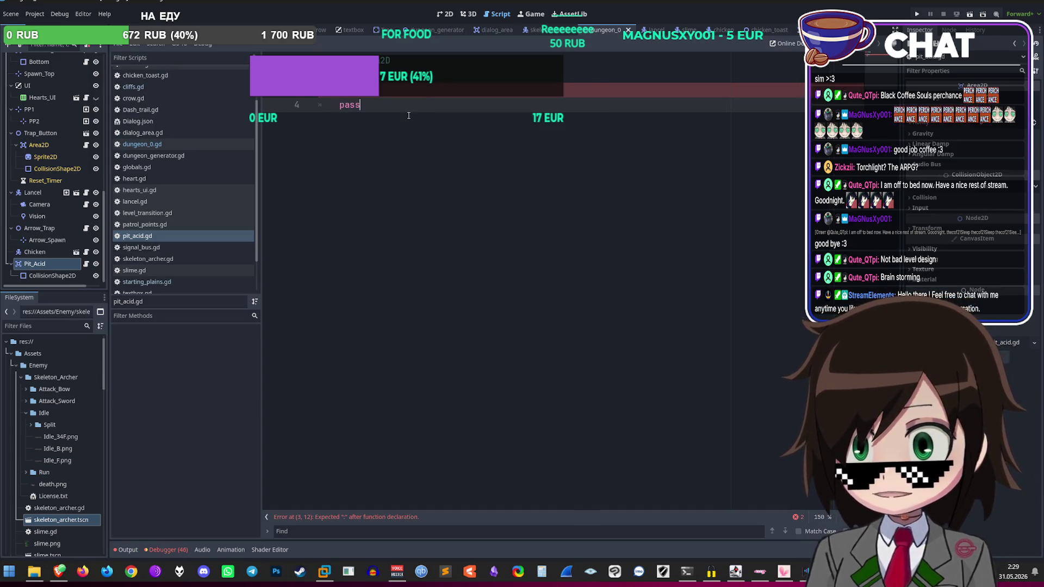
{"action": "key", "text": "Return"}
{"action": "key", "text": "ctrl+s"}
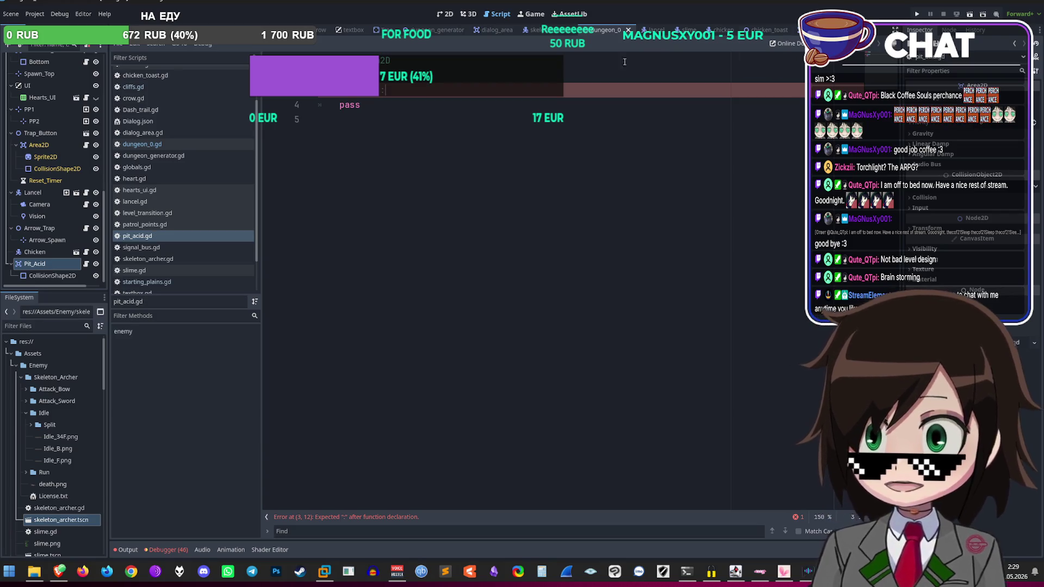
{"action": "left_click", "coordinate": [916, 13]}
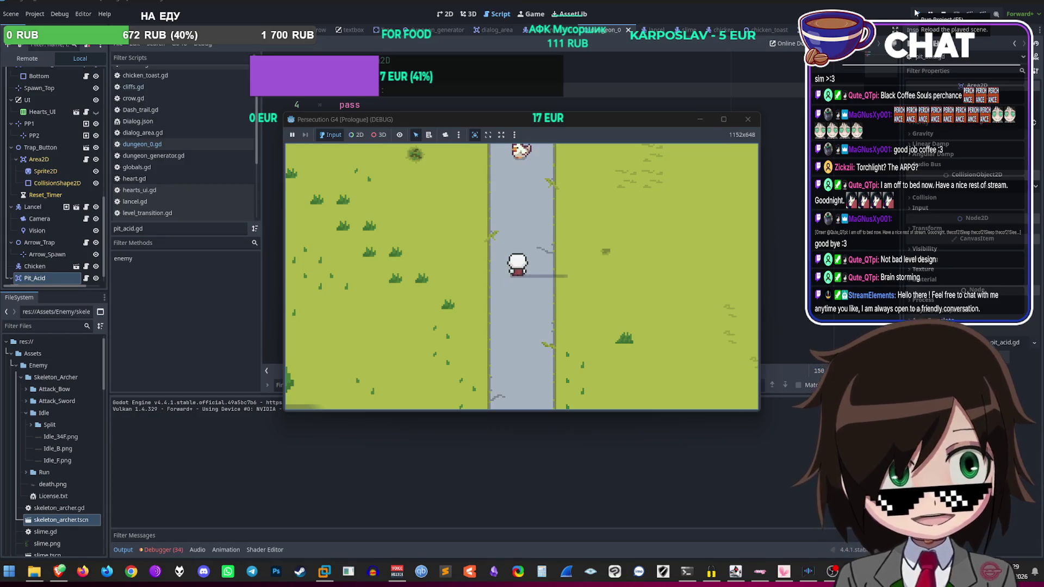
Step: Walk the player into the dungeon past the slime and green acid column, then stop the game
{"action": "key", "text": "Up"}
{"action": "key", "text": "Left"}
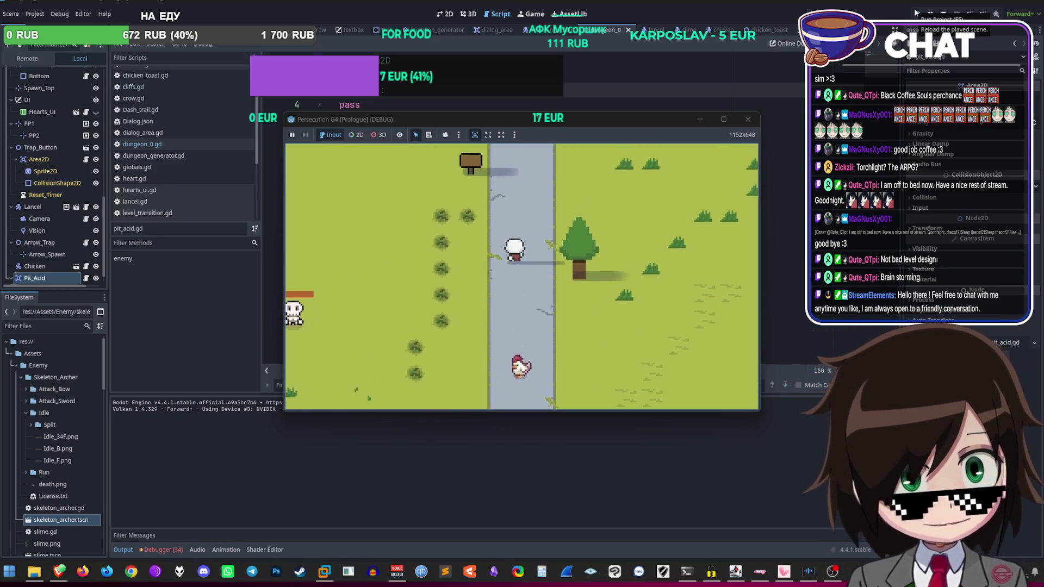
{"action": "key", "text": "Up"}
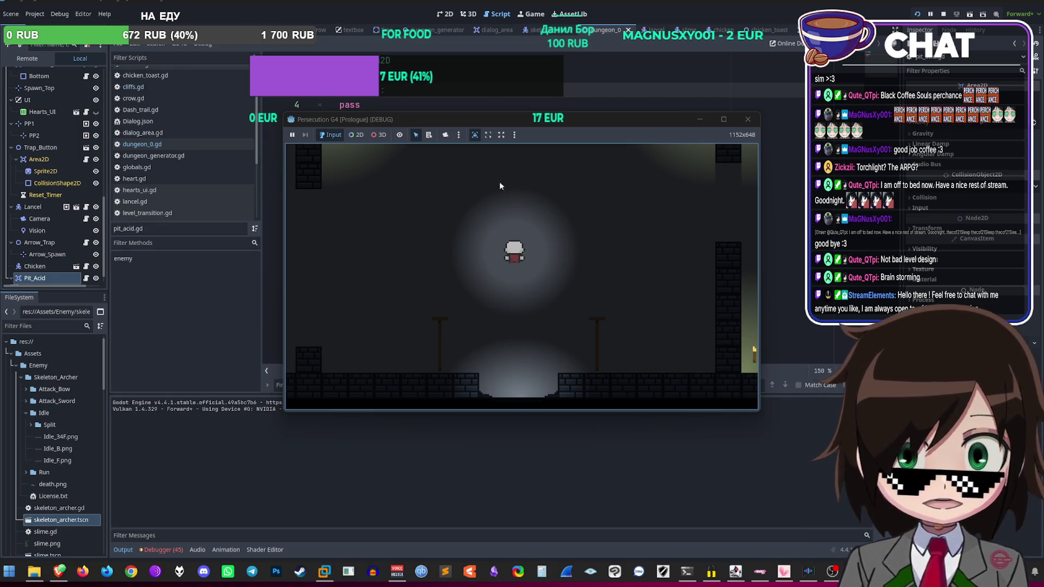
{"action": "key", "text": "Left"}
{"action": "key", "text": "Left"}
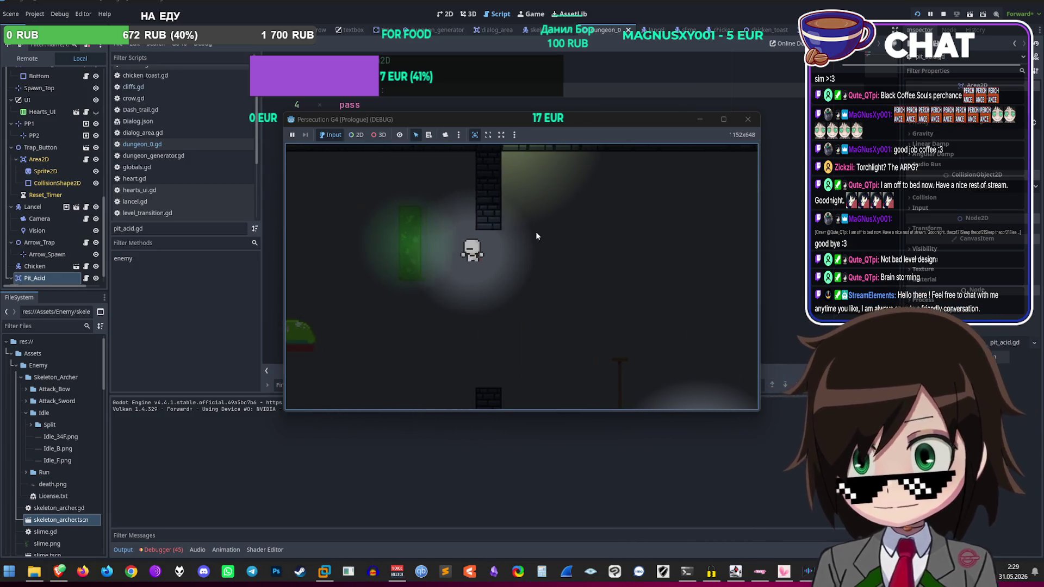
{"action": "key", "text": "Right"}
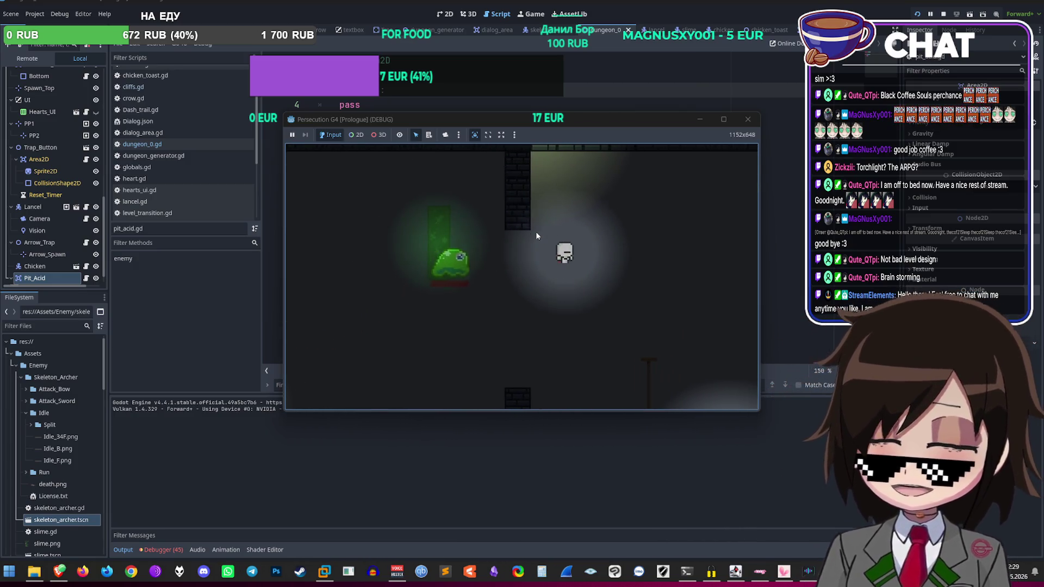
{"action": "key", "text": "Left"}
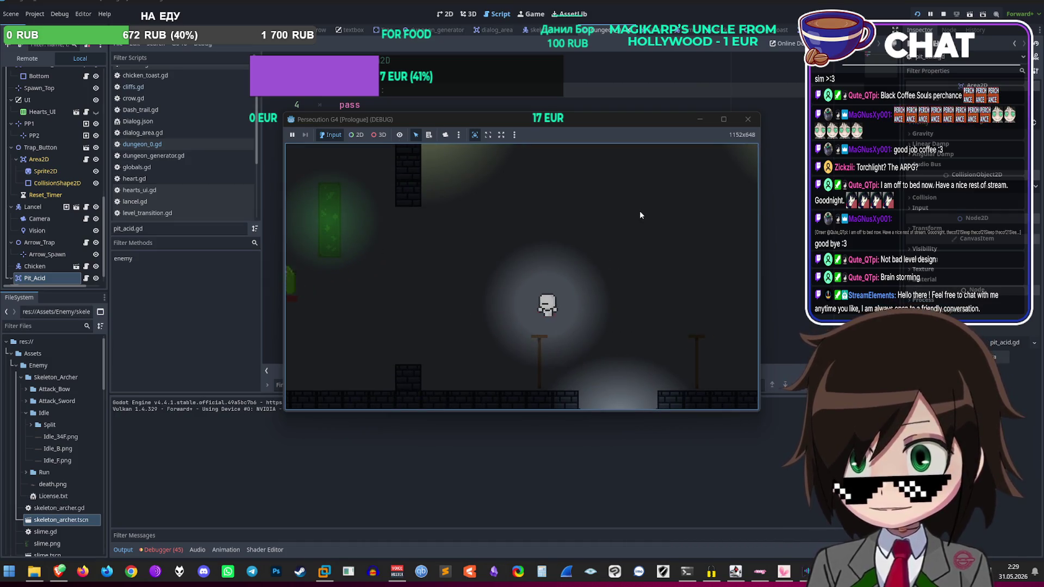
{"action": "key", "text": "Left"}
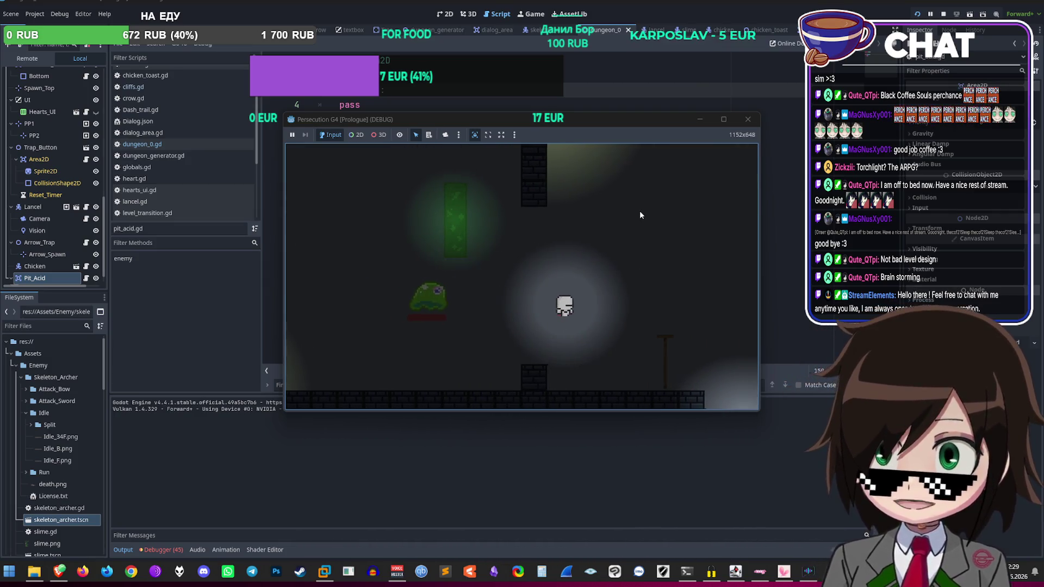
{"action": "key", "text": "Right"}
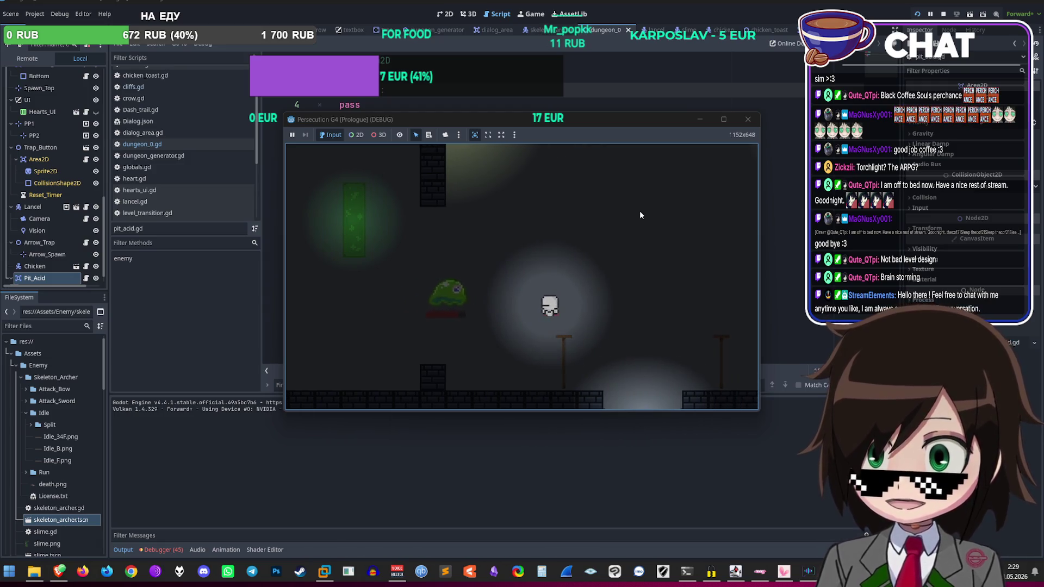
{"action": "key", "text": "Right"}
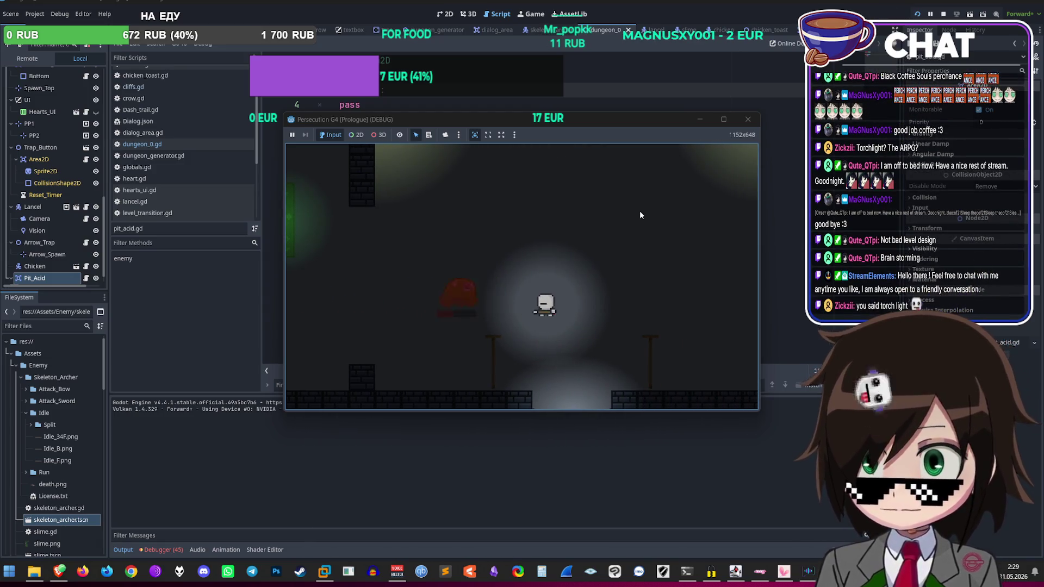
{"action": "key", "text": "Right"}
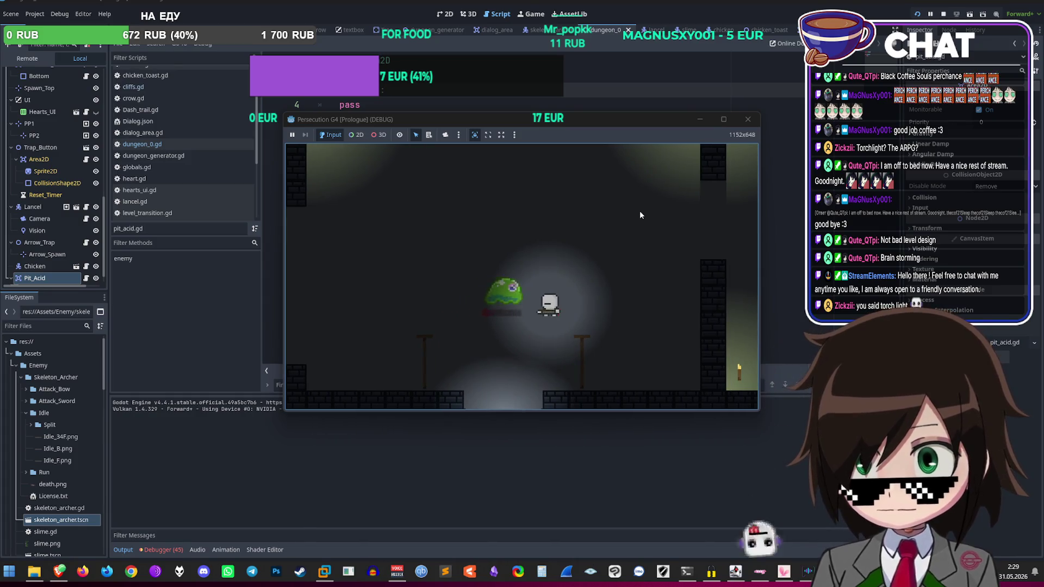
{"action": "key", "text": "Left"}
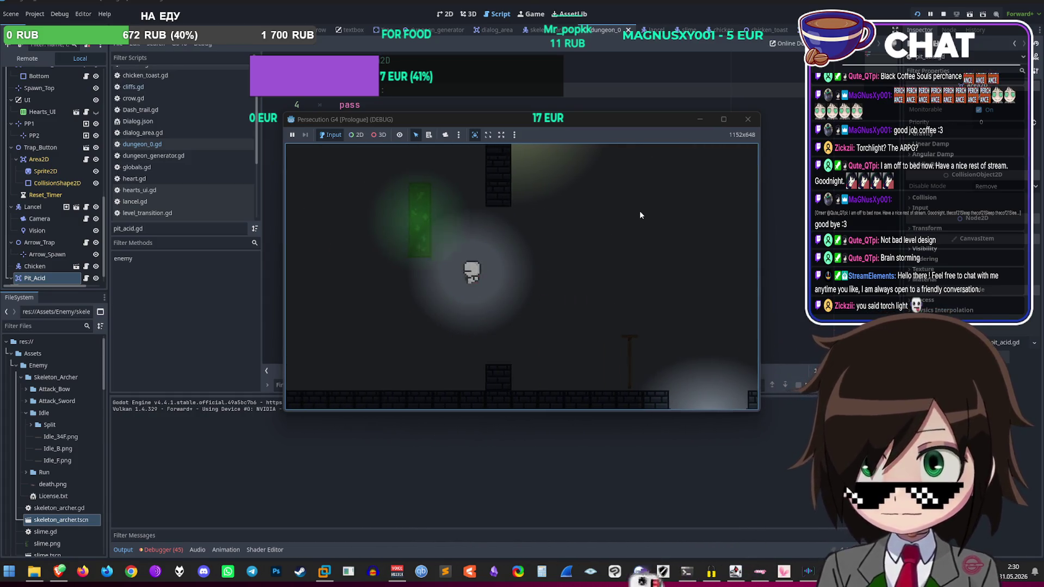
{"action": "key", "text": "Right"}
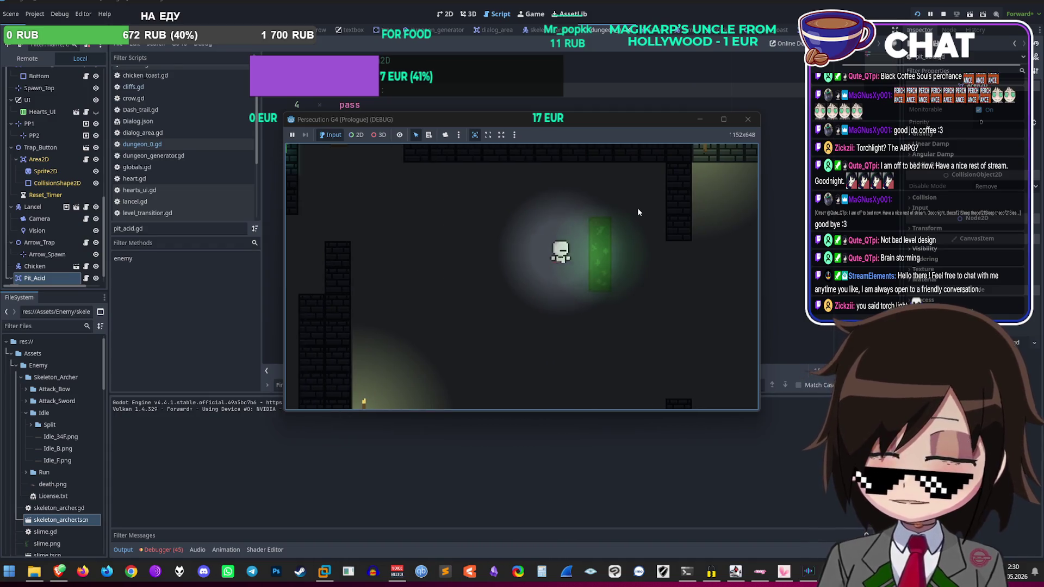
{"action": "left_click", "coordinate": [747, 119]}
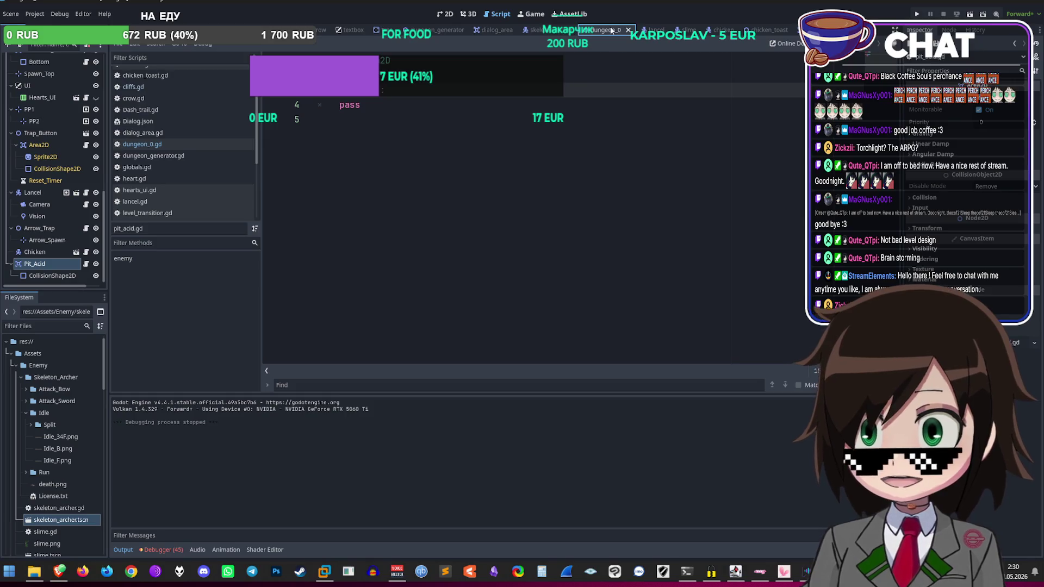
Step: Switch to the lancel scene and scroll lancel.gd up to _on_hitbox_area_entered
{"action": "left_click", "coordinate": [653, 29]}
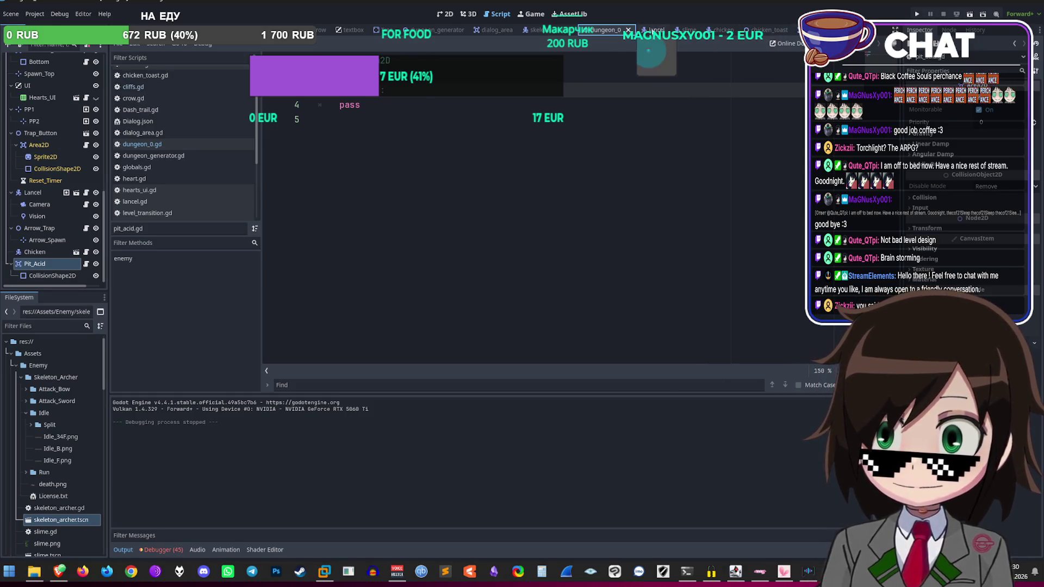
{"action": "scroll", "coordinate": [566, 261], "scroll_direction": "down", "scroll_amount": 15}
{"action": "scroll", "coordinate": [553, 263], "scroll_direction": "up", "scroll_amount": 7}
{"action": "scroll", "coordinate": [553, 263], "scroll_direction": "down", "scroll_amount": 20}
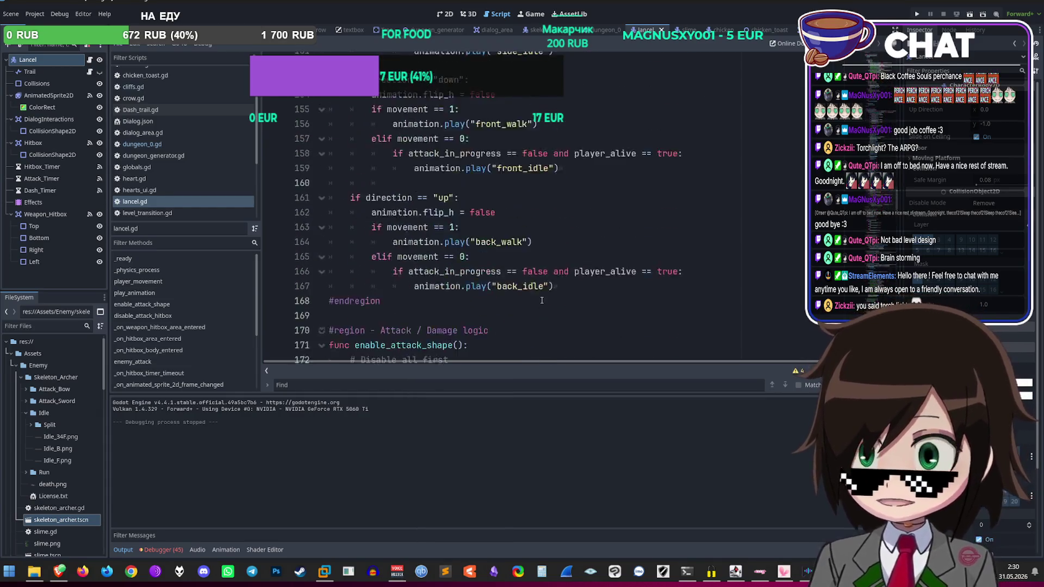
{"action": "scroll", "coordinate": [525, 293], "scroll_direction": "up", "scroll_amount": 20}
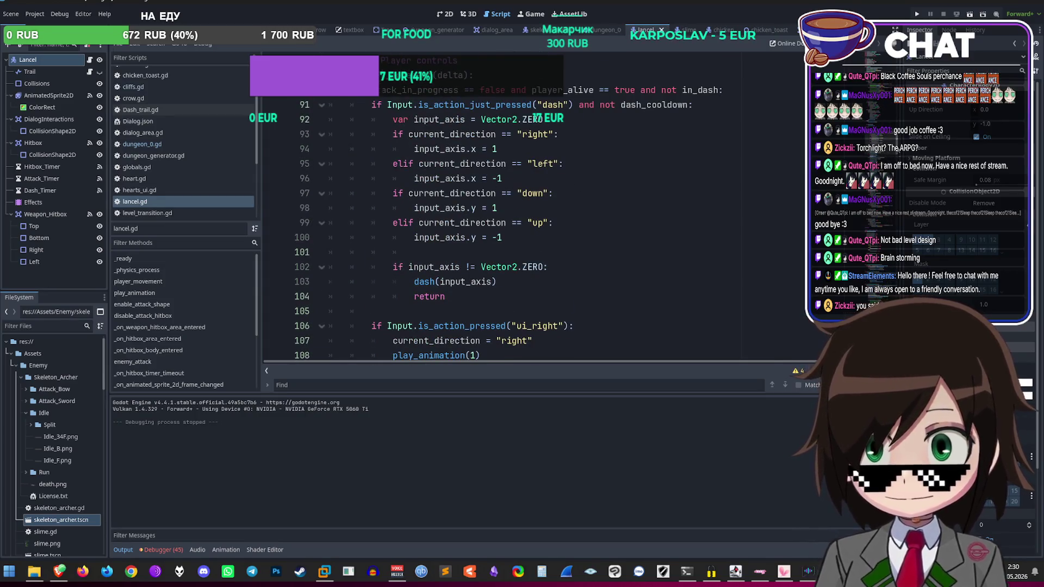
{"action": "scroll", "coordinate": [470, 208], "scroll_direction": "down", "scroll_amount": 20}
{"action": "scroll", "coordinate": [469, 208], "scroll_direction": "down", "scroll_amount": 8}
{"action": "scroll", "coordinate": [469, 207], "scroll_direction": "up", "scroll_amount": 8}
{"action": "scroll", "coordinate": [470, 208], "scroll_direction": "up", "scroll_amount": 6}
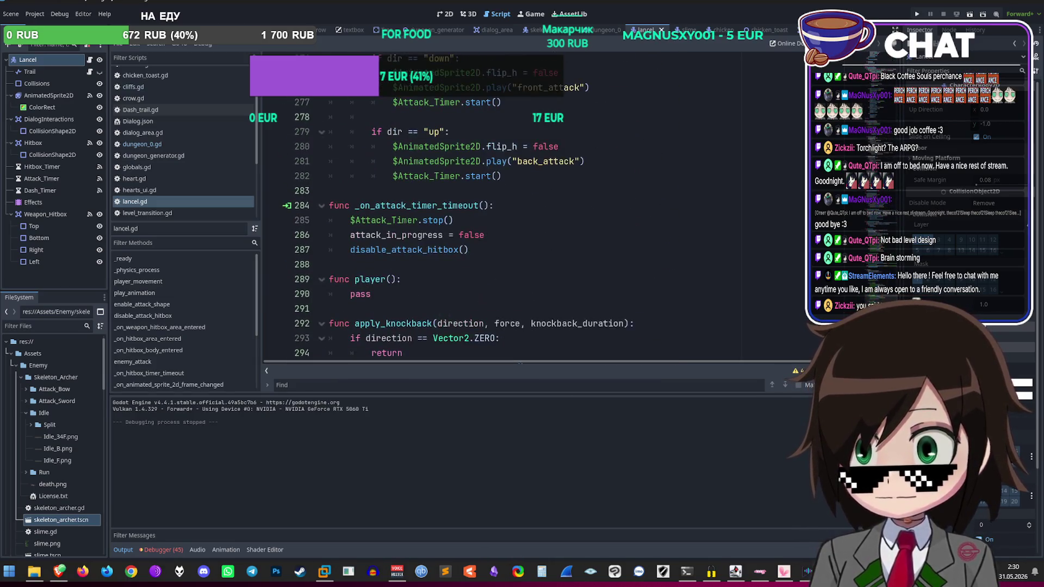
{"action": "scroll", "coordinate": [470, 208], "scroll_direction": "up", "scroll_amount": 14}
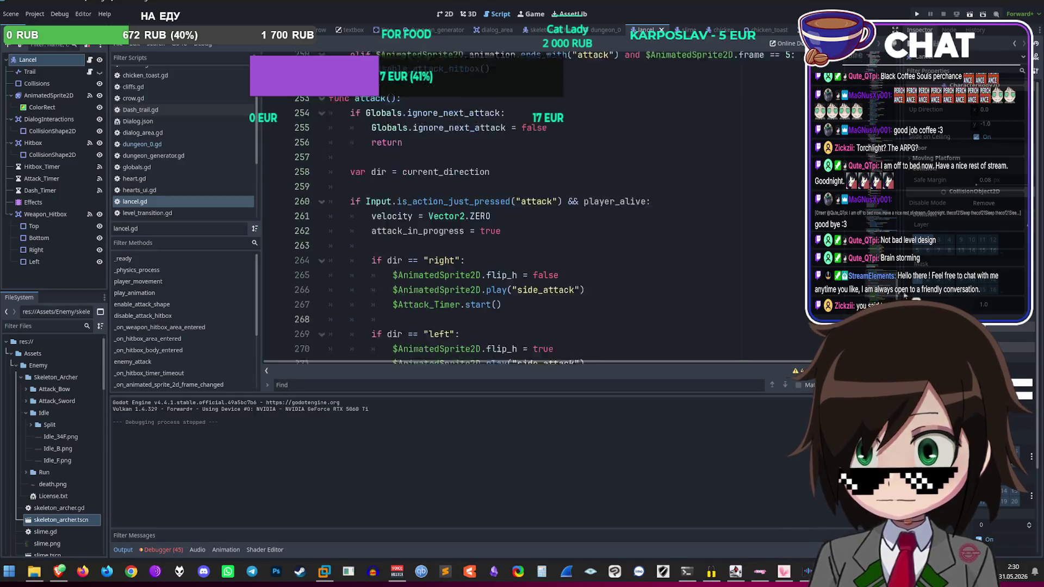
{"action": "scroll", "coordinate": [470, 208], "scroll_direction": "up", "scroll_amount": 7}
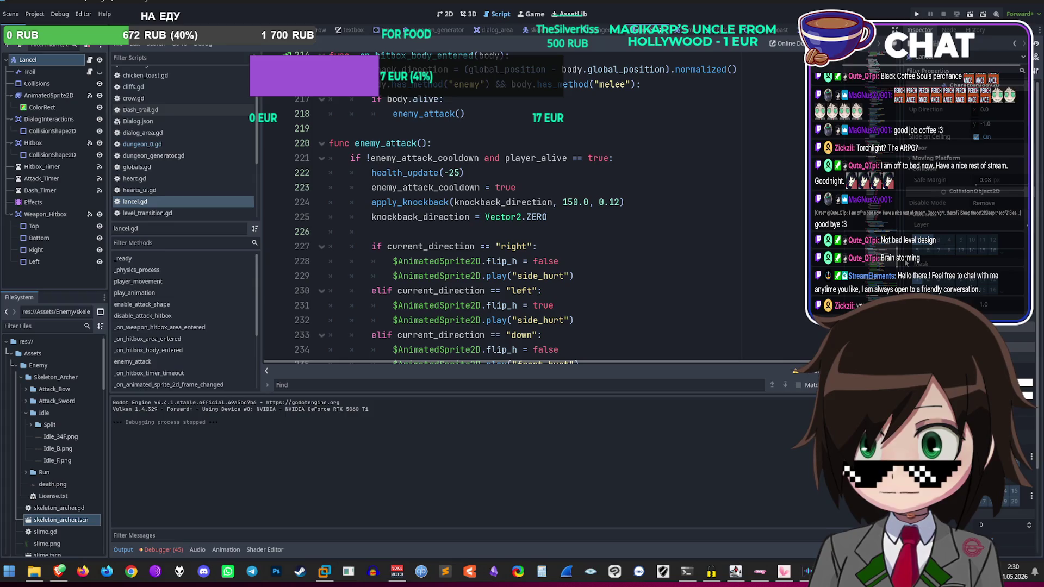
{"action": "scroll", "coordinate": [489, 207], "scroll_direction": "up", "scroll_amount": 3}
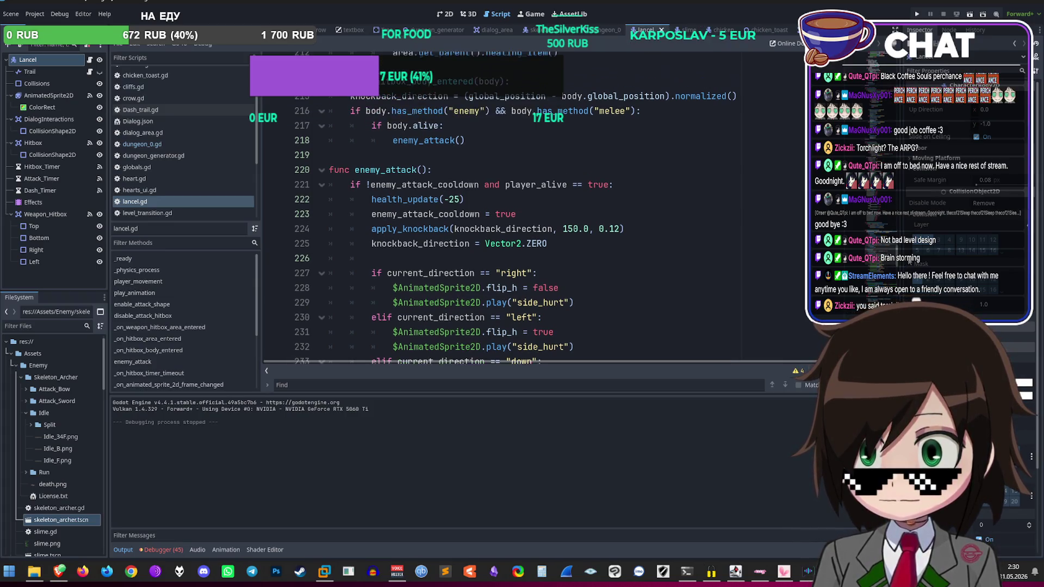
{"action": "scroll", "coordinate": [489, 206], "scroll_direction": "up", "scroll_amount": 1}
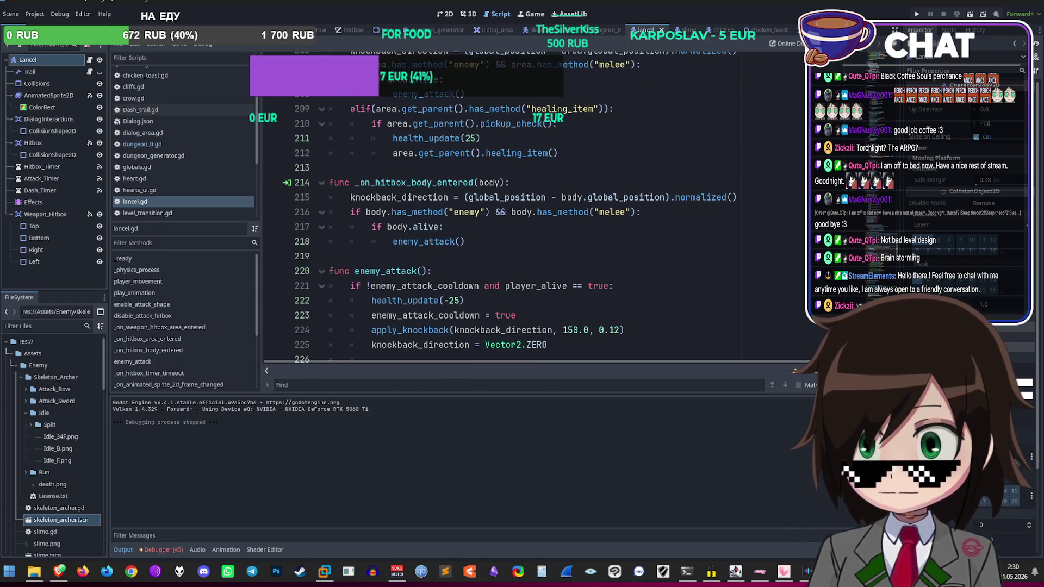
{"action": "scroll", "coordinate": [489, 207], "scroll_direction": "up", "scroll_amount": 1}
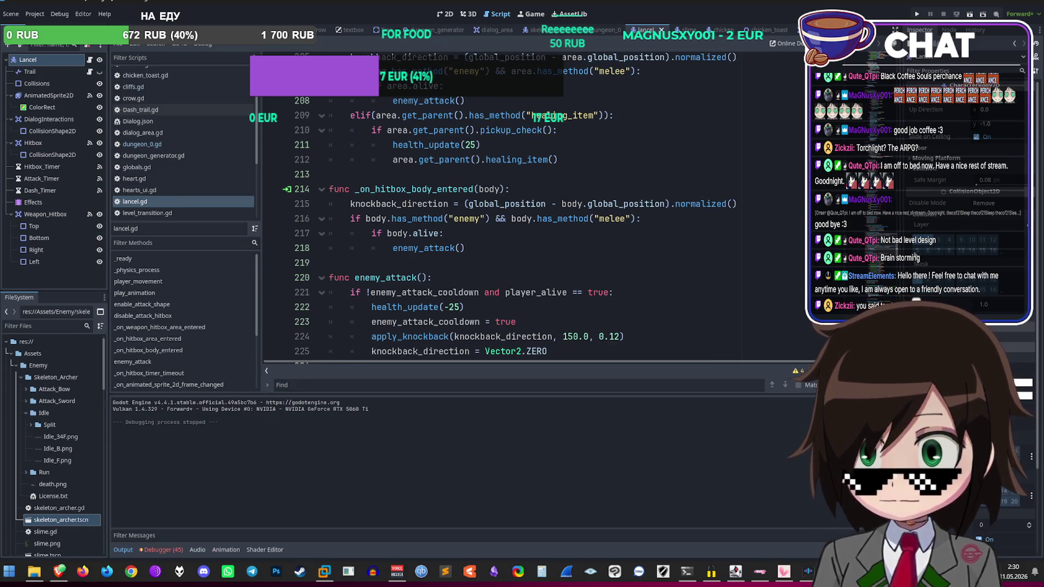
{"action": "scroll", "coordinate": [489, 206], "scroll_direction": "up", "scroll_amount": 1}
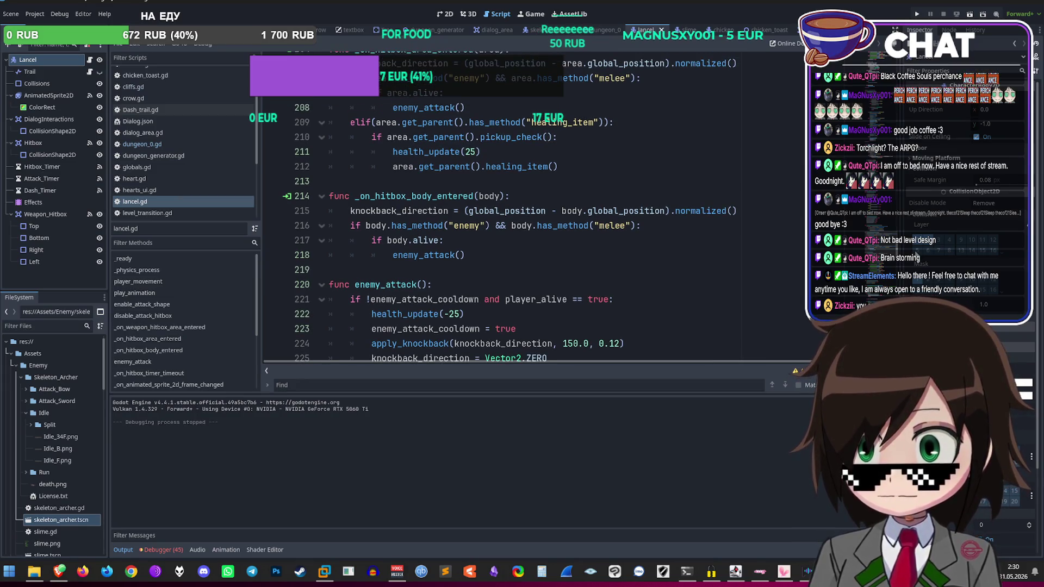
{"action": "scroll", "coordinate": [490, 207], "scroll_direction": "up", "scroll_amount": 5}
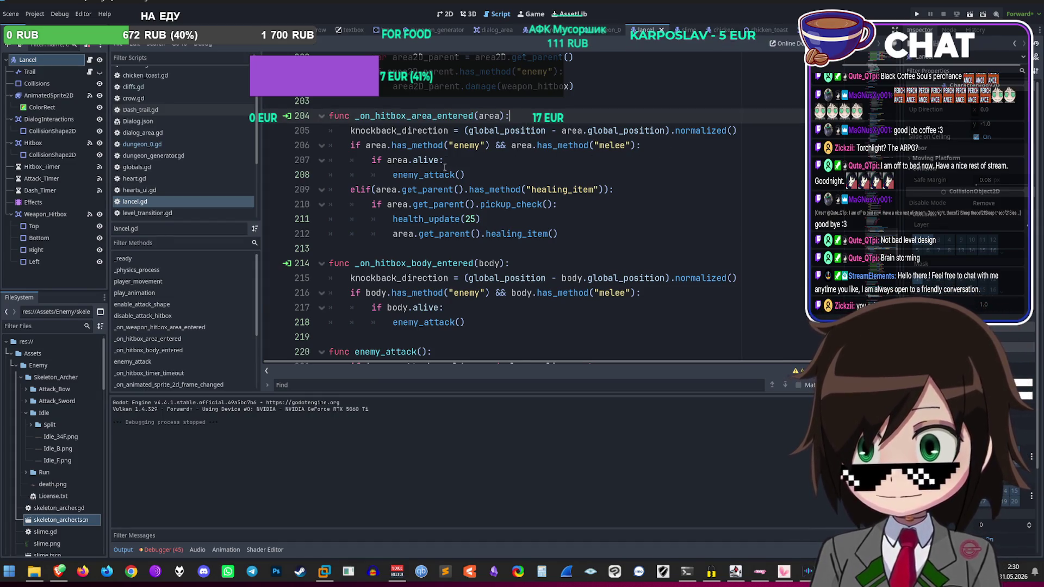
{"action": "scroll", "coordinate": [456, 159], "scroll_direction": "down", "scroll_amount": 6}
{"action": "scroll", "coordinate": [457, 160], "scroll_direction": "down", "scroll_amount": 6}
{"action": "scroll", "coordinate": [467, 179], "scroll_direction": "up", "scroll_amount": 12}
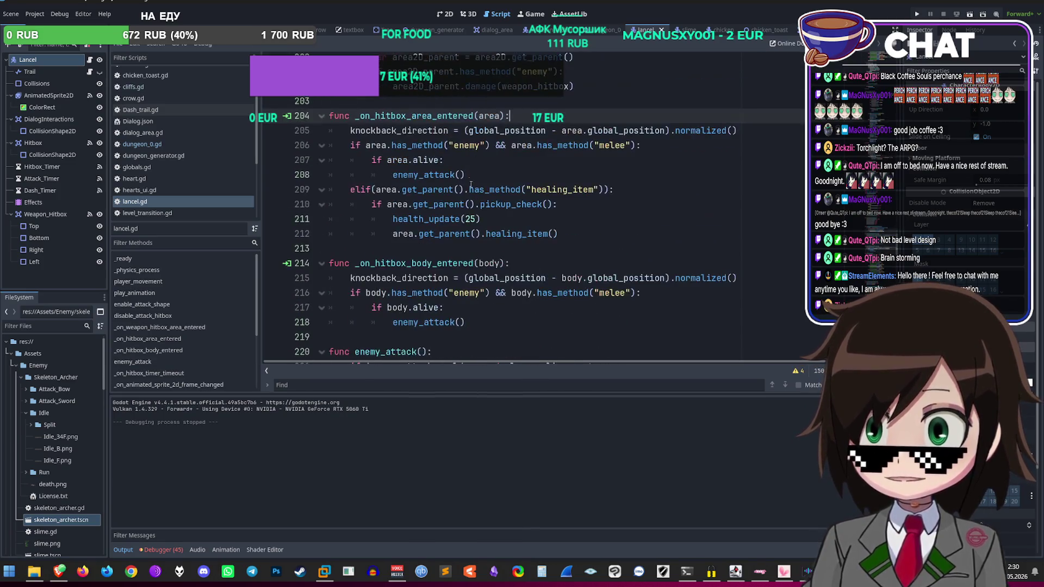
{"action": "double_click", "coordinate": [474, 174]}
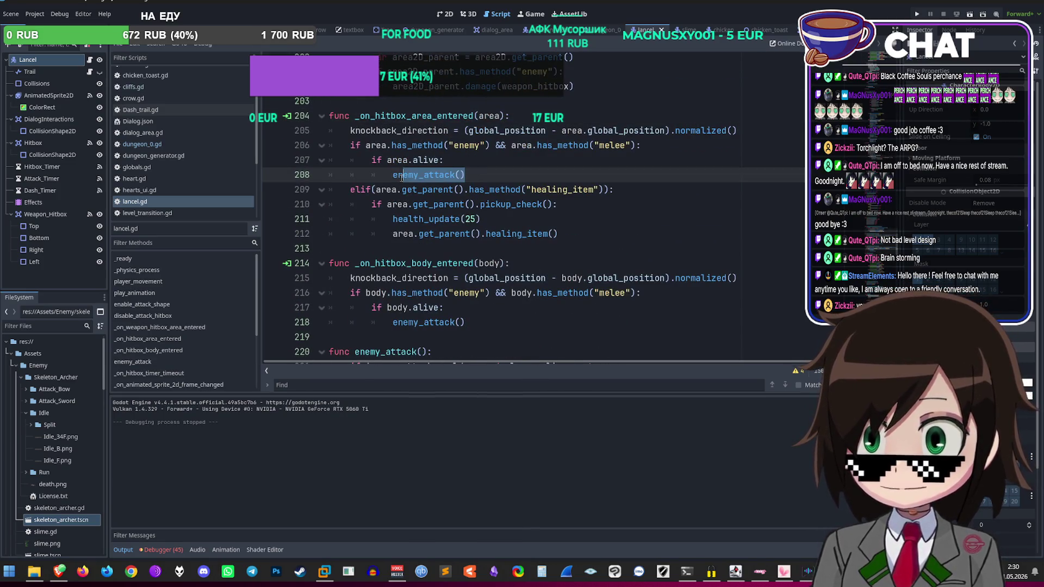
{"action": "left_click", "coordinate": [596, 117]}
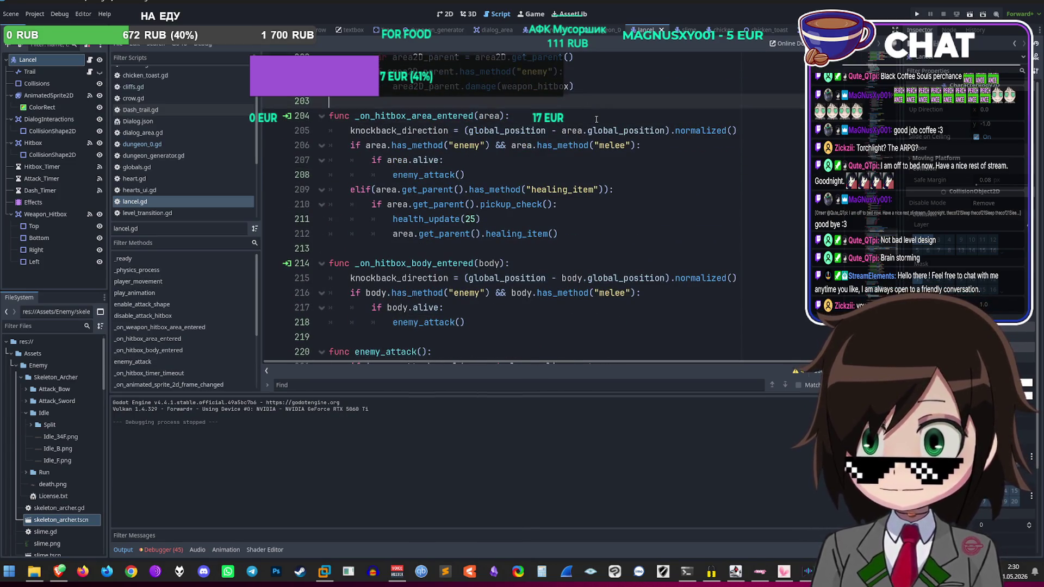
Step: Start a new line after the knockback line reading 'if area.has_method("'
{"action": "left_click", "coordinate": [756, 129]}
{"action": "key", "text": "Return"}
{"action": "type", "text": "if ar"}
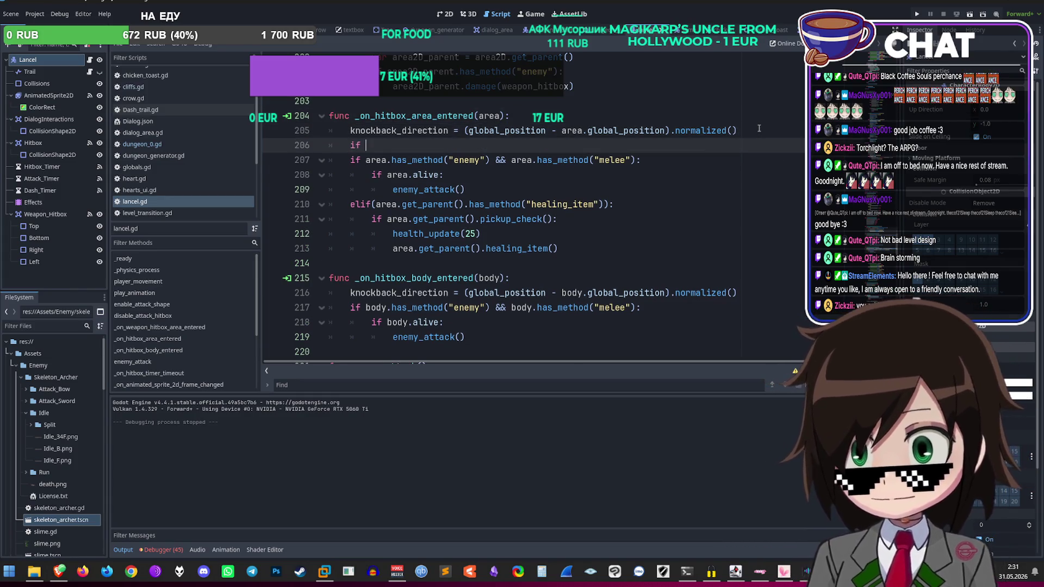
{"action": "type", "text": "ea.has"}
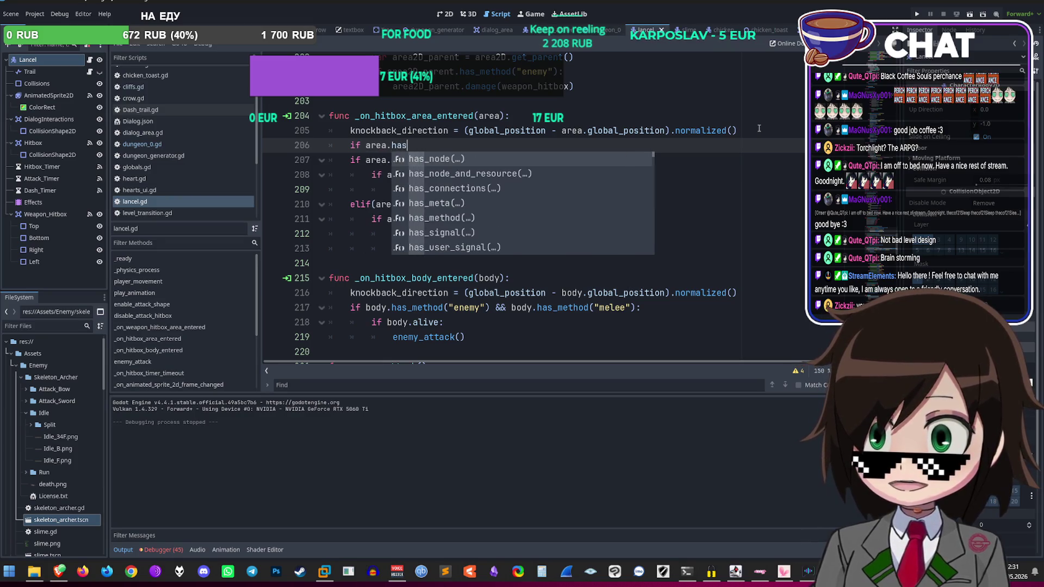
{"action": "type", "text": "_method(\"envirome"}
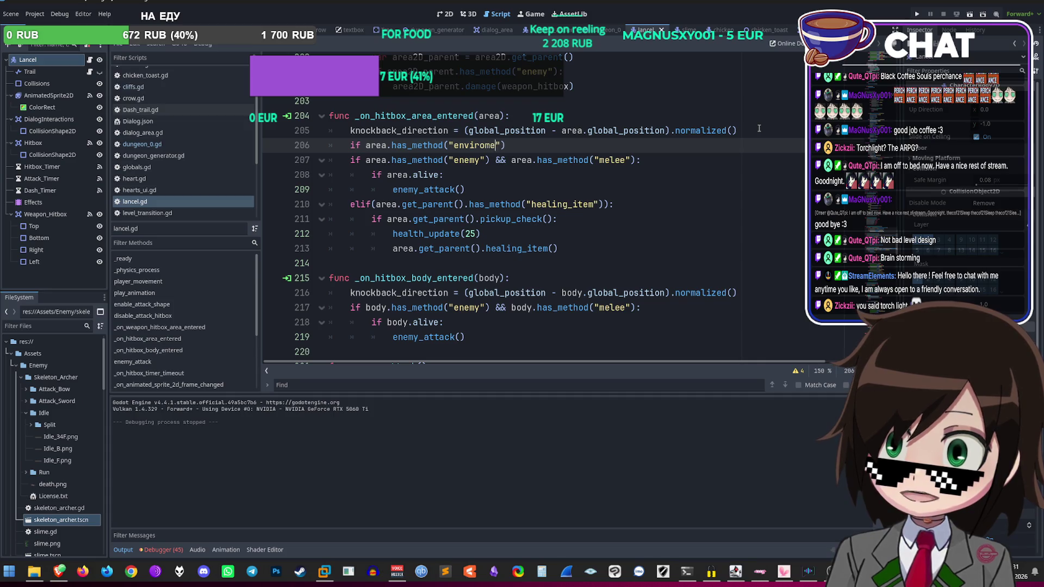
Step: Complete the environmental_hazard check and call enemy_attack(true) inside it
{"action": "type", "text": "ntal_hazard"}
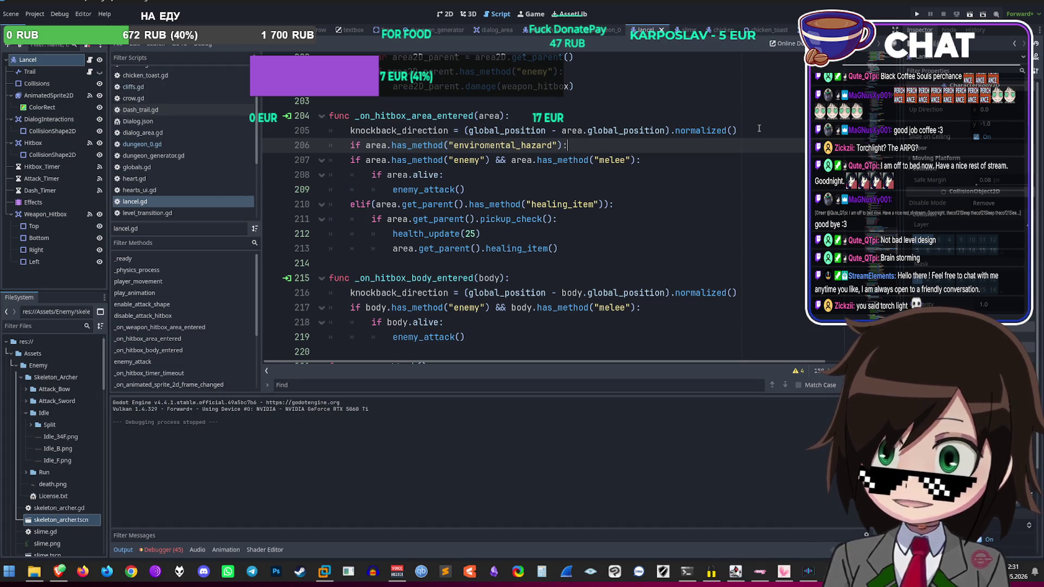
{"action": "key", "text": "Return"}
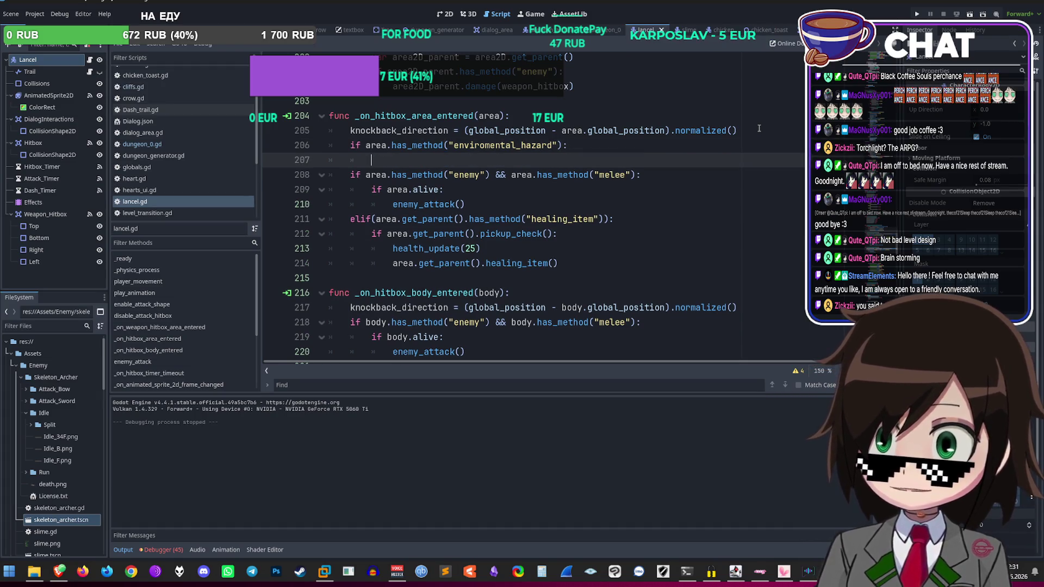
{"action": "type", "text": "enemy_attack"}
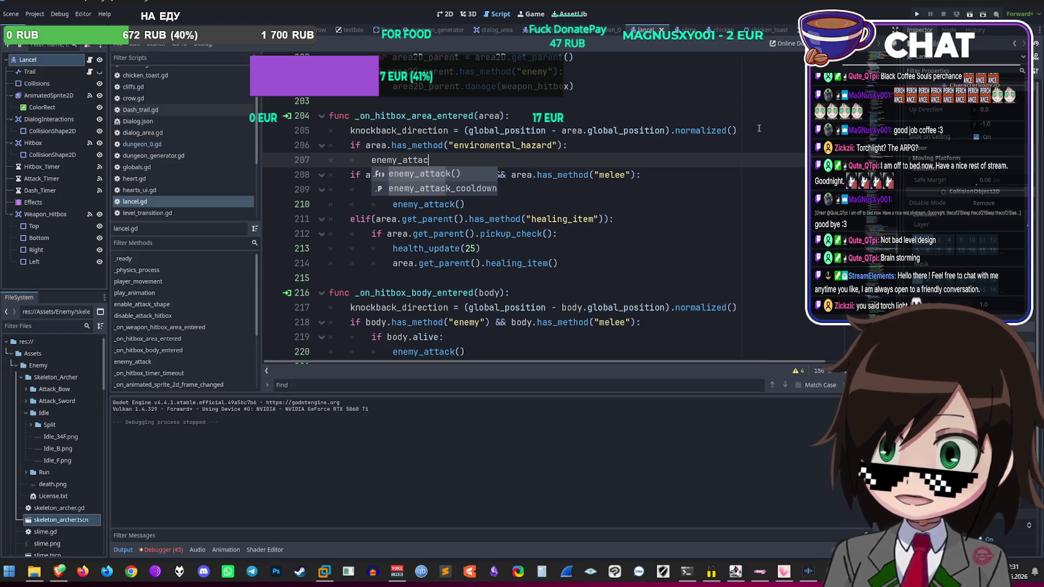
{"action": "key", "text": "Return"}
{"action": "type", "text": "\"env\")"}
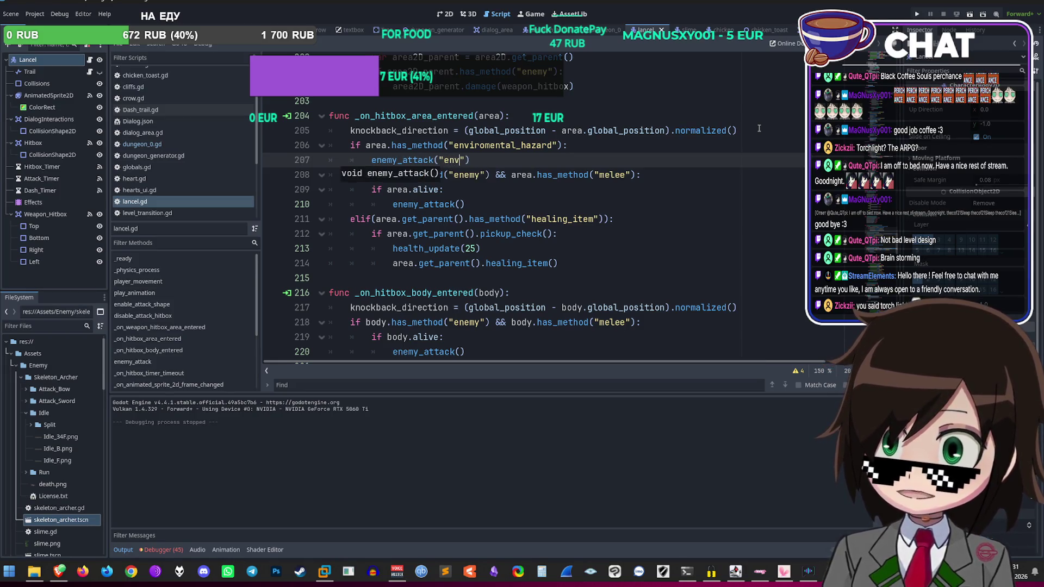
{"action": "key", "text": "Delete"}
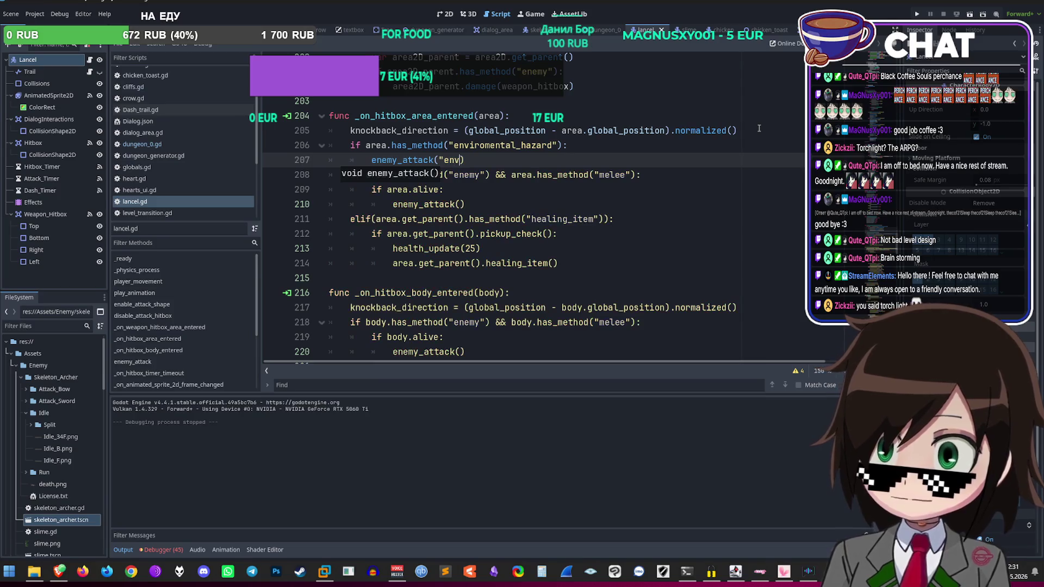
{"action": "key", "text": "BackSpace"}
{"action": "type", "text": "true"}
{"action": "key", "text": "Down"}
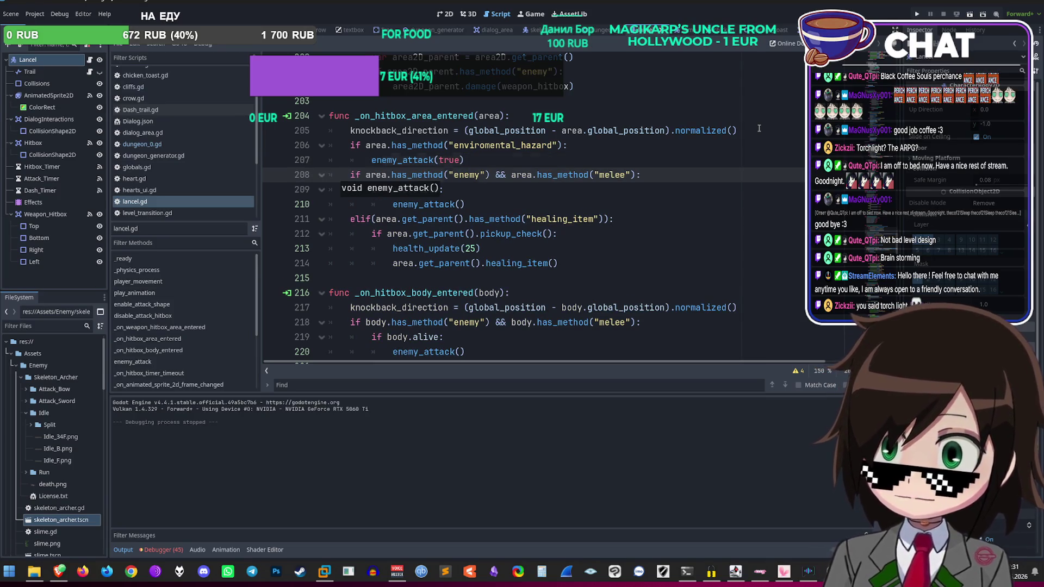
{"action": "key", "text": "Up"}
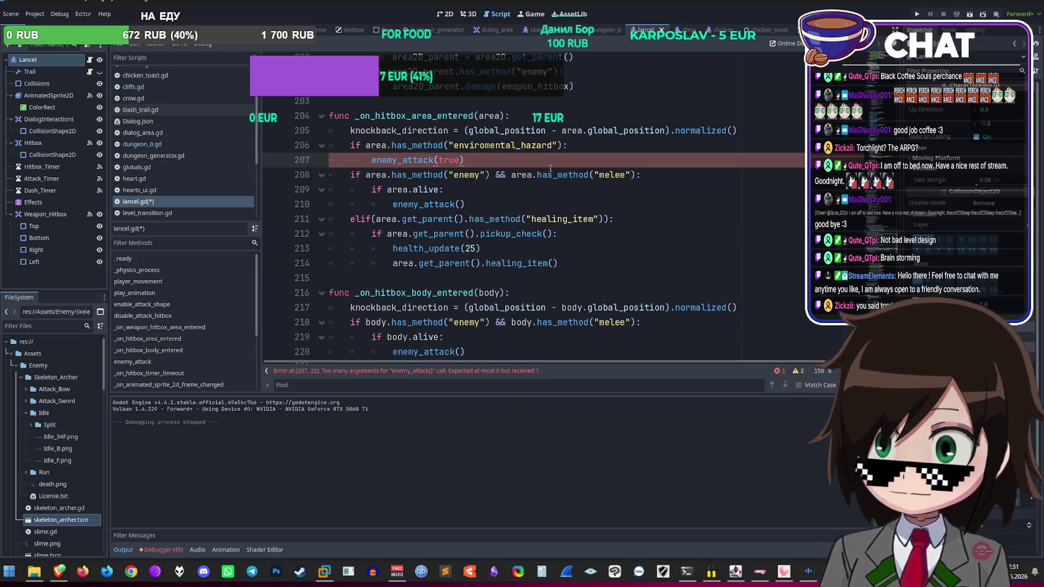
{"action": "scroll", "coordinate": [489, 257], "scroll_direction": "down", "scroll_amount": 2}
Step: Add an environment = false parameter to enemy_attack's definition
{"action": "scroll", "coordinate": [488, 257], "scroll_direction": "down", "scroll_amount": 3}
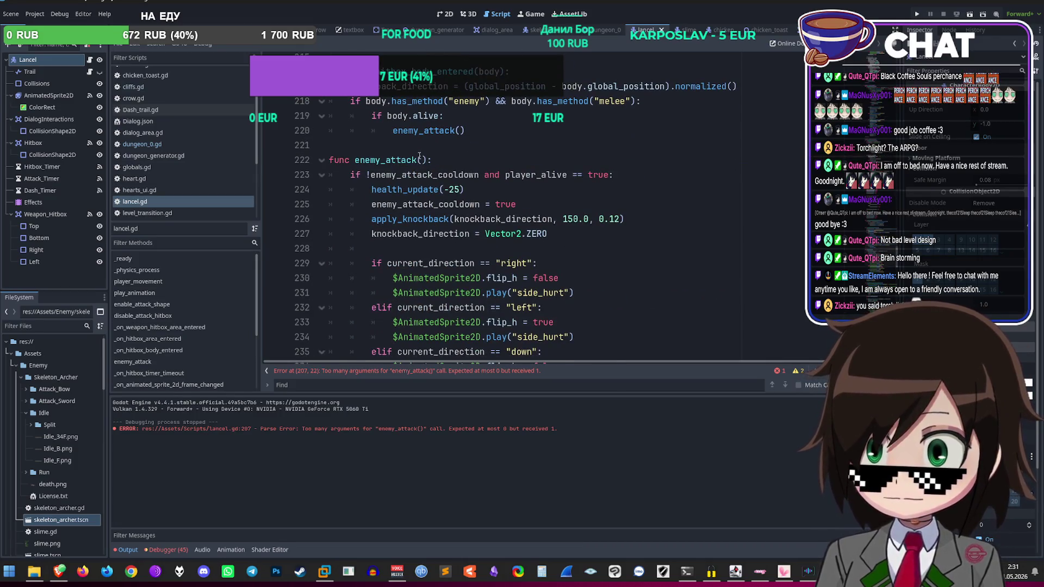
{"action": "left_click", "coordinate": [420, 159]}
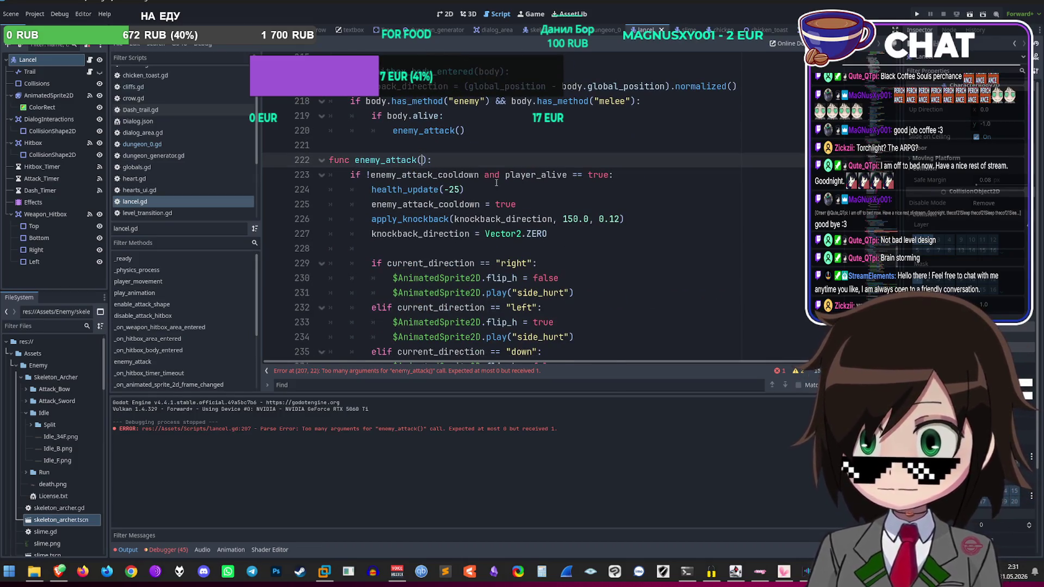
{"action": "type", "text": "environ"}
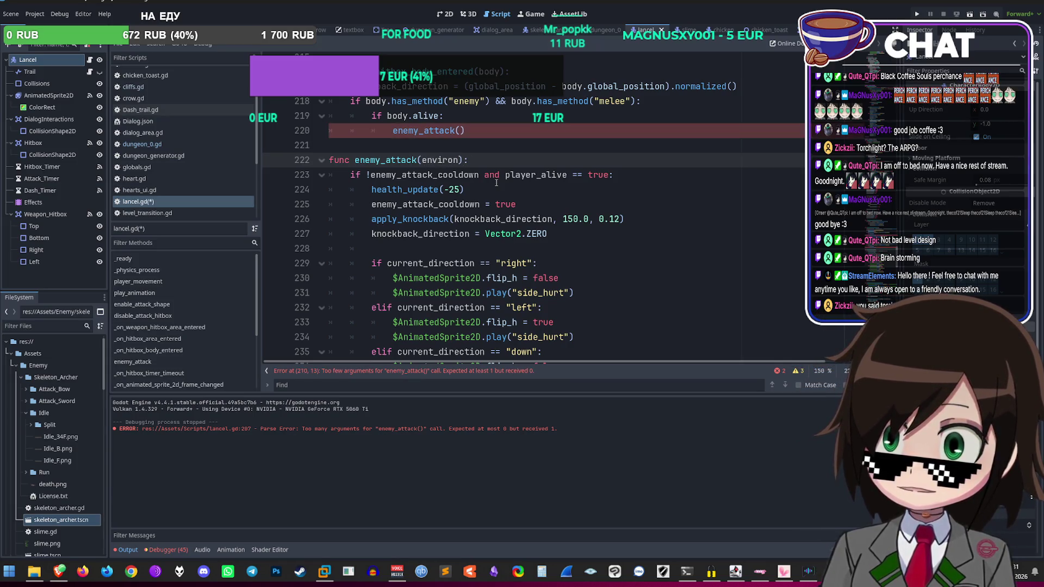
{"action": "type", "text": " = false"}
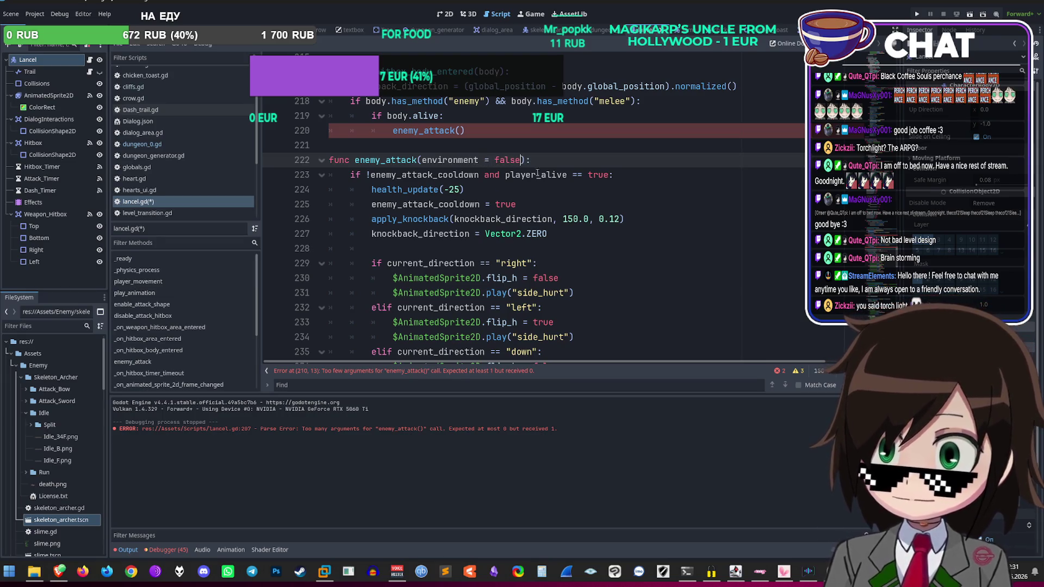
{"action": "scroll", "coordinate": [570, 165], "scroll_direction": "up", "scroll_amount": 3}
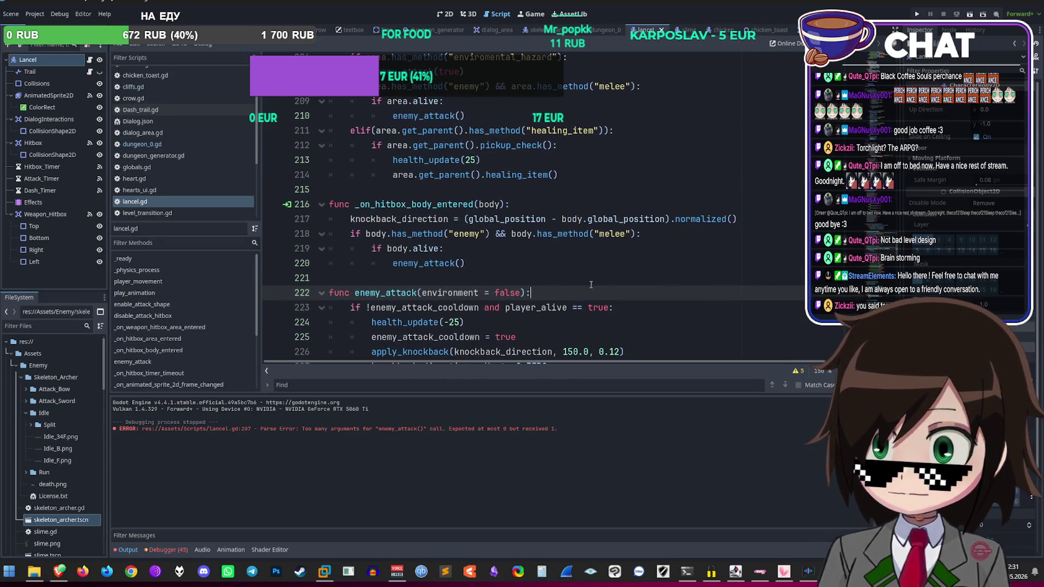
{"action": "scroll", "coordinate": [578, 292], "scroll_direction": "down", "scroll_amount": 2}
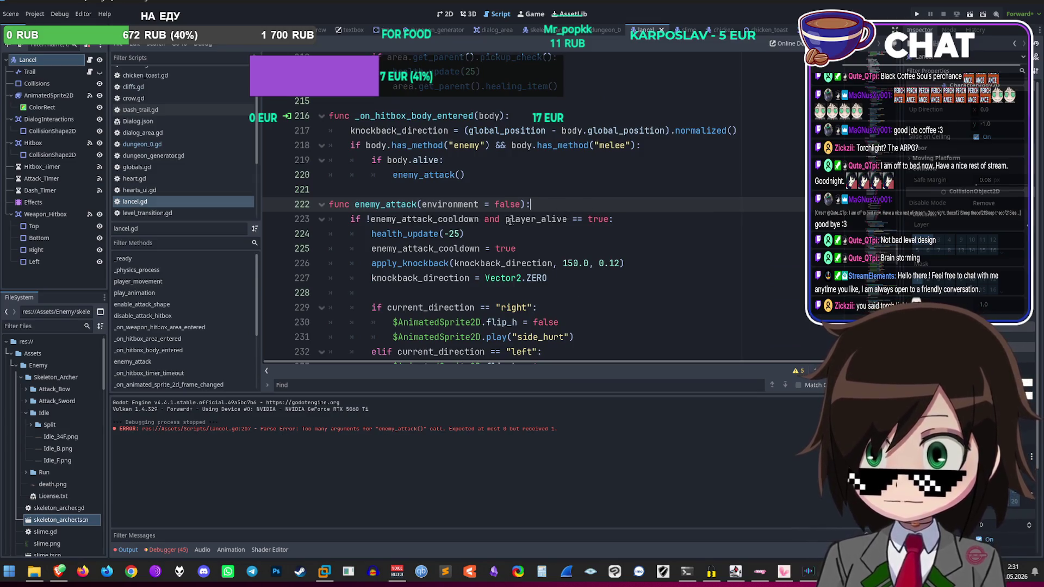
Step: Extend the line 223 condition with 'or (environment == true and player_alive'
{"action": "left_click", "coordinate": [606, 221]}
{"action": "type", "text": ")"}
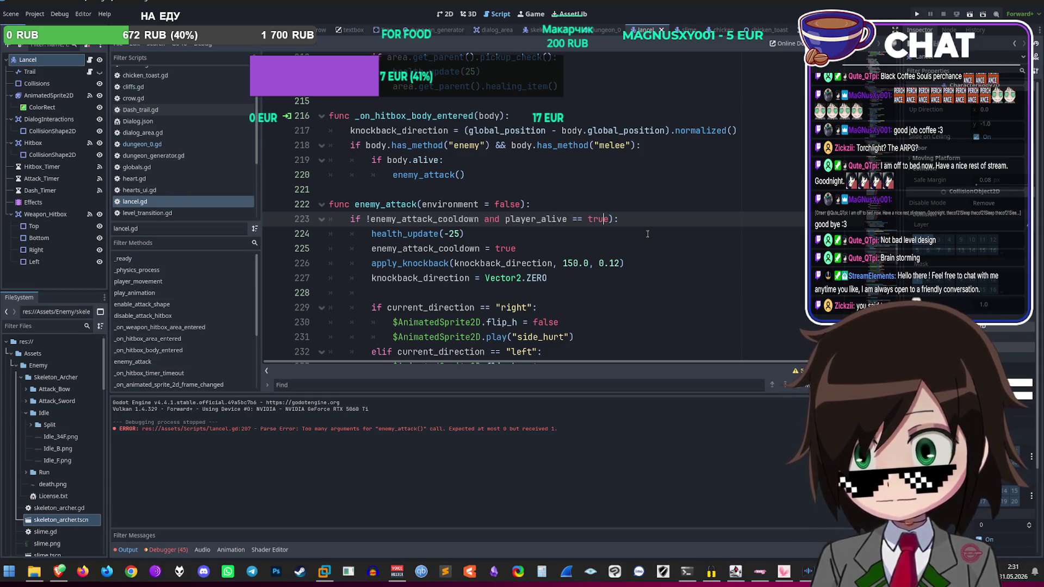
{"action": "key", "text": "BackSpace"}
{"action": "type", "text": "("}
{"action": "key", "text": "End"}
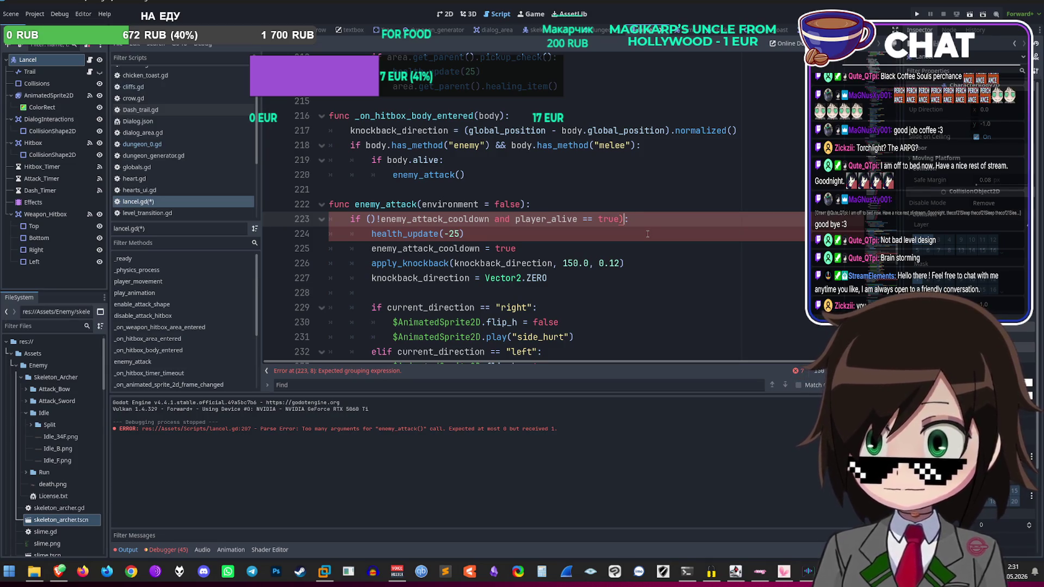
{"action": "key", "text": "ctrl+z"}
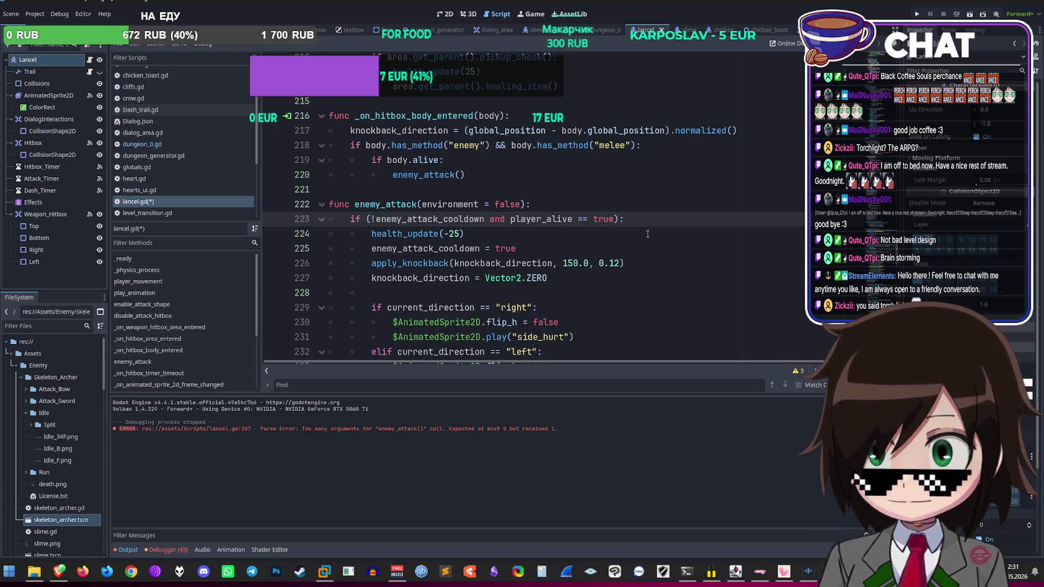
{"action": "key", "text": "BackSpace"}
{"action": "key", "text": "BackSpace"}
{"action": "type", "text": "or (en"}
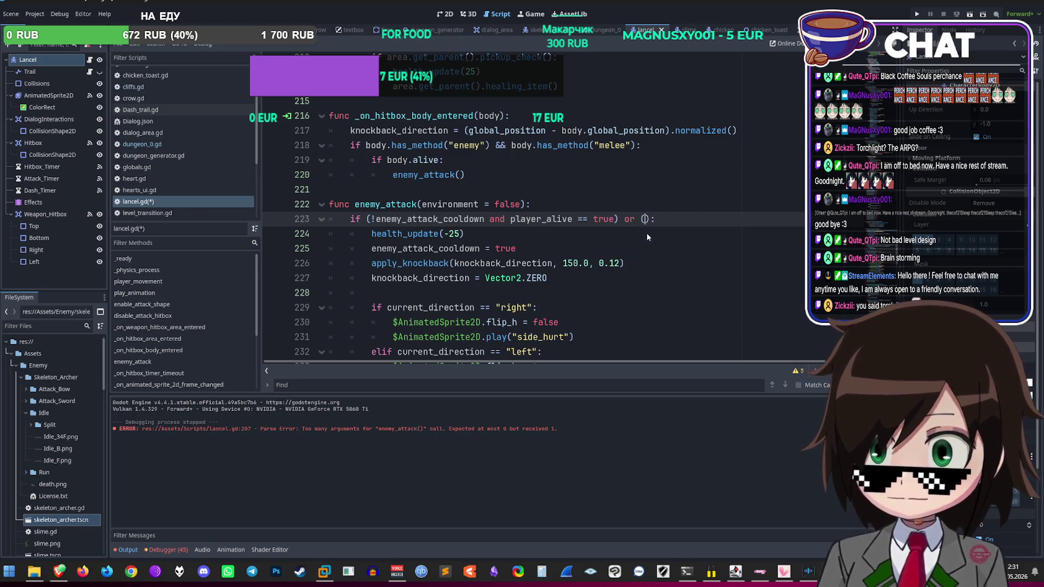
{"action": "type", "text": "vi"}
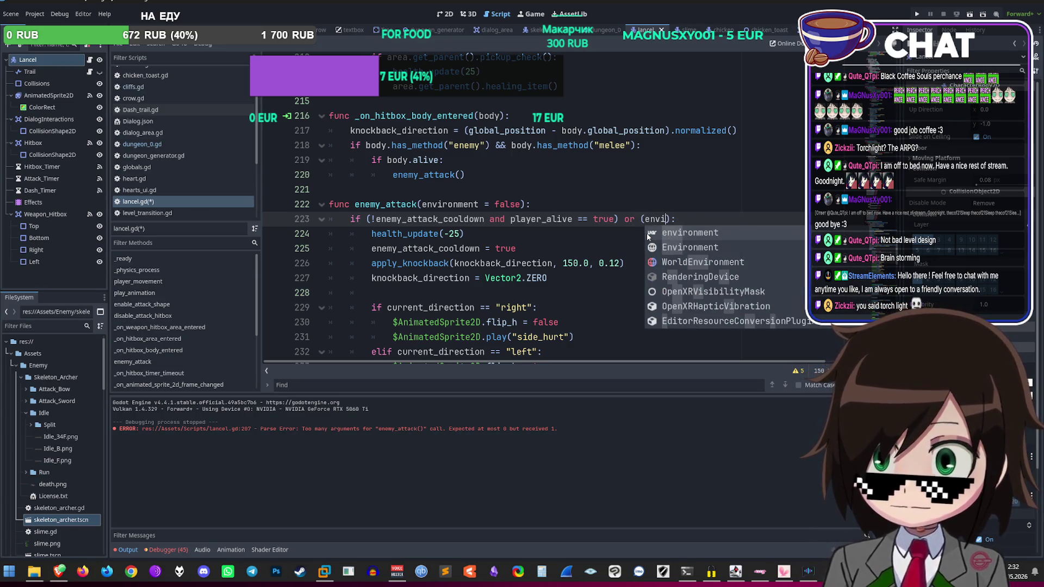
{"action": "key", "text": "Return"}
{"action": "type", "text": "== true"}
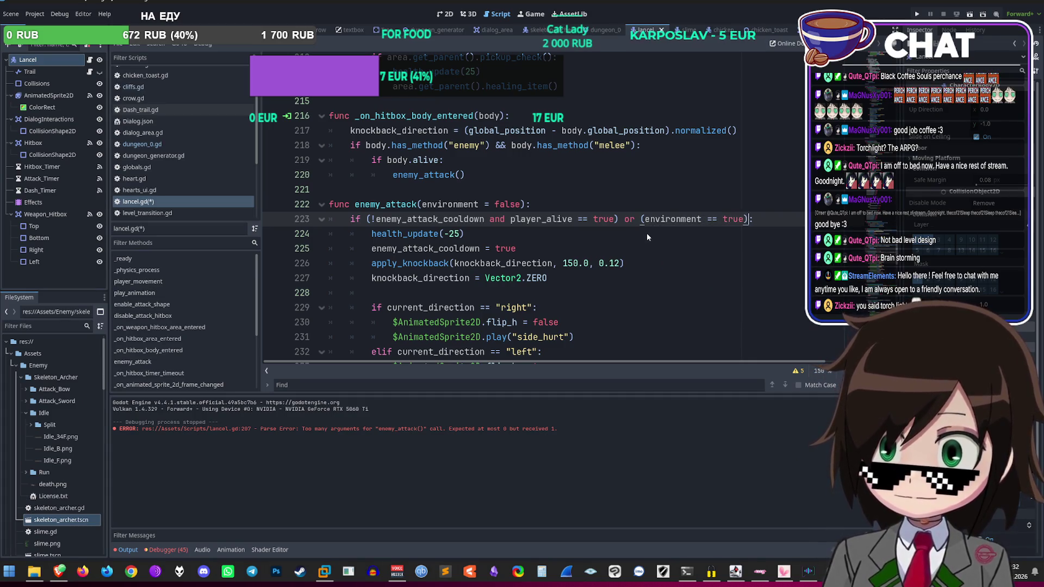
{"action": "type", "text": " and player"}
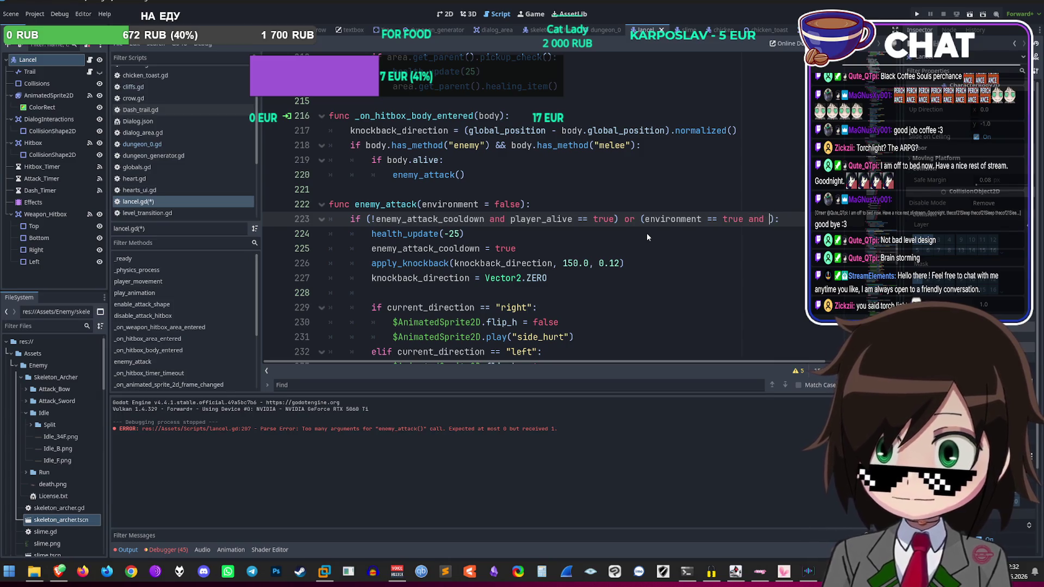
{"action": "type", "text": "_"}
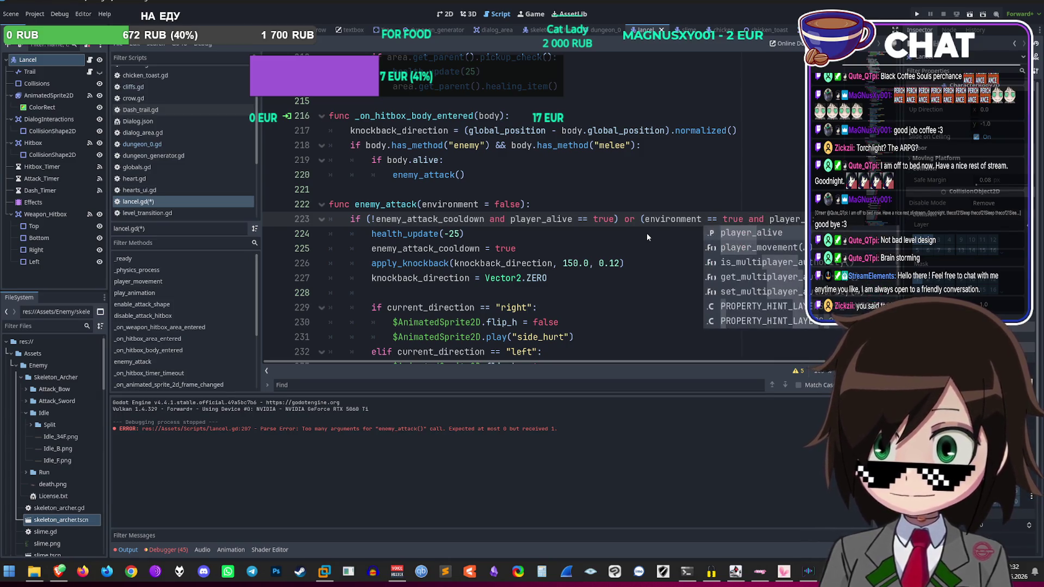
{"action": "key", "text": "Return"}
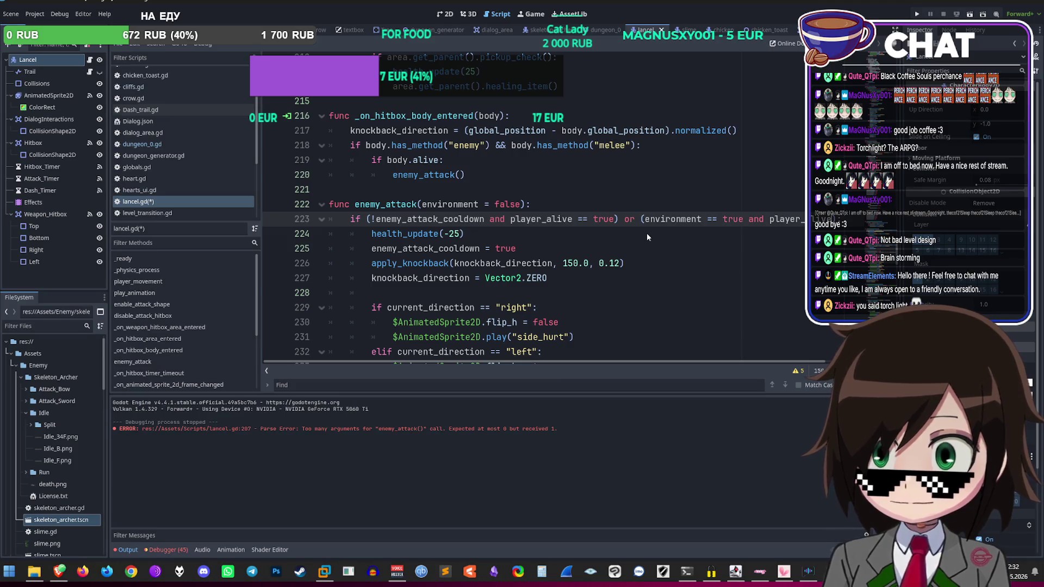
Step: Rewrite it as (environment and player_alive == true) and save lancel.gd
{"action": "key", "text": "ctrl+Left"}
{"action": "key", "text": "ctrl+Left"}
{"action": "key", "text": "Left"}
{"action": "key", "text": "BackSpace"}
{"action": "key", "text": "BackSpace"}
{"action": "key", "text": "BackSpace"}
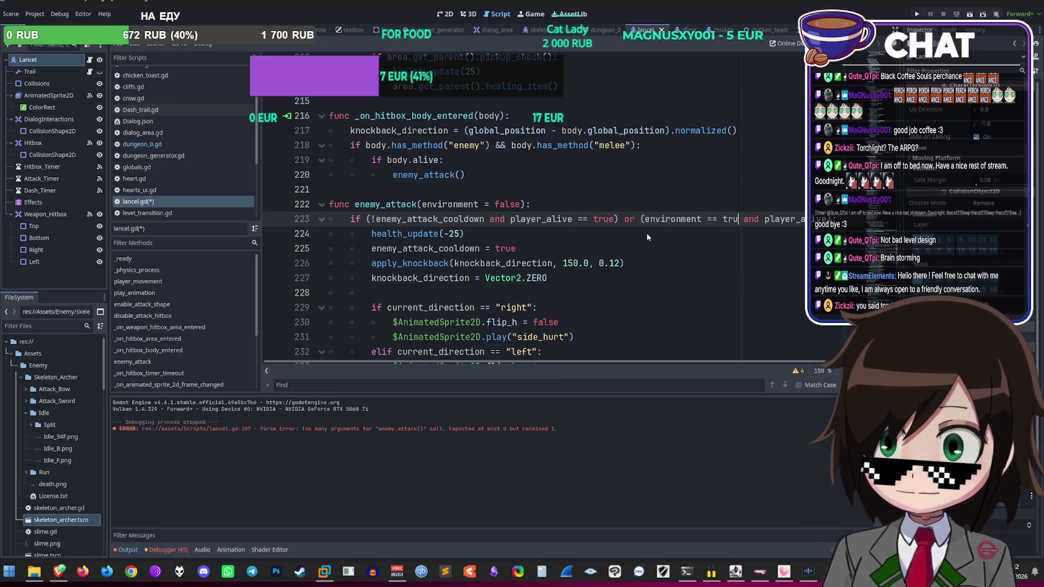
{"action": "key", "text": "BackSpace"}
{"action": "key", "text": "BackSpace"}
{"action": "key", "text": "BackSpace"}
{"action": "key", "text": "Right"}
{"action": "key", "text": "Right"}
{"action": "key", "text": "Right"}
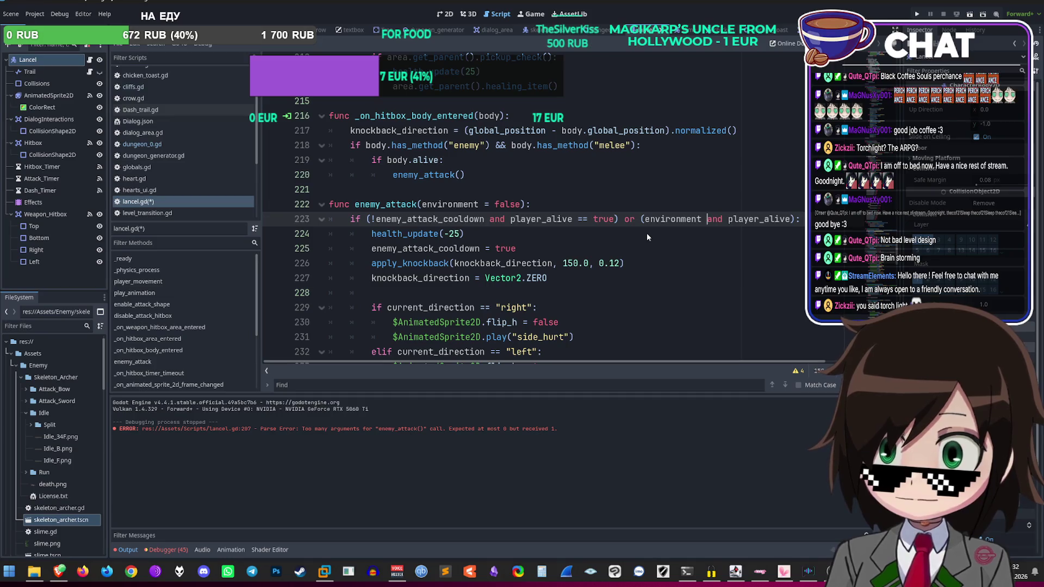
{"action": "key", "text": "Right"}
{"action": "key", "text": "Right"}
{"action": "key", "text": "Right"}
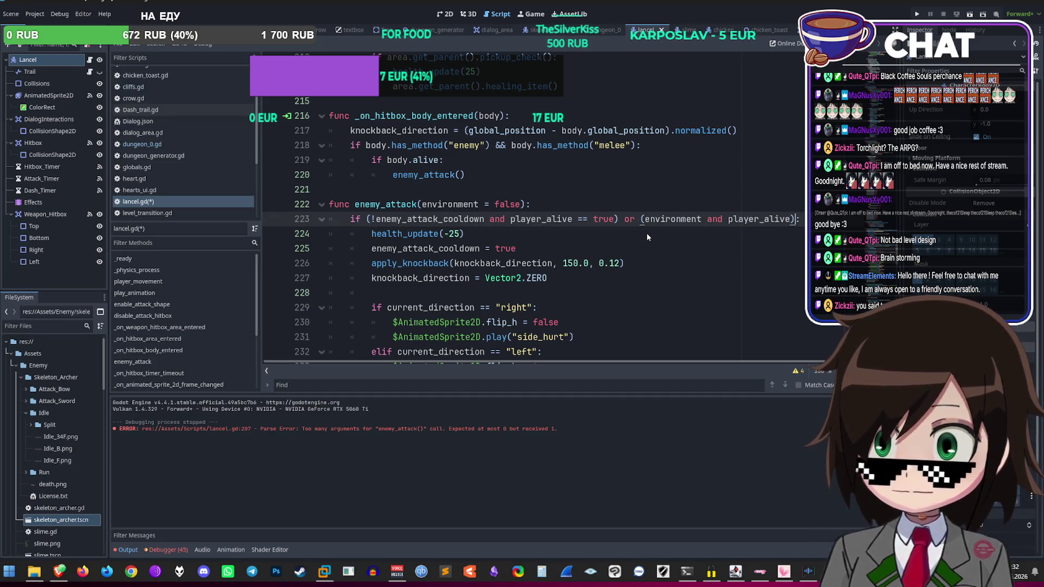
{"action": "type", "text": "== t"}
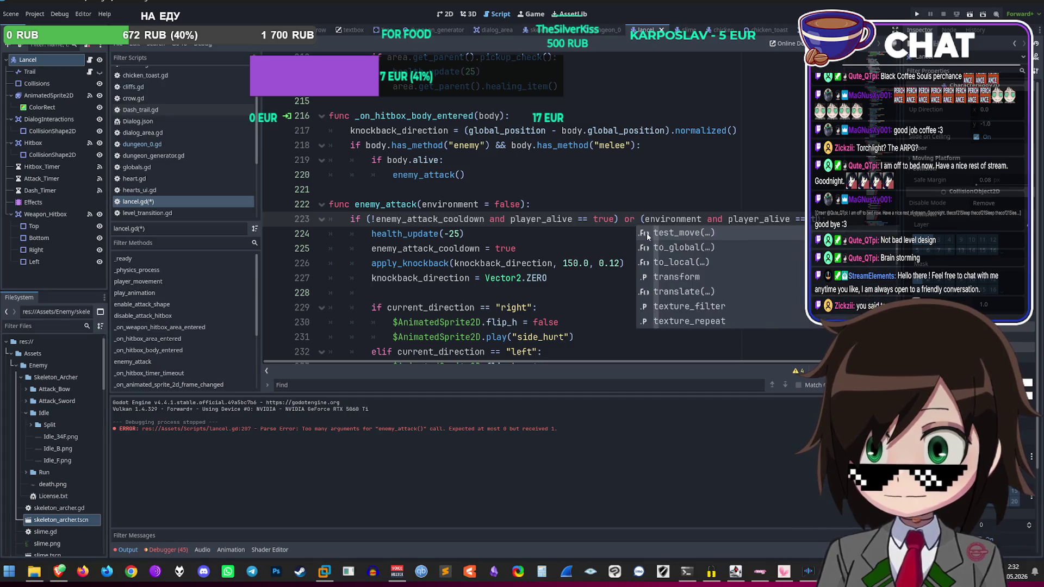
{"action": "key", "text": "Left"}
{"action": "key", "text": "Left"}
{"action": "key", "text": "Left"}
{"action": "key", "text": "ctrl+s"}
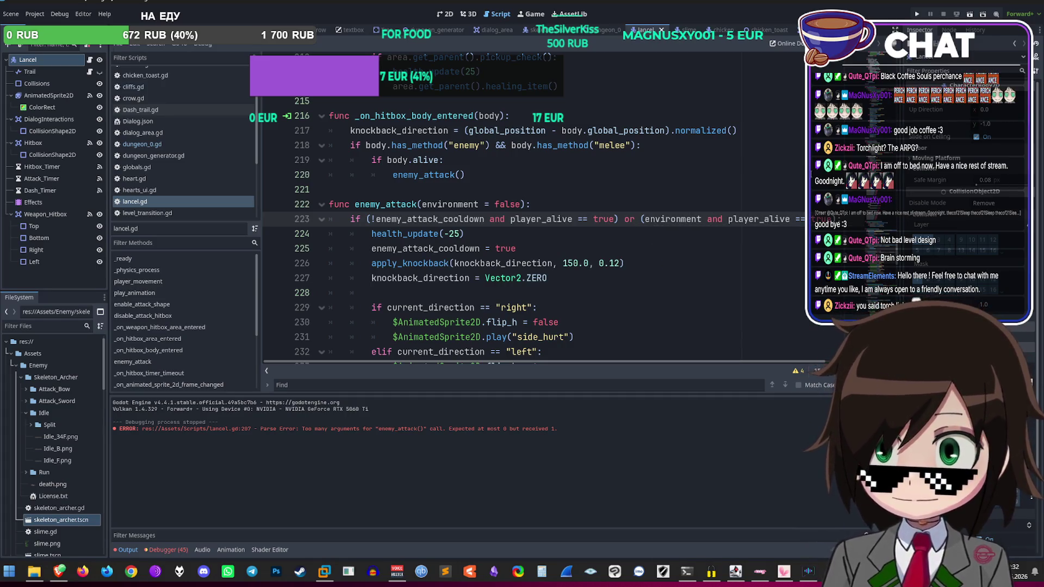
{"action": "left_click", "coordinate": [664, 185]}
{"action": "left_click", "coordinate": [640, 203]}
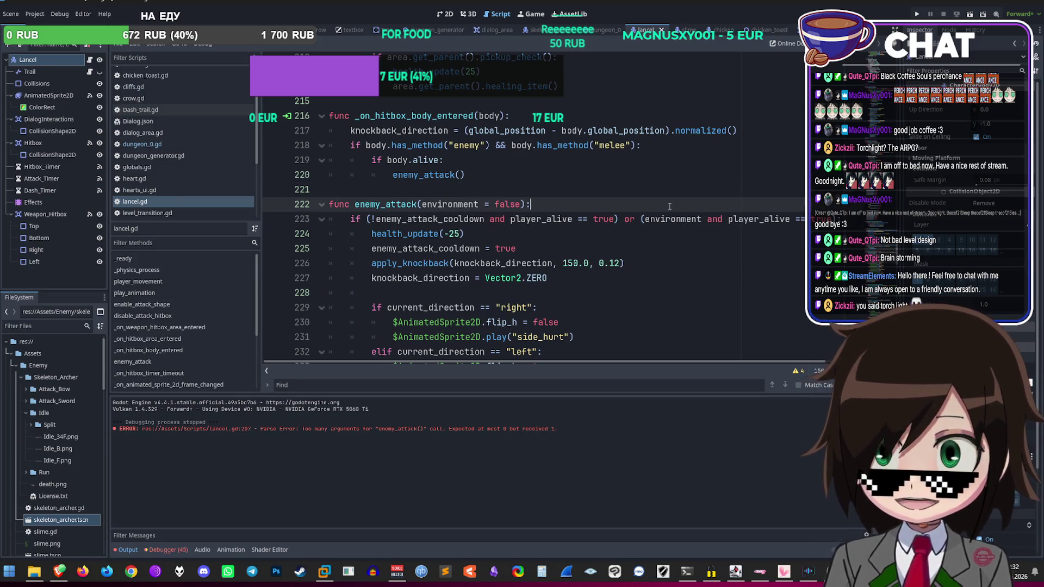
{"action": "scroll", "coordinate": [534, 202], "scroll_direction": "up", "scroll_amount": 3}
{"action": "scroll", "coordinate": [551, 233], "scroll_direction": "up", "scroll_amount": 1}
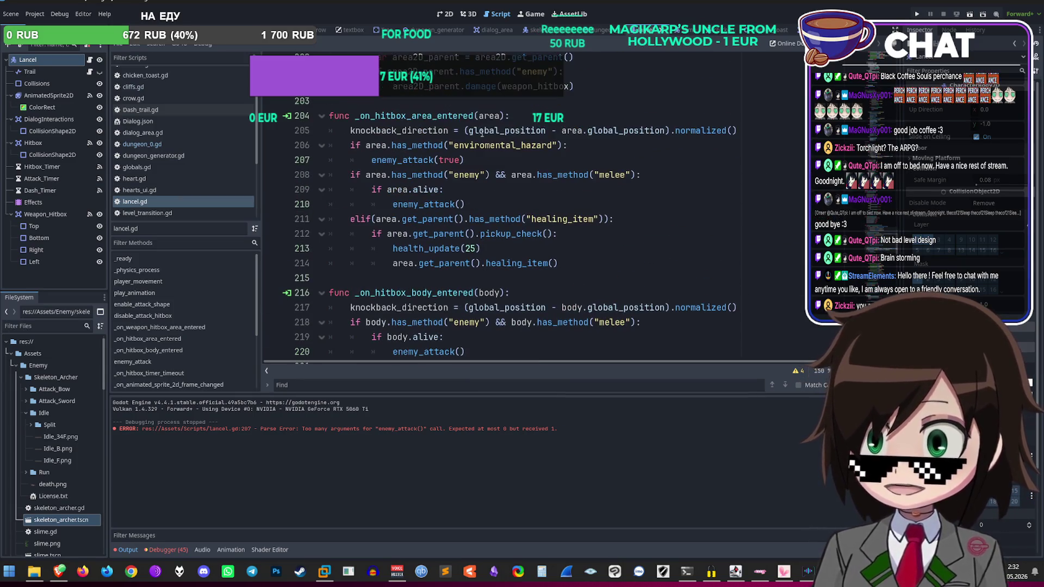
Step: Select the enviromental_hazard method name on line 206 of lancel.gd
{"action": "left_click", "coordinate": [493, 158]}
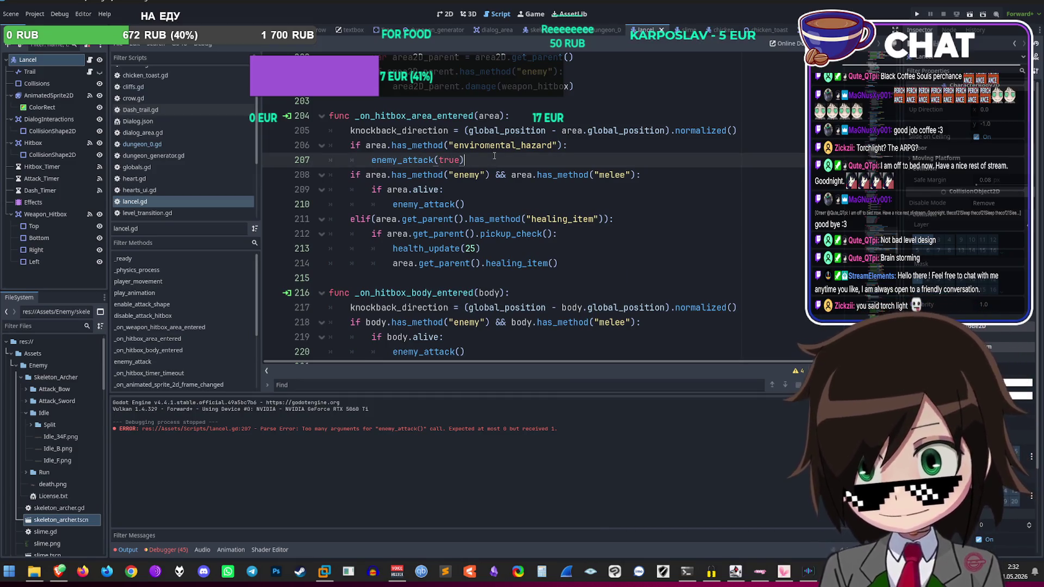
{"action": "double_click", "coordinate": [506, 149]}
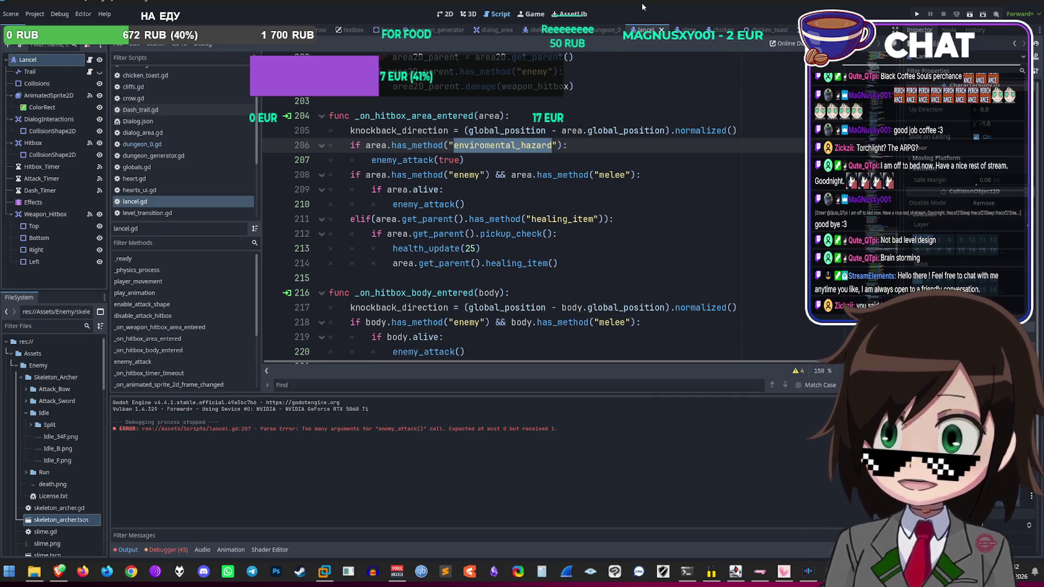
{"action": "left_click", "coordinate": [381, 29]}
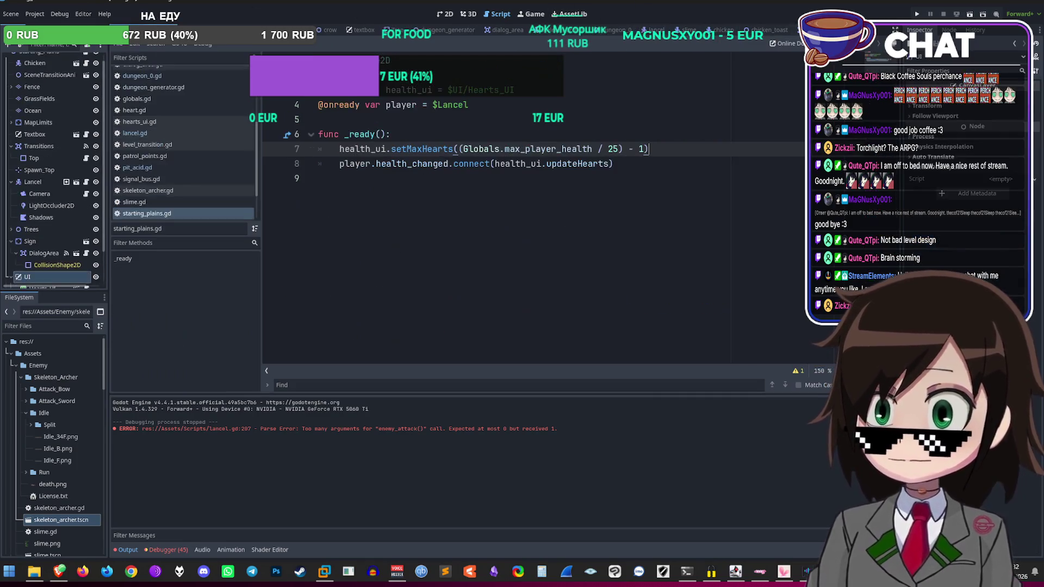
{"action": "scroll", "coordinate": [41, 234], "scroll_direction": "down", "scroll_amount": 2}
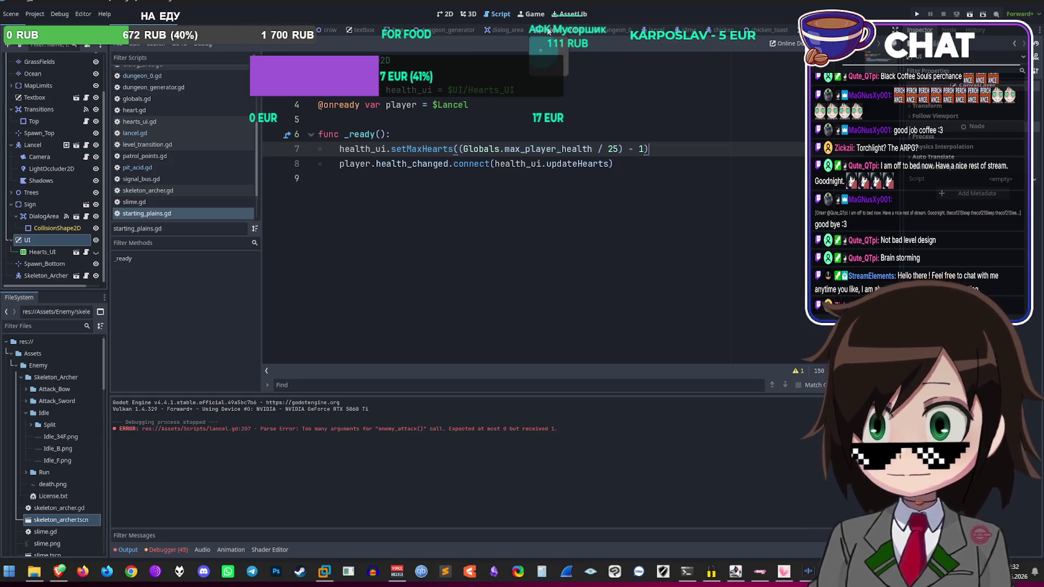
Step: Open pit_acid.gd in the dungeon_0 scene with its function named environmental_hazard, then run the game
{"action": "key", "text": "ctrl+Tab"}
{"action": "scroll", "coordinate": [76, 264], "scroll_direction": "down", "scroll_amount": 1}
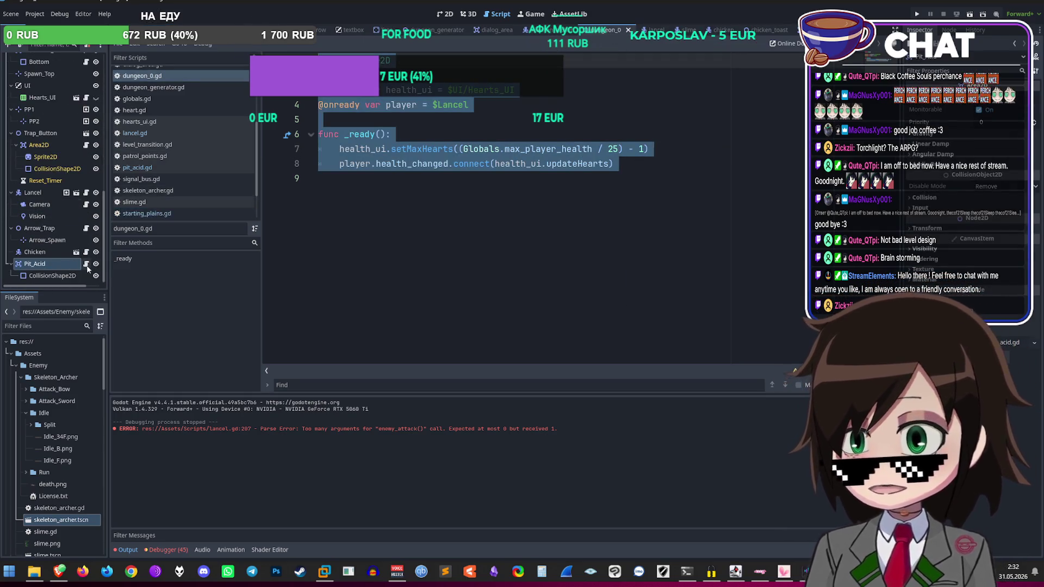
{"action": "left_click", "coordinate": [87, 264]}
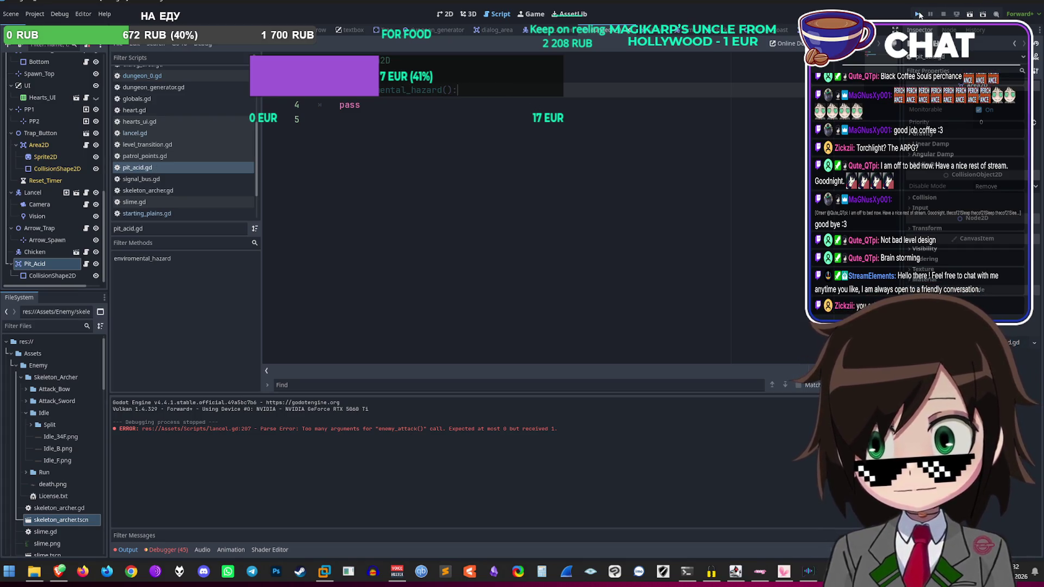
{"action": "left_click", "coordinate": [918, 15]}
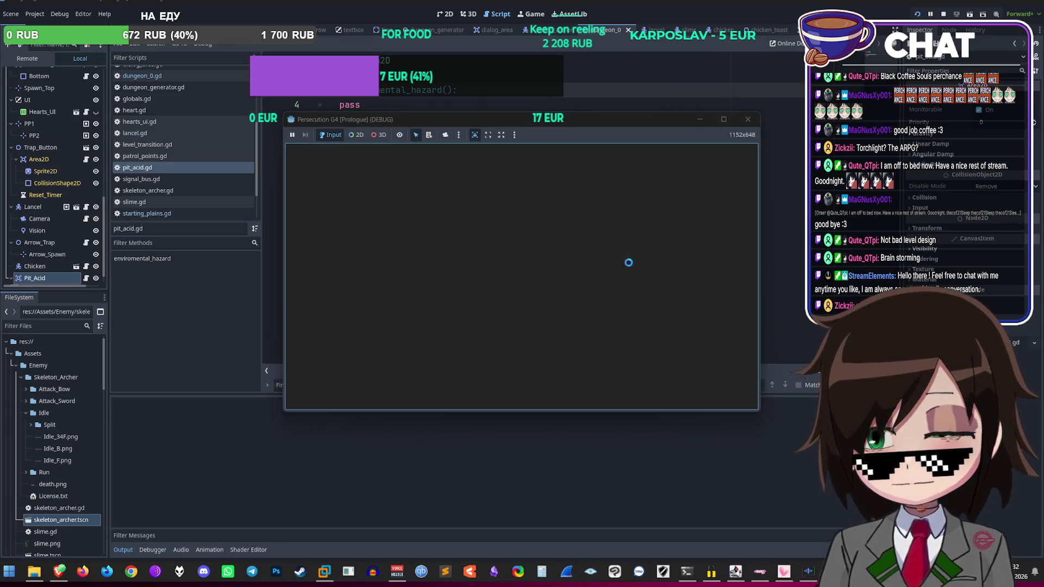
Step: Walk the player up the road into the dungeon and step into the acid pit, losing hearts
{"action": "key", "text": "w"}
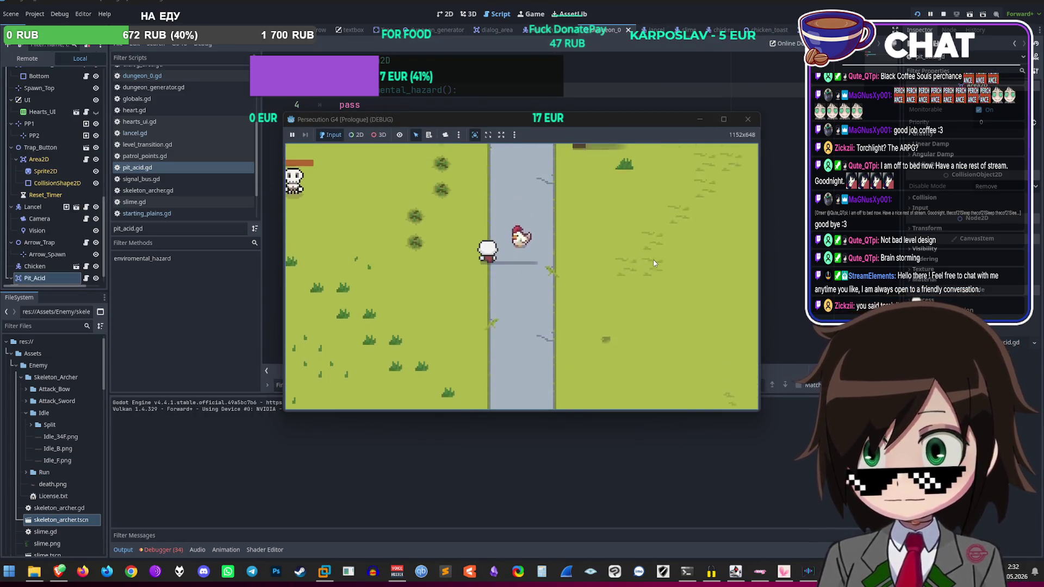
{"action": "key", "text": "w"}
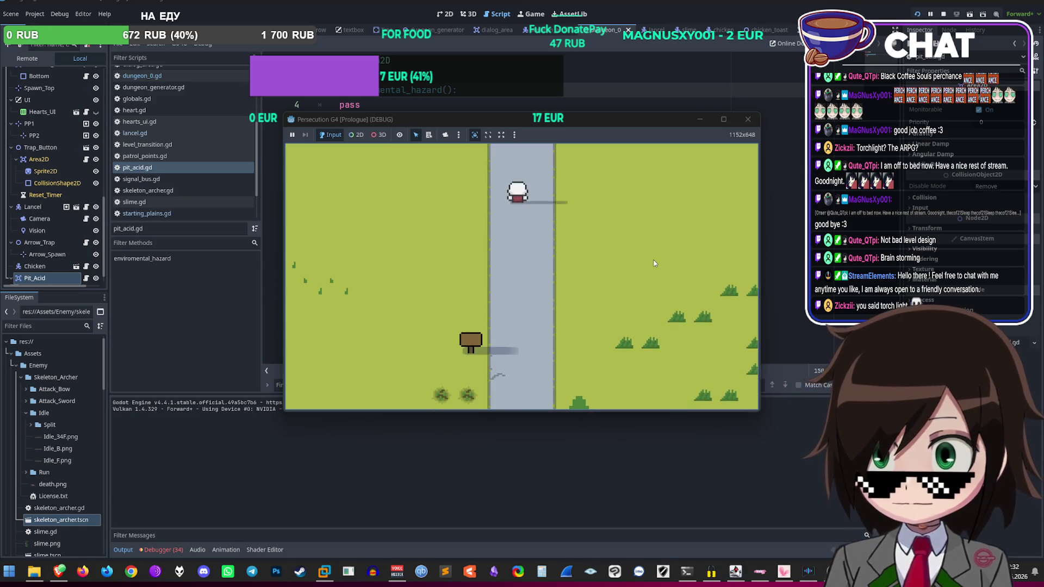
{"action": "key", "text": "w"}
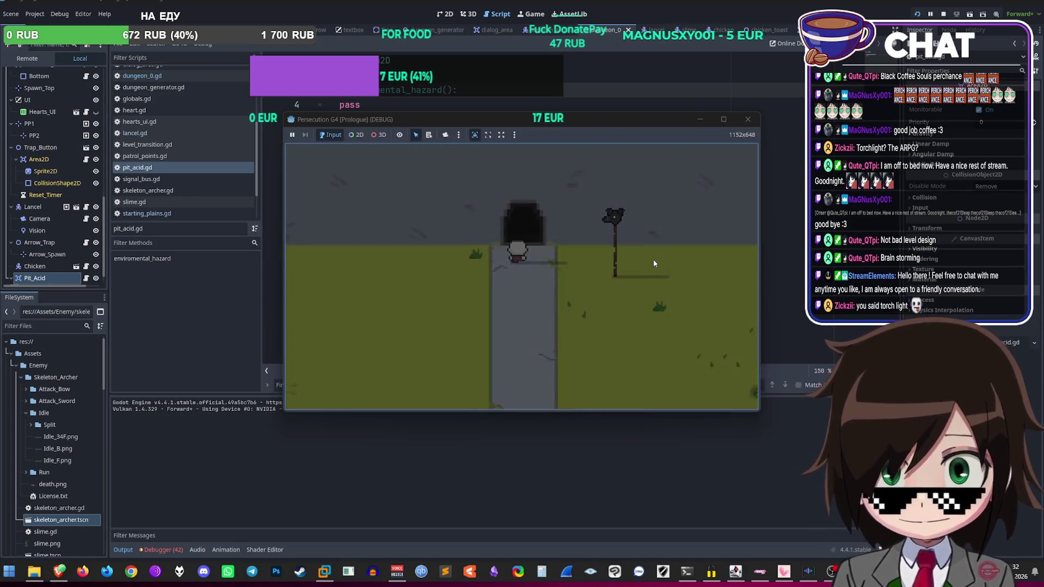
{"action": "key", "text": "w"}
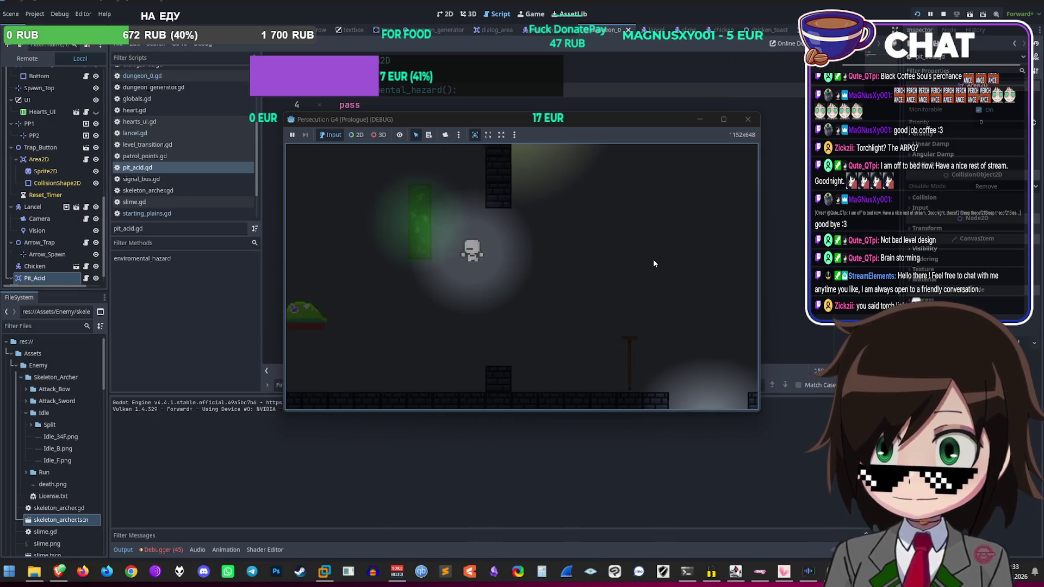
{"action": "key", "text": "w"}
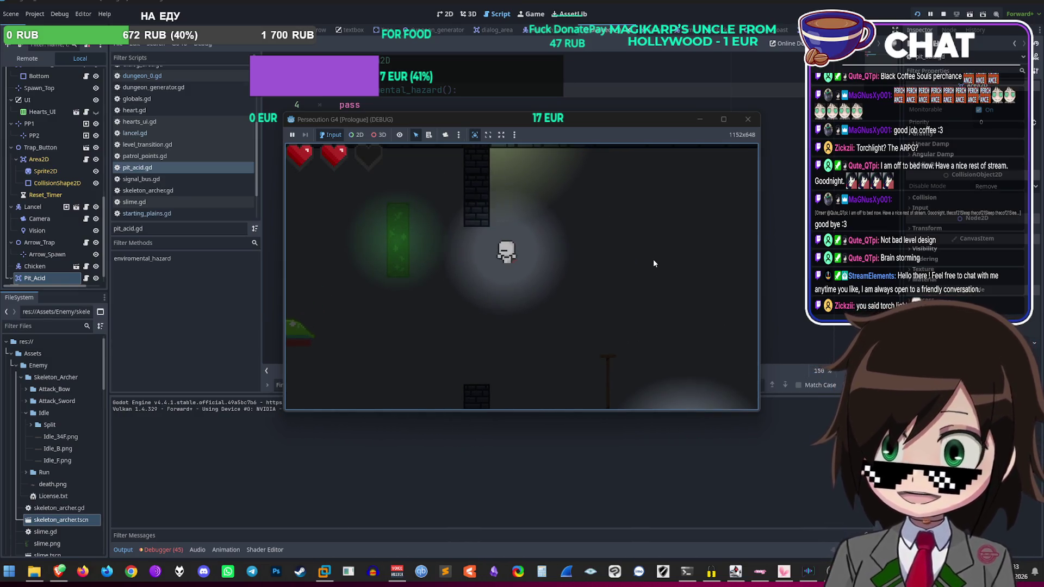
{"action": "key", "text": "d"}
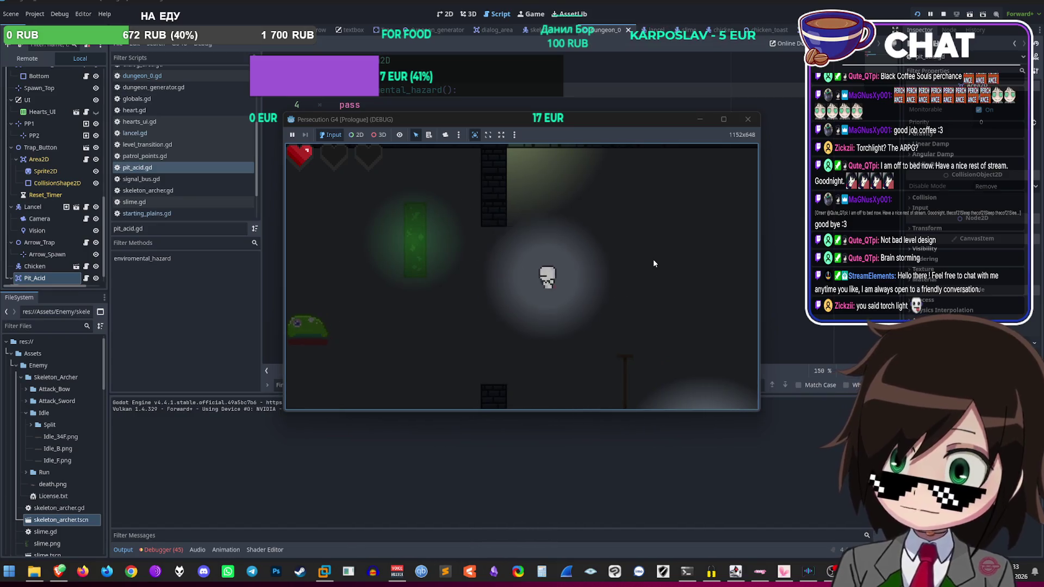
{"action": "key", "text": "w"}
{"action": "key", "text": "w"}
{"action": "key", "text": "a"}
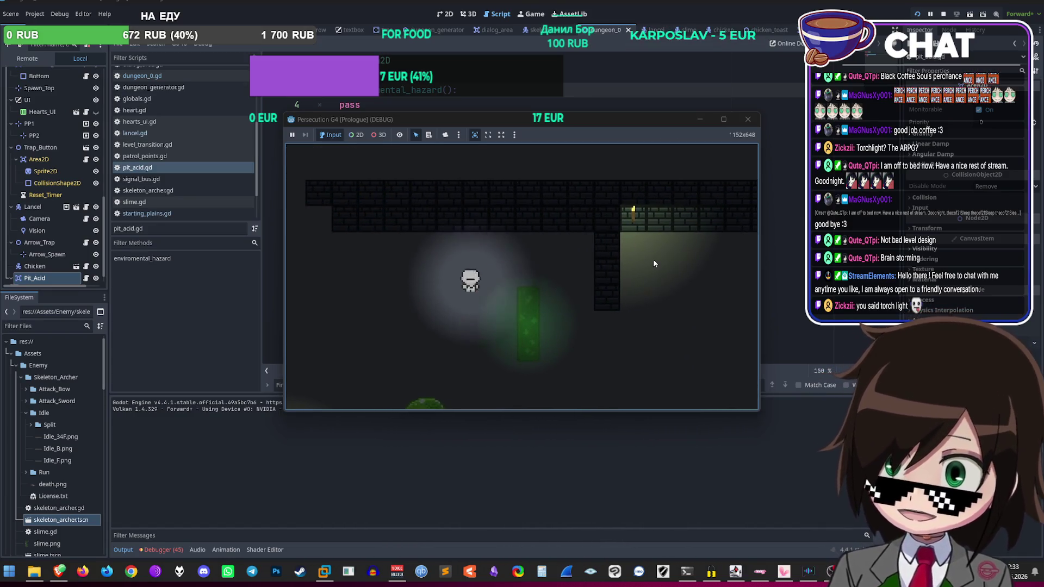
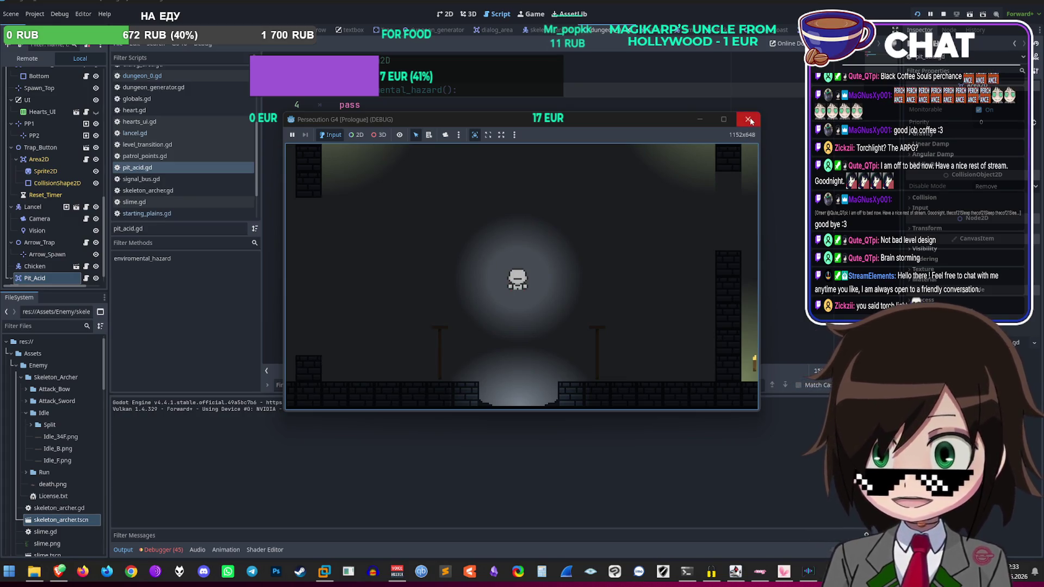
Step: Restart the game for a quick test run, then stop it
{"action": "key", "text": "F8"}
{"action": "left_click", "coordinate": [920, 14]}
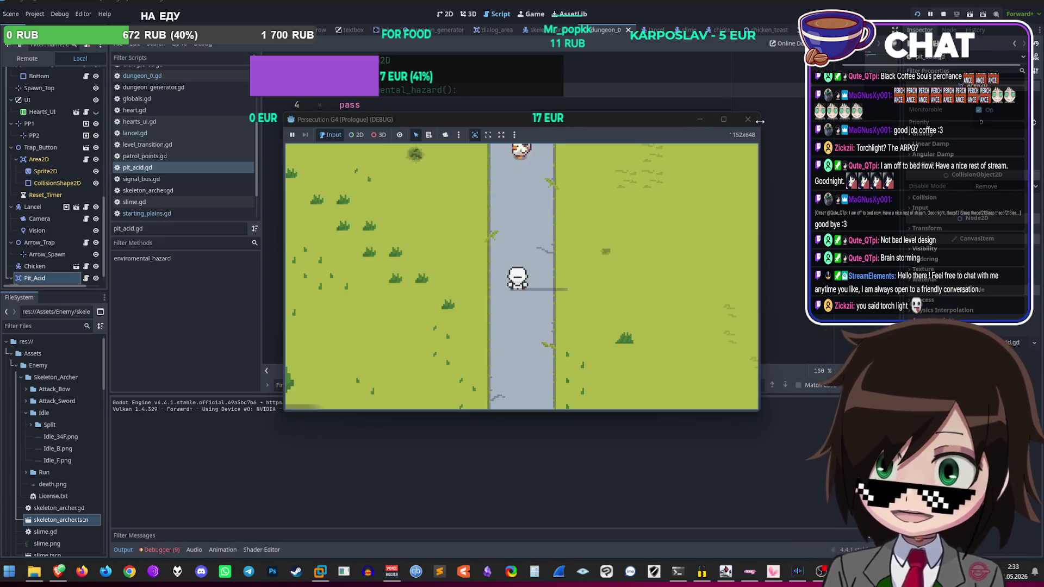
{"action": "left_click", "coordinate": [755, 121]}
Step: In slime.gd, extend line 154's hitbox check with 'or area.has_method("environmental_hazard")' and run the project
{"action": "left_click", "coordinate": [686, 31]}
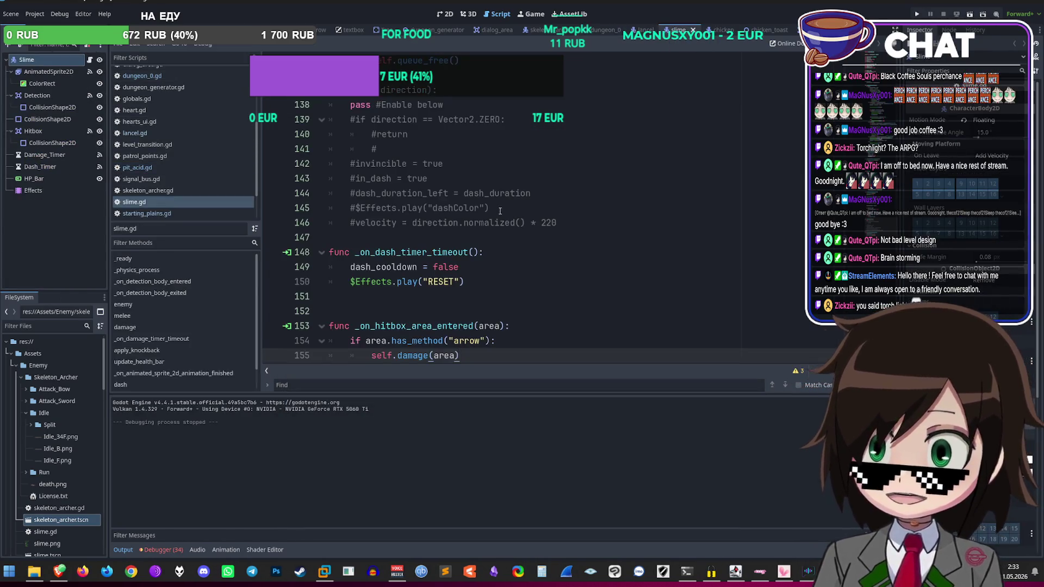
{"action": "scroll", "coordinate": [529, 273], "scroll_direction": "up", "scroll_amount": 5}
{"action": "scroll", "coordinate": [529, 272], "scroll_direction": "down", "scroll_amount": 5}
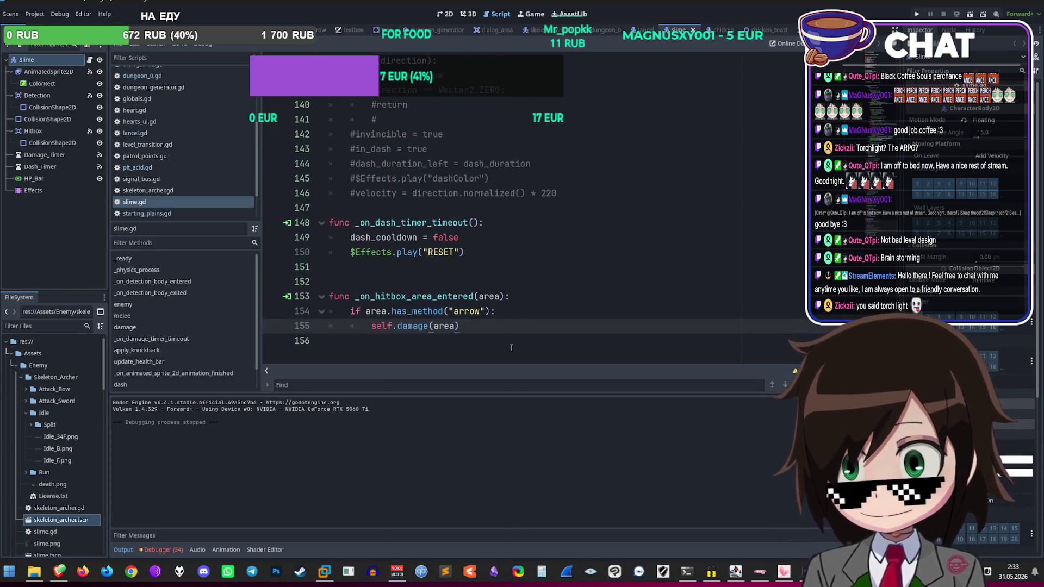
{"action": "left_click", "coordinate": [546, 308]}
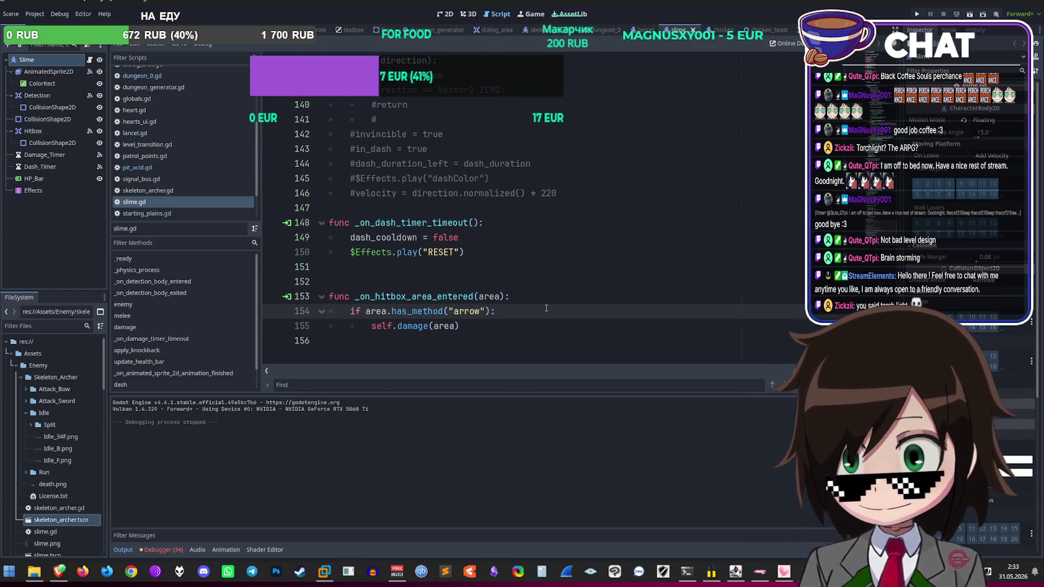
{"action": "left_click_drag", "start_coordinate": [543, 326], "coordinate": [307, 313]}
{"action": "left_click", "coordinate": [492, 311]}
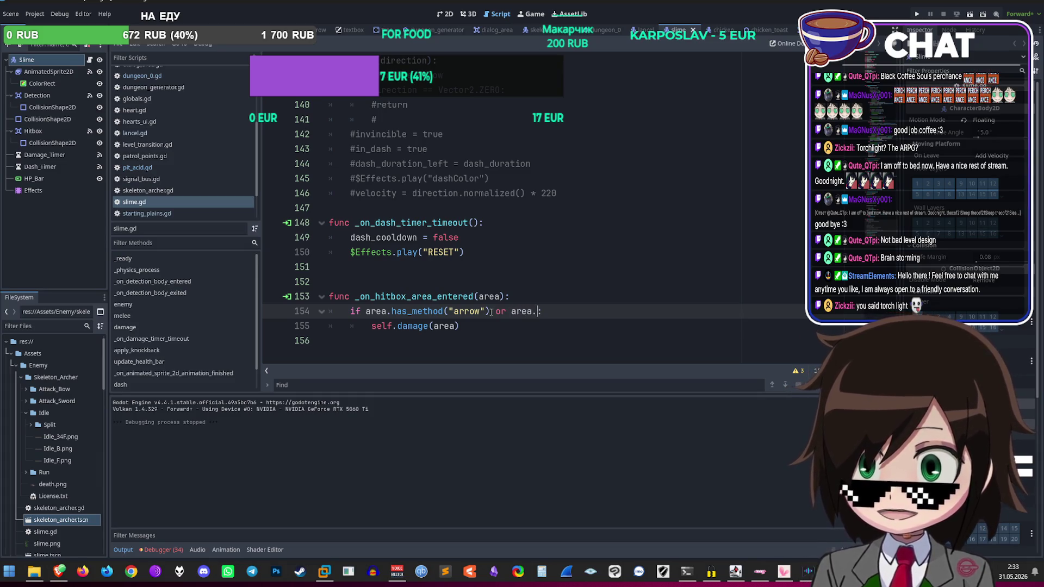
{"action": "type", "text": "has_method(\"enviromental_hazard"}
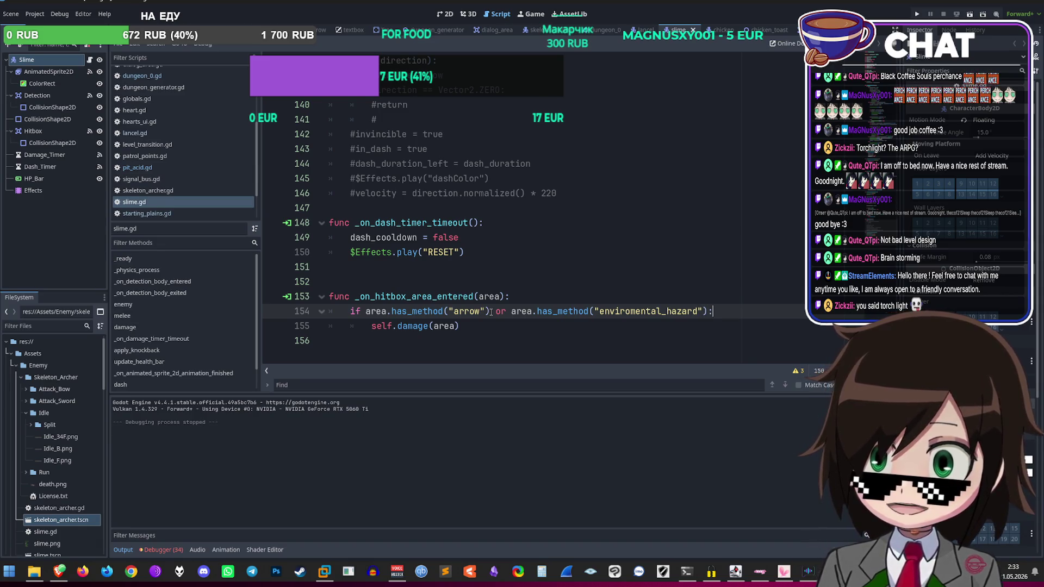
{"action": "key", "text": "End"}
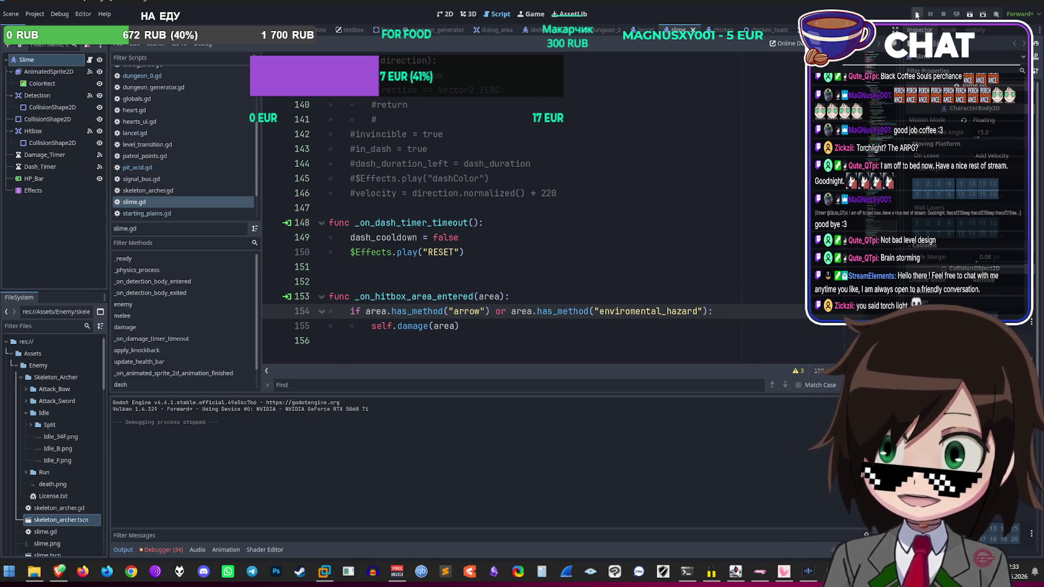
{"action": "left_click", "coordinate": [917, 15]}
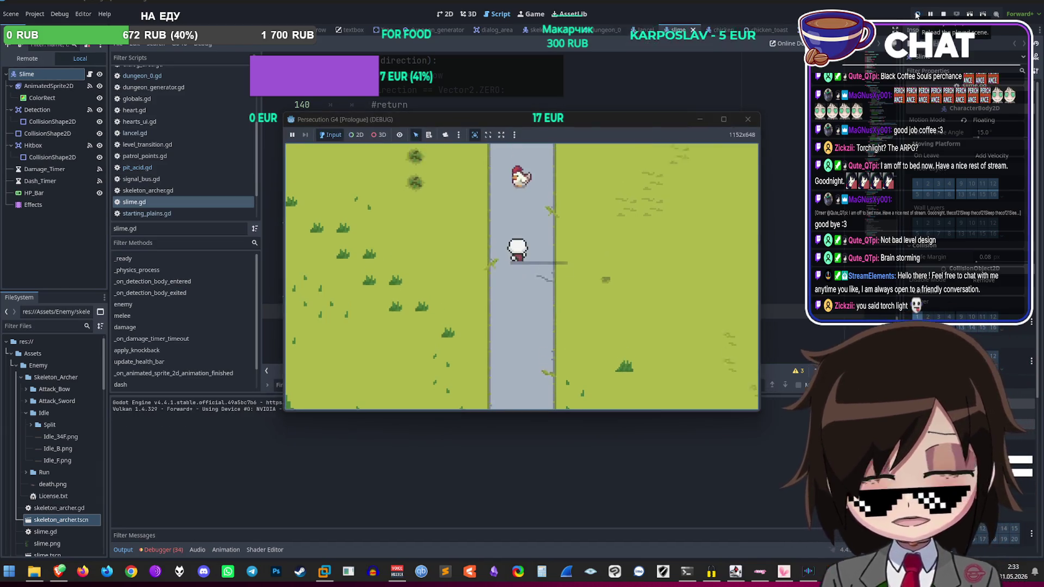
Step: Walk the player up the road and into the dungeon cave
{"action": "key", "text": "Right"}
{"action": "key", "text": "Down"}
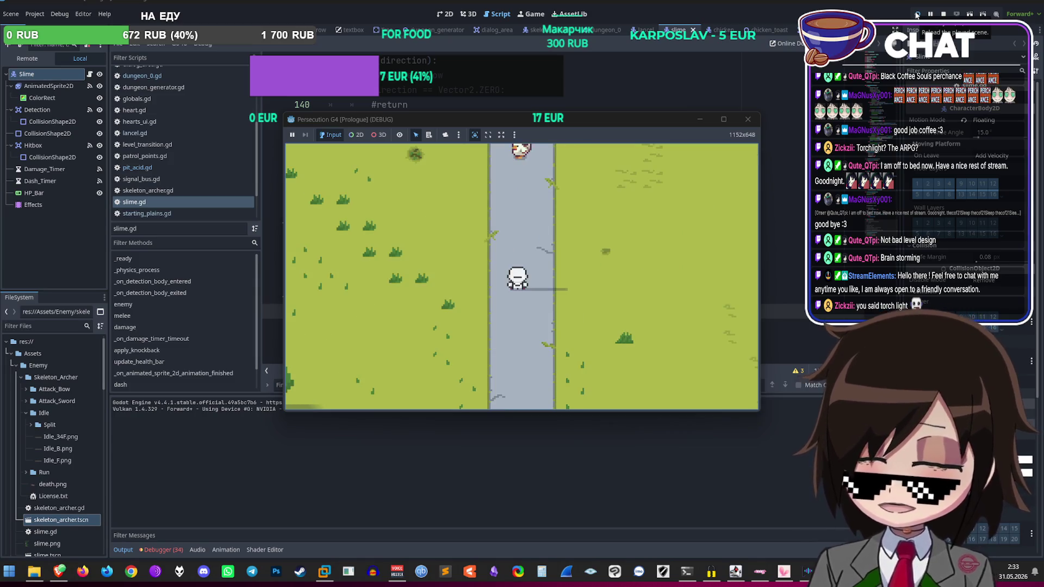
{"action": "key", "text": "Up"}
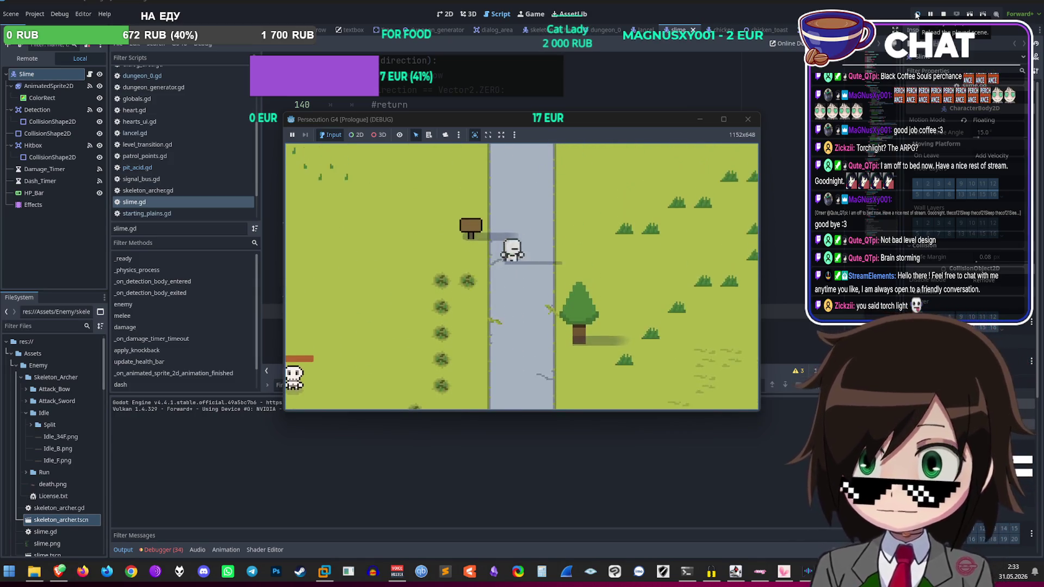
{"action": "key", "text": "Up"}
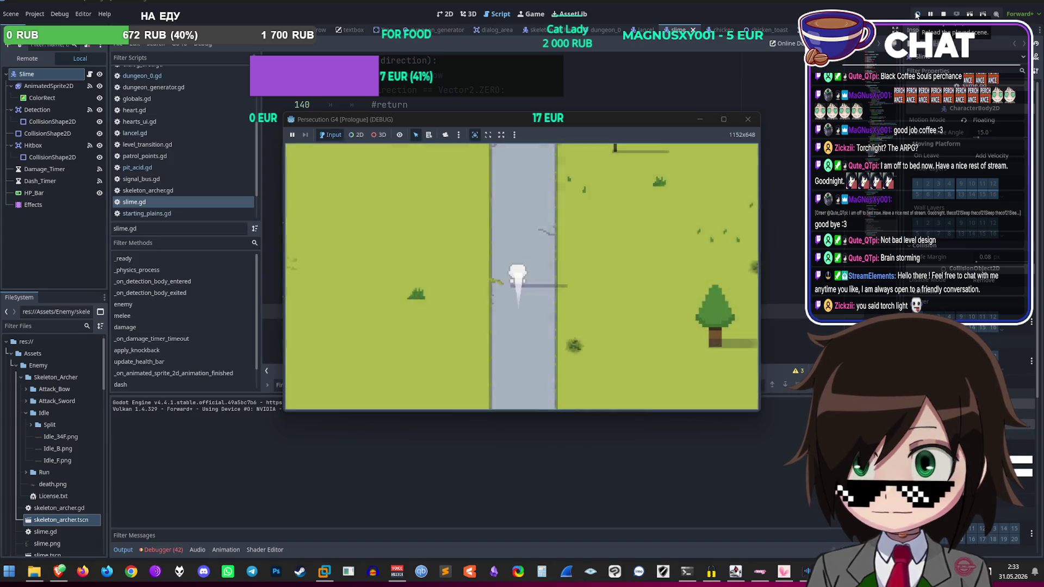
{"action": "key", "text": "Left"}
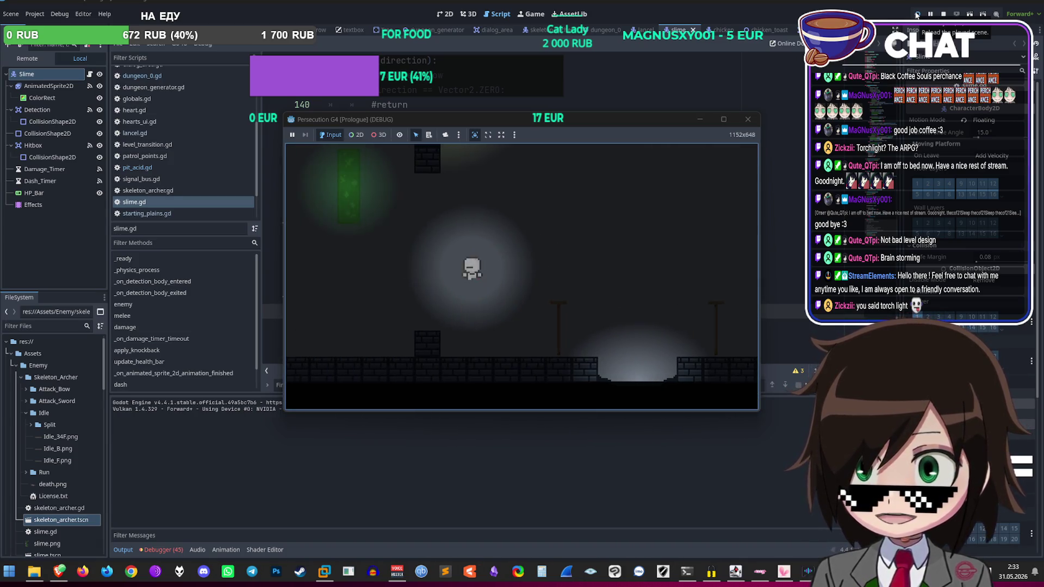
{"action": "key", "text": "Left"}
{"action": "key", "text": "Up"}
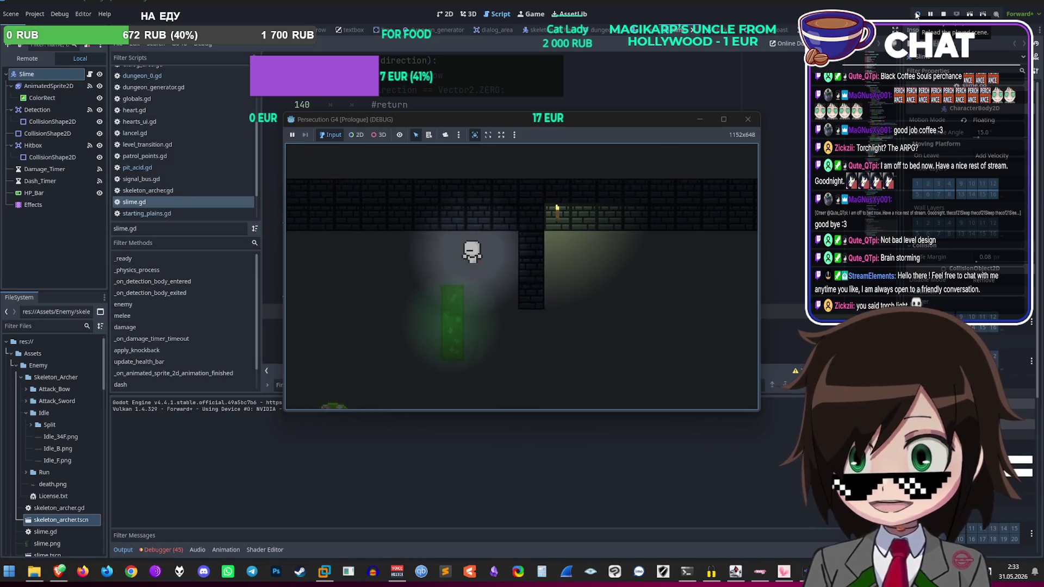
Step: Maneuver around the green slime and acid pillar in the first dungeon room
{"action": "key", "text": "Down"}
{"action": "key", "text": "Right"}
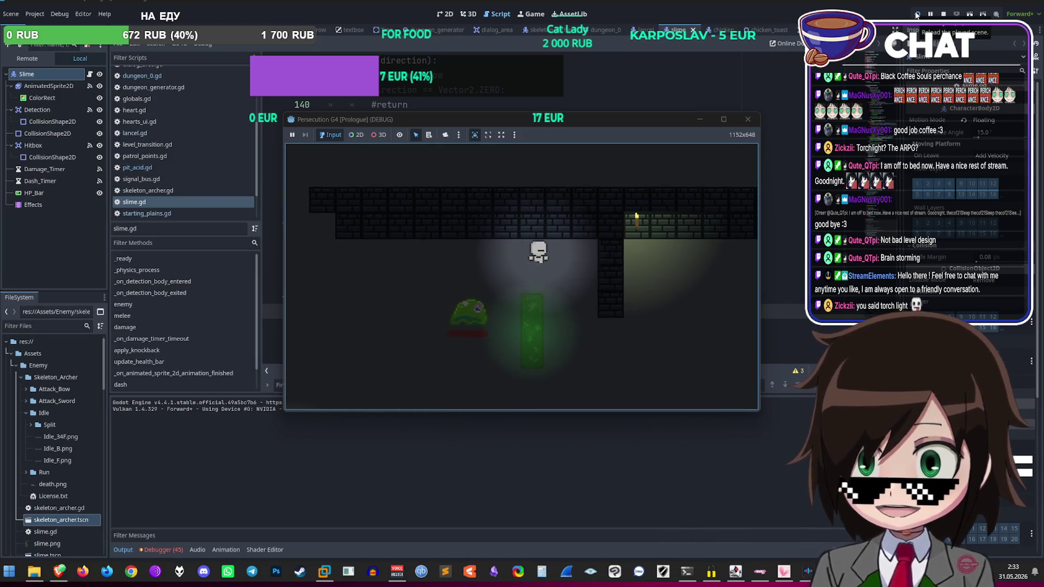
{"action": "key", "text": "Down"}
{"action": "key", "text": "Right"}
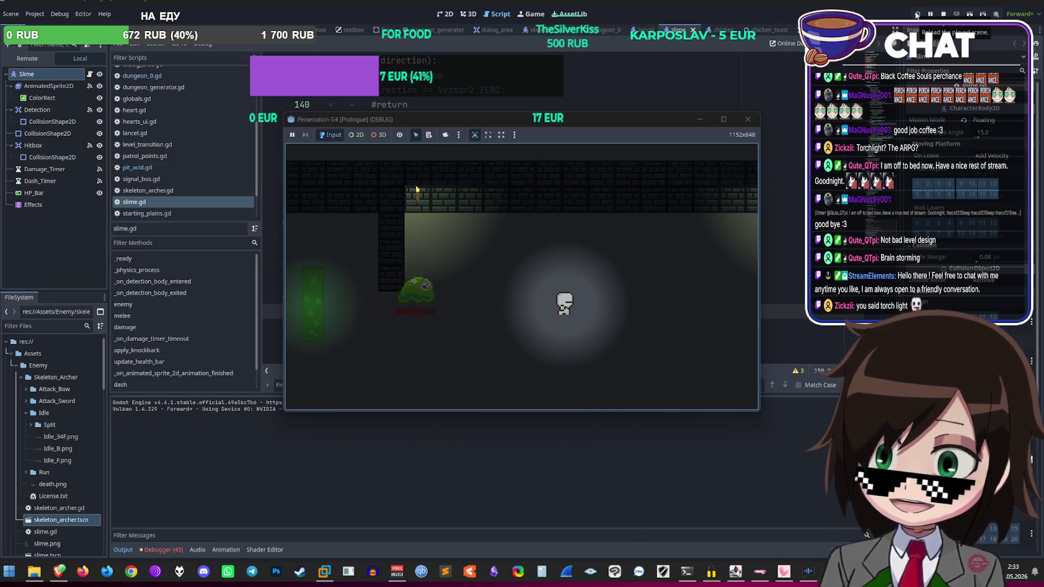
{"action": "key", "text": "Left"}
{"action": "key", "text": "Up"}
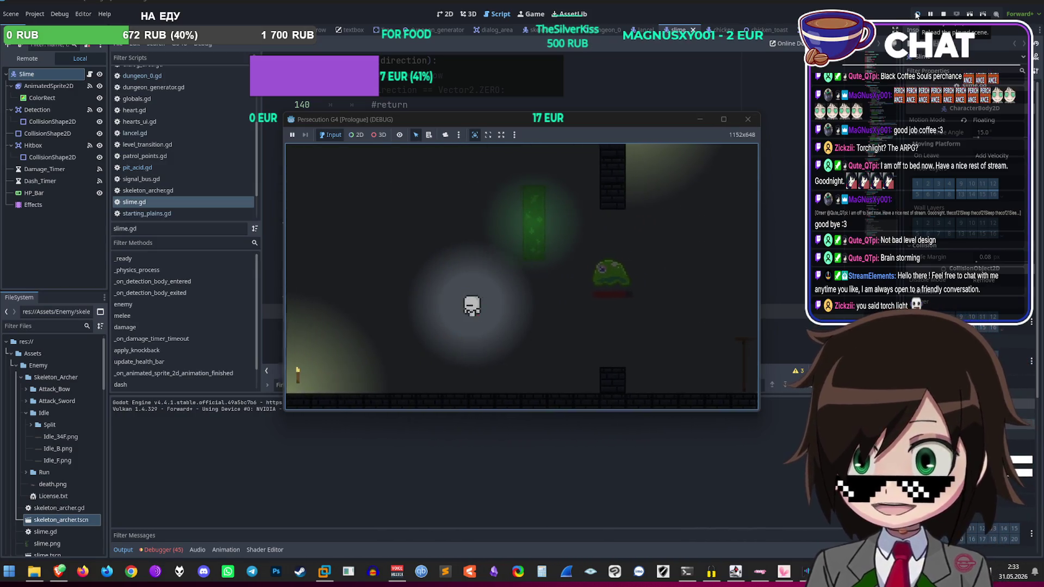
{"action": "key", "text": "Up"}
{"action": "key", "text": "Right"}
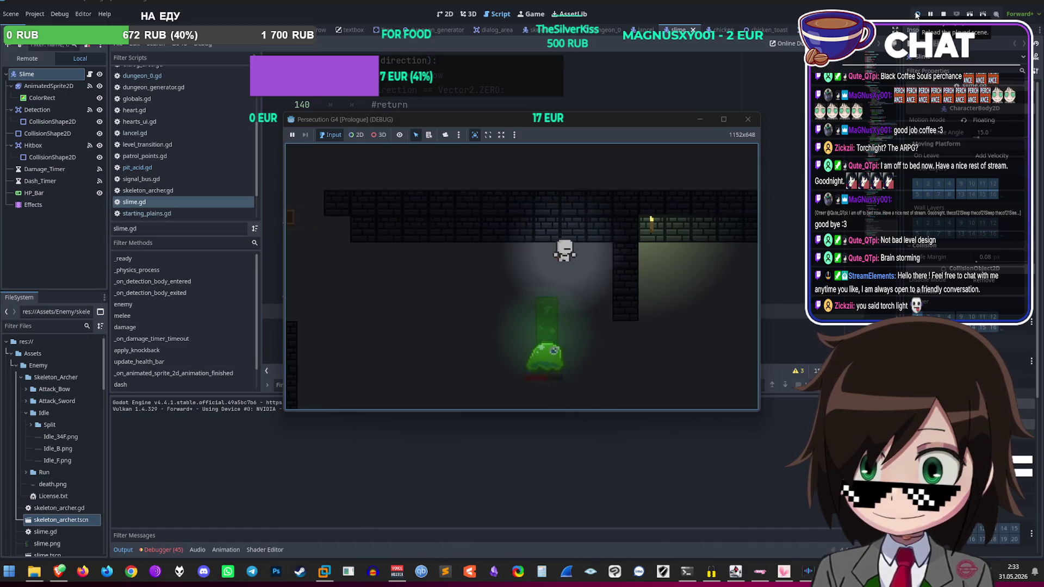
{"action": "key", "text": "Down"}
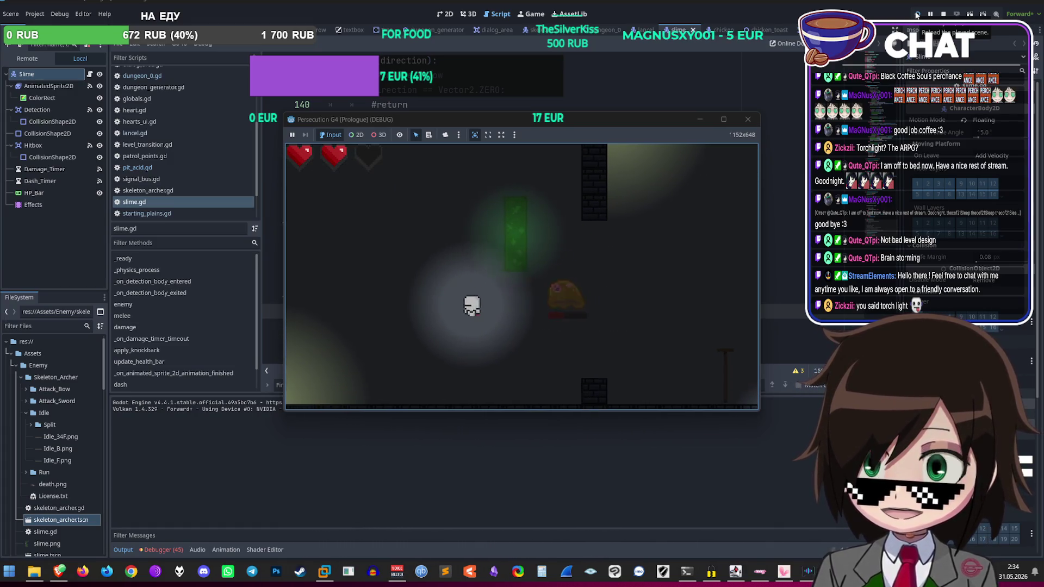
{"action": "key", "text": "Up"}
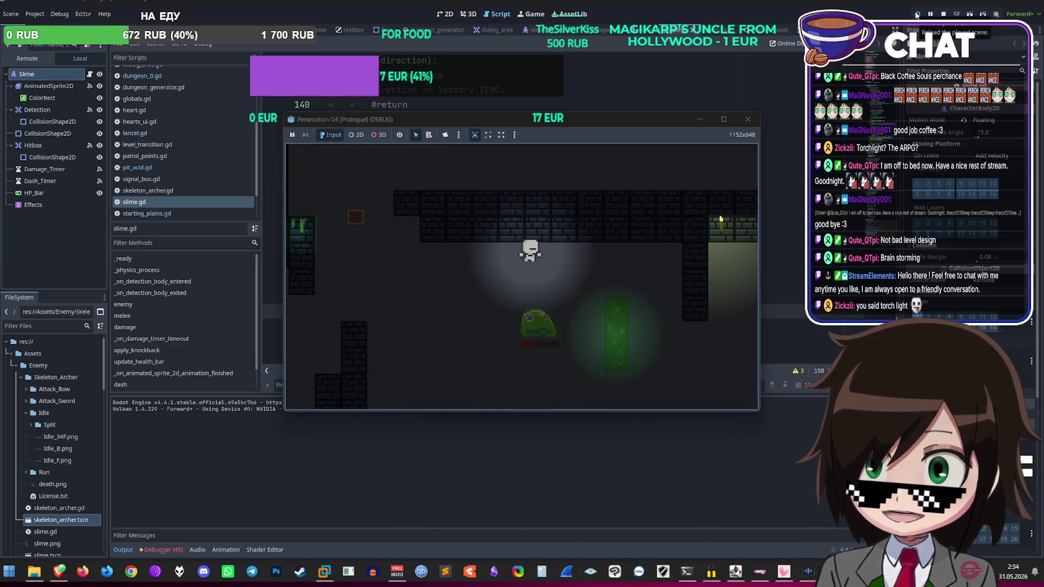
{"action": "key", "text": "Right"}
{"action": "key", "text": "Down"}
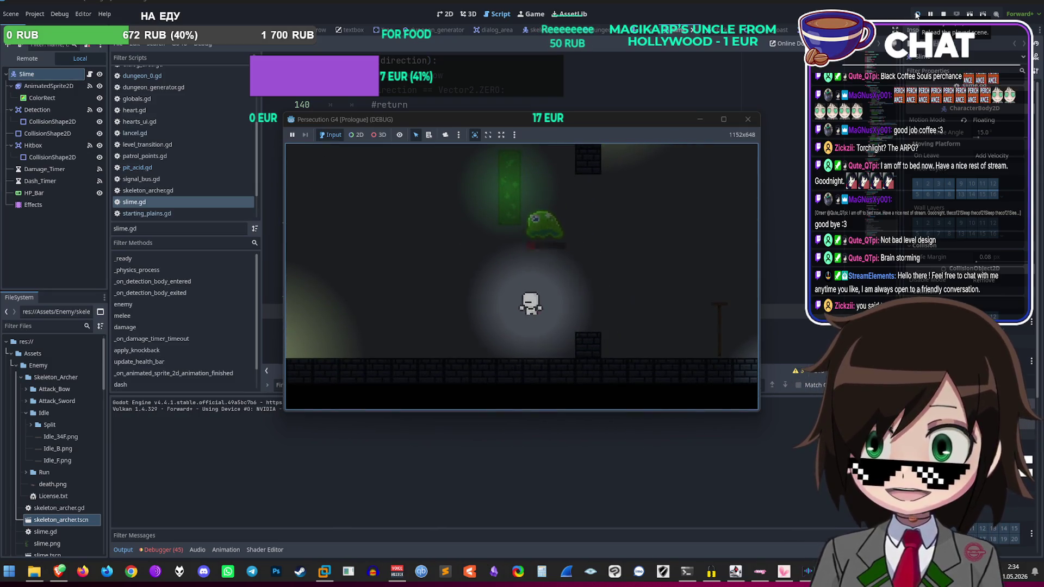
{"action": "key", "text": "Left"}
{"action": "key", "text": "Up"}
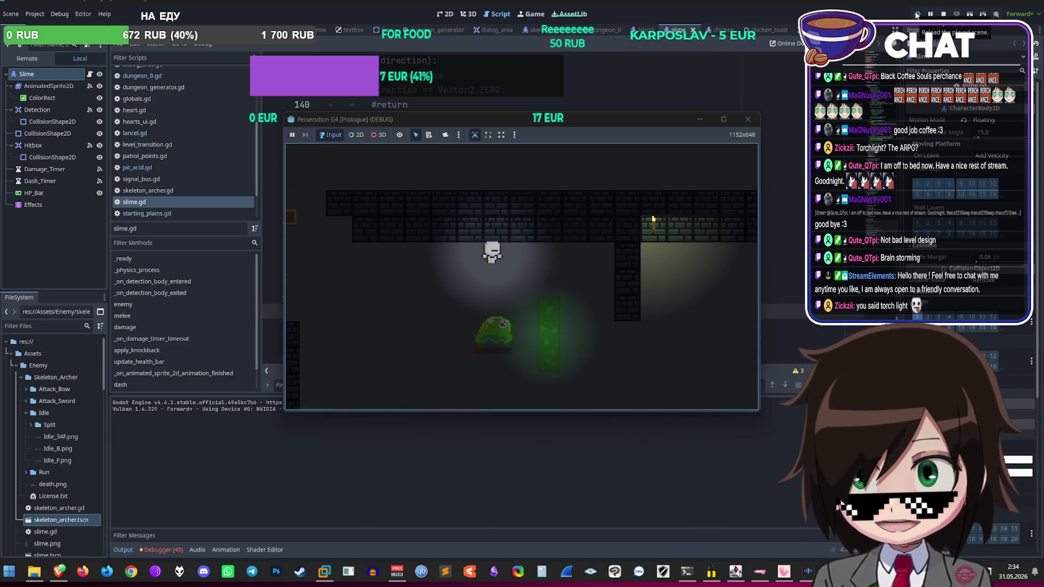
{"action": "key", "text": "Right"}
{"action": "key", "text": "Down"}
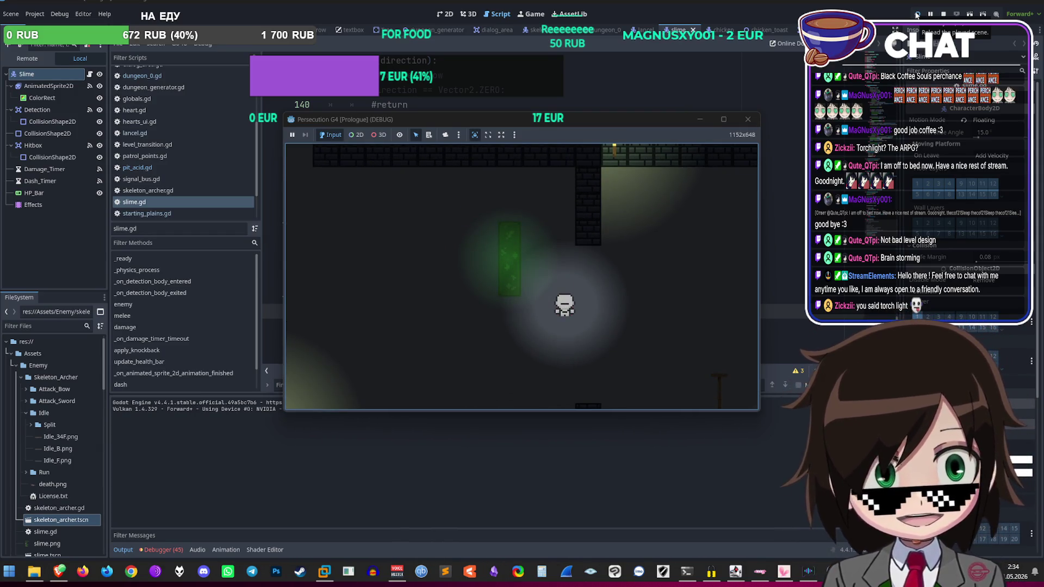
Step: Move into the next room and lure the slime across the acid pillar
{"action": "key", "text": "Down"}
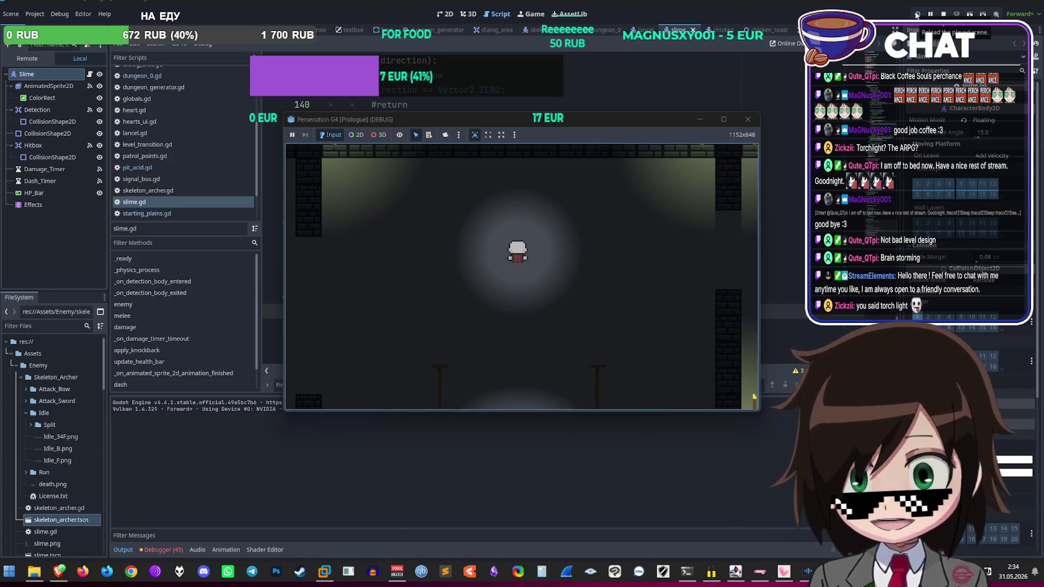
{"action": "key", "text": "Left"}
{"action": "key", "text": "Left"}
{"action": "key", "text": "Down"}
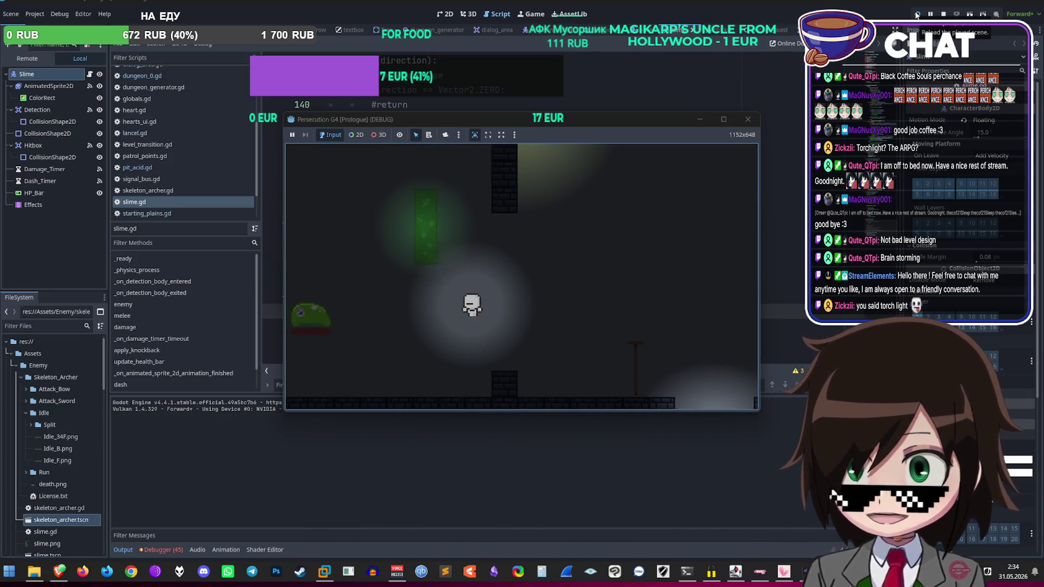
{"action": "key", "text": "Up"}
{"action": "key", "text": "Left"}
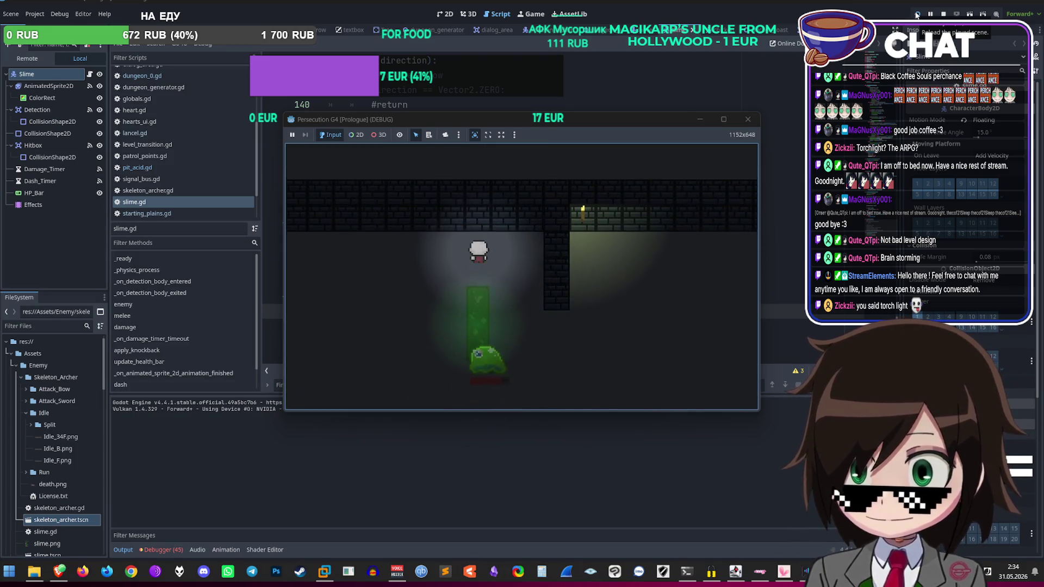
{"action": "key", "text": "Down"}
{"action": "key", "text": "Right"}
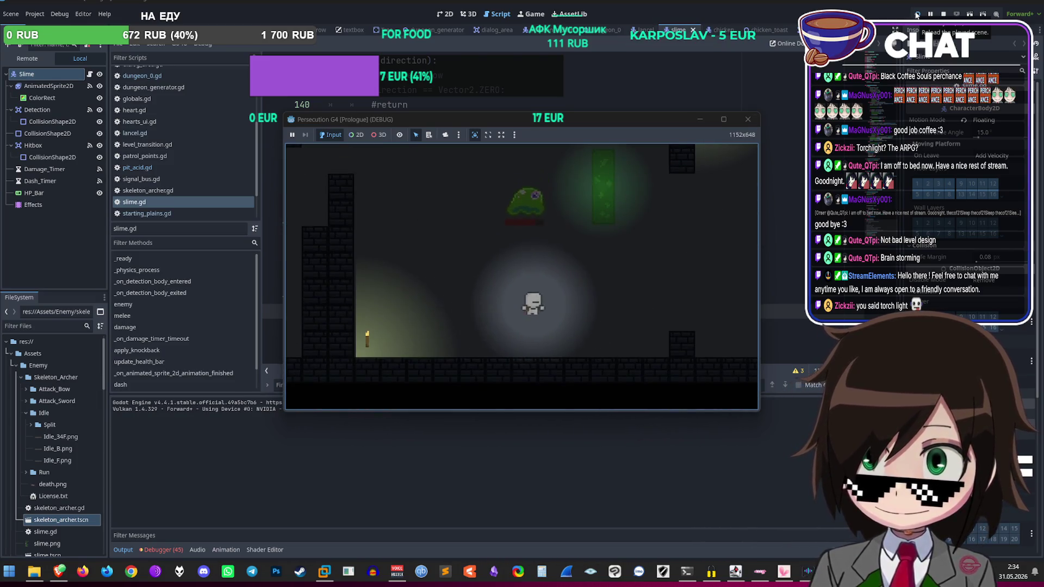
{"action": "key", "text": "Up"}
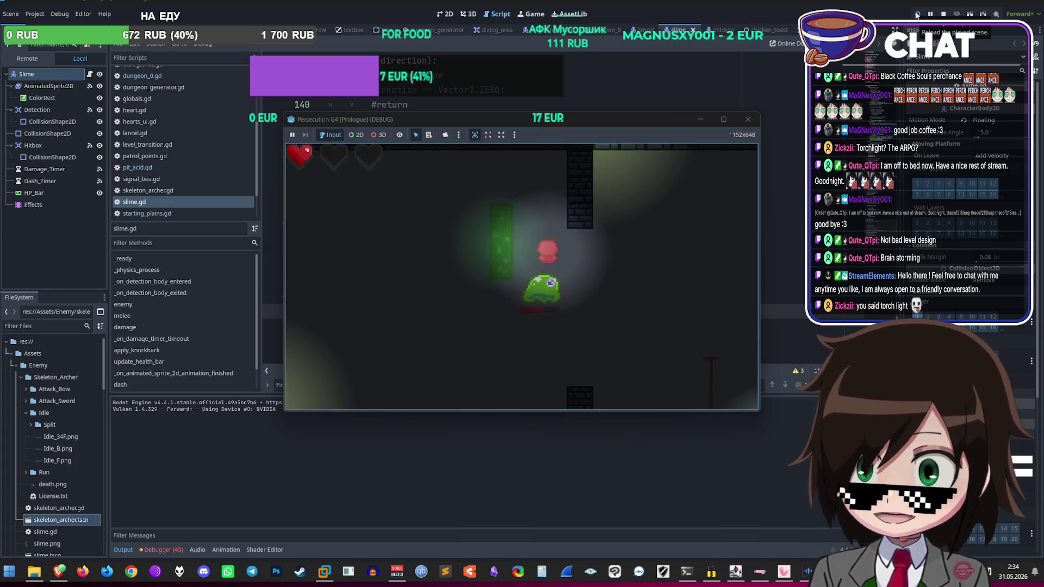
{"action": "key", "text": "Down"}
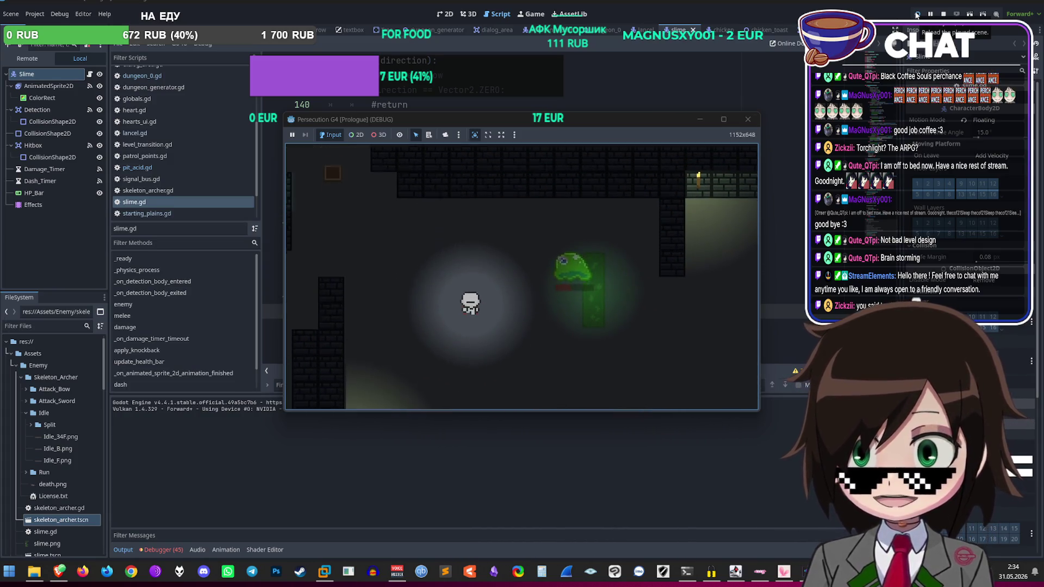
{"action": "key", "text": "Up"}
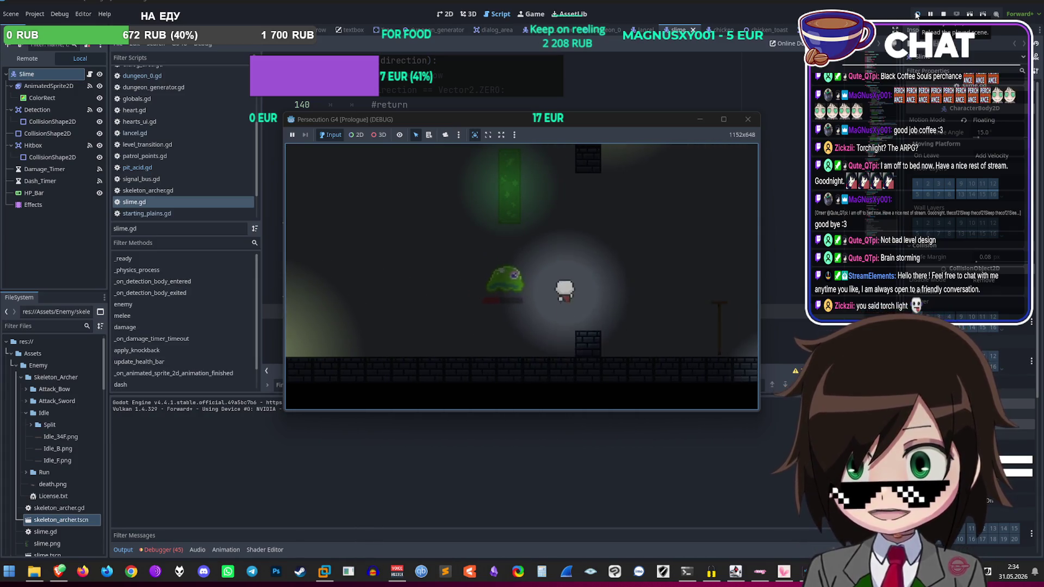
{"action": "key", "text": "Left"}
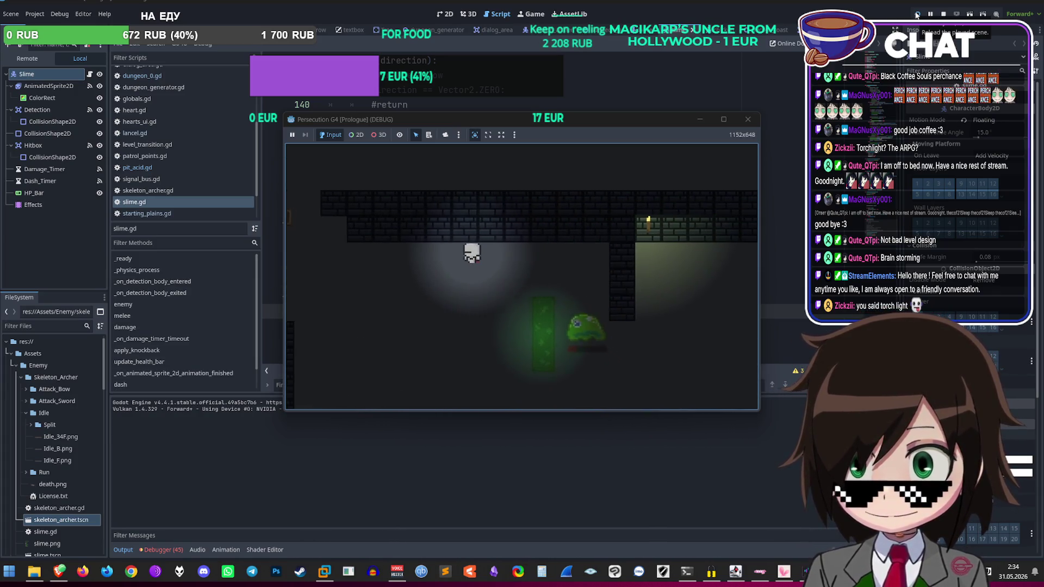
{"action": "key", "text": "Down"}
{"action": "key", "text": "Right"}
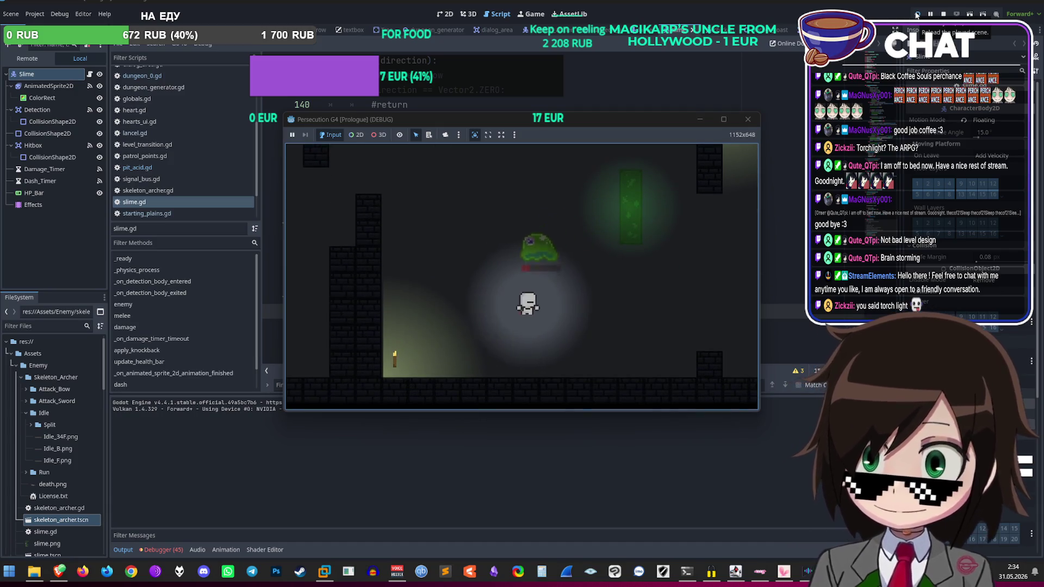
{"action": "key", "text": "Up"}
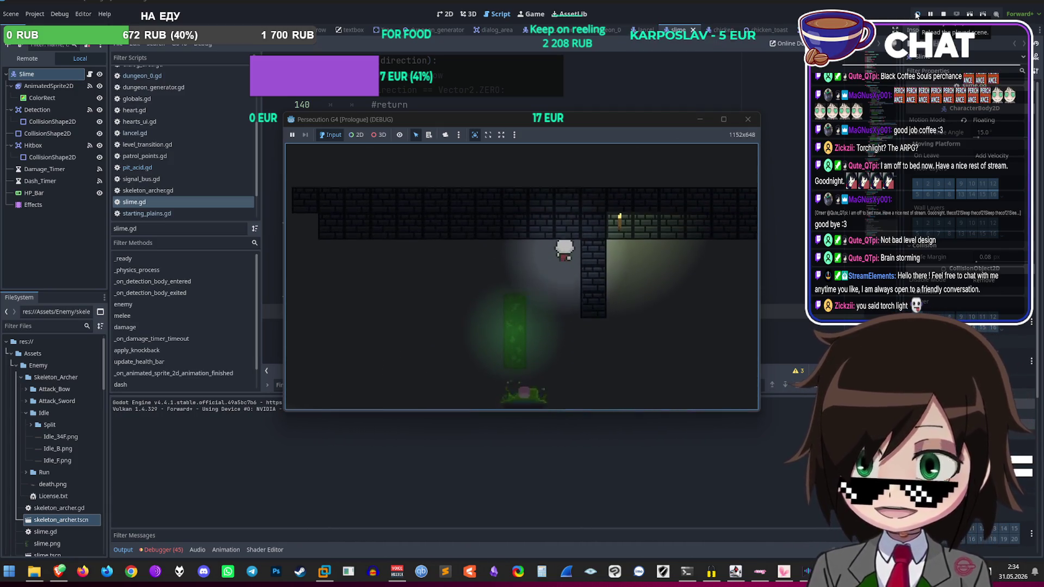
{"action": "key", "text": "Down"}
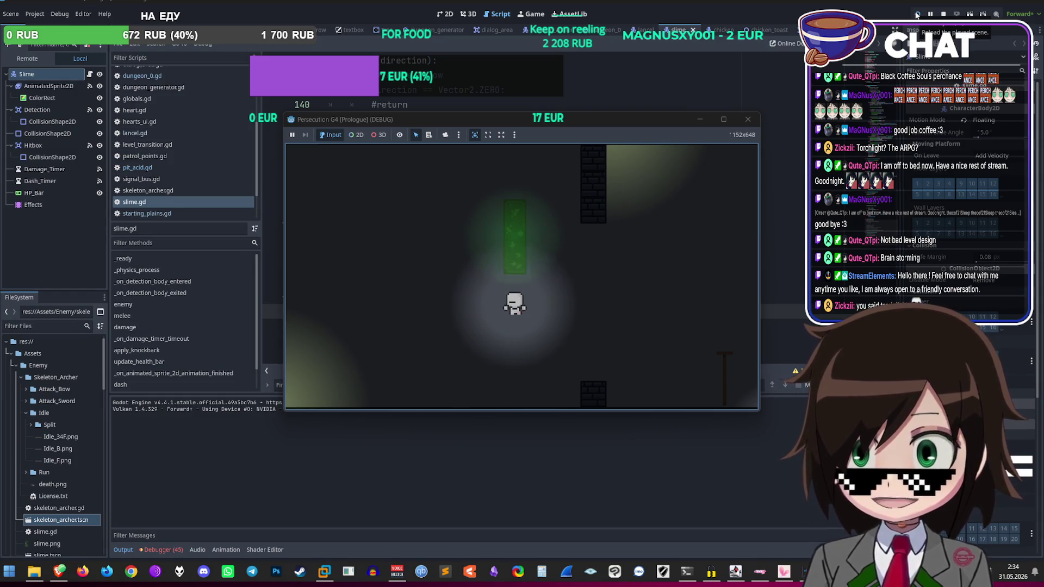
{"action": "key", "text": "Left"}
{"action": "key", "text": "Up"}
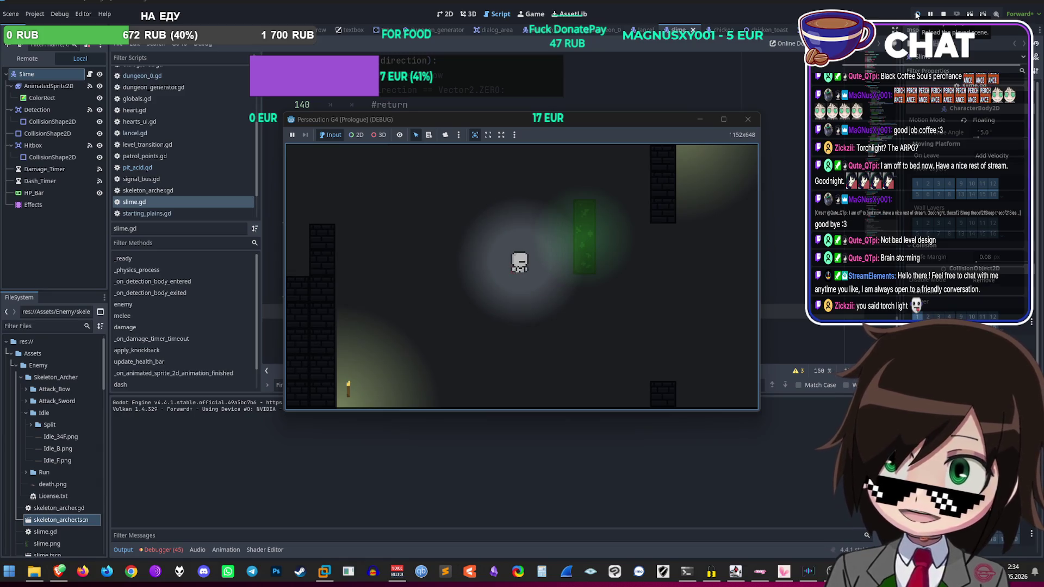
Step: Walk through the brick corridor into the lower room, take a slime hit, then stop the game
{"action": "key", "text": "Up"}
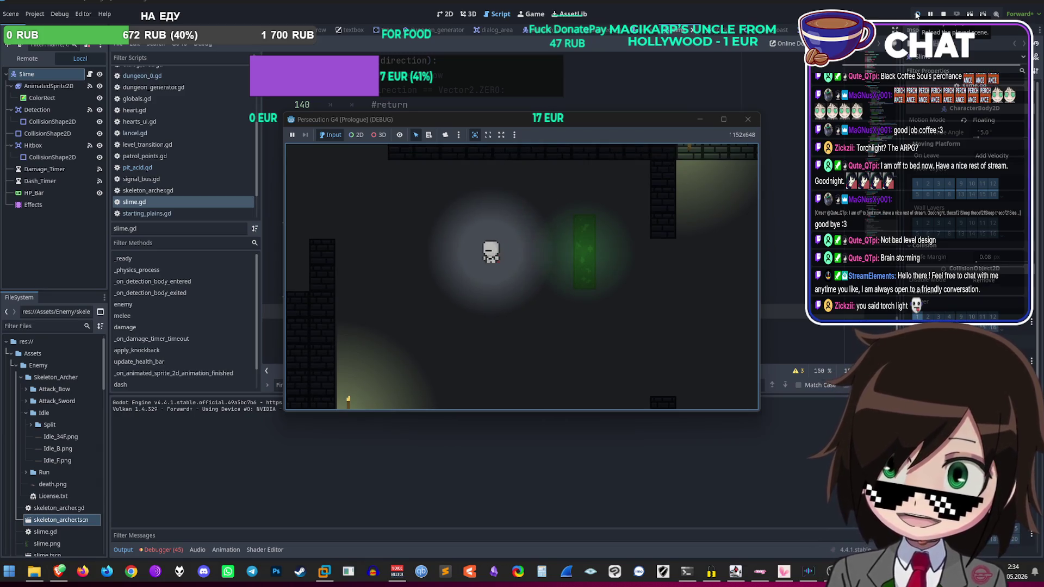
{"action": "key", "text": "Left"}
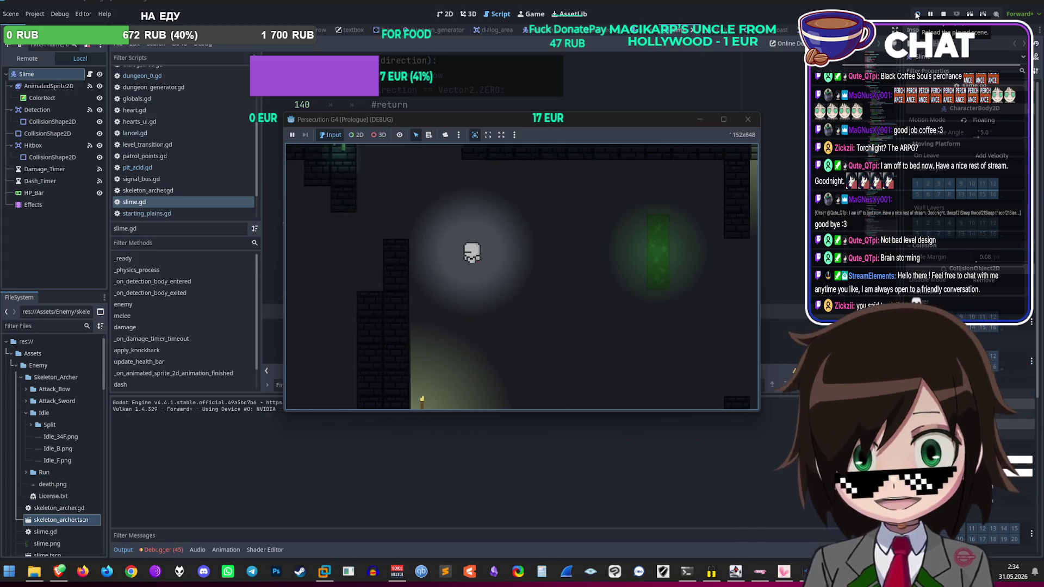
{"action": "key", "text": "Right"}
{"action": "key", "text": "Up"}
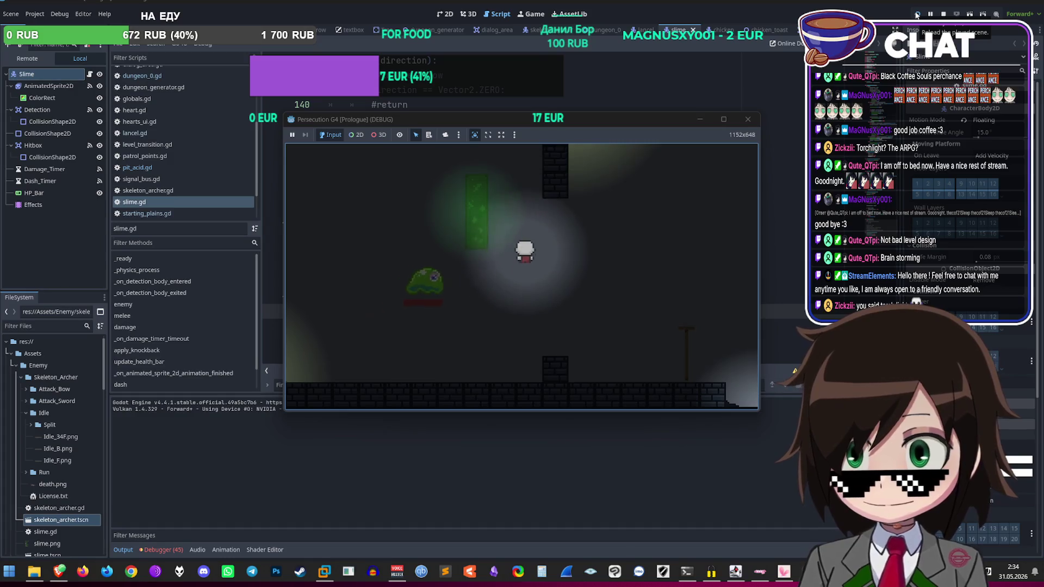
{"action": "key", "text": "Up"}
{"action": "key", "text": "Down"}
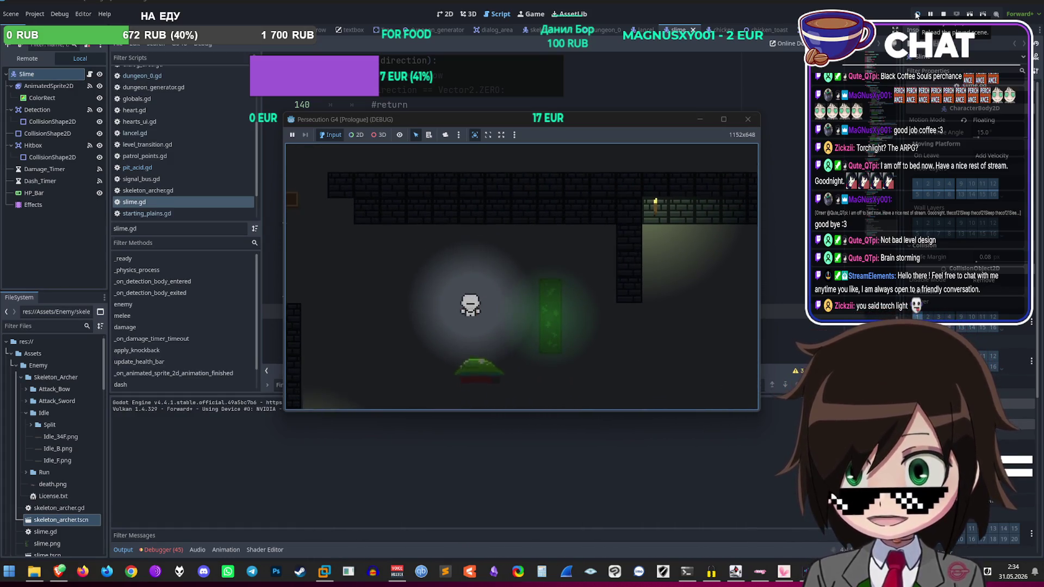
{"action": "key", "text": "Right"}
{"action": "key", "text": "Down"}
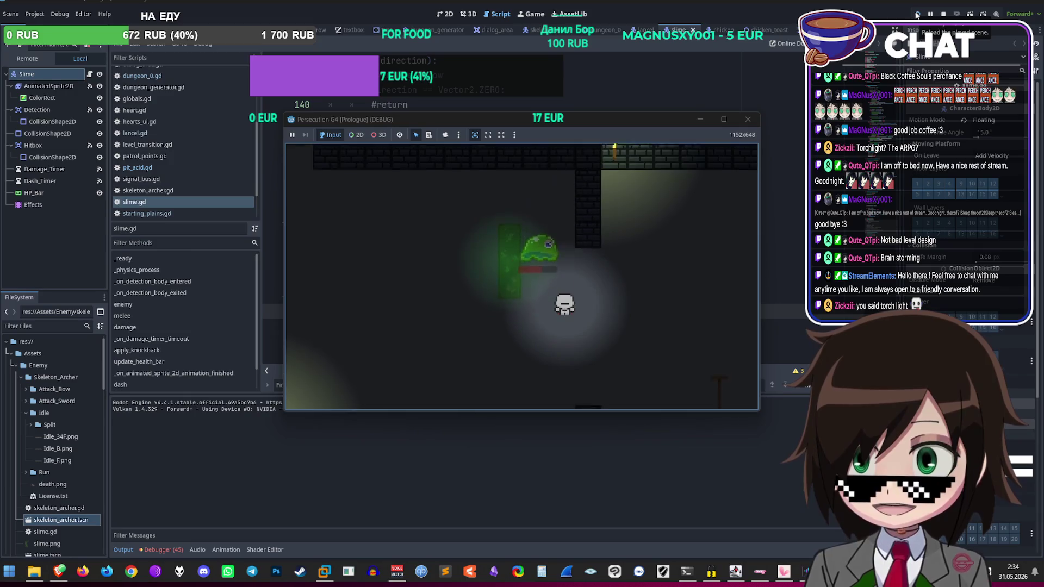
{"action": "key", "text": "Left"}
{"action": "key", "text": "Up"}
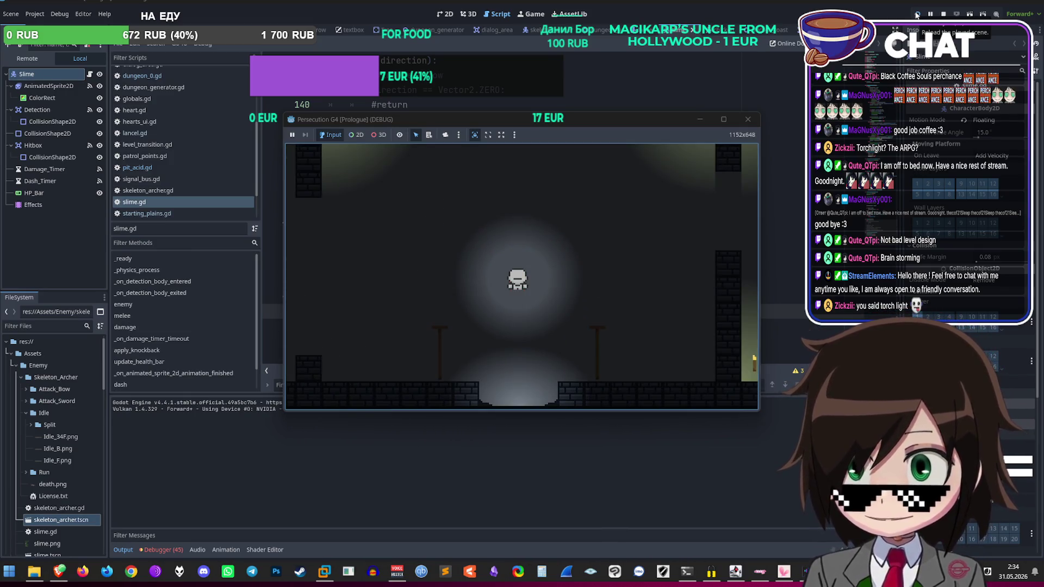
{"action": "left_click", "coordinate": [747, 119]}
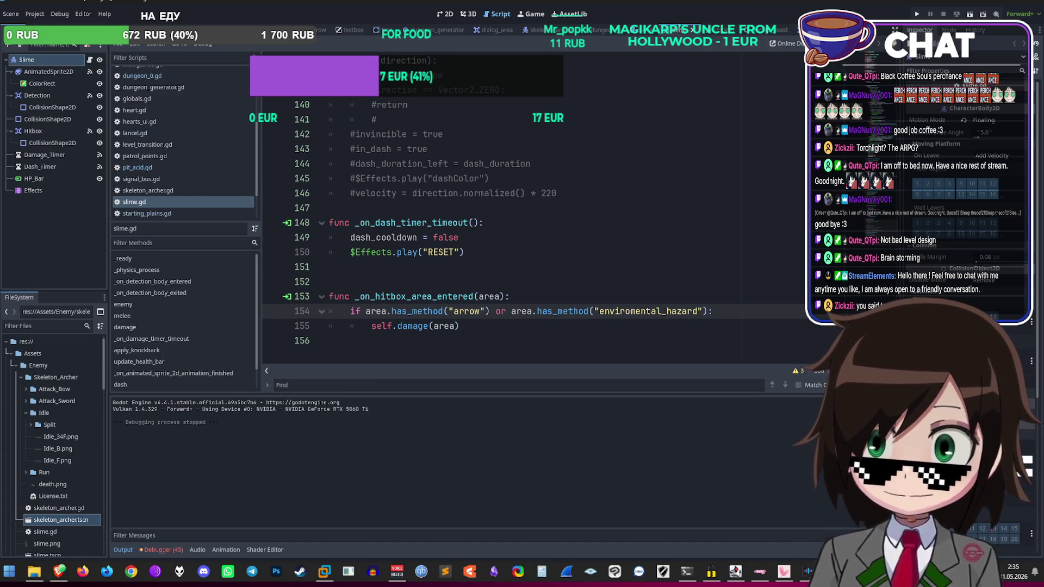
Step: Switch to the Lancel scene and open lancel.gd at line 206's environmental_hazard check
{"action": "left_click", "coordinate": [446, 14]}
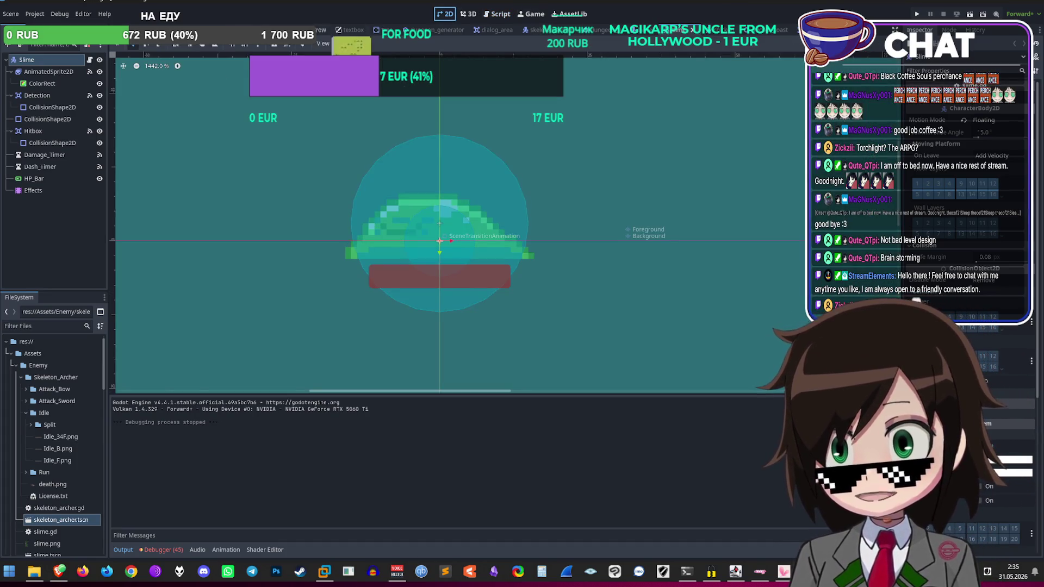
{"action": "left_click", "coordinate": [641, 29]}
{"action": "left_click", "coordinate": [494, 13]}
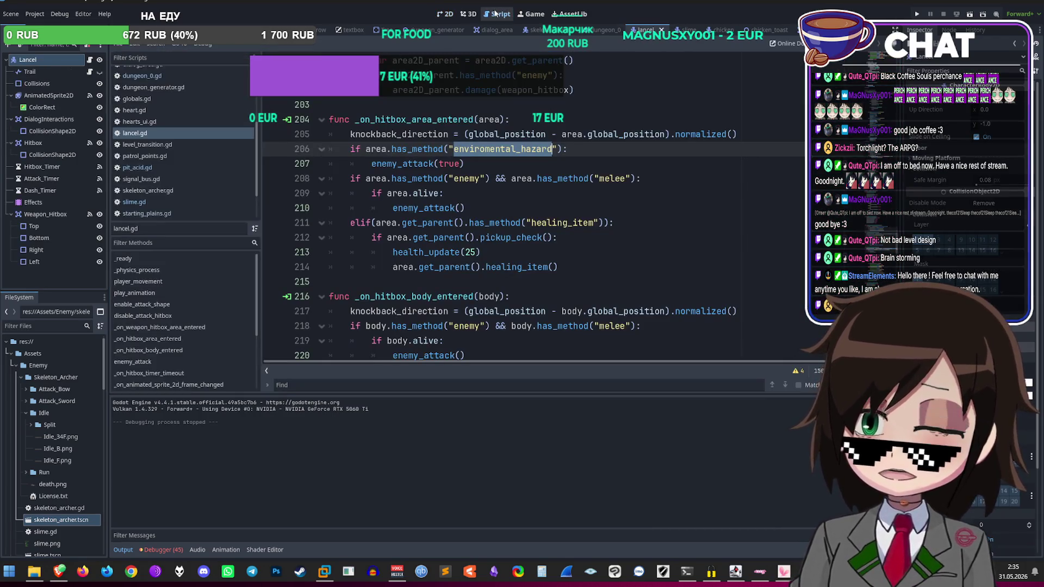
{"action": "left_click", "coordinate": [630, 145]}
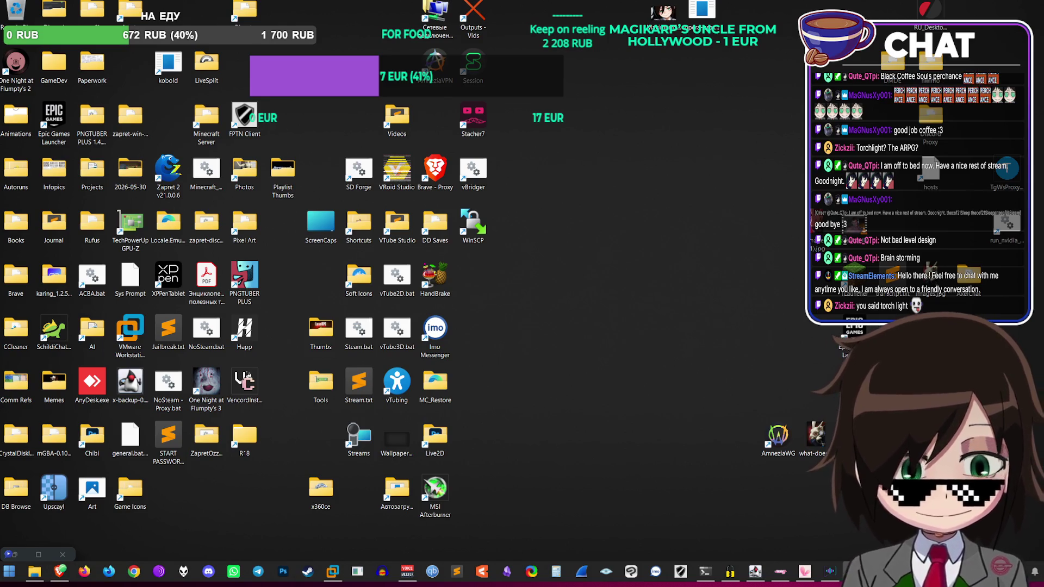
Step: Play the Fear & Hunger 2 Green Hue Moon mix on YouTube from the bookmarks
{"action": "key", "text": "alt+Tab"}
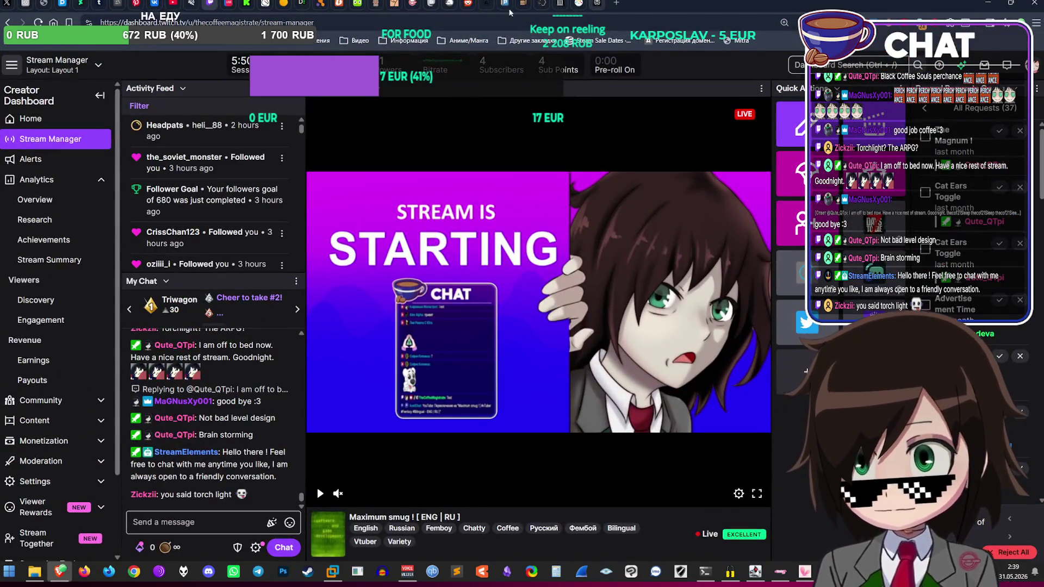
{"action": "left_click", "coordinate": [356, 40]}
{"action": "middle_click", "coordinate": [419, 311]}
{"action": "key", "text": "ctrl+Tab"}
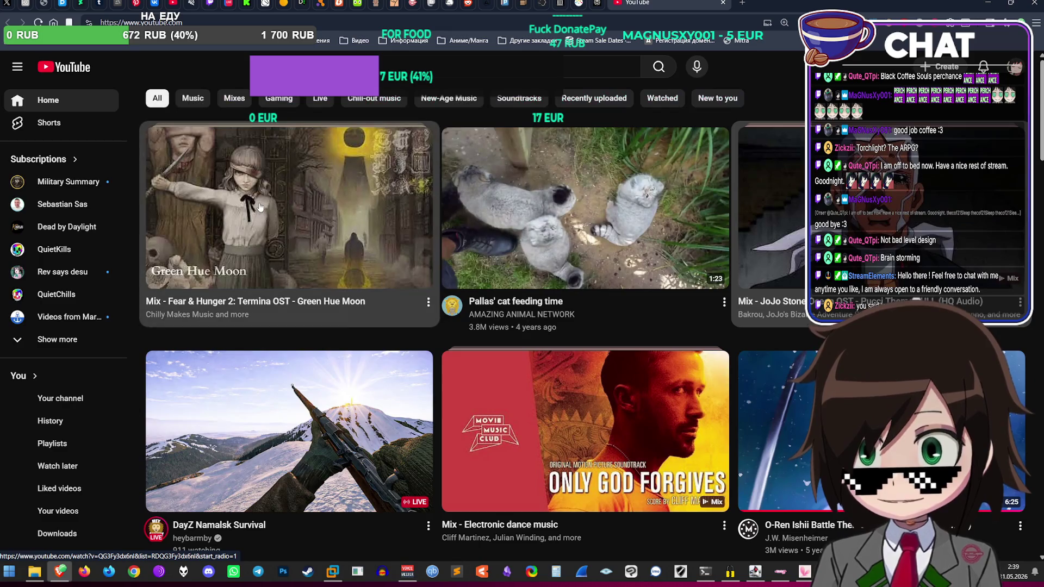
{"action": "left_click", "coordinate": [585, 429]}
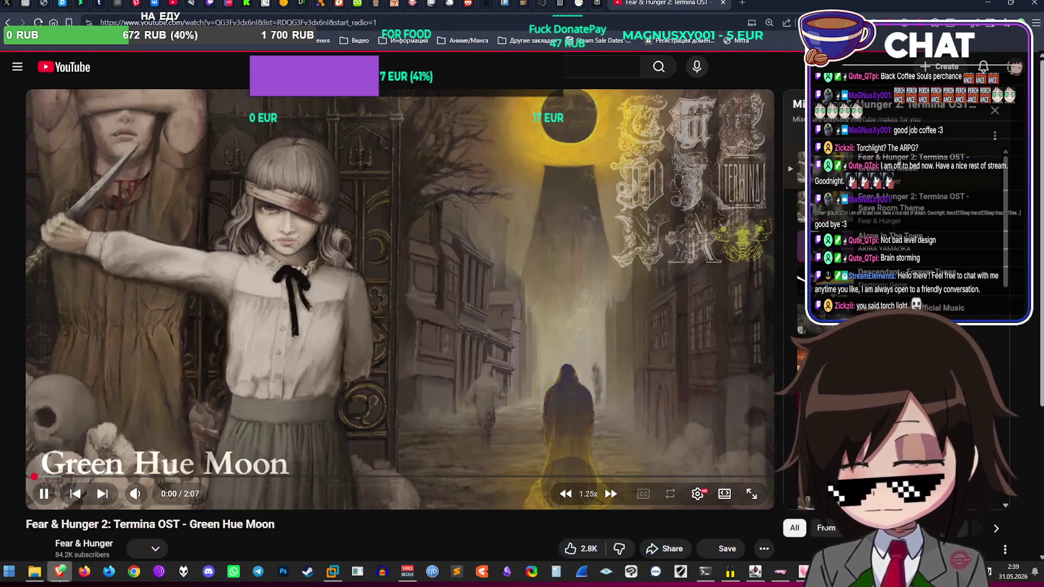
Step: Open the GameDev > Godot folder from the desktop
{"action": "left_click", "coordinate": [60, 571]}
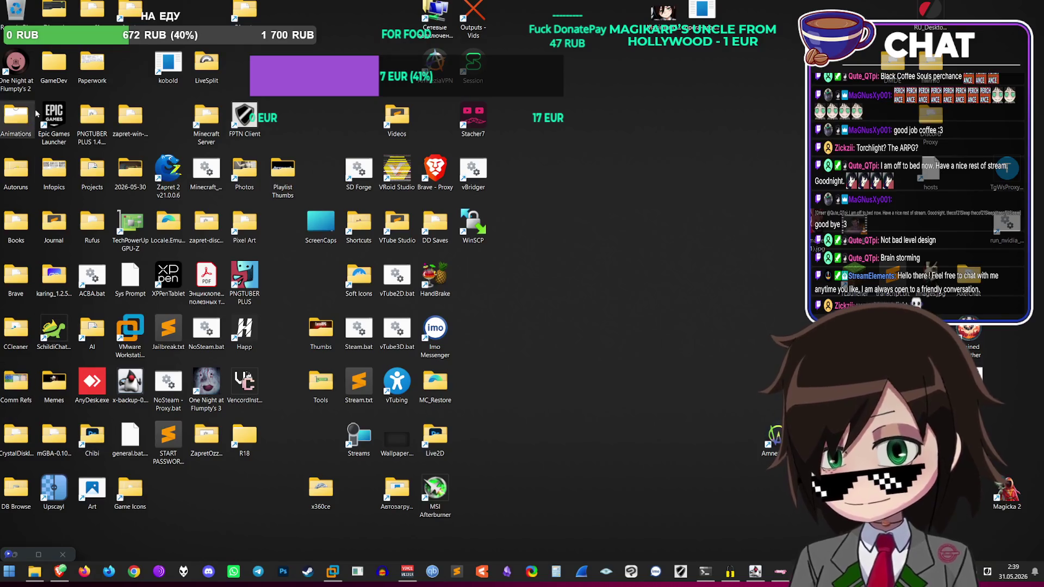
{"action": "double_click", "coordinate": [55, 60]}
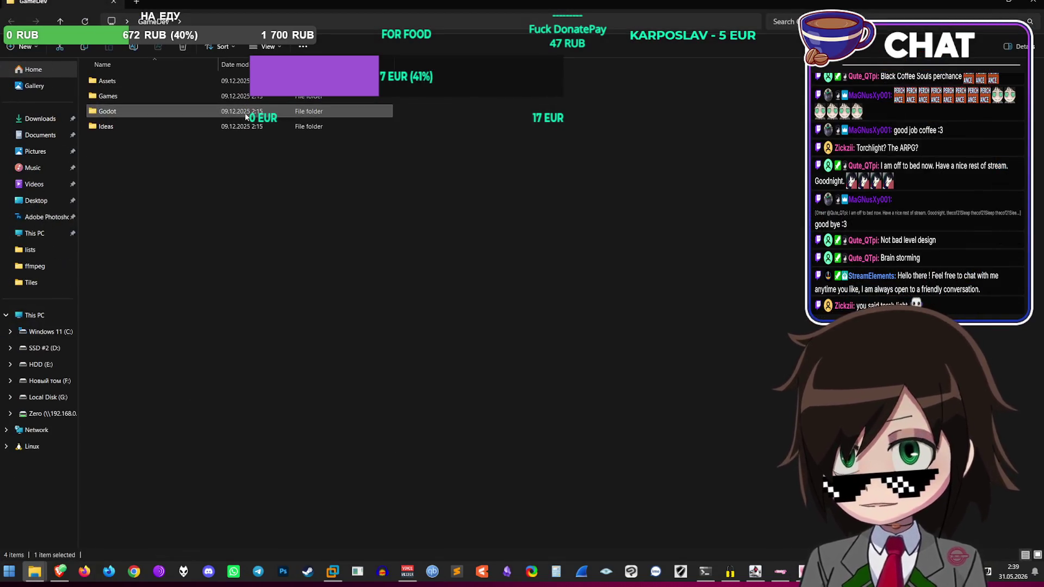
{"action": "double_click", "coordinate": [244, 113]}
Step: Set the video volume to 72% and open the Persecution G4 project in Godot
{"action": "left_click", "coordinate": [35, 571]}
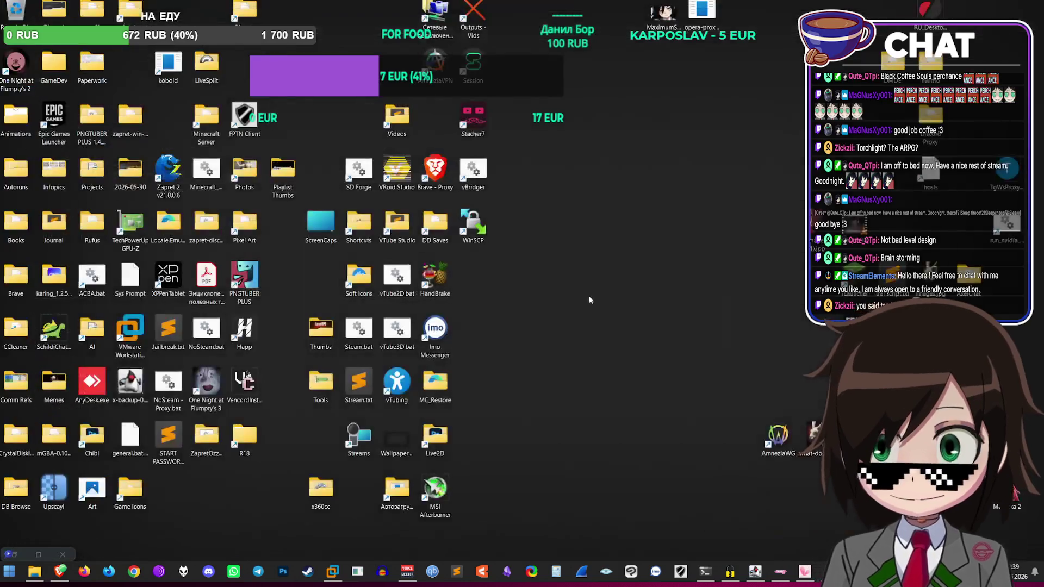
{"action": "left_click", "coordinate": [60, 570]}
{"action": "scroll", "coordinate": [157, 496], "scroll_direction": "up", "scroll_amount": 2}
{"action": "scroll", "coordinate": [158, 498], "scroll_direction": "up", "scroll_amount": 1}
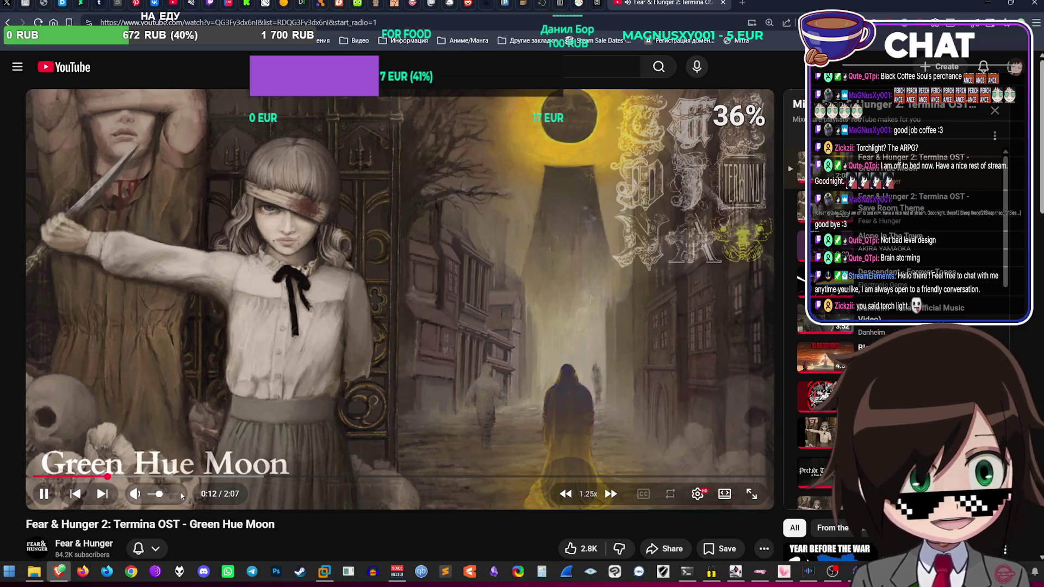
{"action": "left_click_drag", "start_coordinate": [174, 497], "coordinate": [170, 499]}
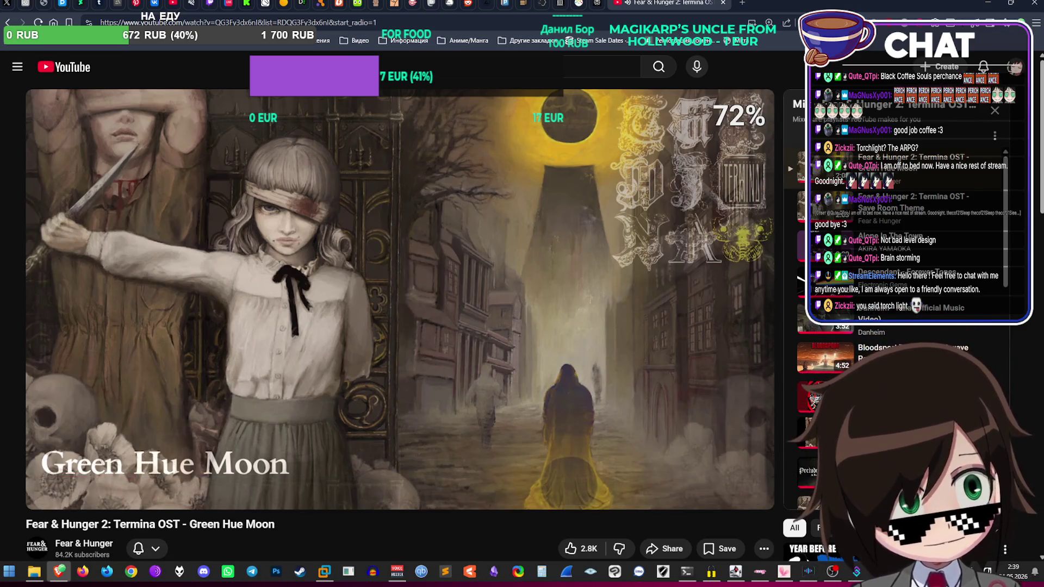
{"action": "double_click", "coordinate": [559, 171]}
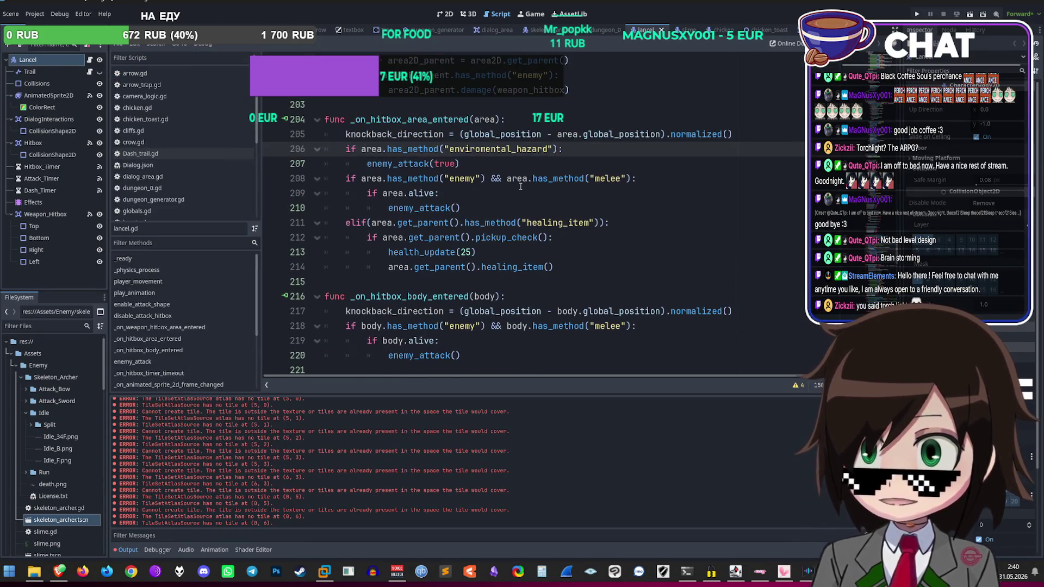
Step: Add a line 'if environment == false:' after the cooldown assignment in enemy_attack
{"action": "scroll", "coordinate": [520, 186], "scroll_direction": "down", "scroll_amount": 6}
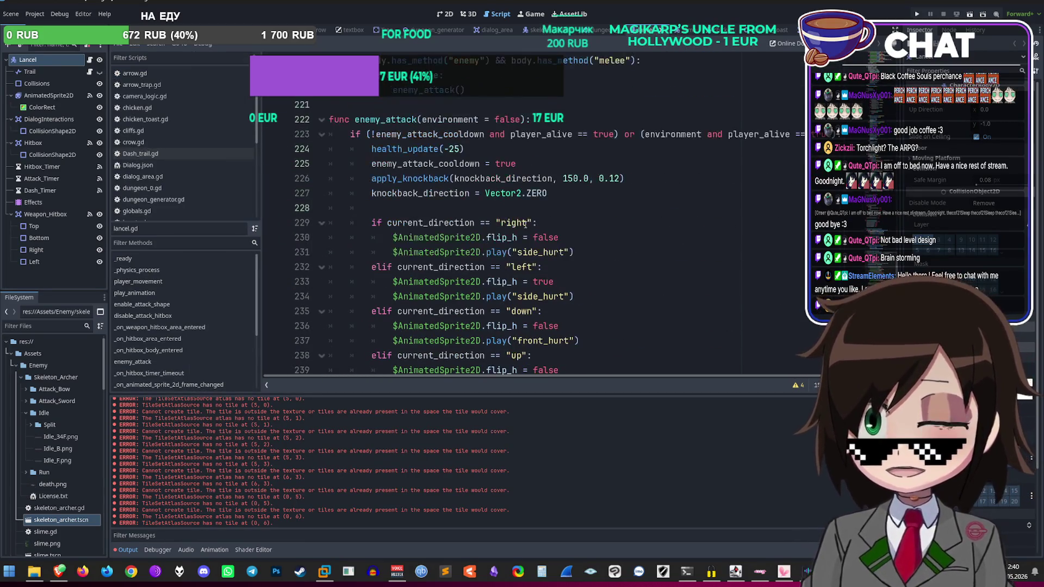
{"action": "scroll", "coordinate": [532, 220], "scroll_direction": "down", "scroll_amount": 2}
{"action": "scroll", "coordinate": [546, 217], "scroll_direction": "up", "scroll_amount": 2}
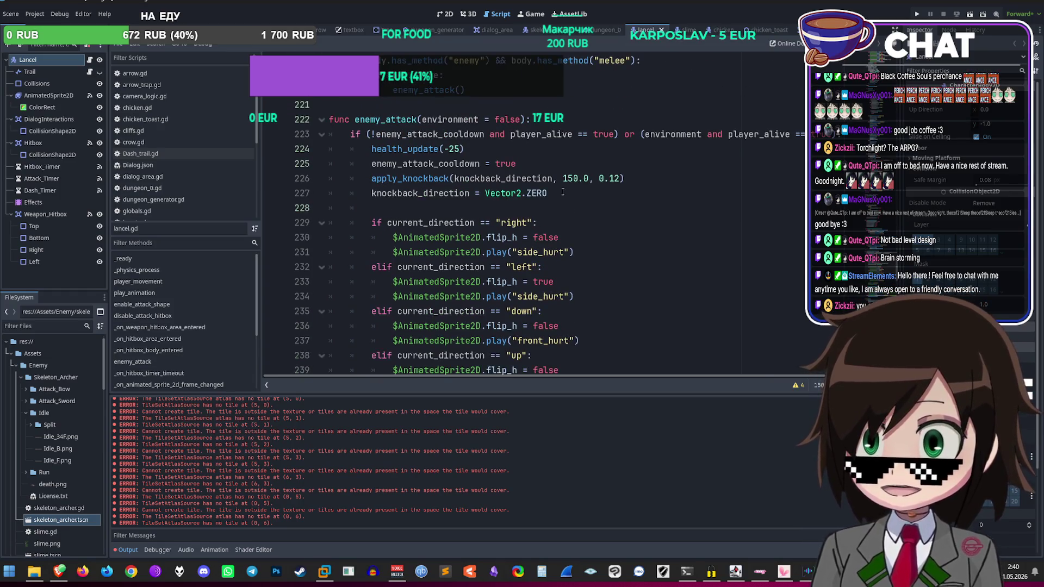
{"action": "left_click", "coordinate": [636, 150]}
{"action": "left_click", "coordinate": [633, 161]}
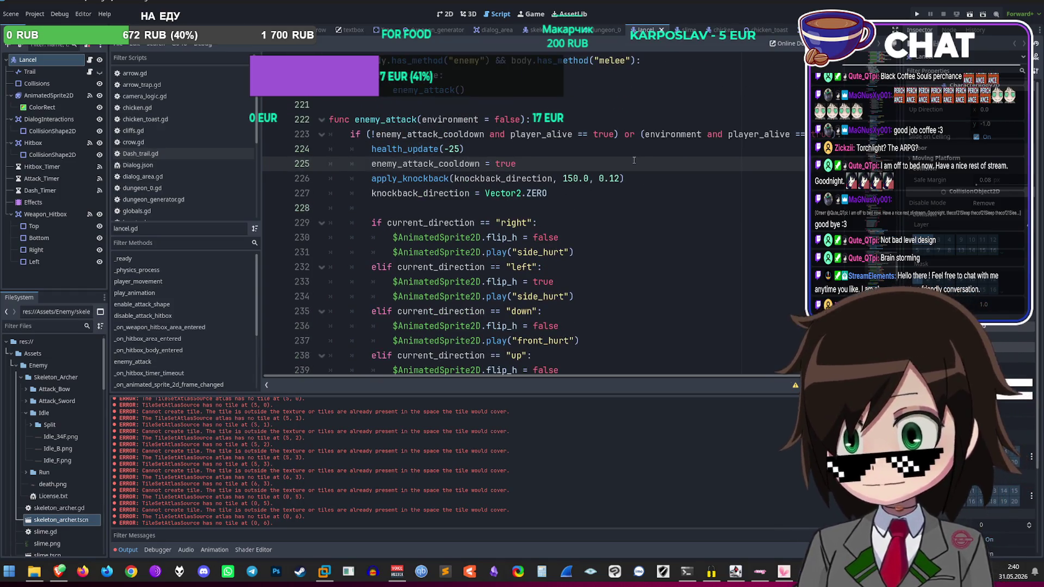
{"action": "key", "text": "Return"}
{"action": "type", "text": "if !"}
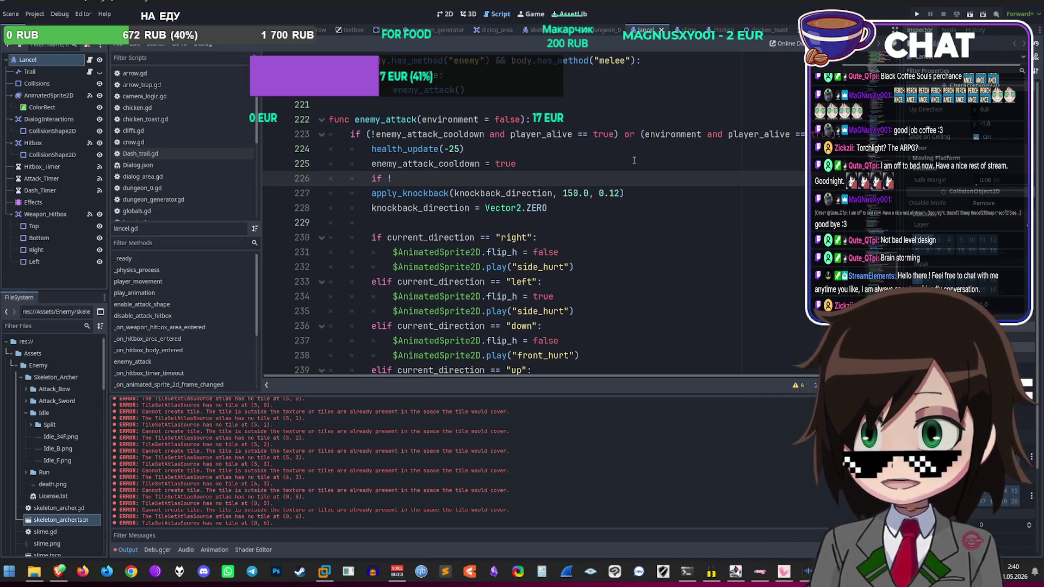
{"action": "key", "text": "BackSpace"}
{"action": "type", "text": "envi"}
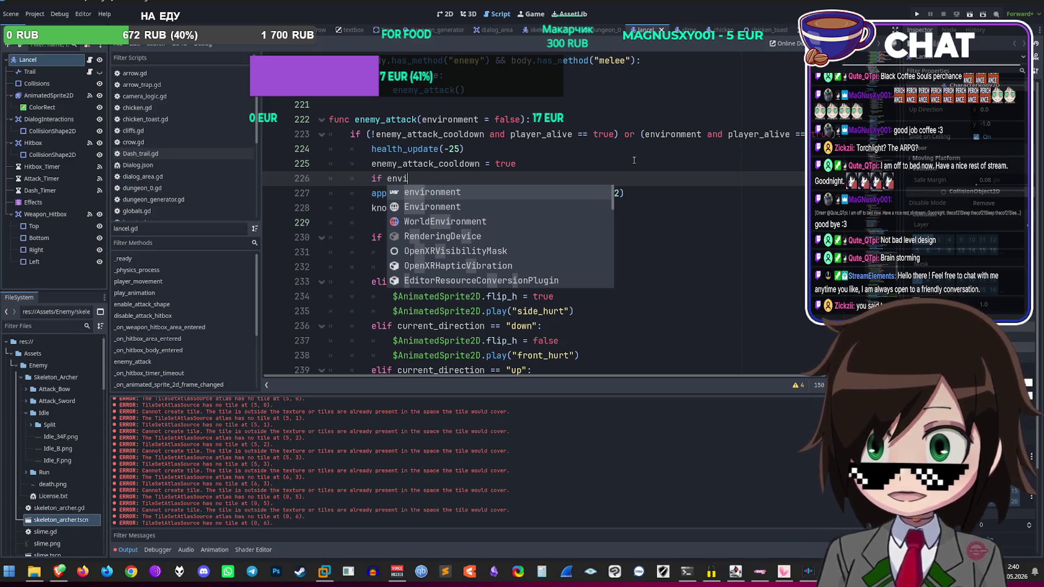
{"action": "key", "text": "Return"}
{"action": "type", "text": "== false"}
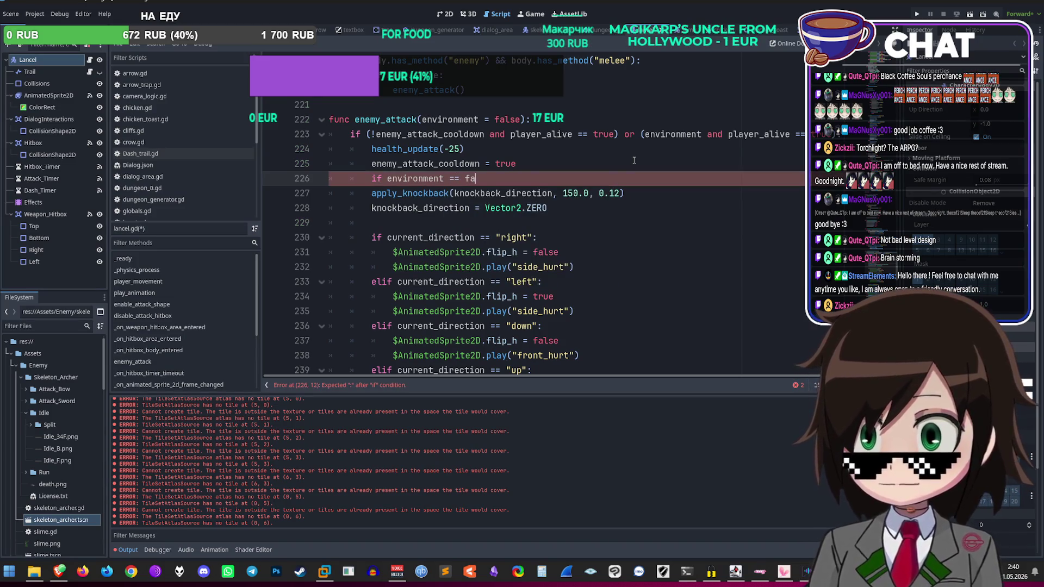
{"action": "key", "text": "Down"}
{"action": "key", "text": "Up"}
{"action": "type", "text": ":"}
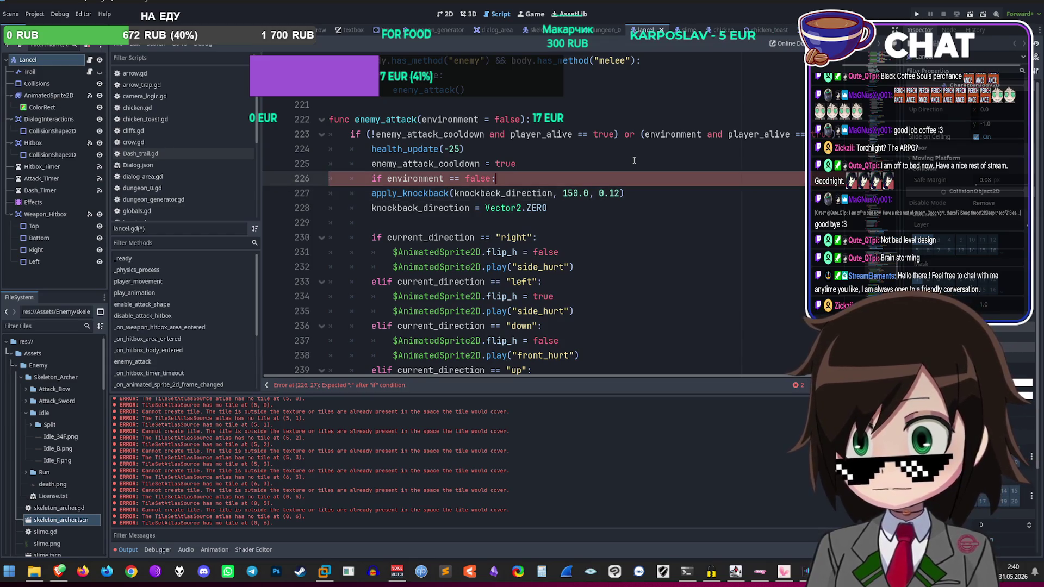
Step: Indent apply_knockback under the new check, save lancel.gd, and run the game
{"action": "key", "text": "Down"}
{"action": "key", "text": "Tab"}
{"action": "key", "text": "Down"}
{"action": "key", "text": "ctrl+s"}
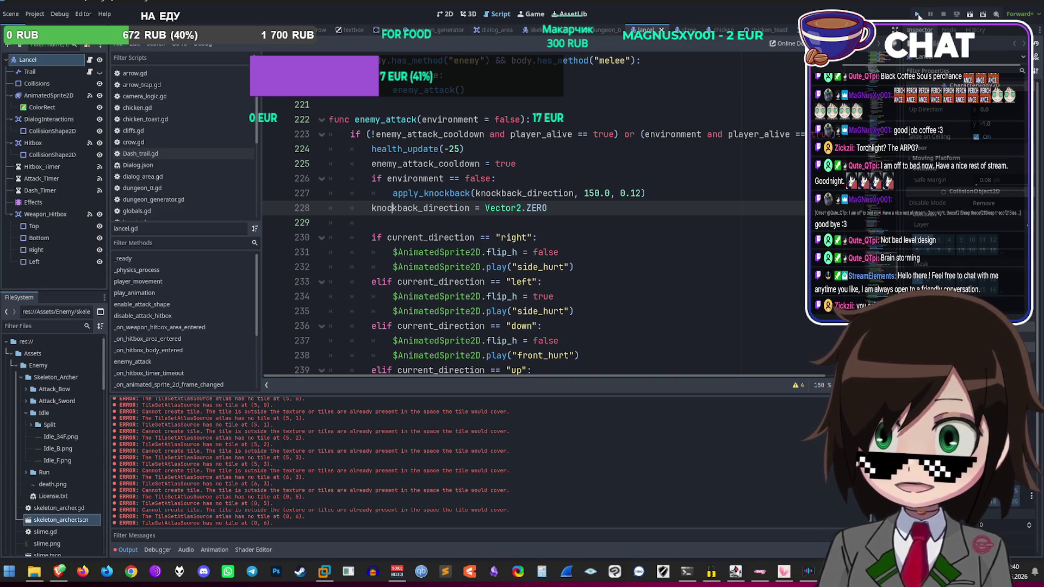
{"action": "left_click", "coordinate": [917, 14]}
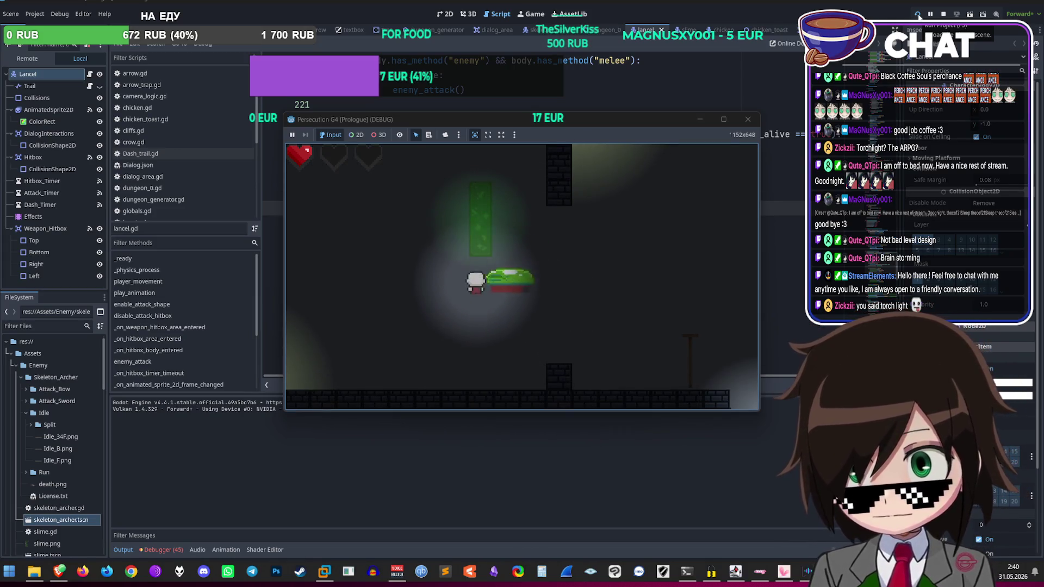
Step: Stop the playtest, review the environment check and knockback reset on lines 226 and 228, then return to the browser
{"action": "left_click", "coordinate": [747, 119]}
{"action": "left_click", "coordinate": [610, 182]}
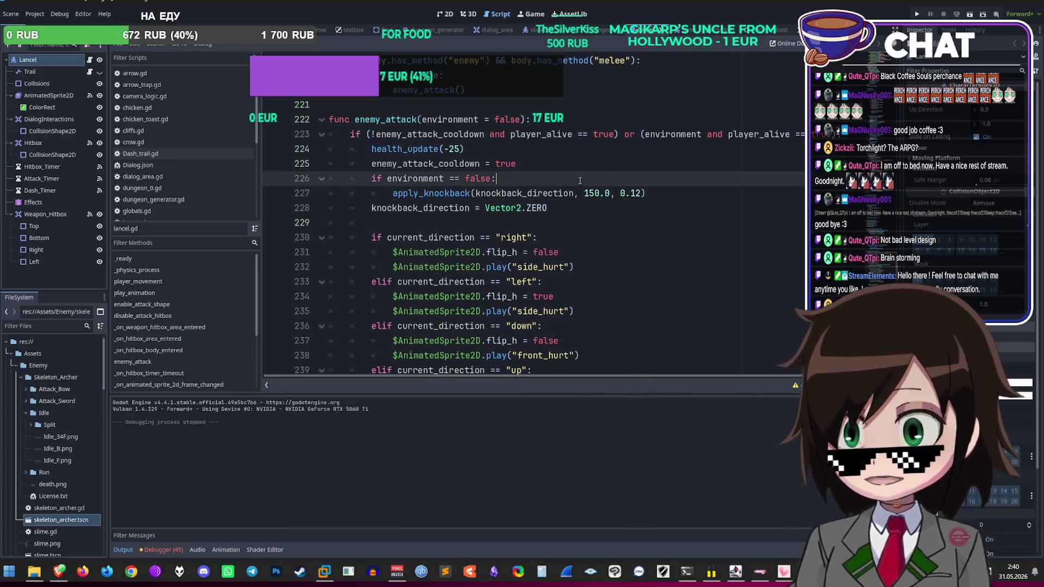
{"action": "scroll", "coordinate": [590, 196], "scroll_direction": "down", "scroll_amount": 1}
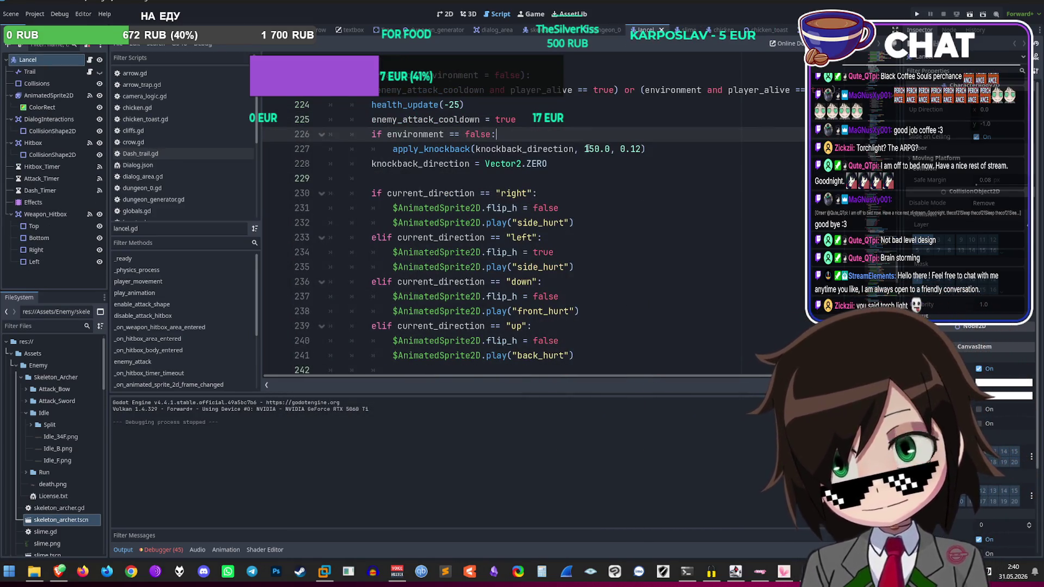
{"action": "left_click", "coordinate": [582, 169]}
{"action": "left_click", "coordinate": [59, 570]}
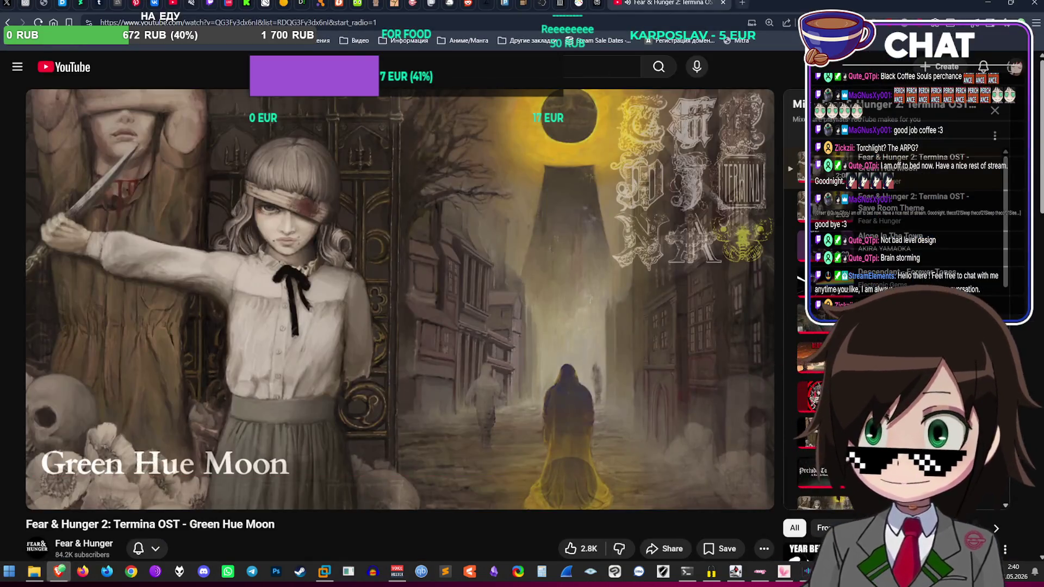
Step: Google 'free spike asset top down' in a new tab
{"action": "key", "text": "ctrl+t"}
{"action": "type", "text": "free spi"}
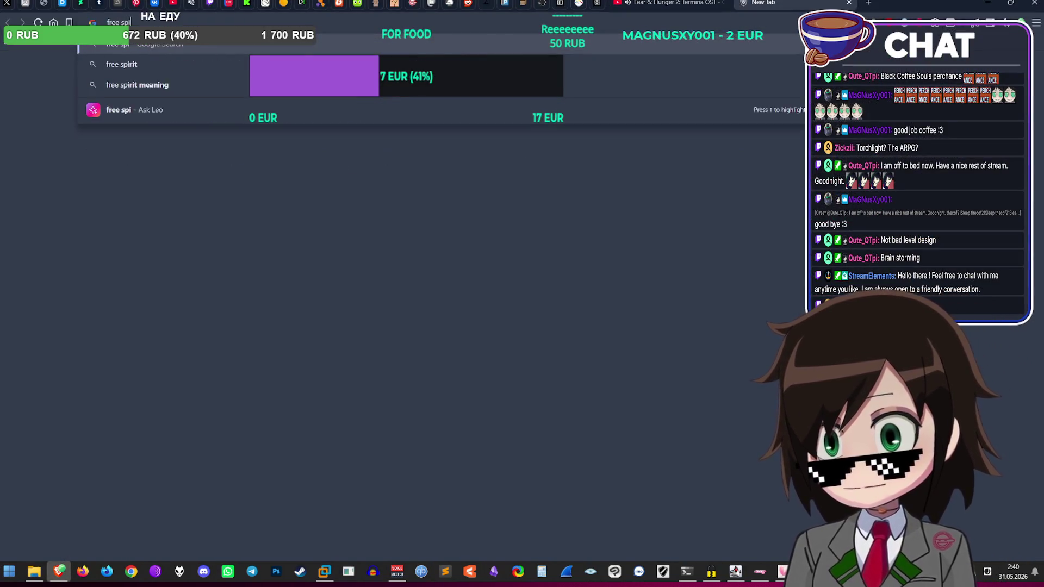
{"action": "type", "text": "ke asset itch"}
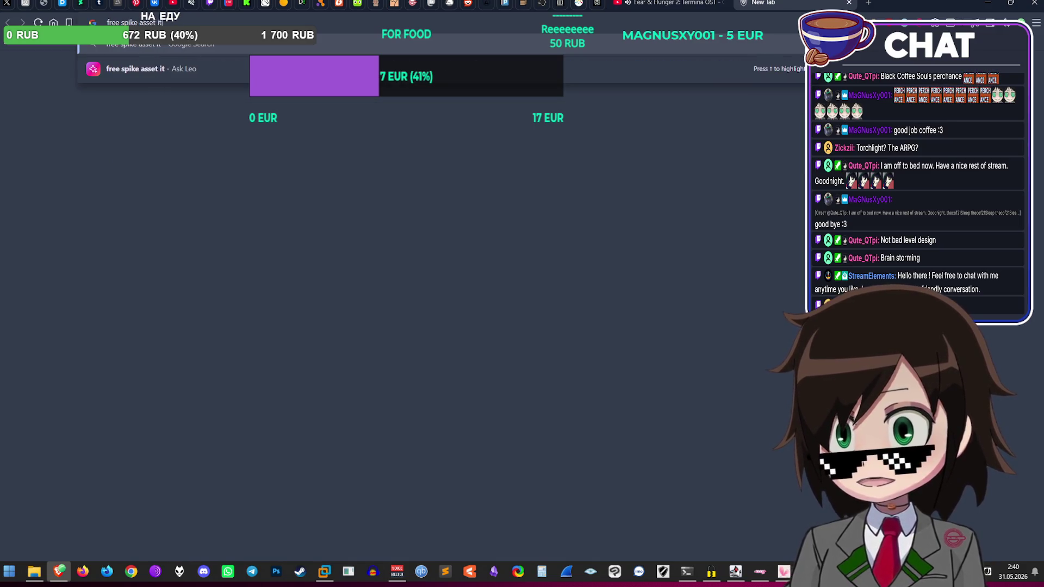
{"action": "key", "text": "BackSpace"}
{"action": "key", "text": "BackSpace"}
{"action": "key", "text": "BackSpace"}
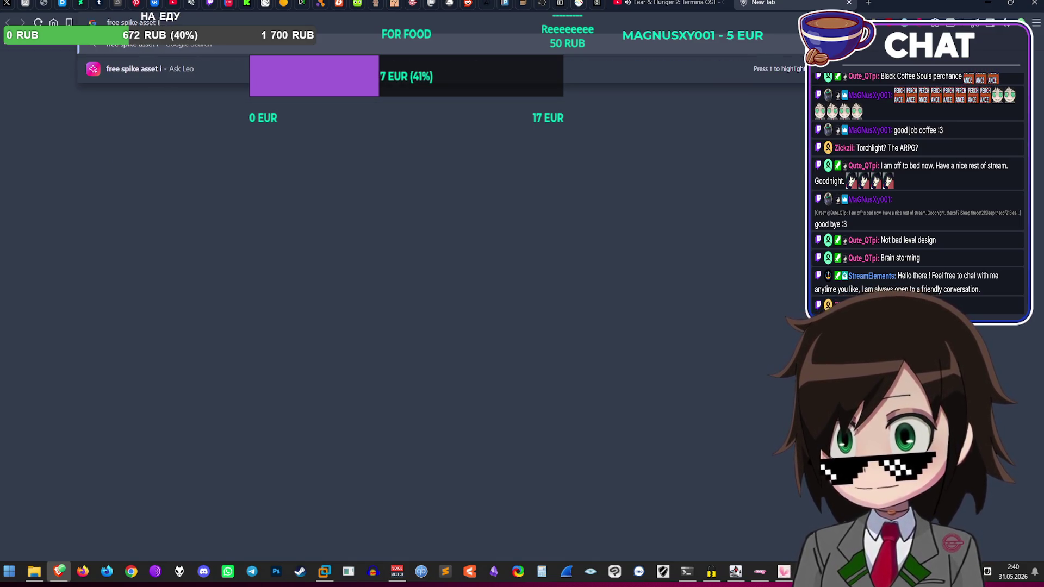
{"action": "key", "text": "Return"}
{"action": "left_click", "coordinate": [333, 106]}
{"action": "type", "text": "top down"}
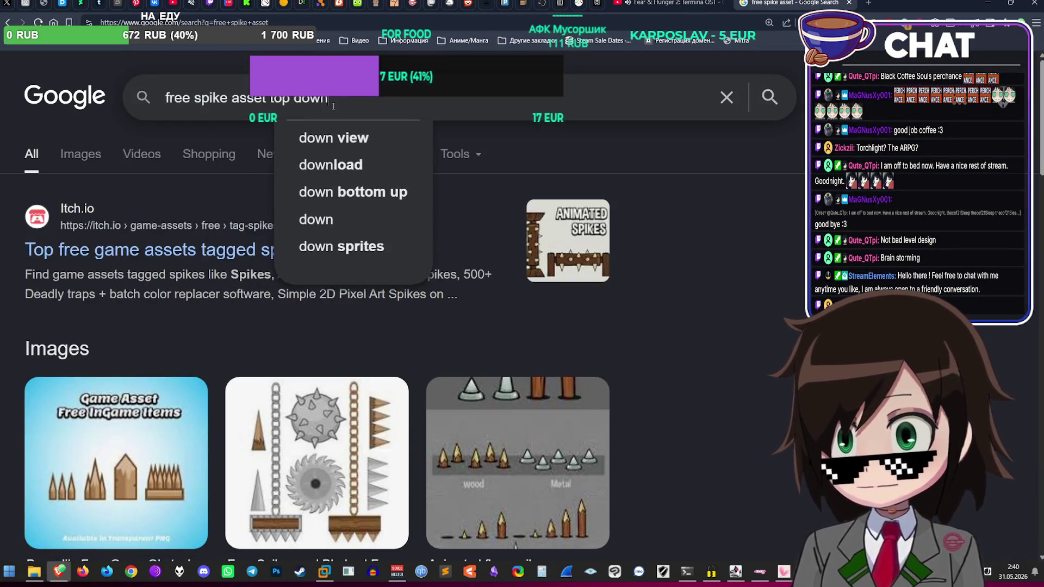
{"action": "key", "text": "Return"}
Step: Open itch.io's free spike assets list and the Simple 2D Pixel Art Wooden Spikes page
{"action": "left_click", "coordinate": [100, 251]}
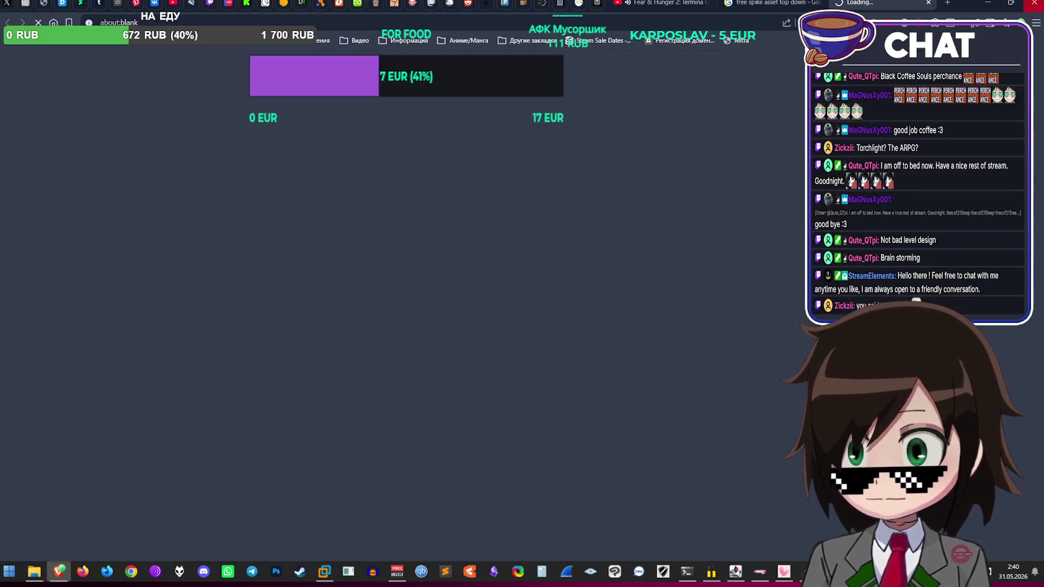
{"action": "scroll", "coordinate": [672, 313], "scroll_direction": "down", "scroll_amount": 15}
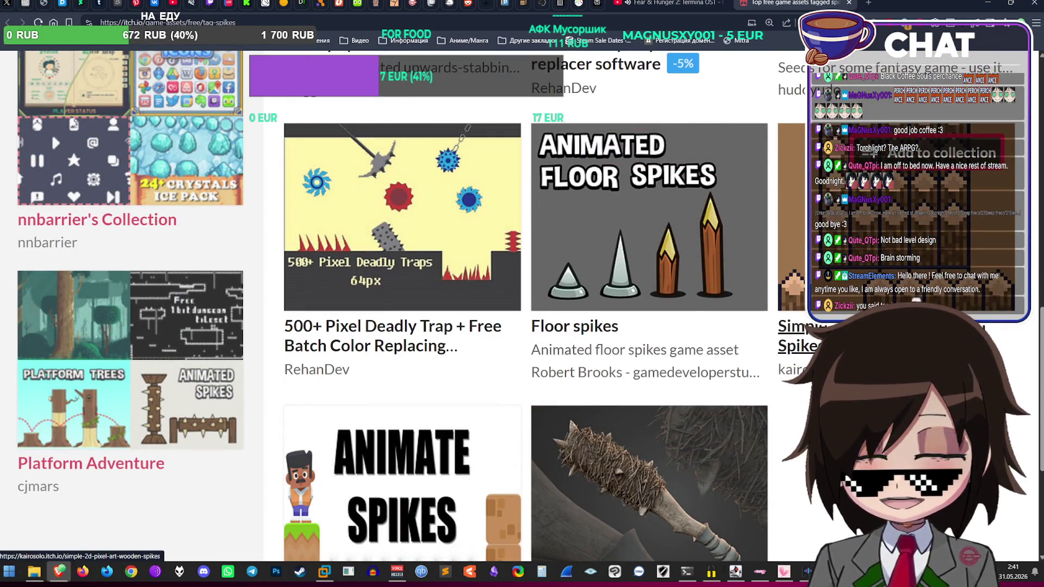
{"action": "scroll", "coordinate": [522, 305], "scroll_direction": "down", "scroll_amount": 3}
{"action": "scroll", "coordinate": [51, 131], "scroll_direction": "up", "scroll_amount": 3}
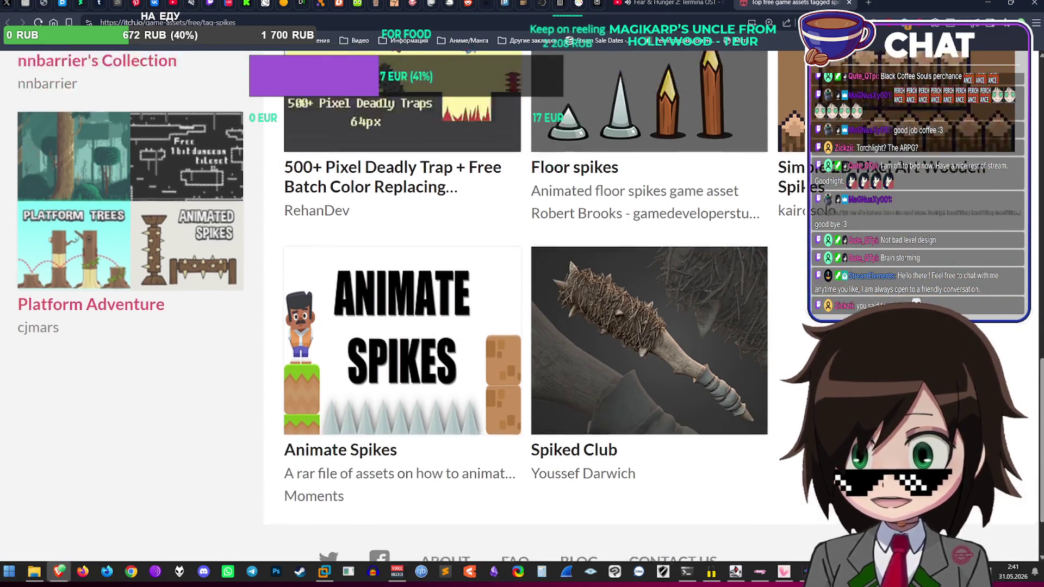
{"action": "scroll", "coordinate": [52, 131], "scroll_direction": "down", "scroll_amount": 2}
{"action": "scroll", "coordinate": [51, 90], "scroll_direction": "up", "scroll_amount": 1}
{"action": "scroll", "coordinate": [51, 89], "scroll_direction": "up", "scroll_amount": 1}
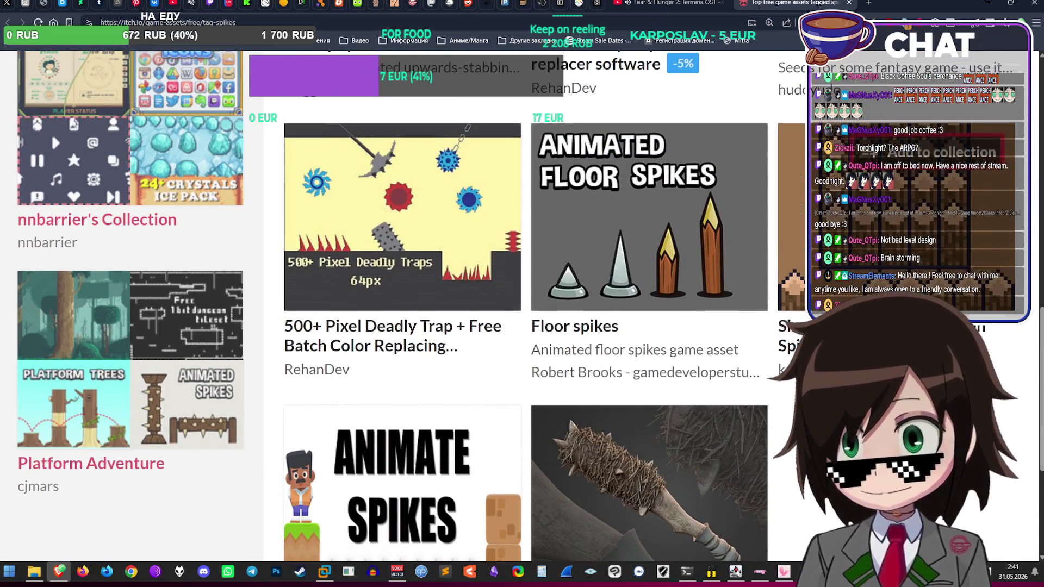
{"action": "left_click", "coordinate": [51, 133]}
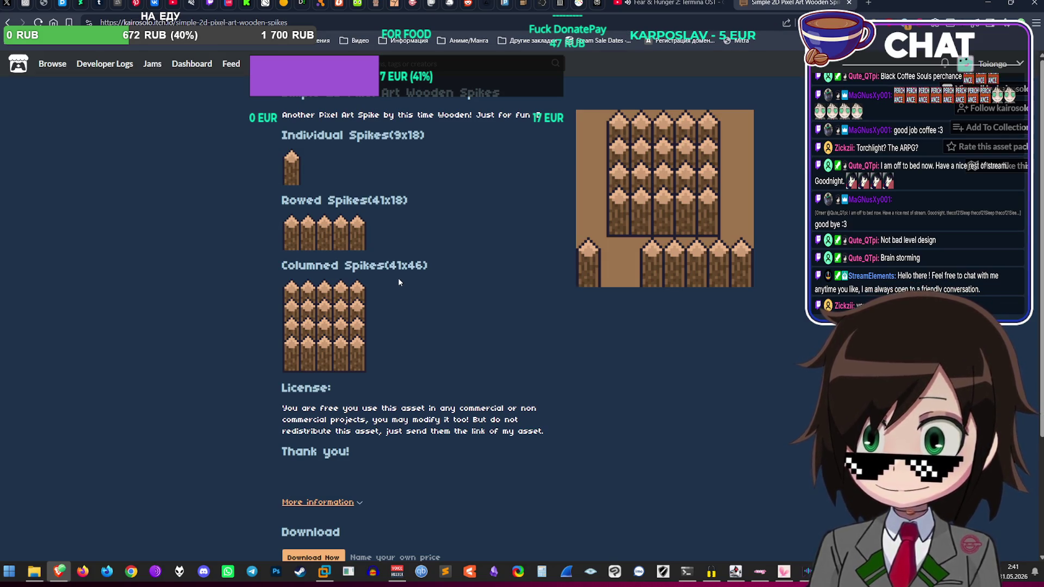
{"action": "scroll", "coordinate": [536, 312], "scroll_direction": "down", "scroll_amount": 4}
{"action": "scroll", "coordinate": [482, 322], "scroll_direction": "up", "scroll_amount": 4}
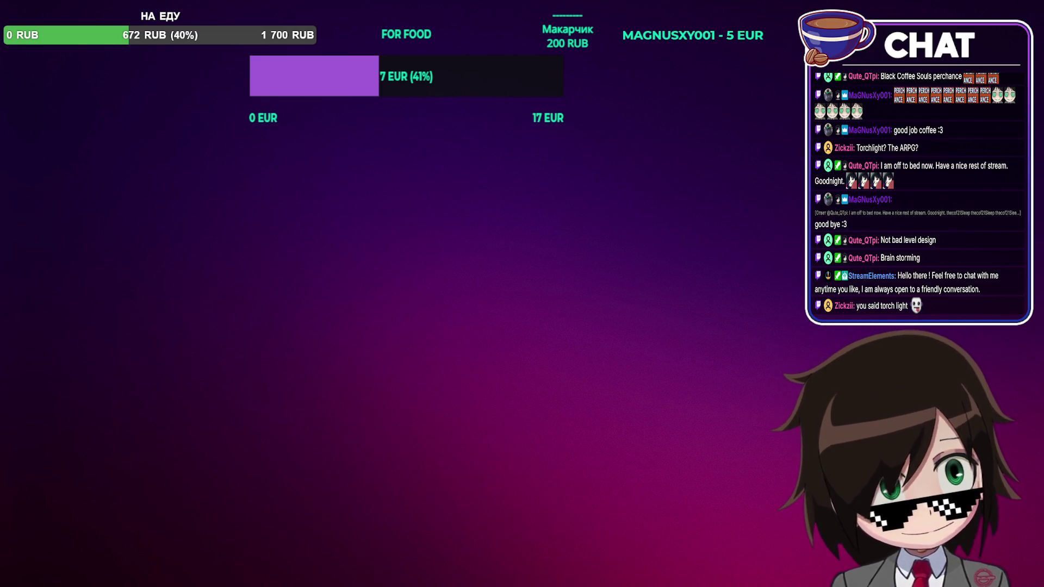
{"action": "key", "text": "alt+Tab"}
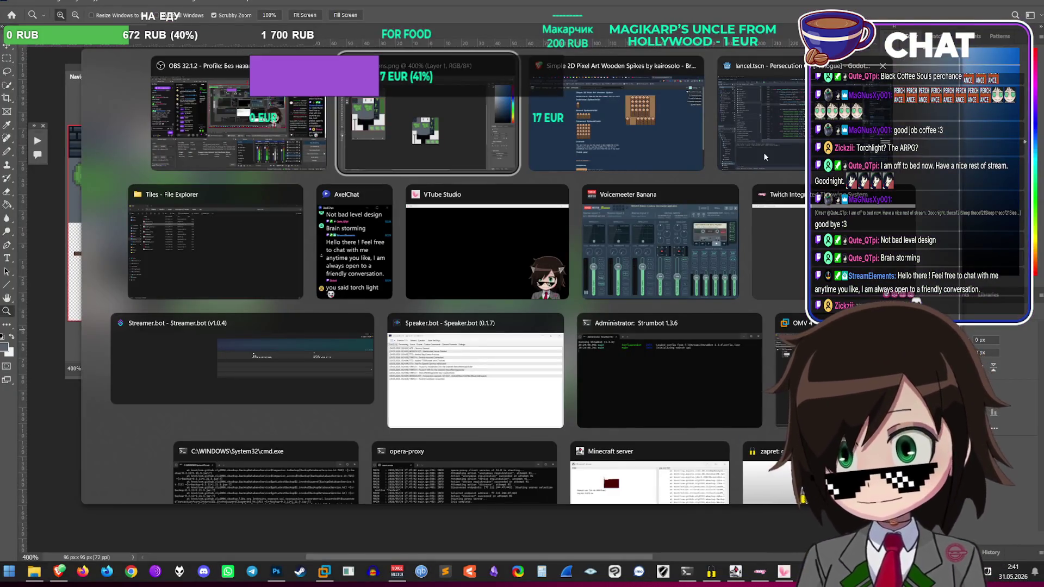
{"action": "key", "text": "alt+Tab"}
{"action": "right_click", "coordinate": [345, 296]}
{"action": "left_click", "coordinate": [375, 339]}
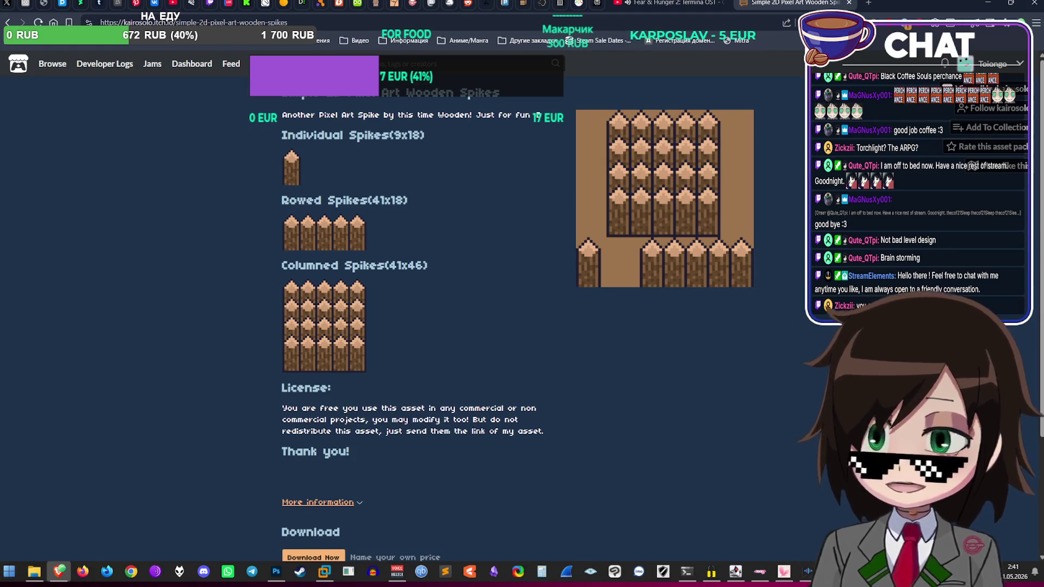
{"action": "left_click", "coordinate": [276, 571]}
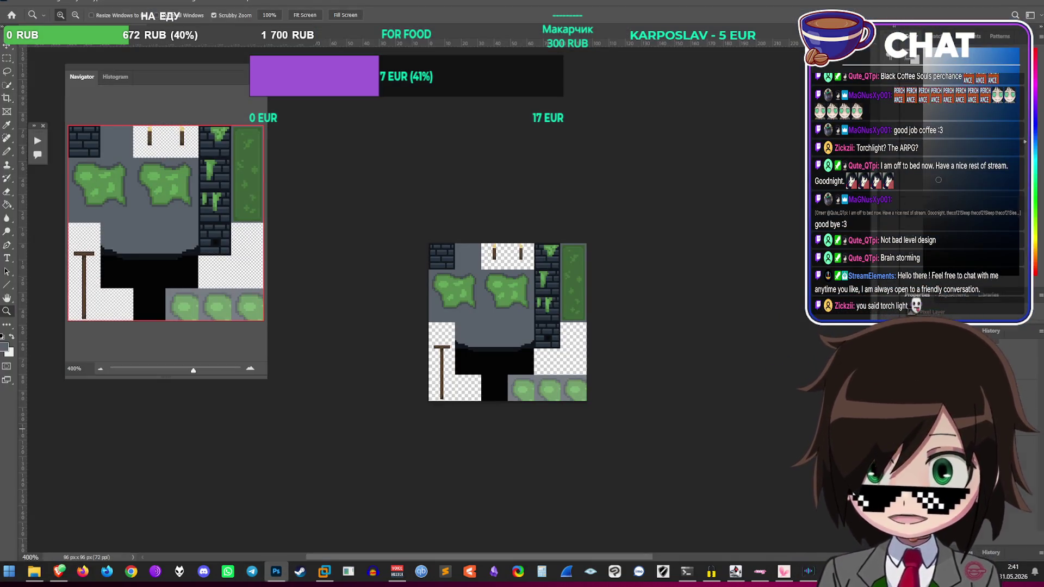
{"action": "key", "text": "ctrl+v"}
{"action": "key", "text": "ctrl+t"}
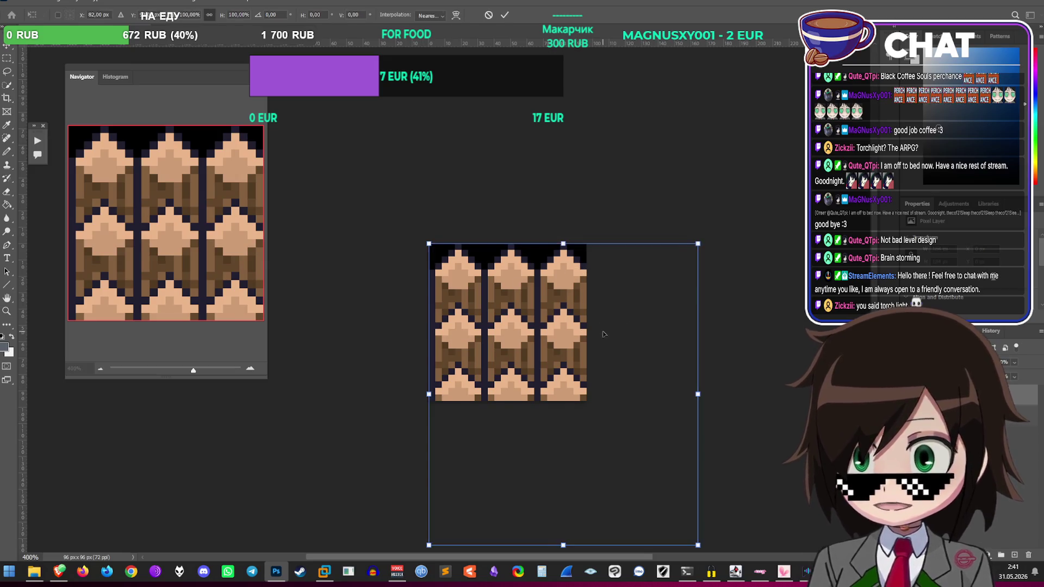
{"action": "left_click_drag", "start_coordinate": [603, 334], "coordinate": [475, 257]}
{"action": "mouse_move", "coordinate": [570, 165]}
{"action": "left_mouse_down"}
{"action": "mouse_move", "coordinate": [466, 249]}
{"action": "mouse_move", "coordinate": [426, 233]}
{"action": "mouse_move", "coordinate": [454, 312]}
{"action": "left_mouse_up"}
{"action": "scroll", "coordinate": [454, 312], "scroll_direction": "up", "scroll_amount": 2}
{"action": "mouse_move", "coordinate": [455, 400]}
{"action": "left_mouse_down"}
{"action": "mouse_move", "coordinate": [545, 463]}
{"action": "mouse_move", "coordinate": [562, 443]}
{"action": "mouse_move", "coordinate": [541, 468]}
{"action": "left_mouse_up"}
{"action": "key", "text": "Return"}
{"action": "key", "text": "z"}
{"action": "left_click", "coordinate": [532, 481]}
{"action": "left_click", "coordinate": [531, 480]}
{"action": "key", "text": "ctrl+t"}
{"action": "mouse_move", "coordinate": [573, 365]}
{"action": "left_mouse_down"}
{"action": "mouse_move", "coordinate": [524, 418]}
{"action": "mouse_move", "coordinate": [539, 409]}
{"action": "left_mouse_up"}
{"action": "key", "text": "Return"}
{"action": "key", "text": "z"}
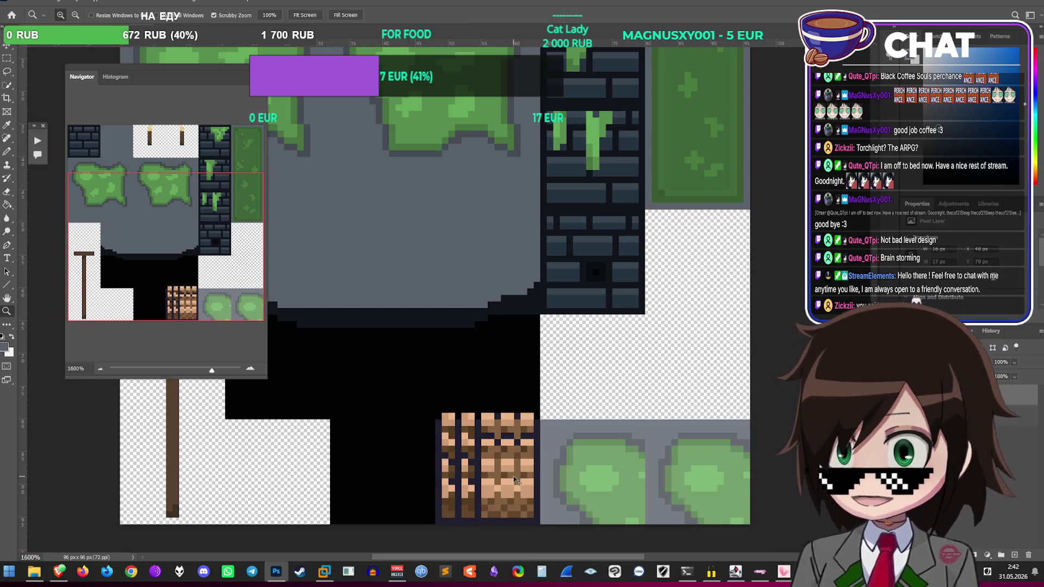
{"action": "key", "text": "ctrl+t"}
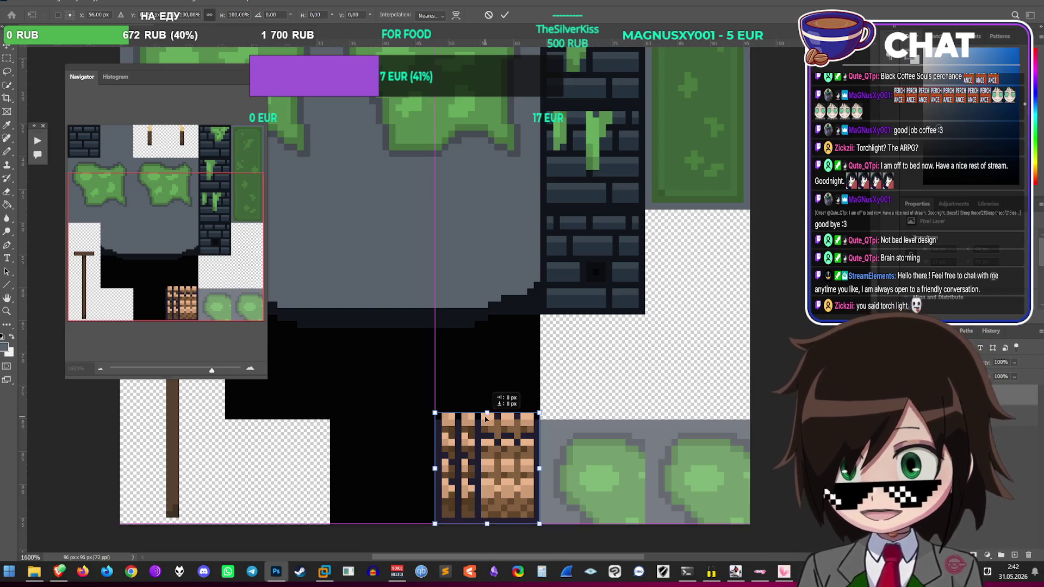
{"action": "left_click_drag", "start_coordinate": [487, 412], "coordinate": [496, 418]}
{"action": "key", "text": "Return"}
{"action": "key", "text": "z"}
{"action": "key", "text": "Delete"}
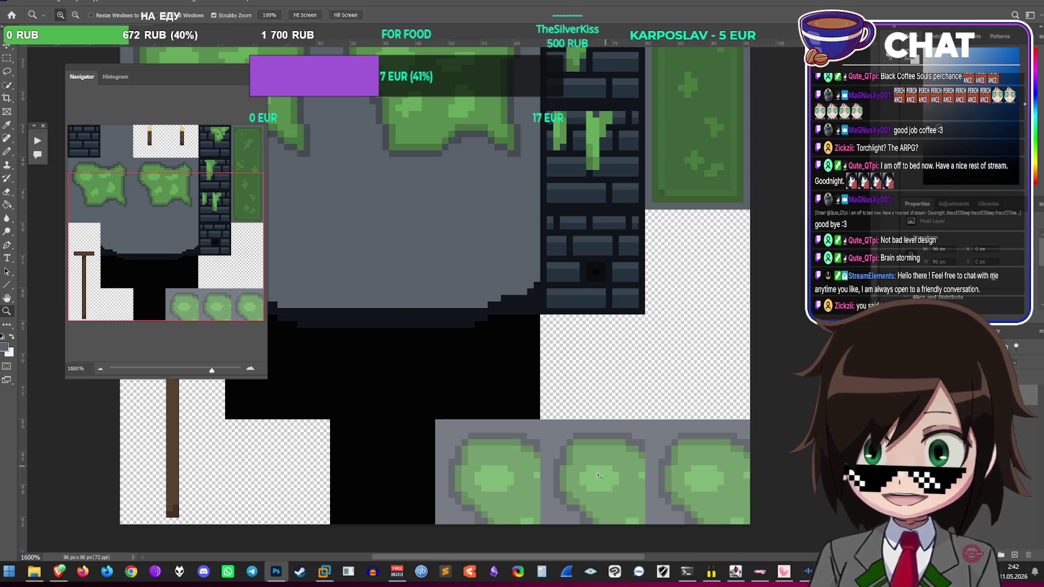
Step: Download the free Wooden Spikes pack from itch.io, skipping payment, and save the archive
{"action": "left_click", "coordinate": [59, 570]}
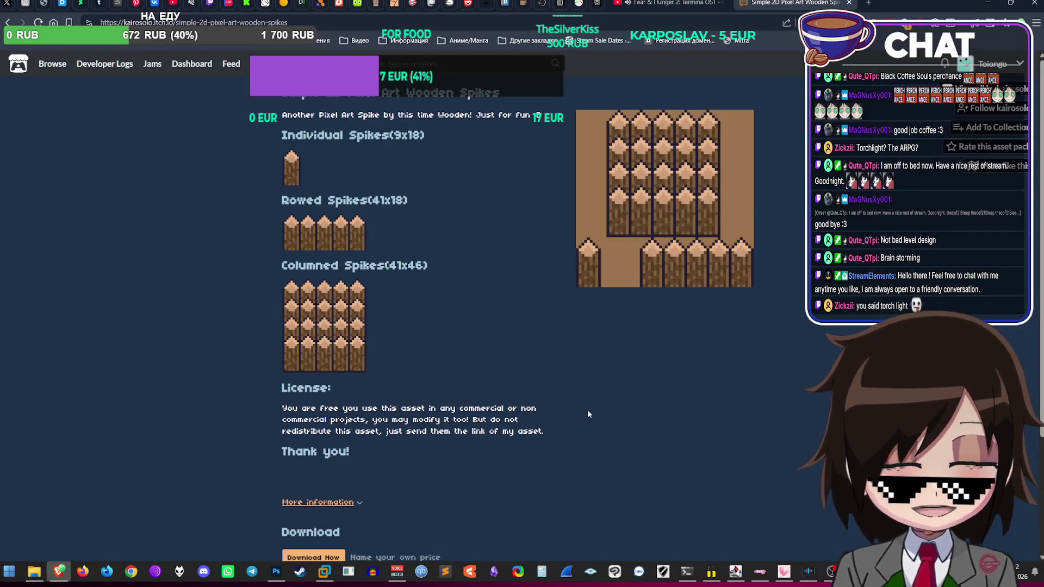
{"action": "left_click", "coordinate": [307, 556]}
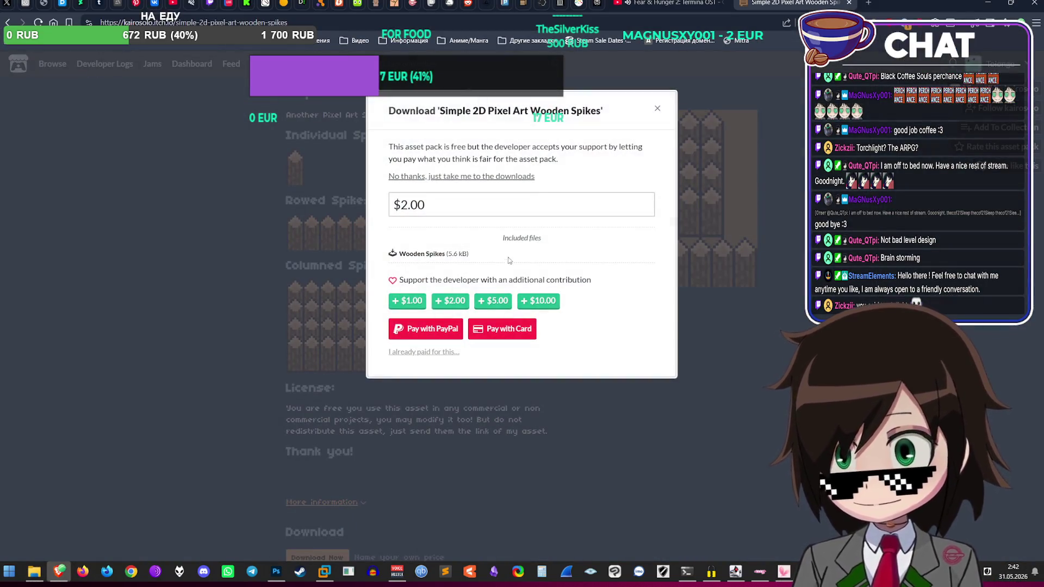
{"action": "left_click", "coordinate": [474, 175]}
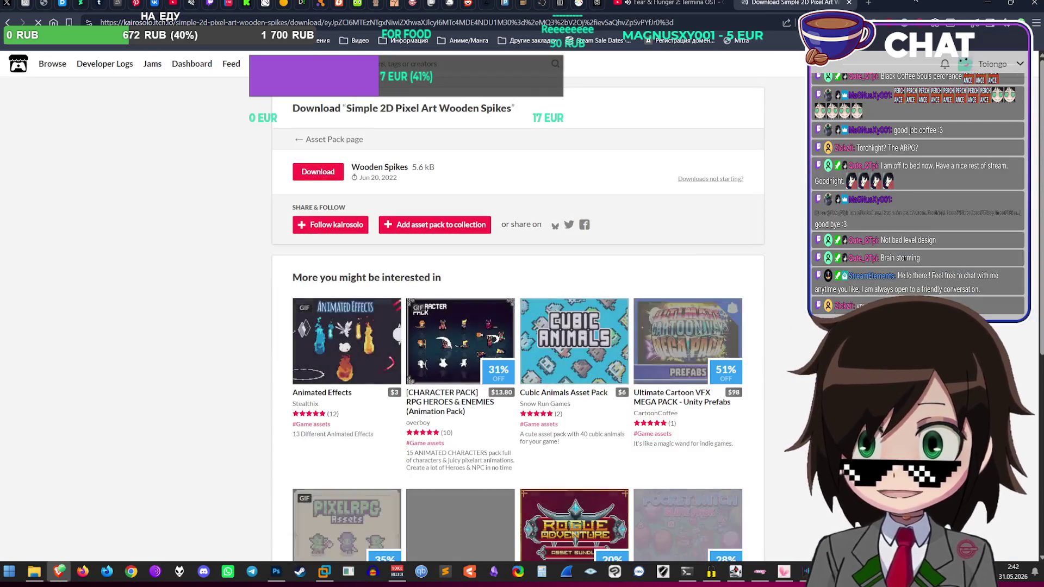
{"action": "left_click", "coordinate": [320, 177]}
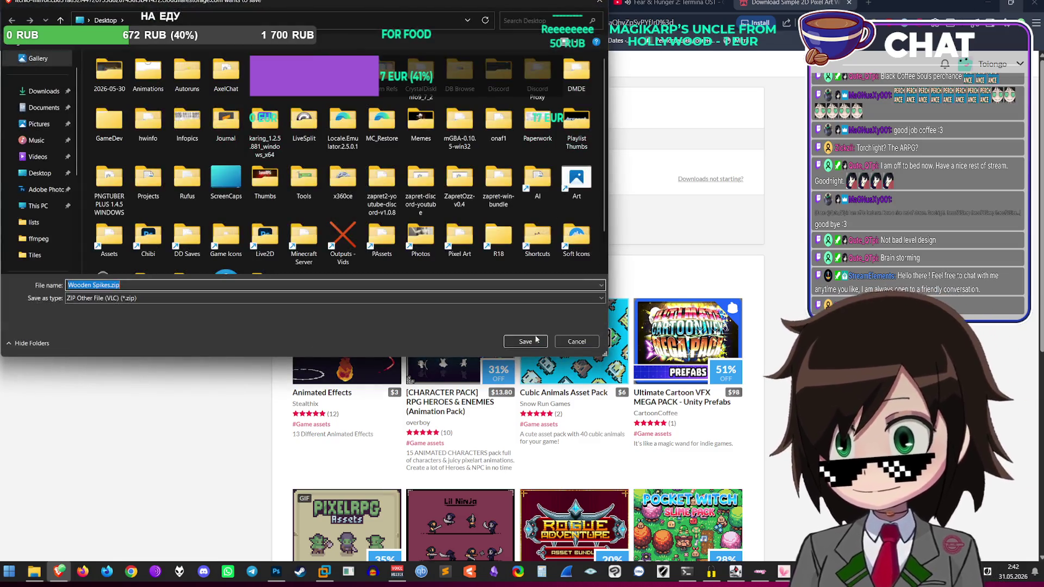
{"action": "left_click", "coordinate": [526, 342]}
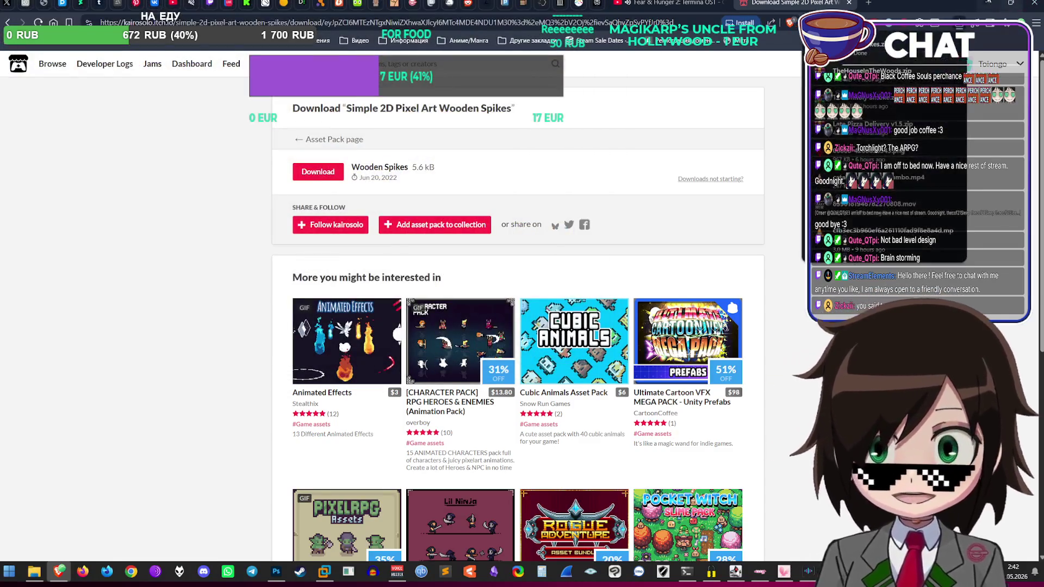
Step: Minimize the browser, Photoshop and Godot to reach the desktop
{"action": "left_click", "coordinate": [989, 3]}
{"action": "left_click", "coordinate": [995, 4]}
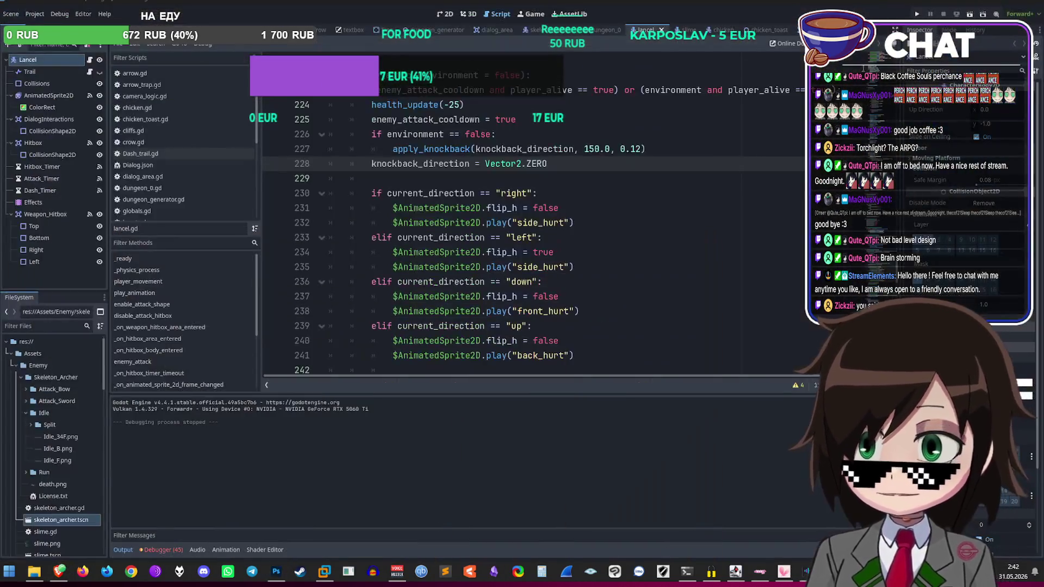
{"action": "left_click", "coordinate": [988, 2]}
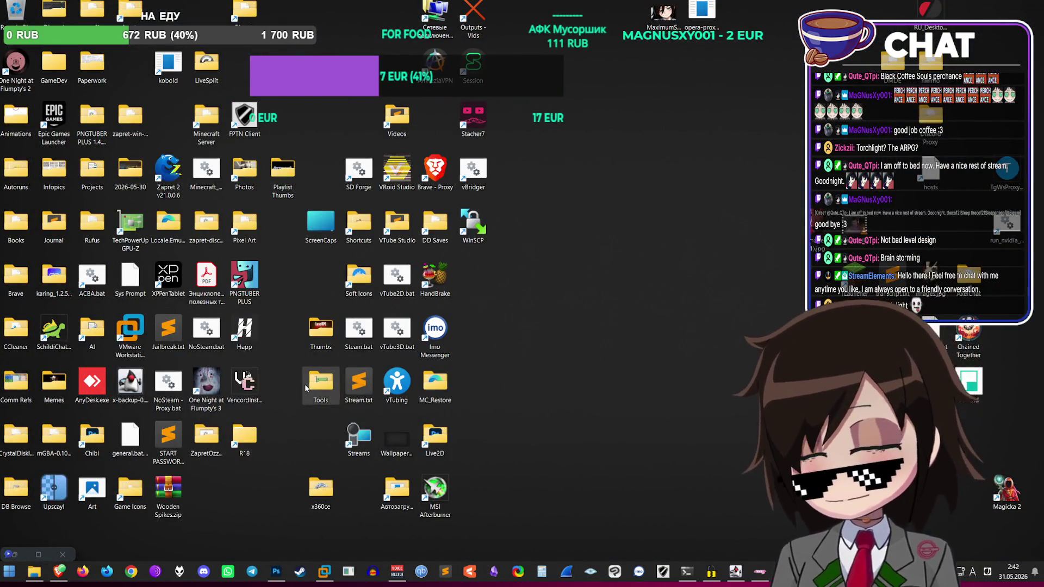
Step: Extract Wooden Spikes.zip onto the desktop, then permanently delete the archive
{"action": "right_click", "coordinate": [164, 492]}
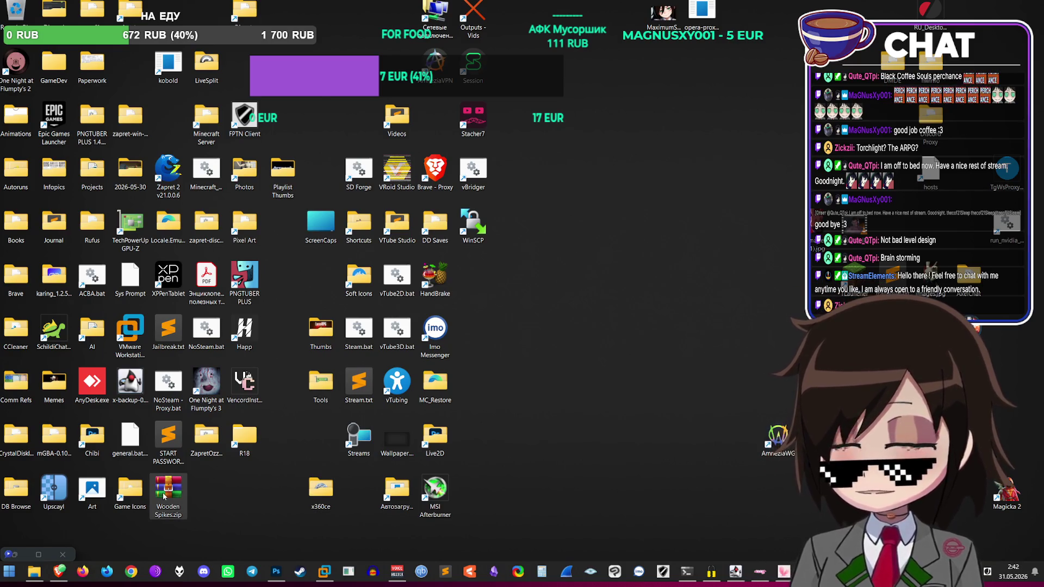
{"action": "left_click", "coordinate": [326, 297]}
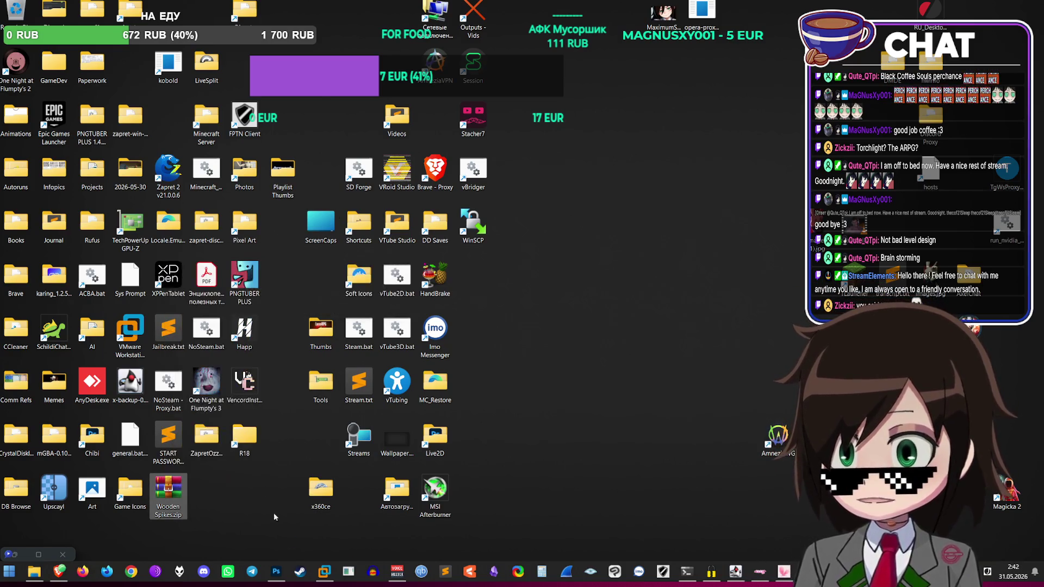
{"action": "left_click", "coordinate": [163, 492]}
{"action": "key", "text": "Delete"}
{"action": "key", "text": "Return"}
Step: Open Columned Wooden Spikes.png with Adobe Photoshop 2024, cancelling the save prompt
{"action": "double_click", "coordinate": [131, 67]}
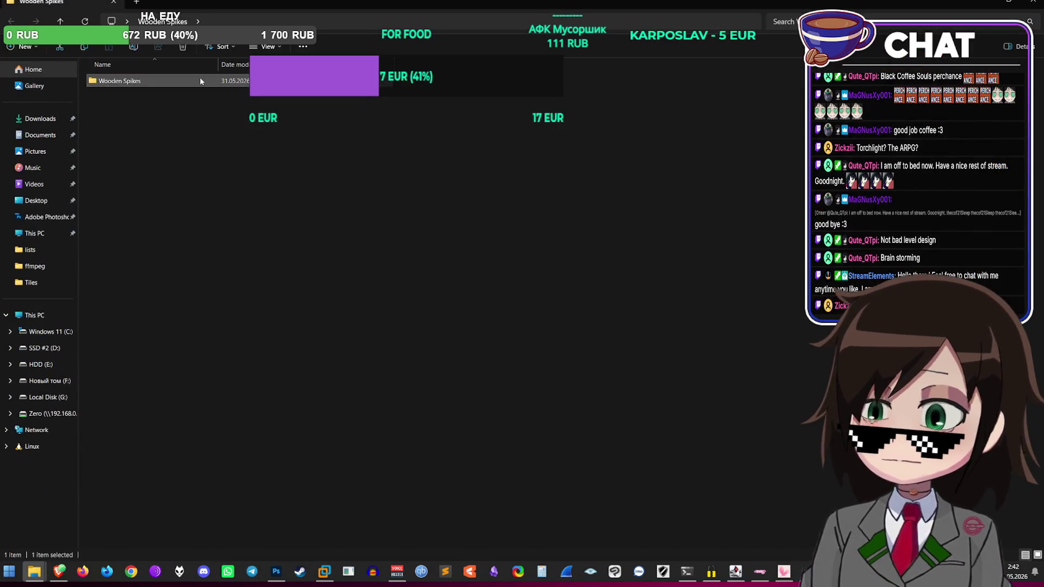
{"action": "right_click", "coordinate": [221, 96]}
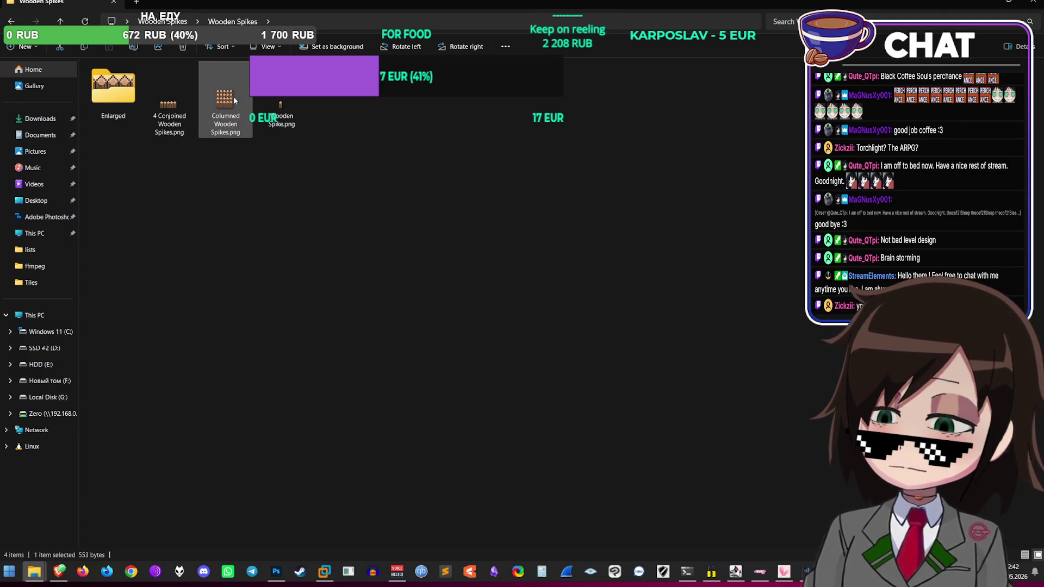
{"action": "mouse_move", "coordinate": [326, 155]}
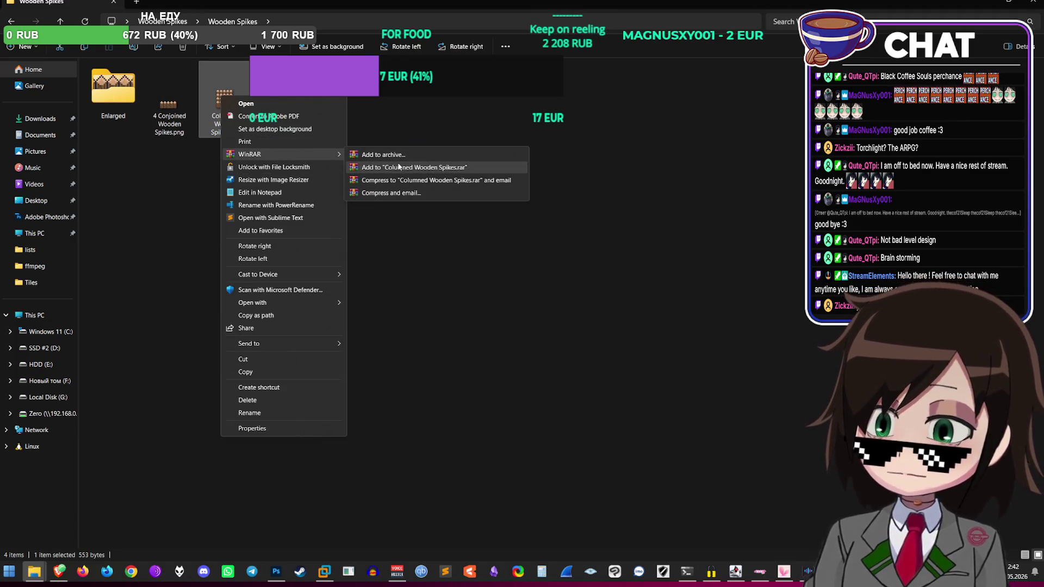
{"action": "mouse_move", "coordinate": [315, 302]}
{"action": "left_click", "coordinate": [403, 303]}
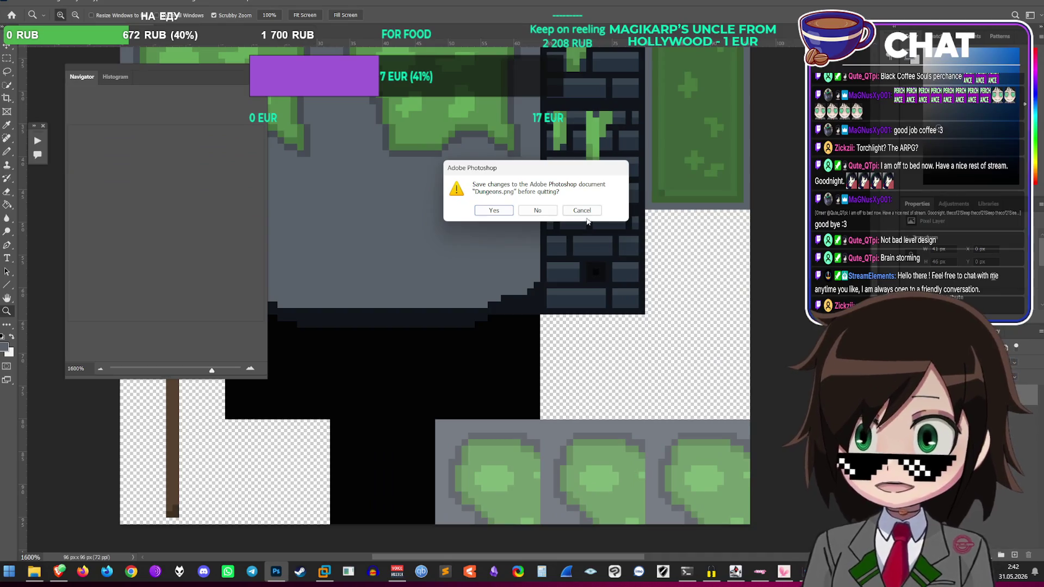
{"action": "left_click", "coordinate": [585, 212]}
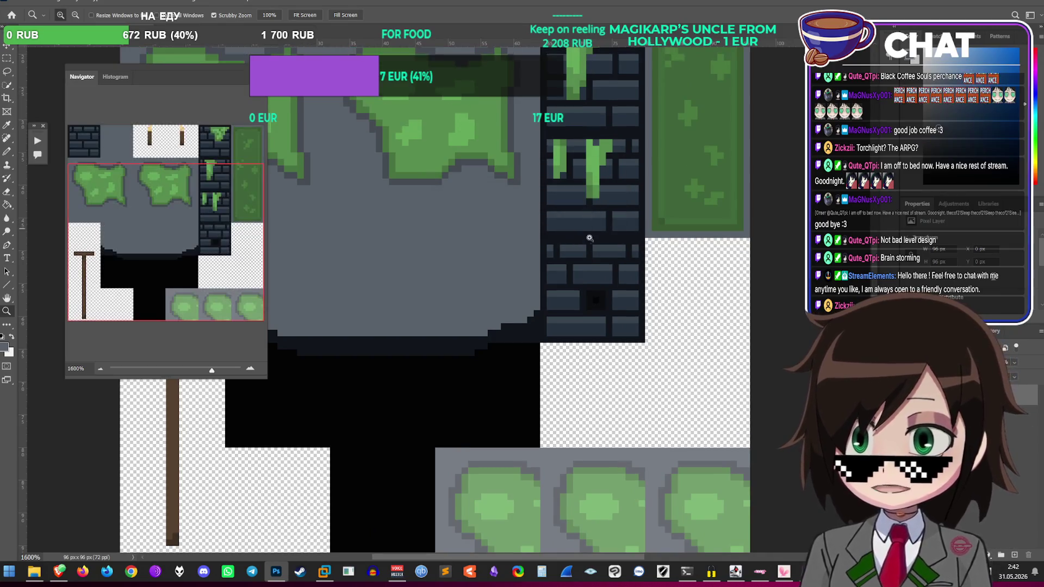
Step: Open Columned Wooden Spikes.png in Photoshop again from the Wooden Spikes folder
{"action": "mouse_move", "coordinate": [34, 571]}
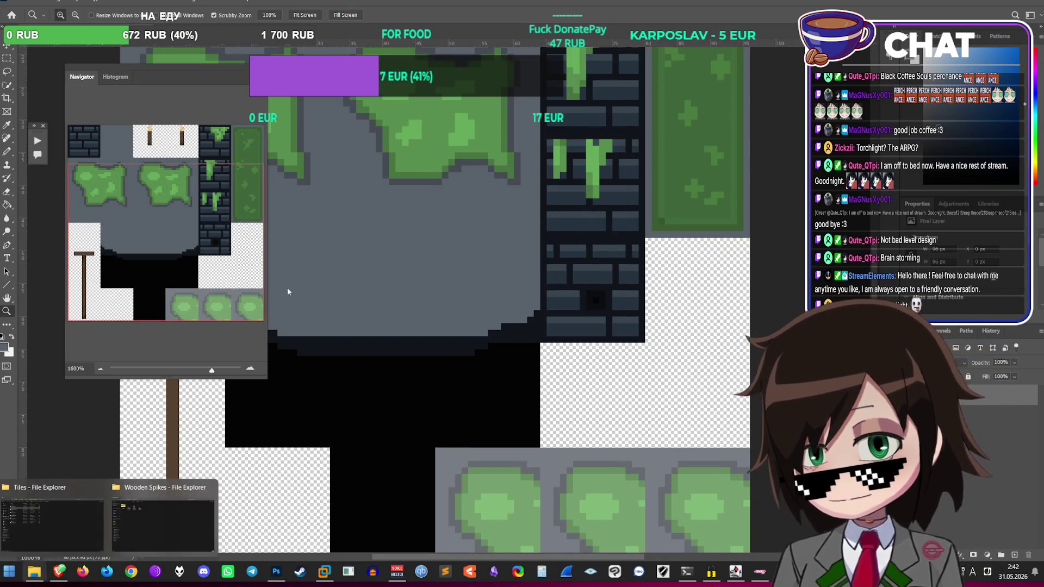
{"action": "left_click", "coordinate": [163, 519]}
{"action": "left_click", "coordinate": [220, 105]}
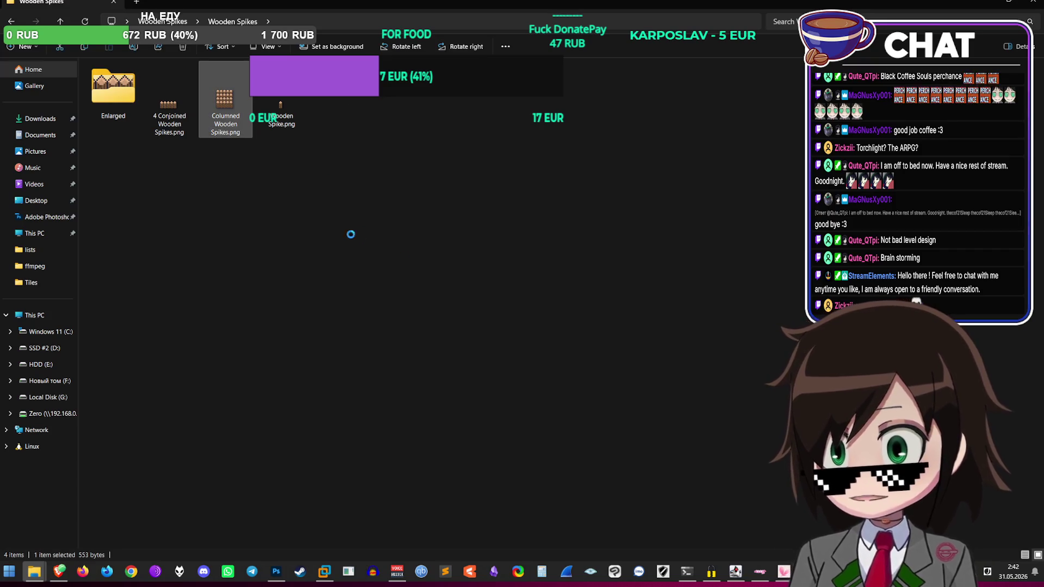
{"action": "right_click", "coordinate": [220, 103]}
{"action": "mouse_move", "coordinate": [304, 311]}
{"action": "left_click", "coordinate": [399, 308]}
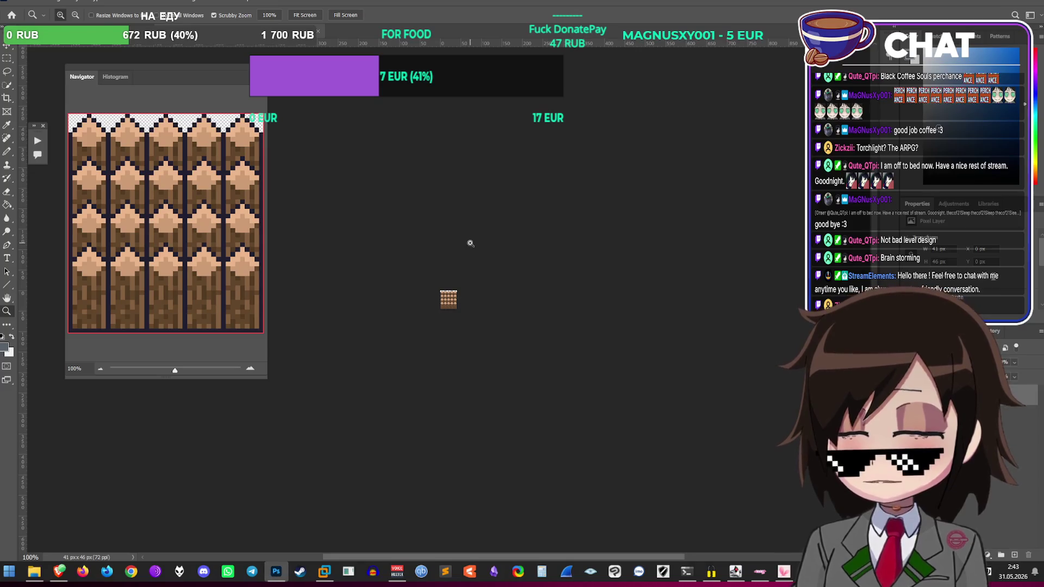
Step: Copy the columned wooden spikes image and paste it into the Dungeons tile sheet
{"action": "key", "text": "ctrl+Tab"}
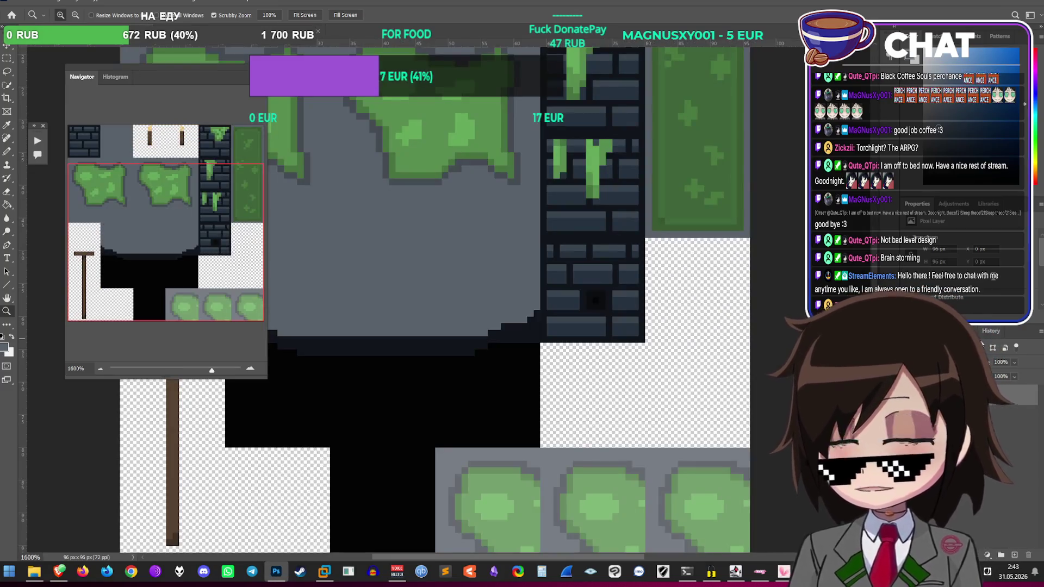
{"action": "key", "text": "ctrl+v"}
{"action": "key", "text": "ctrl+t"}
{"action": "mouse_move", "coordinate": [455, 267]}
{"action": "left_mouse_down"}
{"action": "mouse_move", "coordinate": [535, 346]}
{"action": "mouse_move", "coordinate": [554, 348]}
{"action": "mouse_move", "coordinate": [594, 279]}
{"action": "mouse_move", "coordinate": [618, 310]}
{"action": "mouse_move", "coordinate": [596, 340]}
{"action": "left_mouse_up"}
{"action": "scroll", "coordinate": [554, 348], "scroll_direction": "down", "scroll_amount": 2}
{"action": "key", "text": "Return"}
Step: Try shrinking the spikes block to about 17x19 px, undo it, and move the block up-left
{"action": "key", "text": "z"}
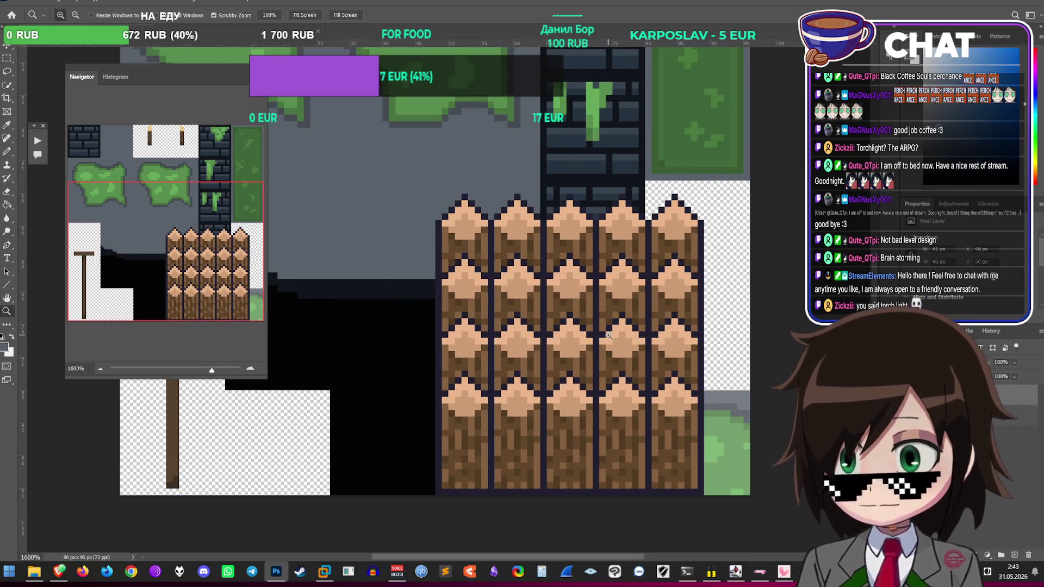
{"action": "key", "text": "ctrl+t"}
{"action": "mouse_move", "coordinate": [703, 194]}
{"action": "left_mouse_down"}
{"action": "mouse_move", "coordinate": [535, 392]}
{"action": "mouse_move", "coordinate": [546, 380]}
{"action": "mouse_move", "coordinate": [535, 390]}
{"action": "mouse_move", "coordinate": [558, 386]}
{"action": "mouse_move", "coordinate": [540, 374]}
{"action": "left_mouse_up"}
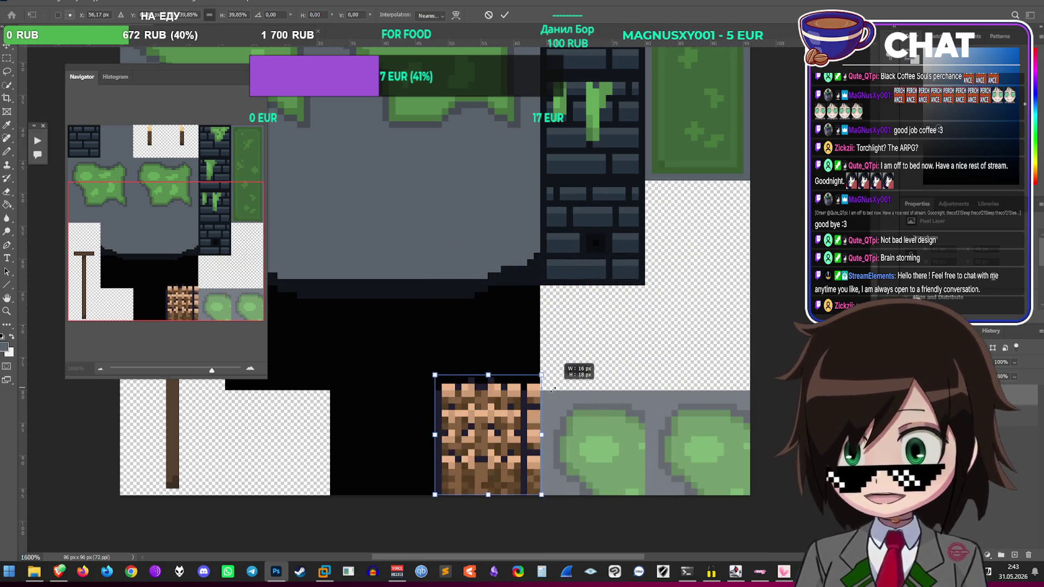
{"action": "key", "text": "Return"}
{"action": "key", "text": "ctrl+z"}
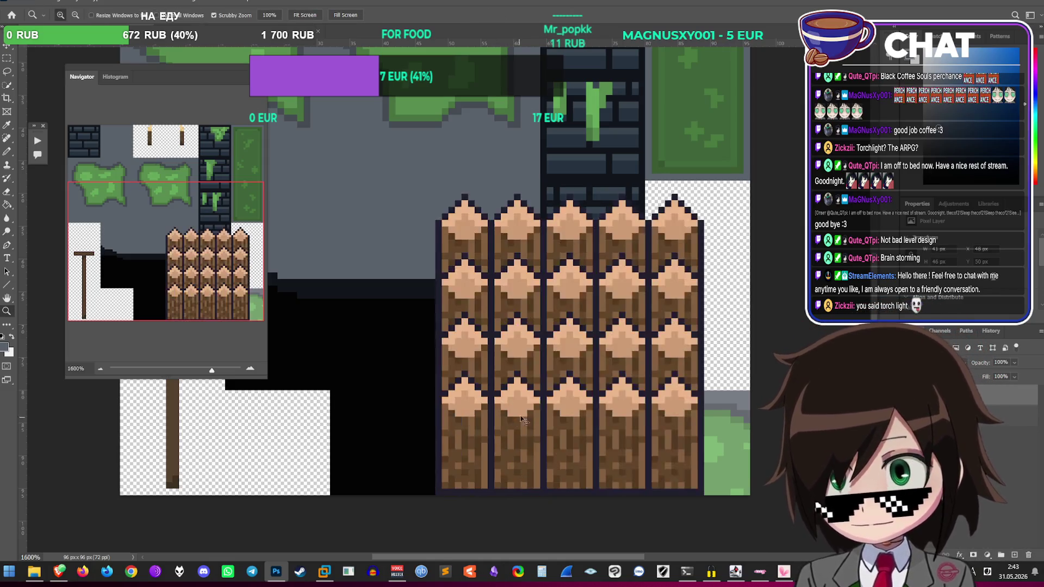
{"action": "left_click_drag", "start_coordinate": [618, 352], "coordinate": [434, 225]}
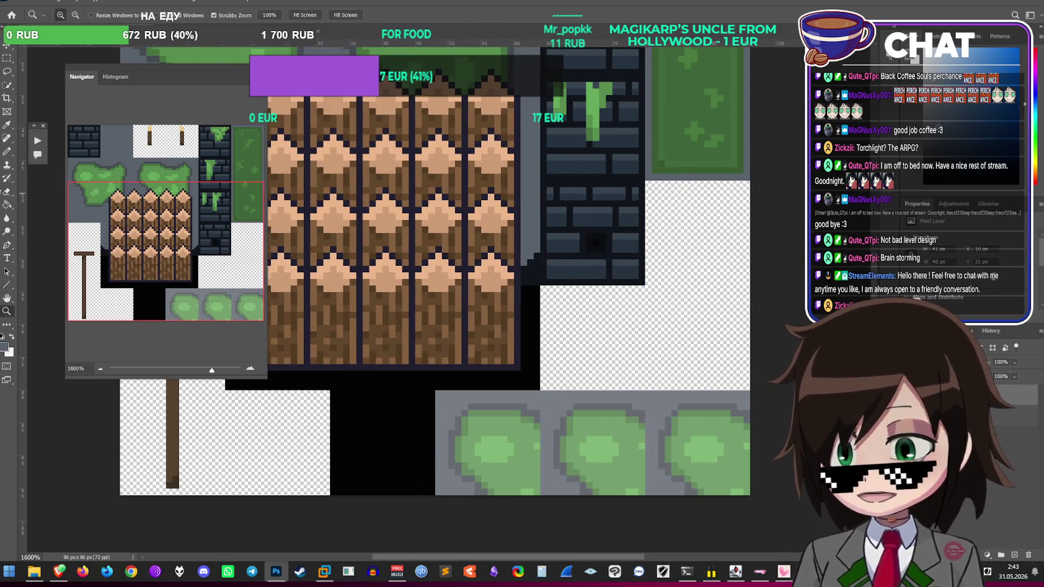
{"action": "left_click", "coordinate": [7, 151]}
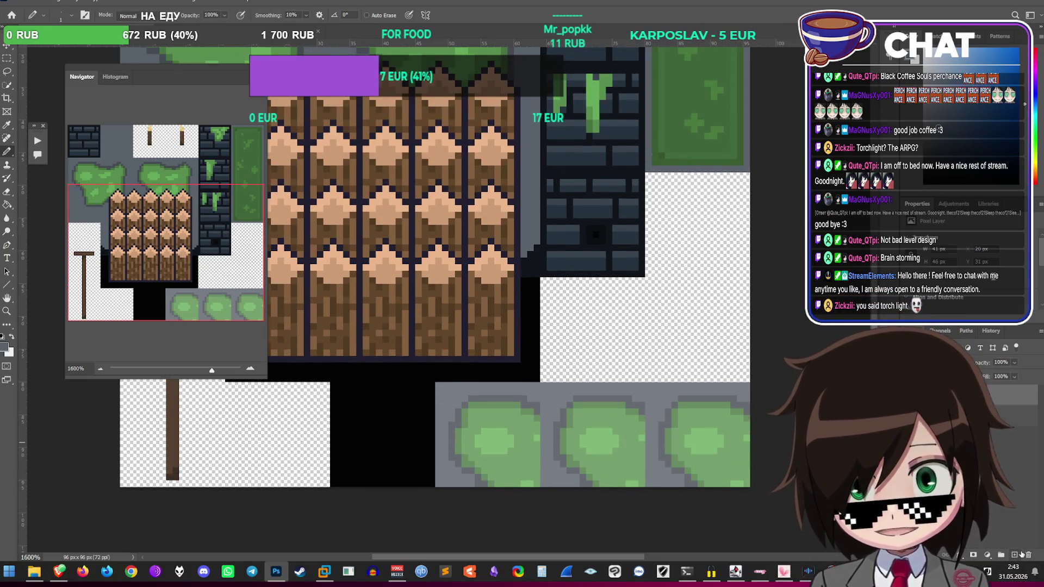
Step: Check the YouTube tutorial in the browser, then return to the tile sheet in Photoshop
{"action": "key", "text": "super+Tab"}
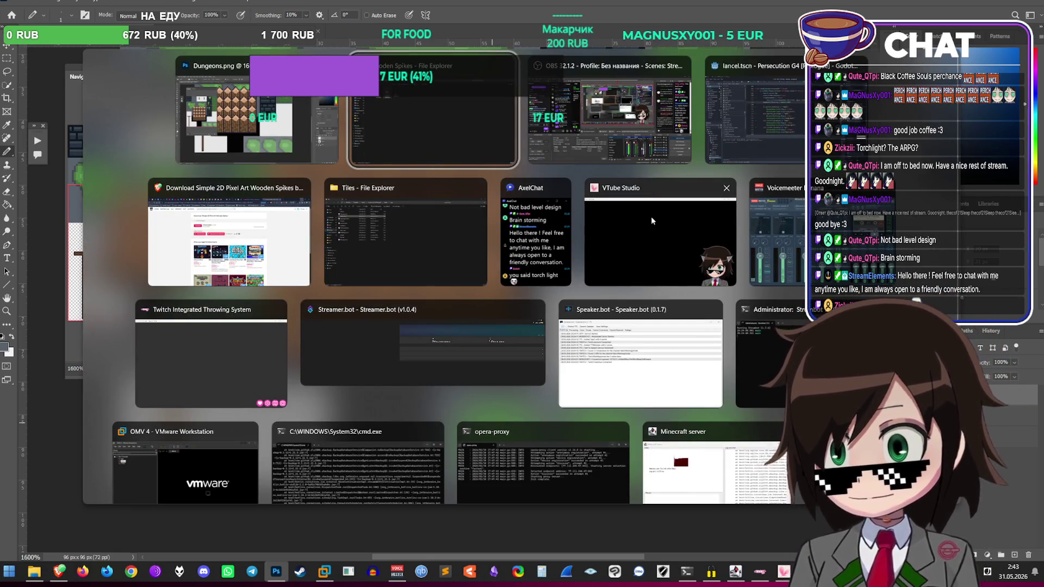
{"action": "left_click", "coordinate": [228, 245]}
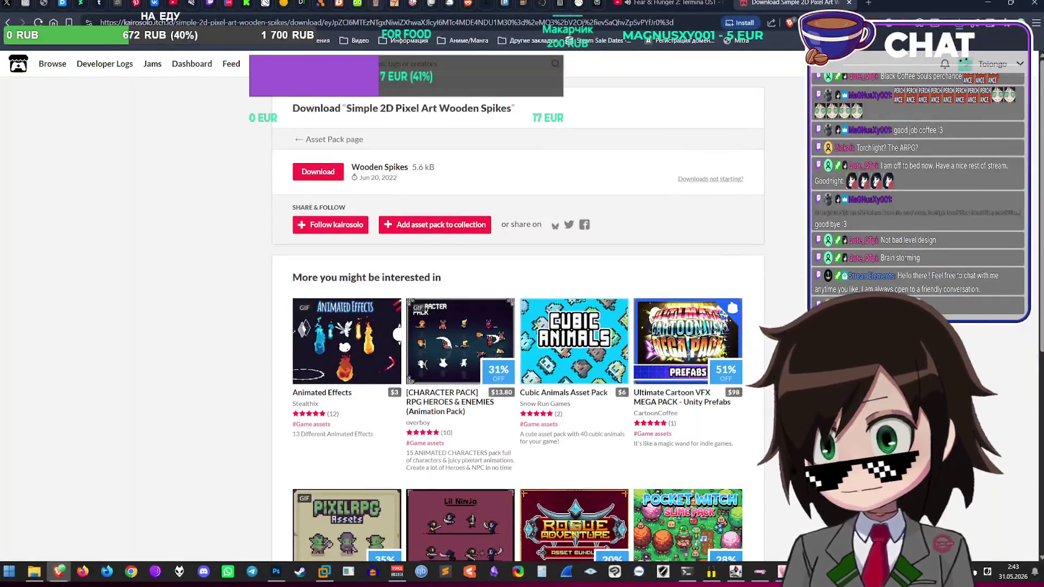
{"action": "left_click", "coordinate": [620, 3]}
{"action": "scroll", "coordinate": [155, 493], "scroll_direction": "down", "scroll_amount": 3}
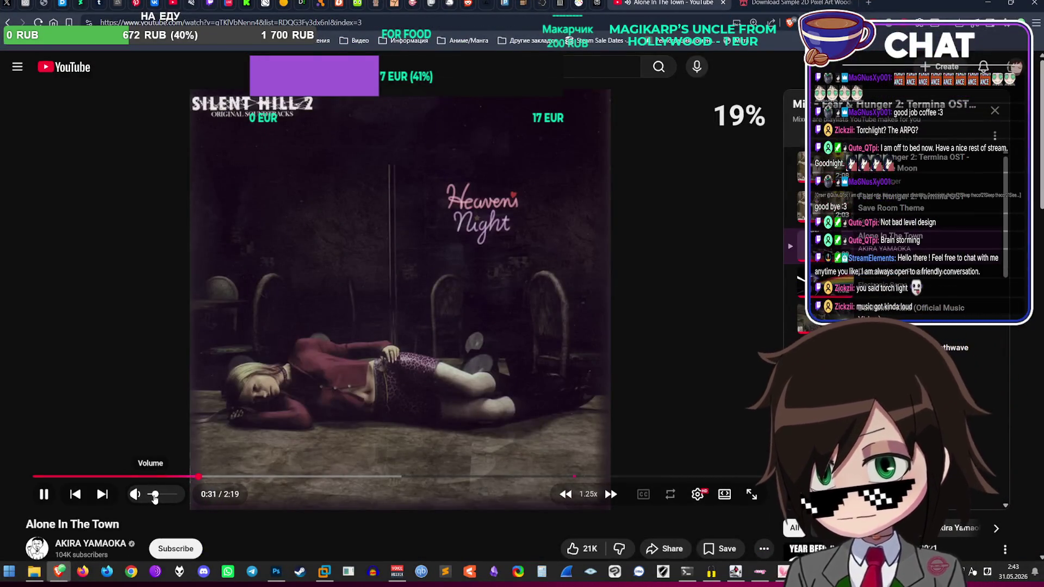
{"action": "key", "text": "alt+Tab"}
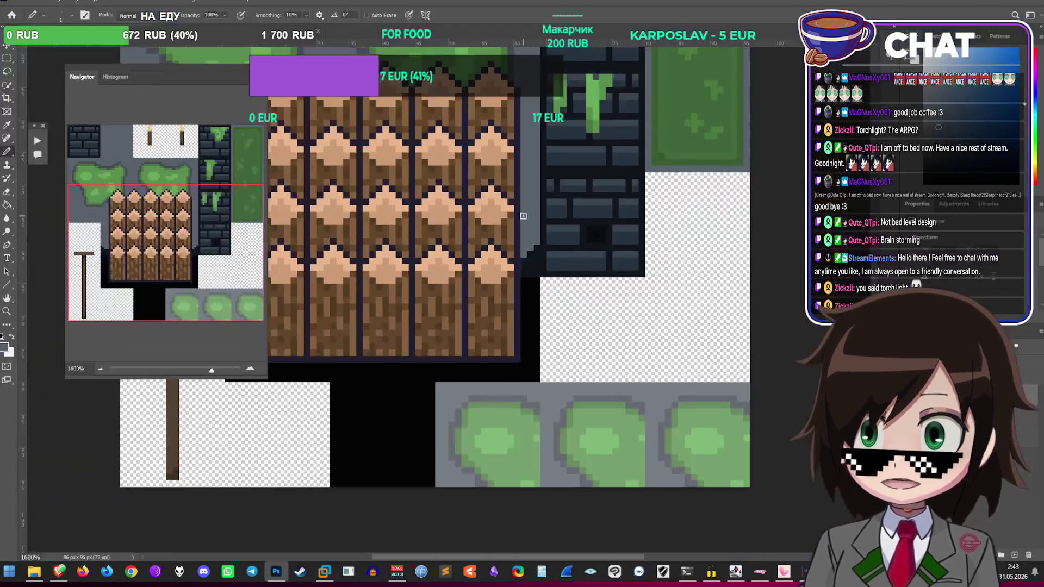
Step: Pencil dark vertical outline lines along the grey tile's left edge, then sample the wood brown
{"action": "scroll", "coordinate": [482, 391], "scroll_direction": "up", "scroll_amount": 2}
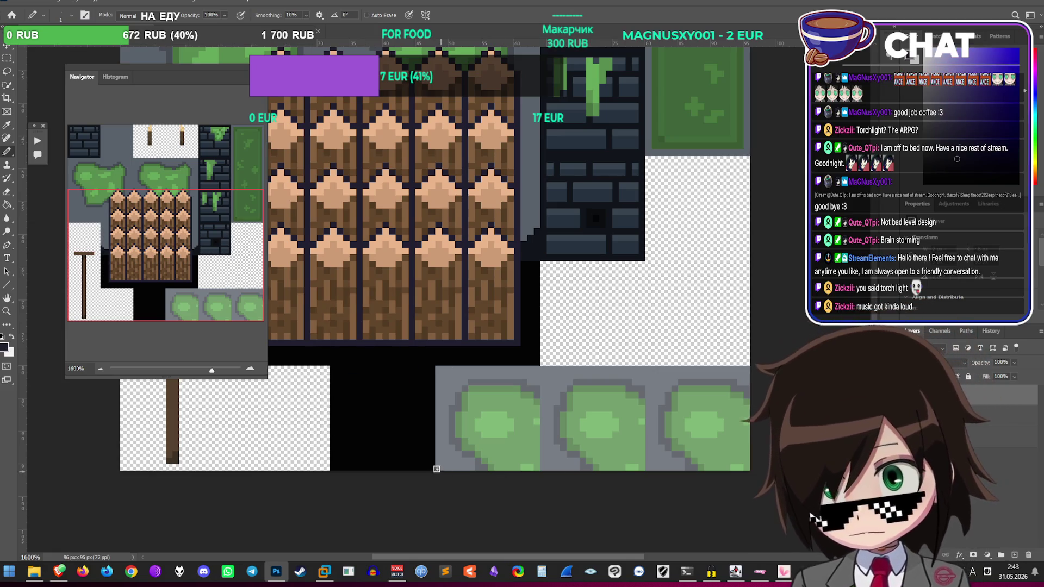
{"action": "left_click_drag", "start_coordinate": [438, 470], "coordinate": [433, 443]}
{"action": "key", "text": "ctrl+z"}
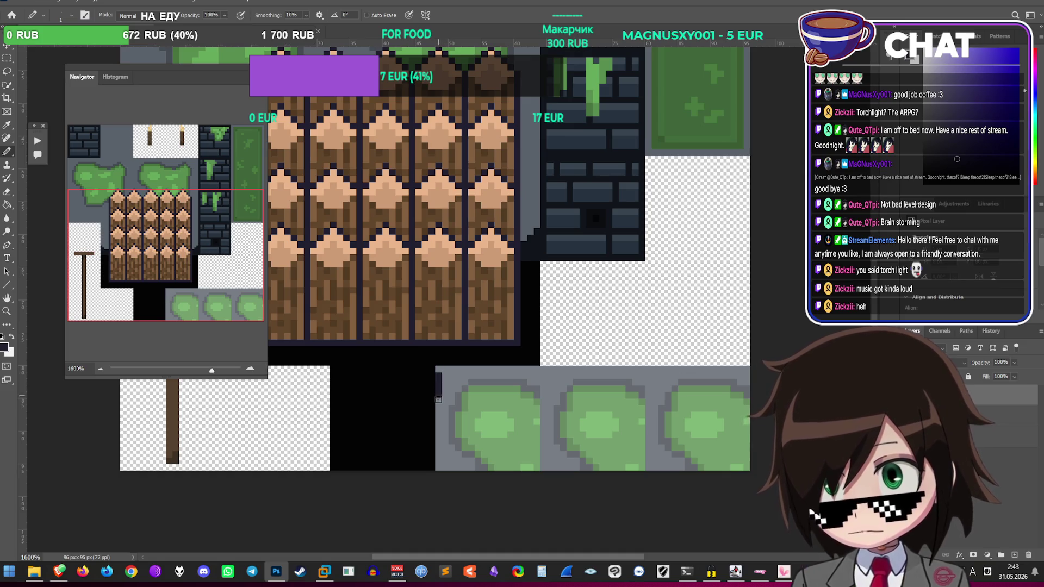
{"action": "mouse_move", "coordinate": [439, 387]}
{"action": "left_mouse_down"}
{"action": "mouse_move", "coordinate": [438, 410]}
{"action": "mouse_move", "coordinate": [443, 387]}
{"action": "left_mouse_up"}
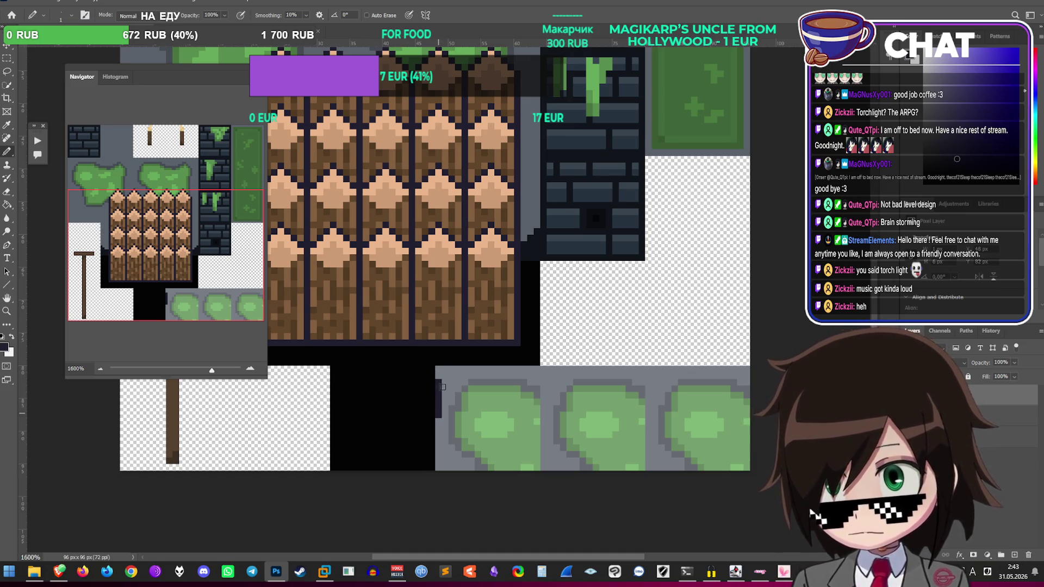
{"action": "left_click", "coordinate": [451, 368]}
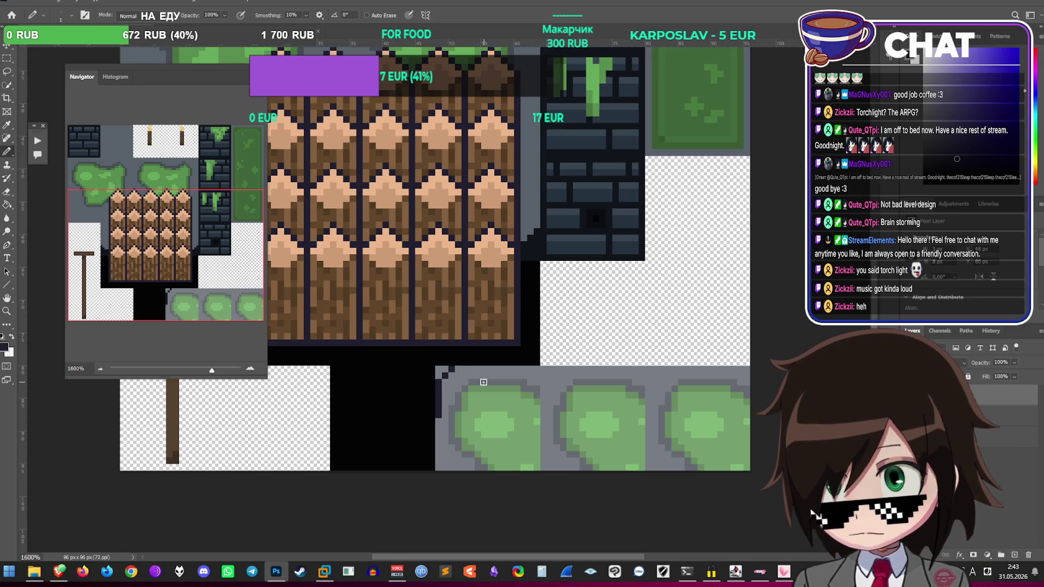
{"action": "left_click_drag", "start_coordinate": [463, 383], "coordinate": [465, 422]}
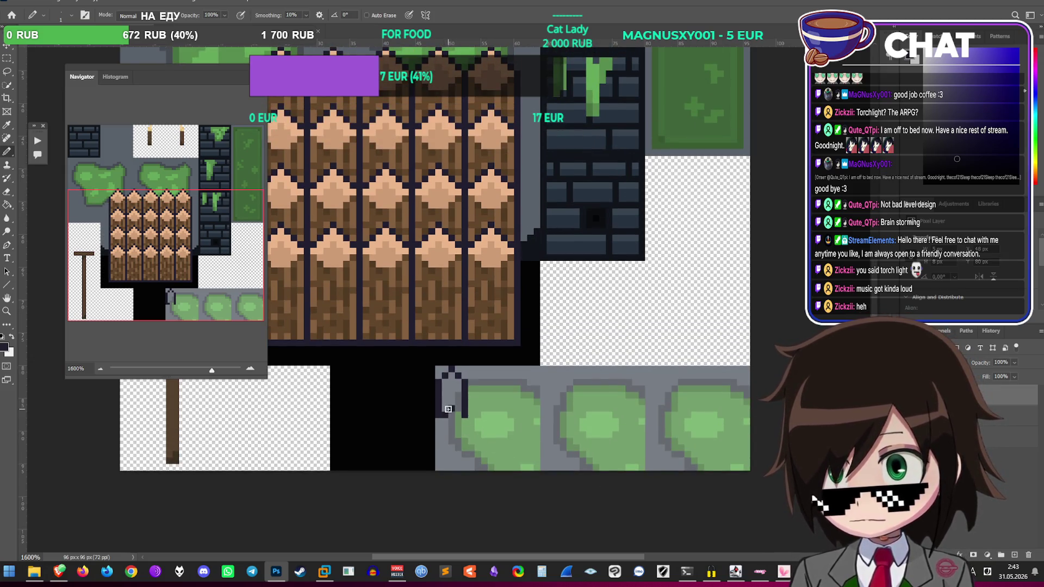
{"action": "mouse_move", "coordinate": [466, 428]}
{"action": "left_mouse_down"}
{"action": "mouse_move", "coordinate": [467, 452]}
{"action": "mouse_move", "coordinate": [436, 441]}
{"action": "left_mouse_up"}
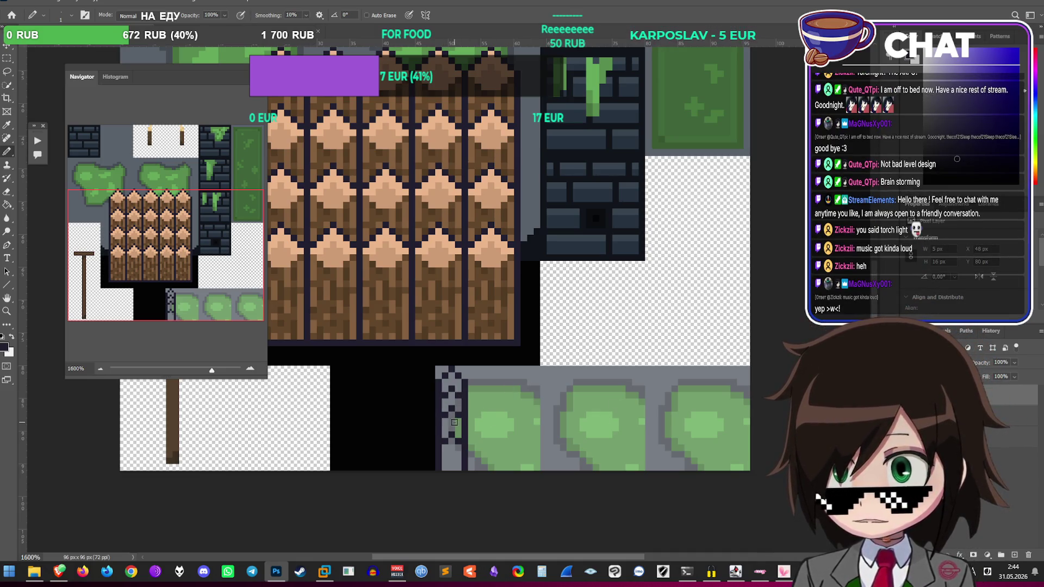
{"action": "left_click", "coordinate": [420, 282], "text": "alt"}
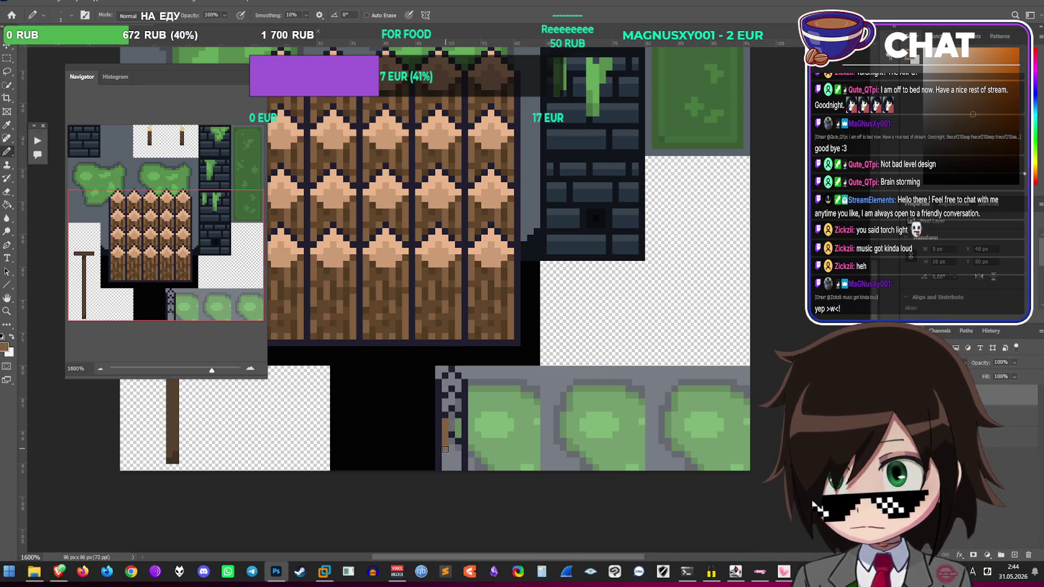
Step: Fill the strip with brown, add dark grain pixels, and set a tan foreground colour
{"action": "mouse_move", "coordinate": [447, 467]}
{"action": "left_mouse_down"}
{"action": "mouse_move", "coordinate": [455, 403]}
{"action": "mouse_move", "coordinate": [452, 418]}
{"action": "left_mouse_up"}
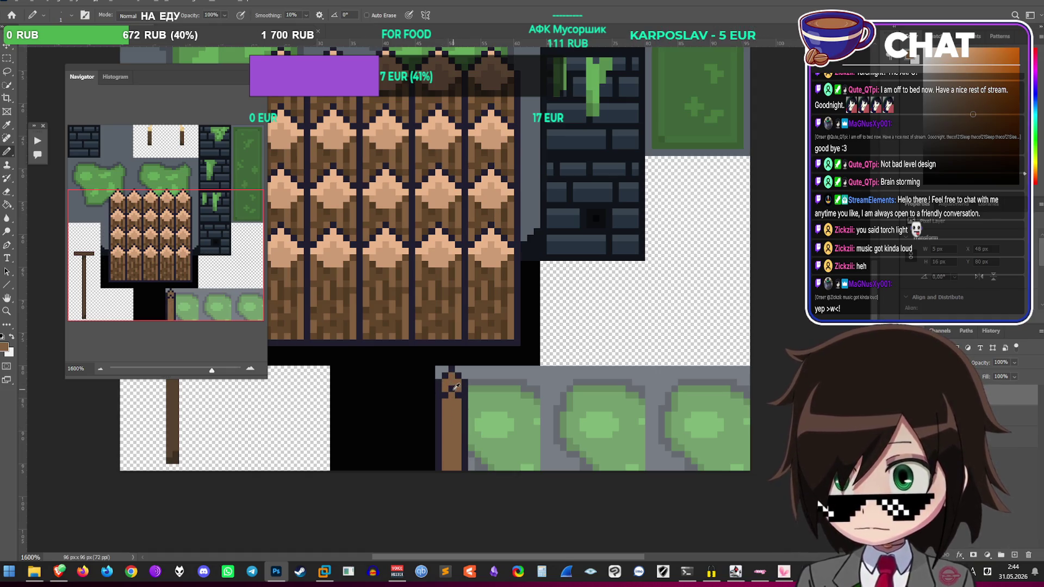
{"action": "left_click", "coordinate": [456, 386], "text": "alt"}
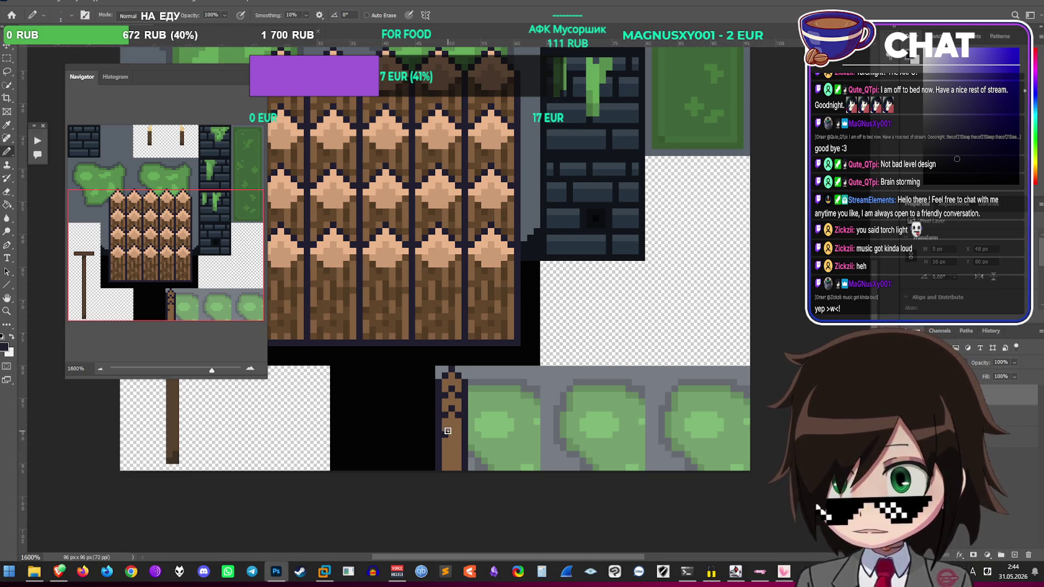
{"action": "left_click", "coordinate": [446, 450]}
{"action": "left_click", "coordinate": [452, 453]}
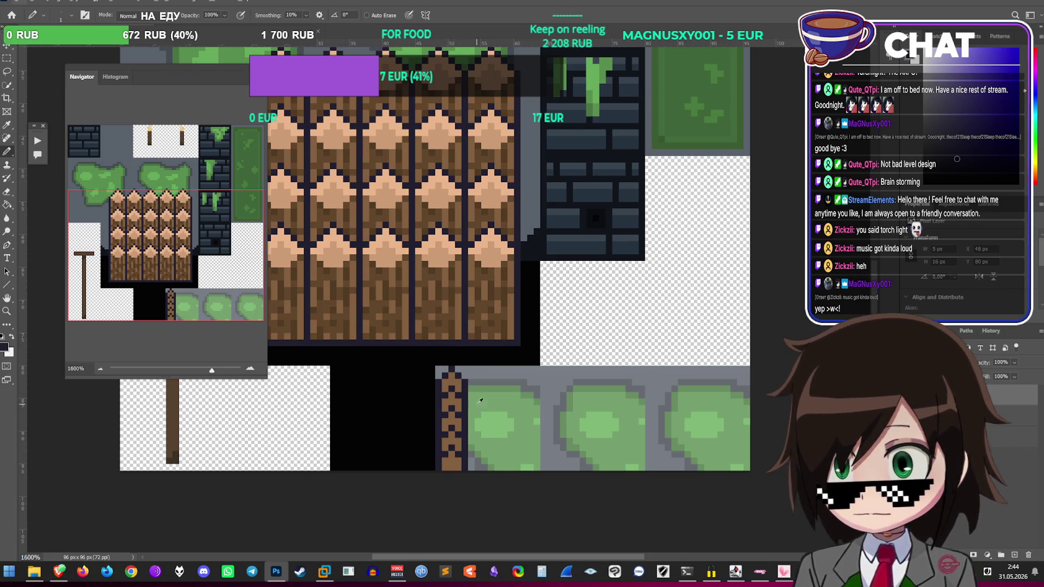
{"action": "left_click", "coordinate": [318, 207], "text": "alt"}
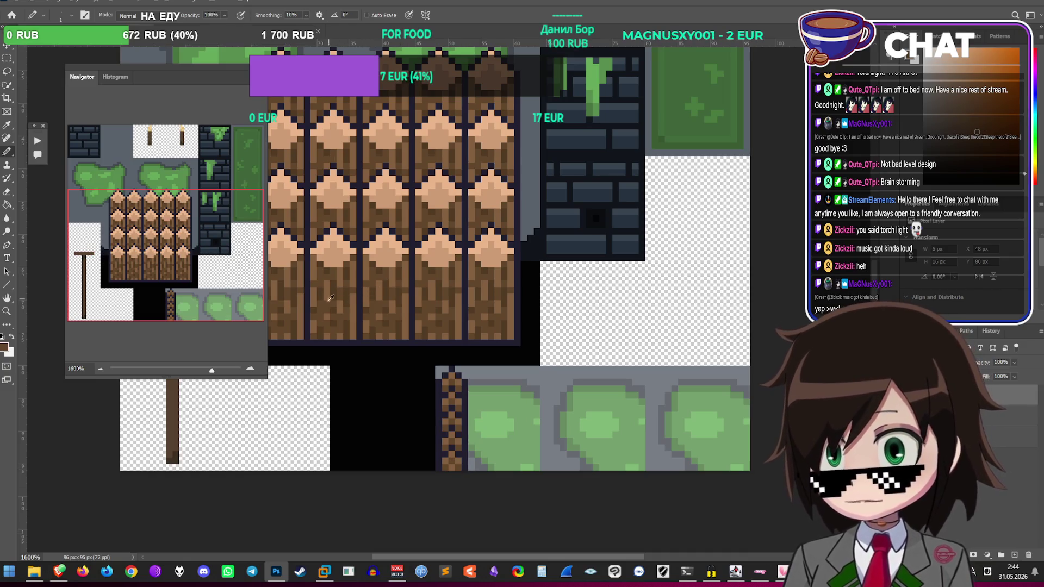
{"action": "left_click", "coordinate": [4, 347]}
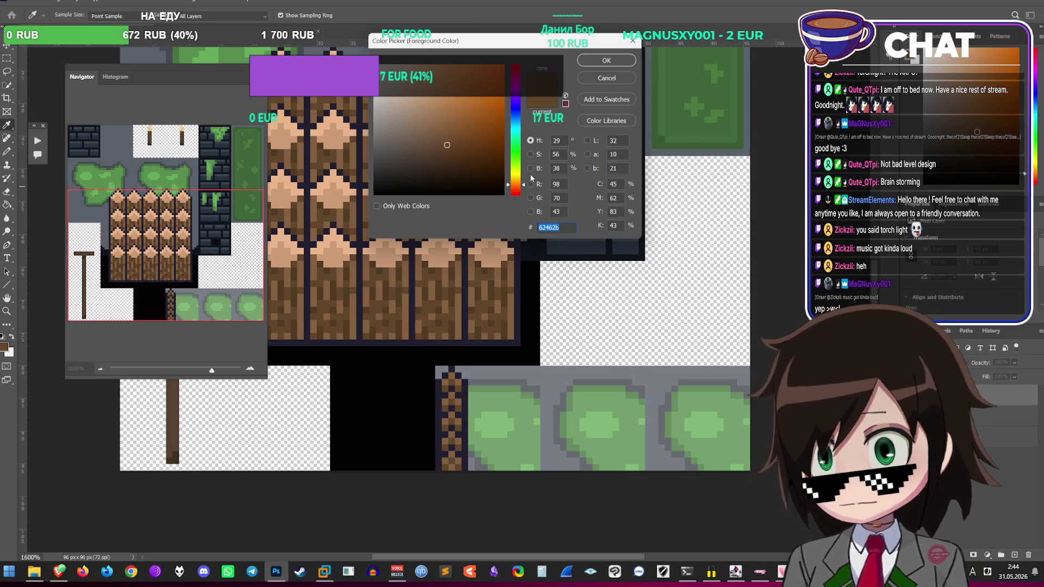
{"action": "left_click", "coordinate": [606, 60]}
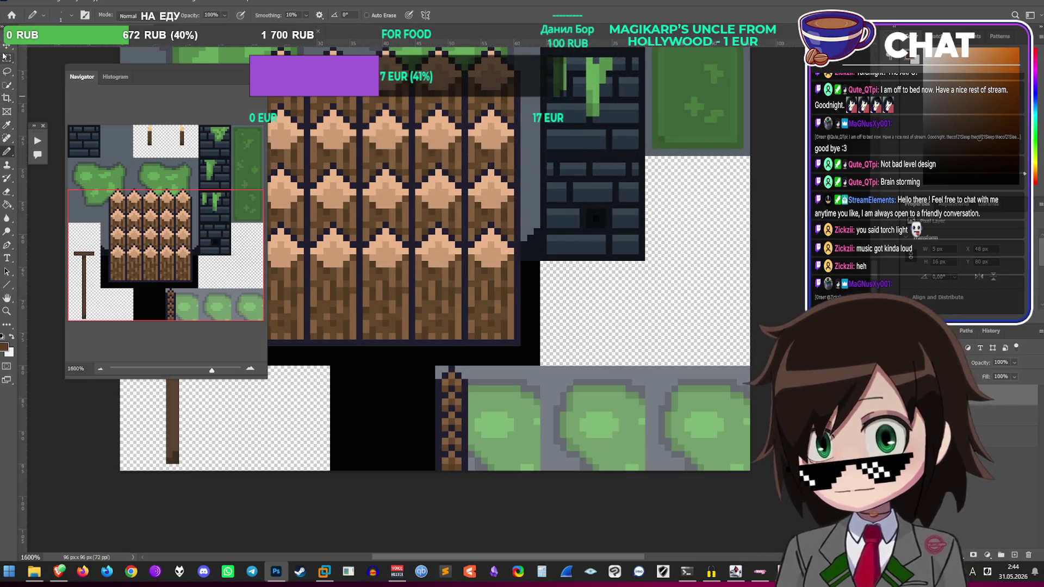
{"action": "key", "text": "e"}
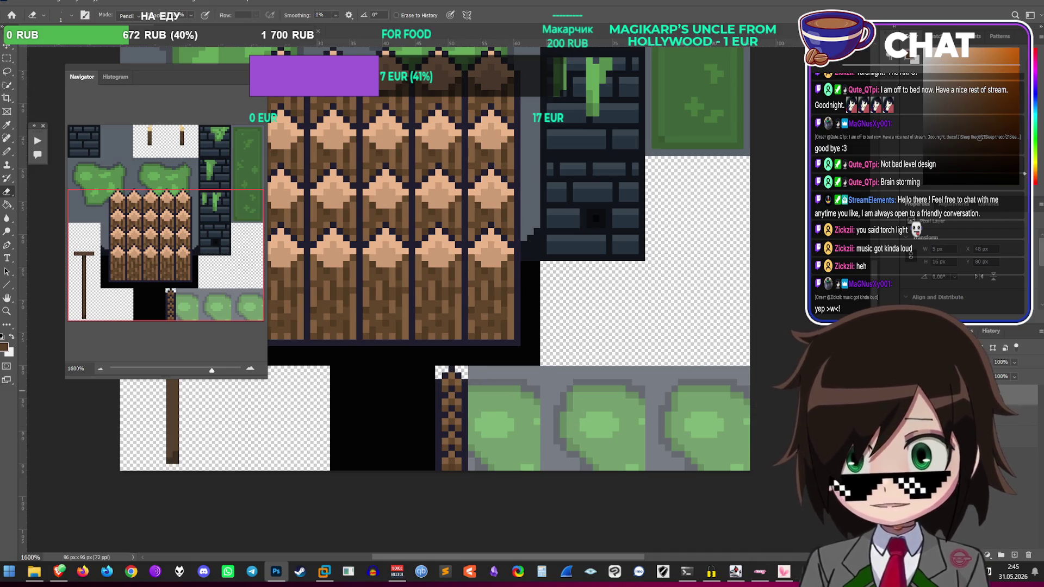
Step: Paste a fence column copy and position it in the lower tile beside the bushes
{"action": "left_click", "coordinate": [7, 57]}
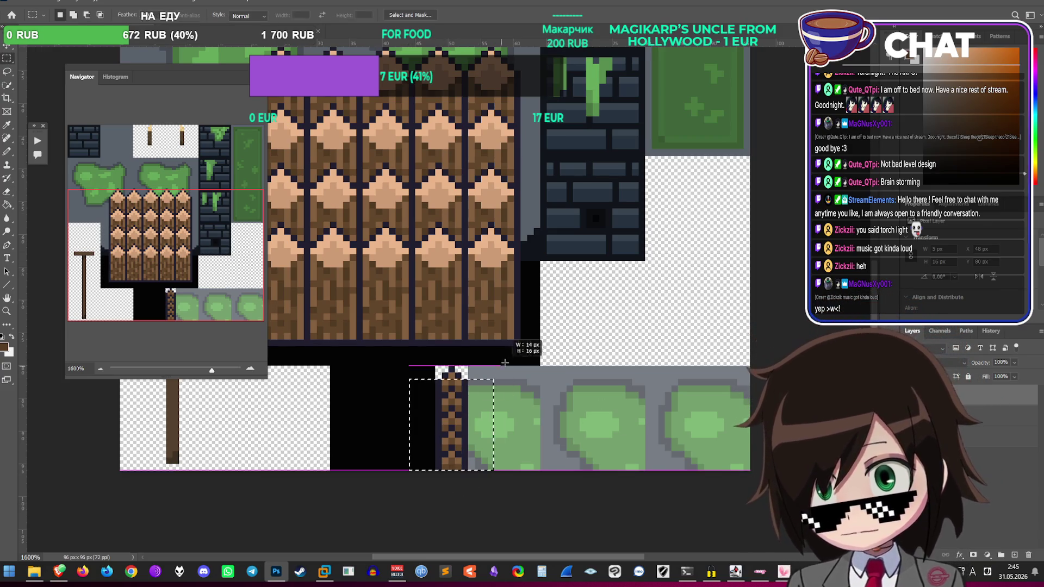
{"action": "key", "text": "ctrl+v"}
{"action": "key", "text": "ctrl+t"}
{"action": "left_click_drag", "start_coordinate": [413, 199], "coordinate": [481, 415]}
{"action": "mouse_move", "coordinate": [595, 428]}
{"action": "left_mouse_down"}
{"action": "mouse_move", "coordinate": [550, 386]}
{"action": "mouse_move", "coordinate": [508, 384]}
{"action": "mouse_move", "coordinate": [433, 298]}
{"action": "mouse_move", "coordinate": [514, 427]}
{"action": "left_mouse_up"}
{"action": "key", "text": "Return"}
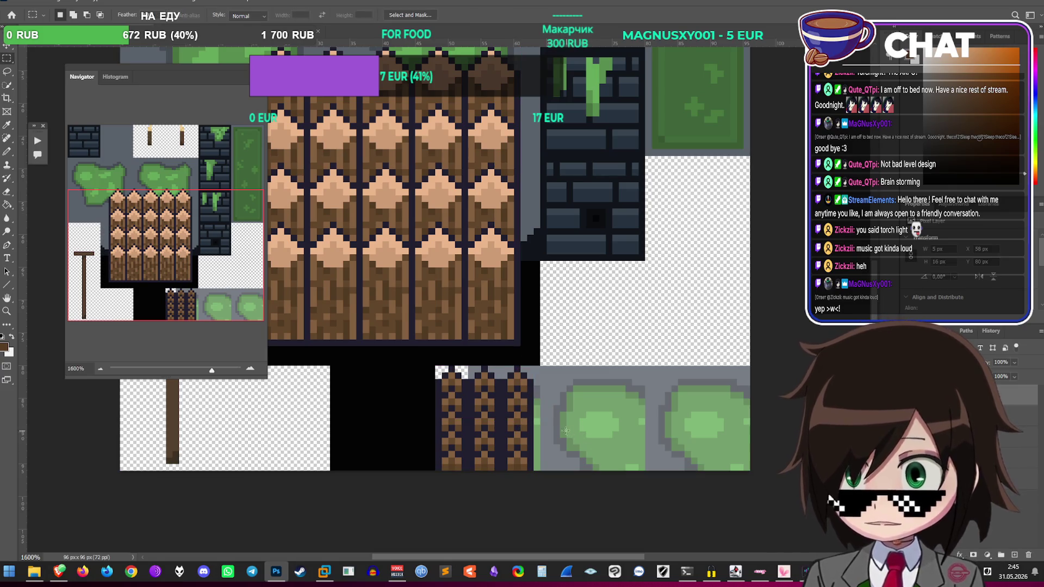
Step: Paste another fence column block into the lower tile, nudging it 1 px into place
{"action": "key", "text": "ctrl+v"}
{"action": "key", "text": "ctrl+t"}
{"action": "mouse_move", "coordinate": [428, 284]}
{"action": "left_mouse_down"}
{"action": "mouse_move", "coordinate": [514, 438]}
{"action": "mouse_move", "coordinate": [524, 434]}
{"action": "mouse_move", "coordinate": [514, 433]}
{"action": "left_mouse_up"}
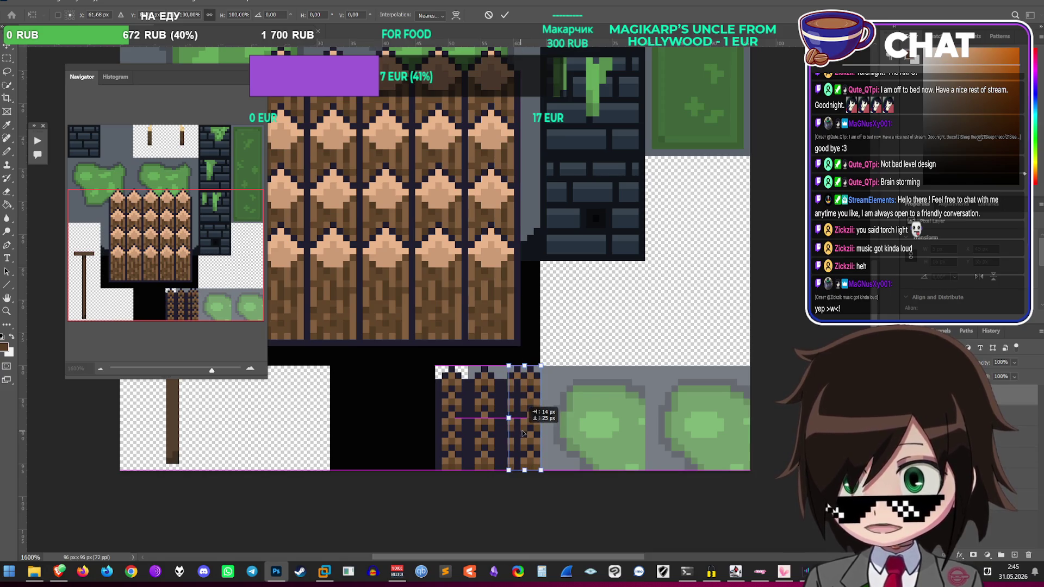
{"action": "key", "text": "Return"}
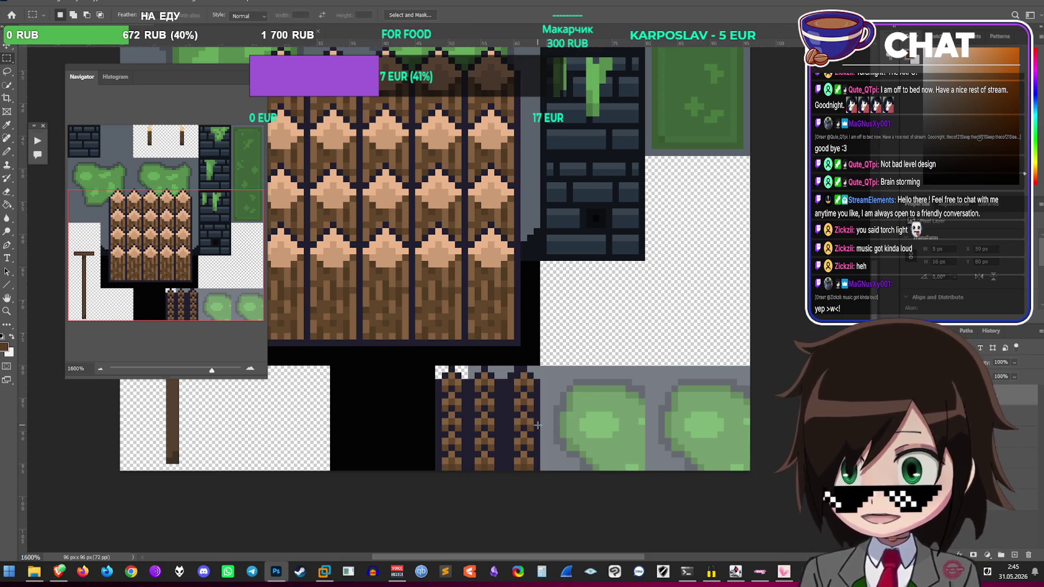
{"action": "key", "text": "ctrl+z"}
{"action": "key", "text": "ctrl+z"}
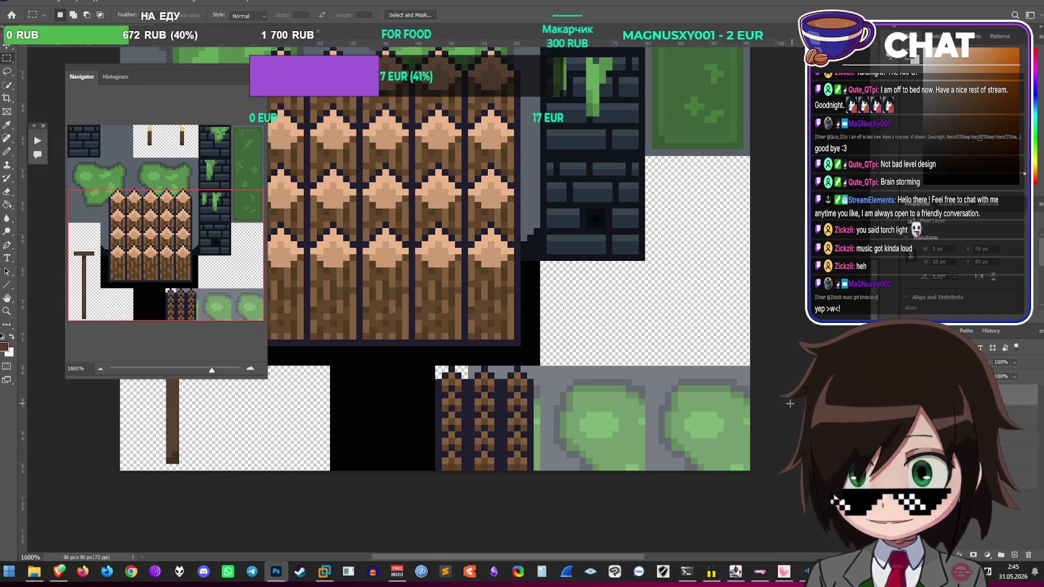
{"action": "key", "text": "ctrl+shift+z"}
{"action": "mouse_move", "coordinate": [517, 425]}
{"action": "left_mouse_down"}
{"action": "mouse_move", "coordinate": [526, 426]}
{"action": "mouse_move", "coordinate": [487, 426]}
{"action": "left_mouse_up"}
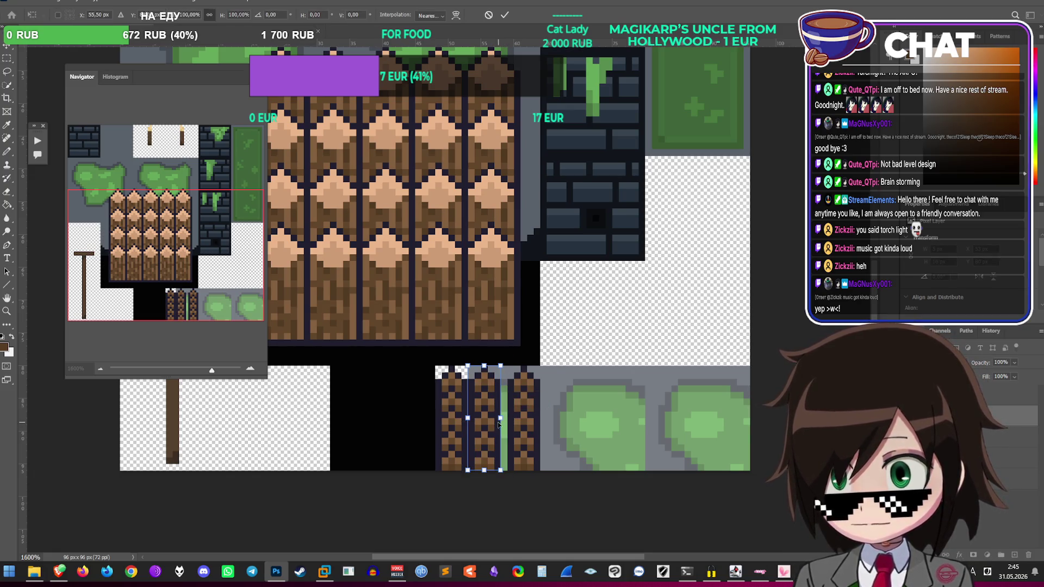
{"action": "key", "text": "Return"}
{"action": "scroll", "coordinate": [530, 404], "scroll_direction": "up", "scroll_amount": 2}
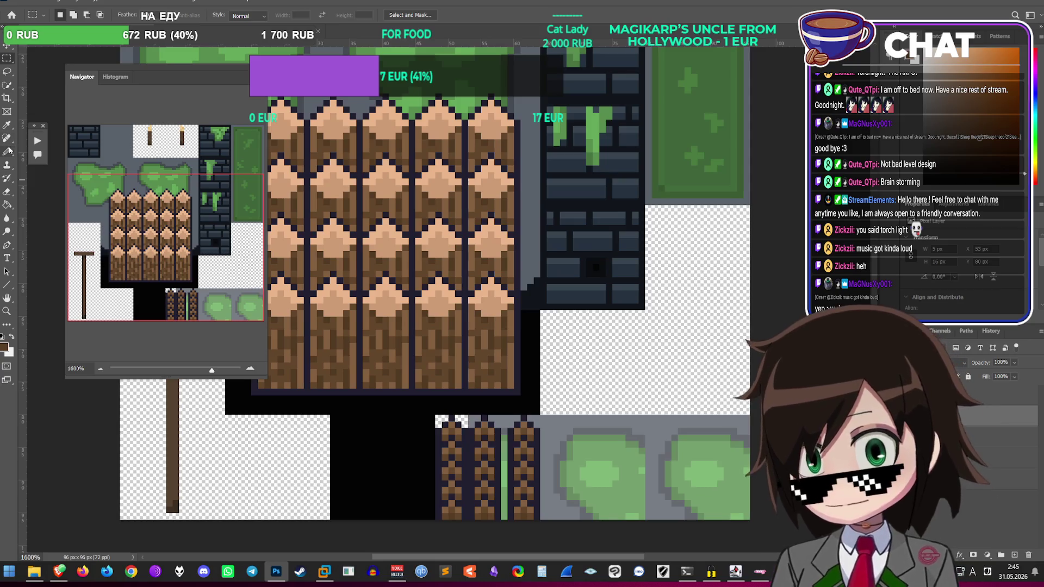
Step: Place two vertical guides along the edges of the lower three-post tile
{"action": "mouse_move", "coordinate": [25, 144]}
{"action": "left_mouse_down"}
{"action": "mouse_move", "coordinate": [461, 272]}
{"action": "mouse_move", "coordinate": [435, 294]}
{"action": "left_mouse_up"}
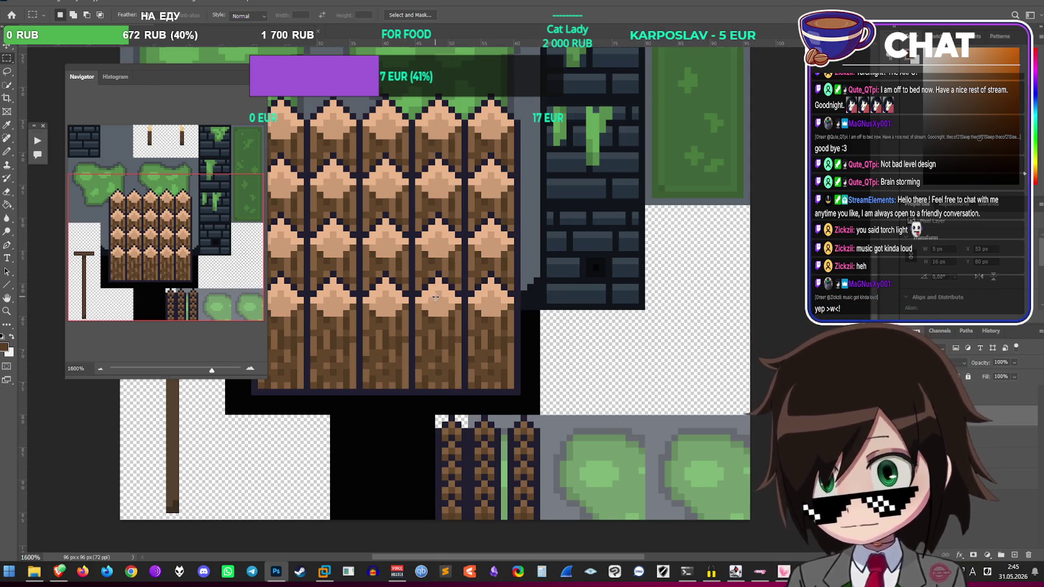
{"action": "mouse_move", "coordinate": [22, 224]}
{"action": "left_mouse_down"}
{"action": "mouse_move", "coordinate": [505, 325]}
{"action": "mouse_move", "coordinate": [532, 363]}
{"action": "mouse_move", "coordinate": [459, 364]}
{"action": "mouse_move", "coordinate": [437, 381]}
{"action": "mouse_move", "coordinate": [505, 382]}
{"action": "left_mouse_up"}
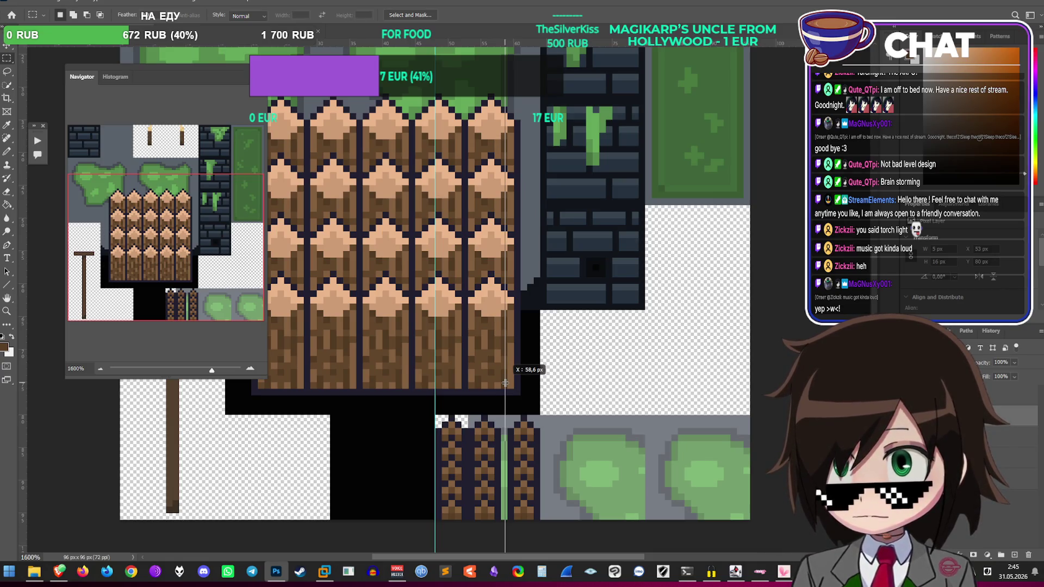
{"action": "left_click_drag", "start_coordinate": [504, 382], "coordinate": [539, 384]}
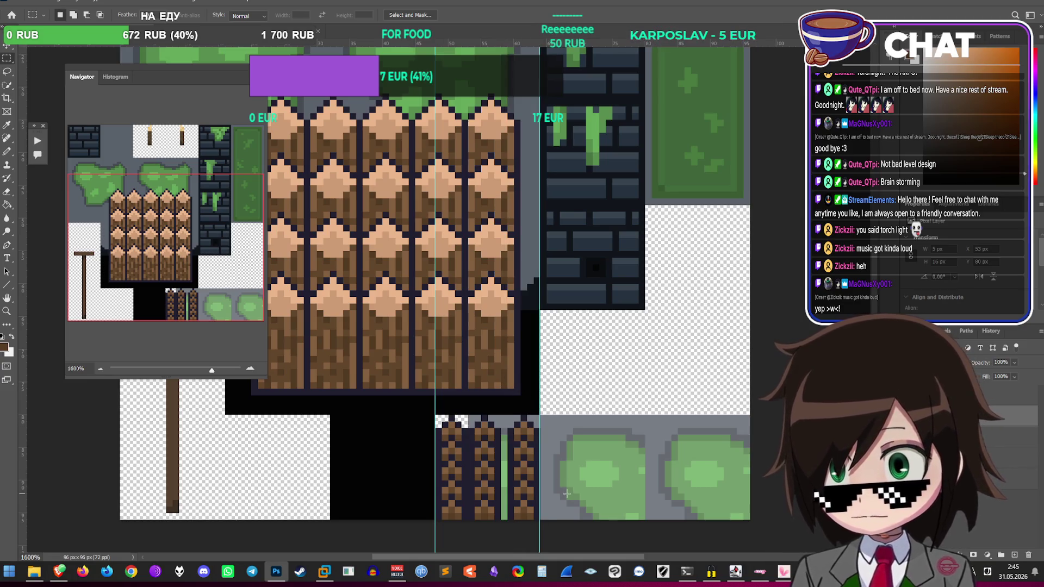
{"action": "right_click", "coordinate": [935, 403]}
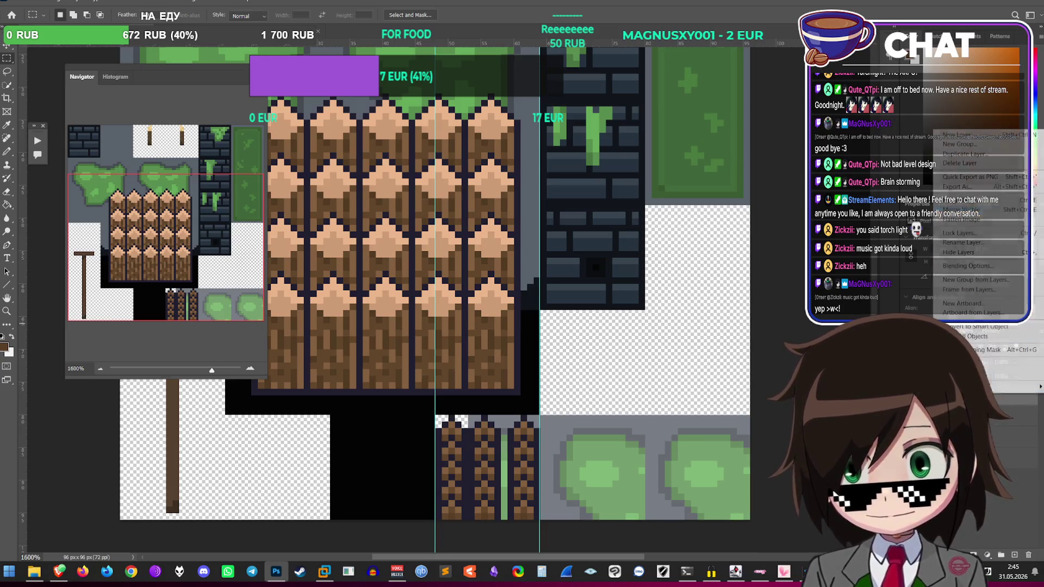
{"action": "key", "text": "Escape"}
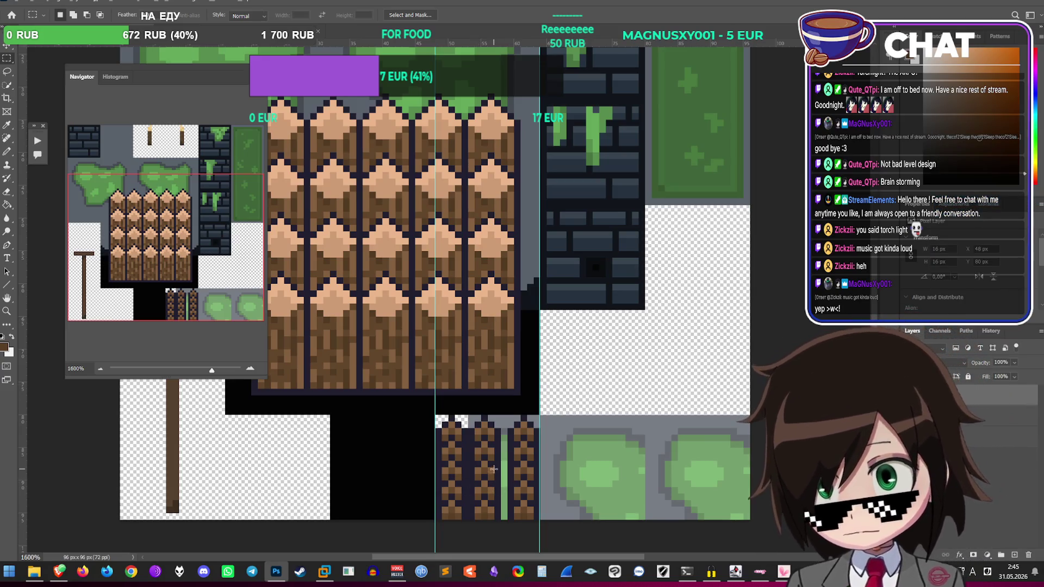
{"action": "left_click", "coordinate": [6, 154]}
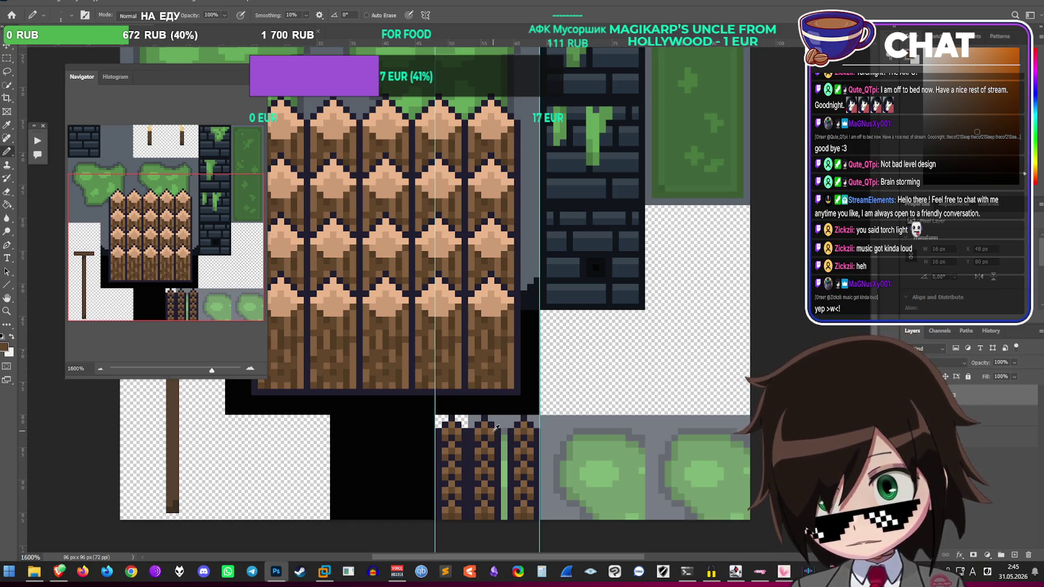
Step: Paint over the green stripe in the fence tile with the sampled brown
{"action": "left_click", "coordinate": [486, 417], "text": "alt"}
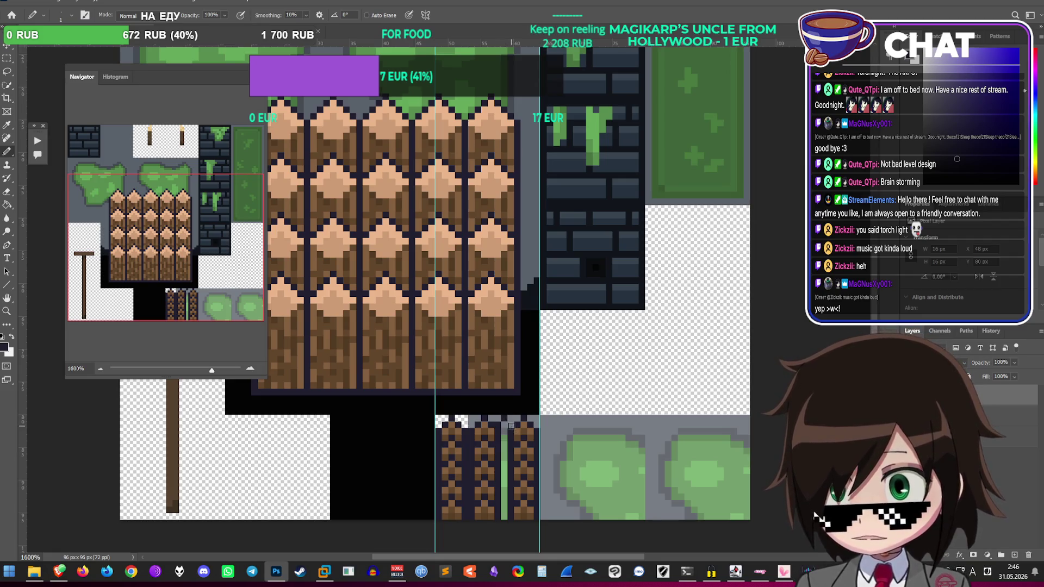
{"action": "left_click", "coordinate": [493, 432], "text": "alt"}
{"action": "left_click_drag", "start_coordinate": [505, 428], "coordinate": [505, 521]}
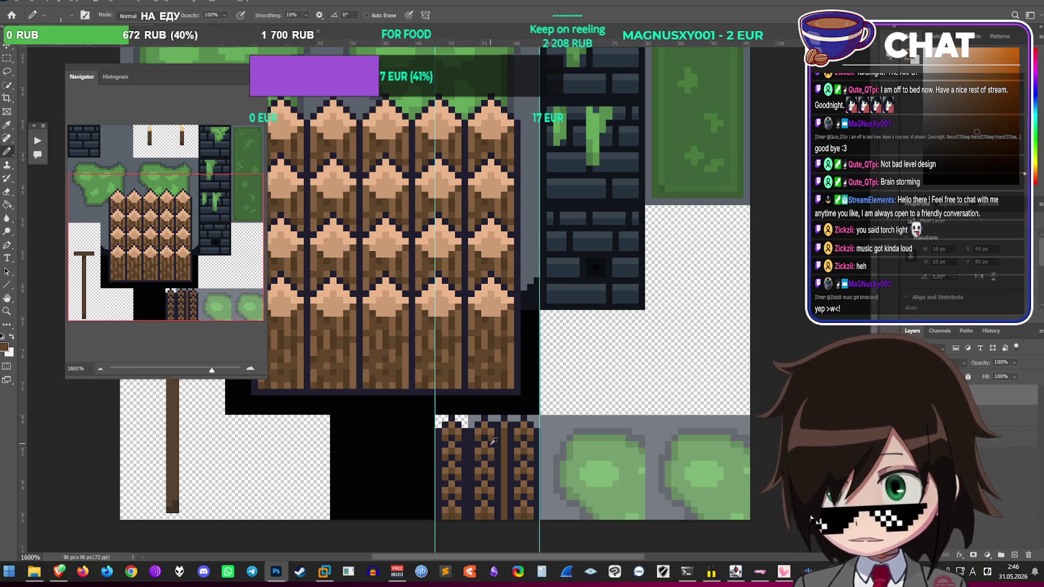
{"action": "left_click", "coordinate": [492, 442], "text": "alt"}
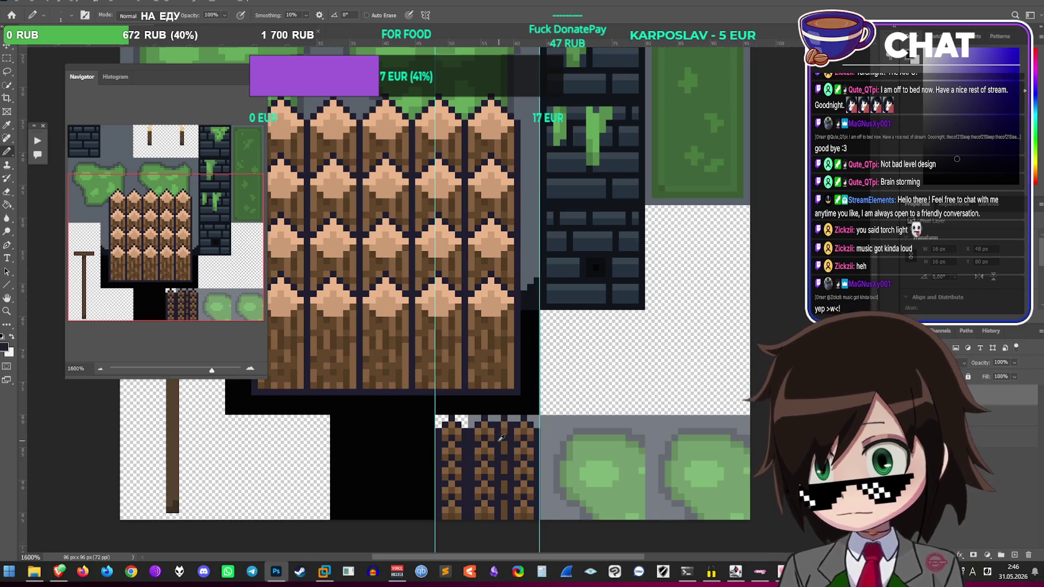
{"action": "left_click", "coordinate": [495, 427], "text": "alt"}
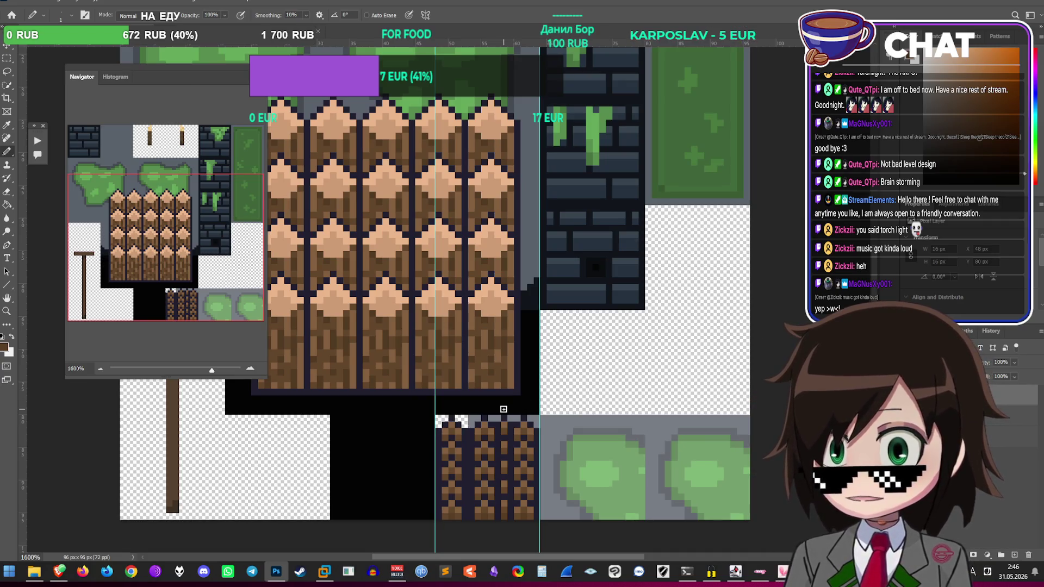
Step: Erase the lower tile's top row of pixels to transparent
{"action": "left_click", "coordinate": [470, 432], "text": "ctrl"}
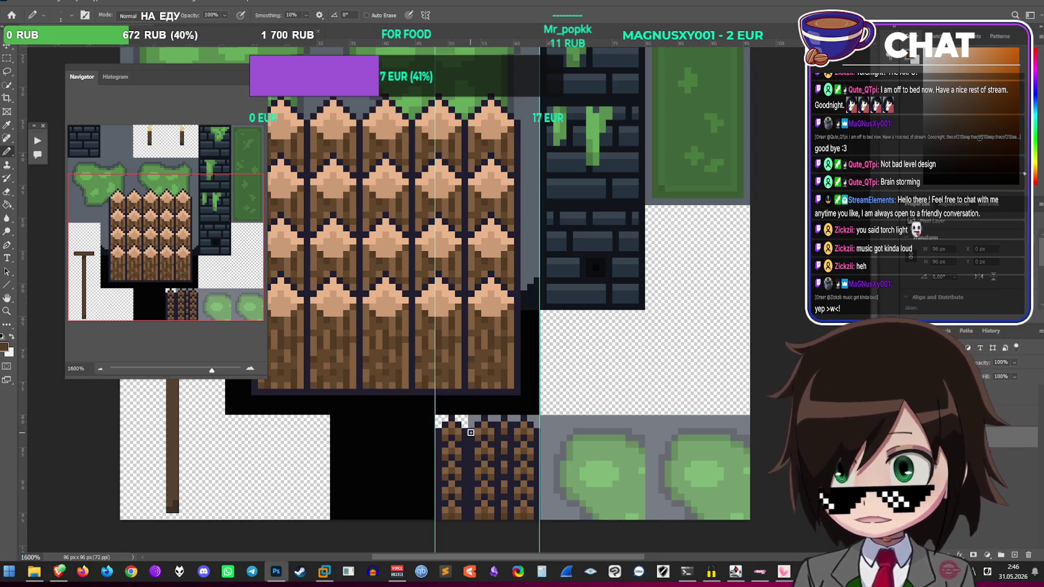
{"action": "key", "text": "e"}
{"action": "left_click", "coordinate": [472, 419]}
{"action": "left_click", "coordinate": [493, 419]}
{"action": "left_click", "coordinate": [516, 419]}
{"action": "left_click", "coordinate": [522, 420]}
{"action": "left_click", "coordinate": [535, 421]}
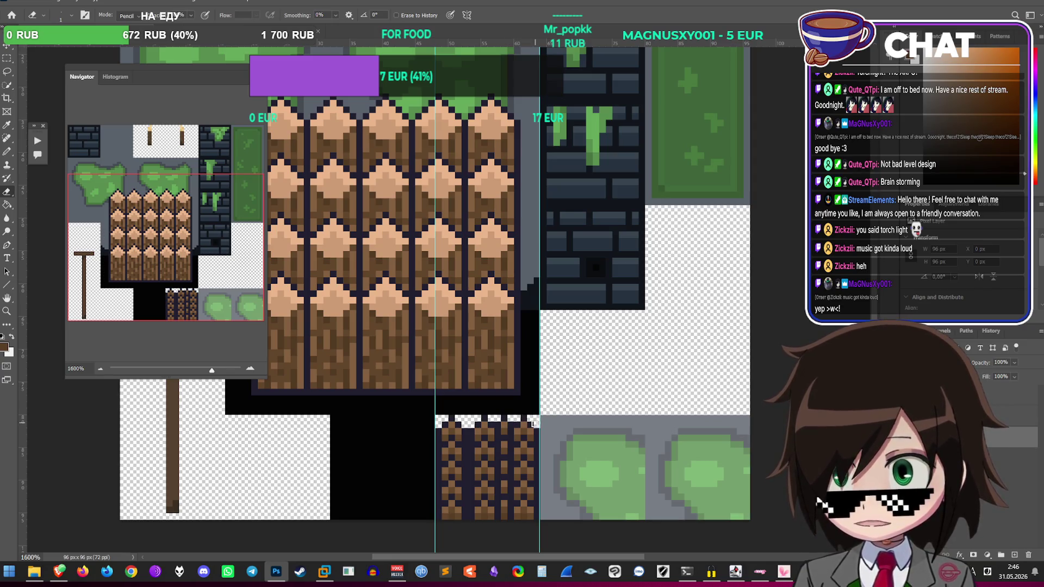
Step: Delete the layer holding the large columned wooden spike block
{"action": "left_click", "coordinate": [1039, 331]}
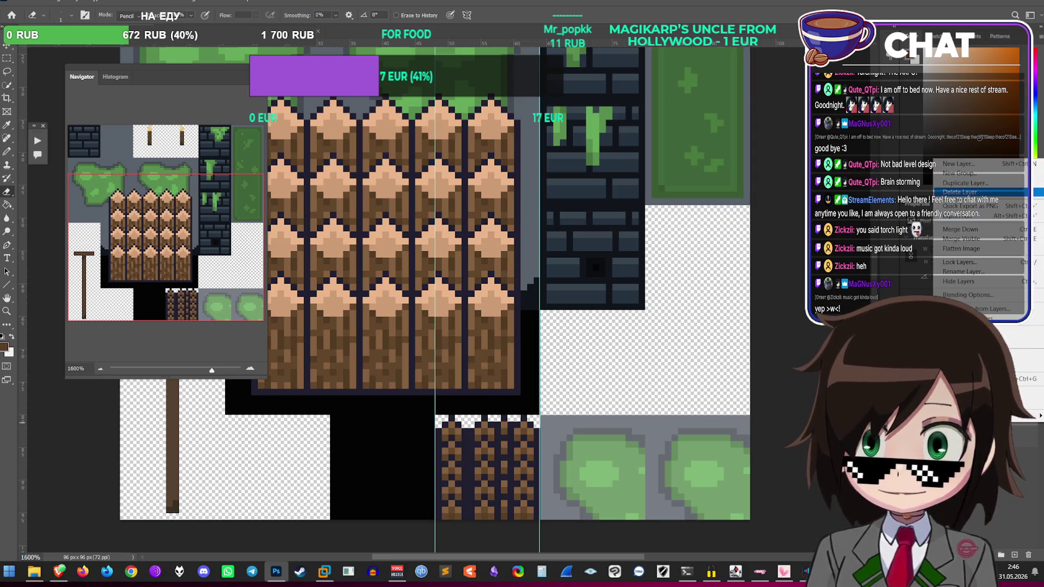
{"action": "left_click", "coordinate": [959, 192]}
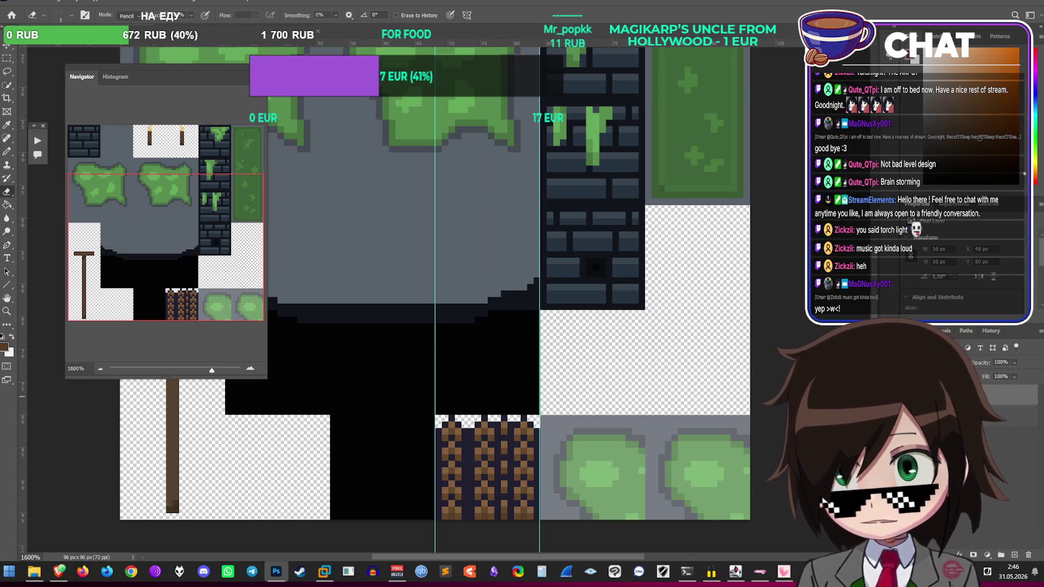
{"action": "key", "text": "m"}
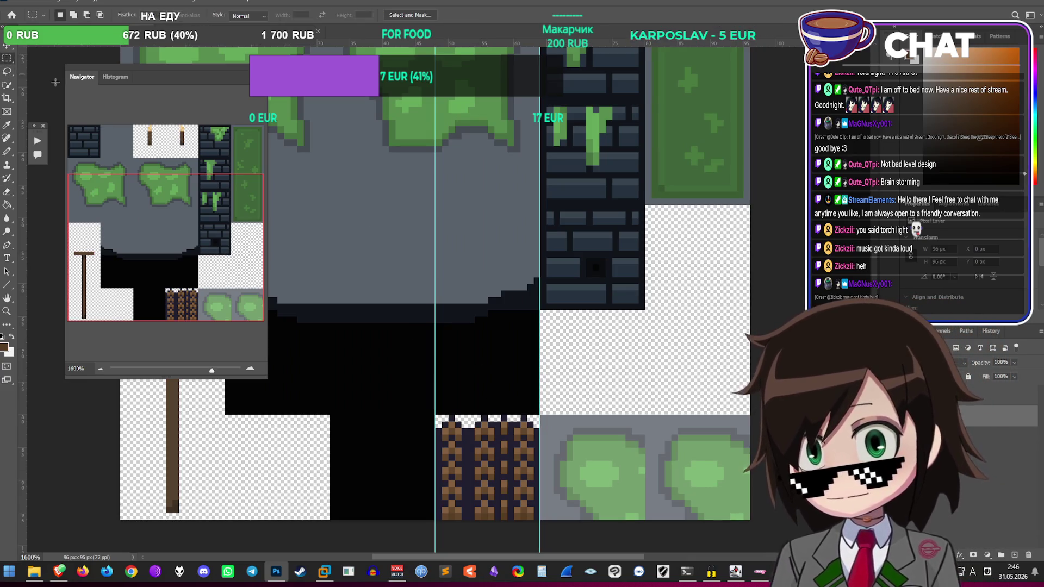
{"action": "scroll", "coordinate": [518, 429], "scroll_direction": "down", "scroll_amount": 3}
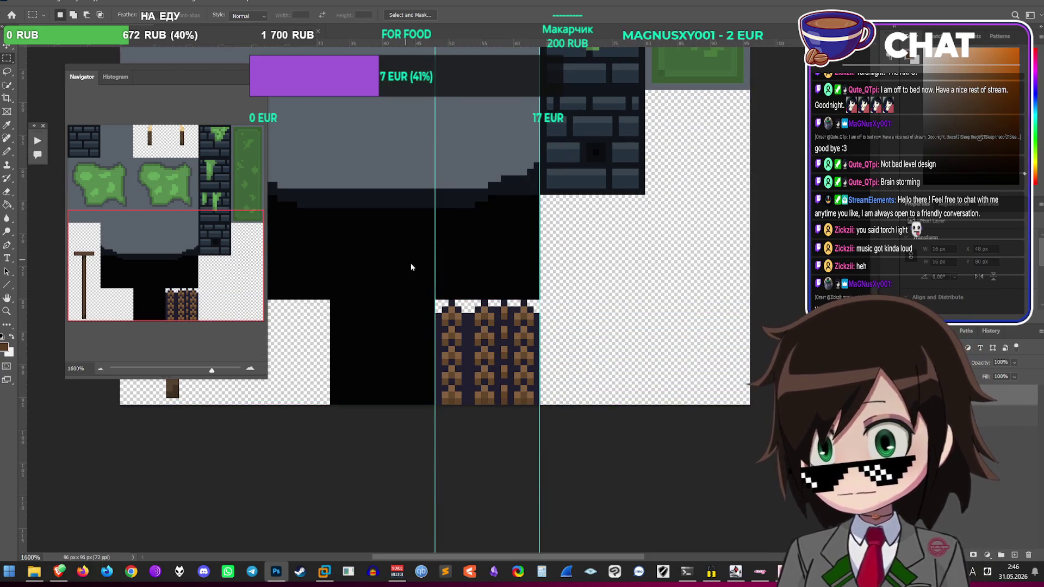
Step: Save the tileset over Dungeons.psd, accepting the replace and format options
{"action": "key", "text": "ctrl+shift+s"}
{"action": "left_click", "coordinate": [718, 415]}
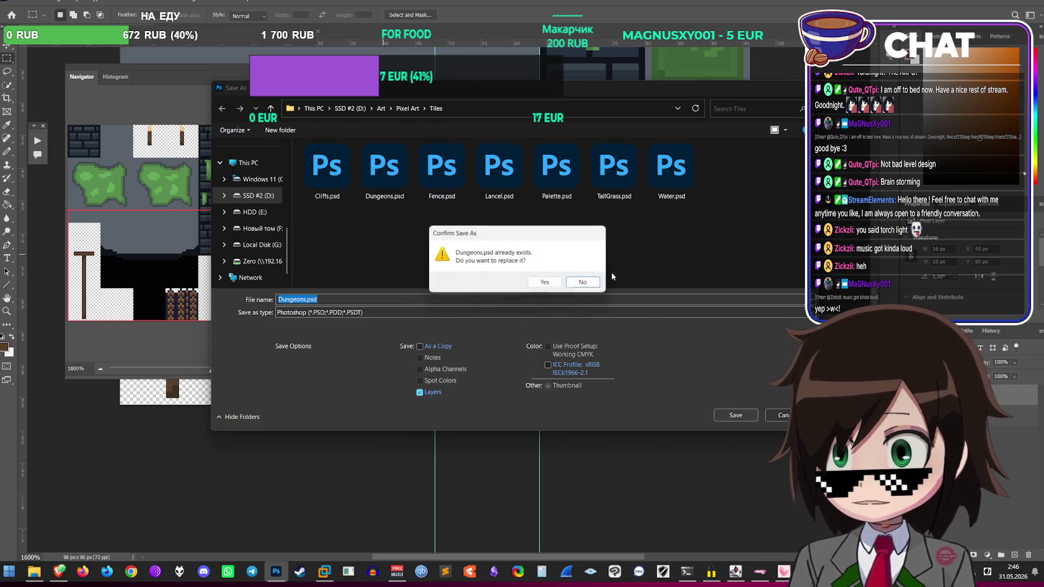
{"action": "left_click", "coordinate": [544, 280]}
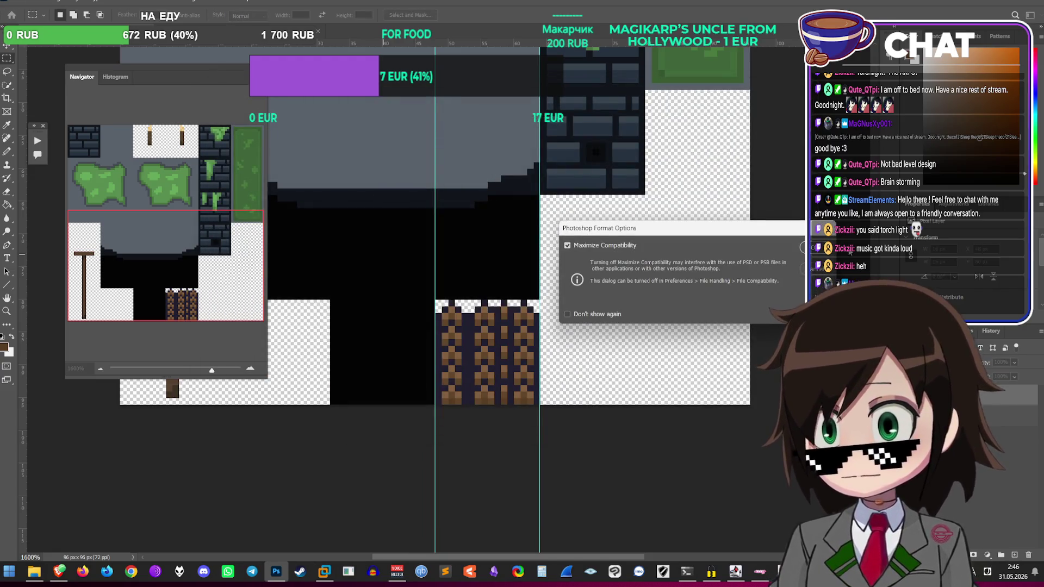
{"action": "key", "text": "Return"}
Step: Save the tileset as a PNG, replacing Dungeons.png
{"action": "key", "text": "ctrl+shift+s"}
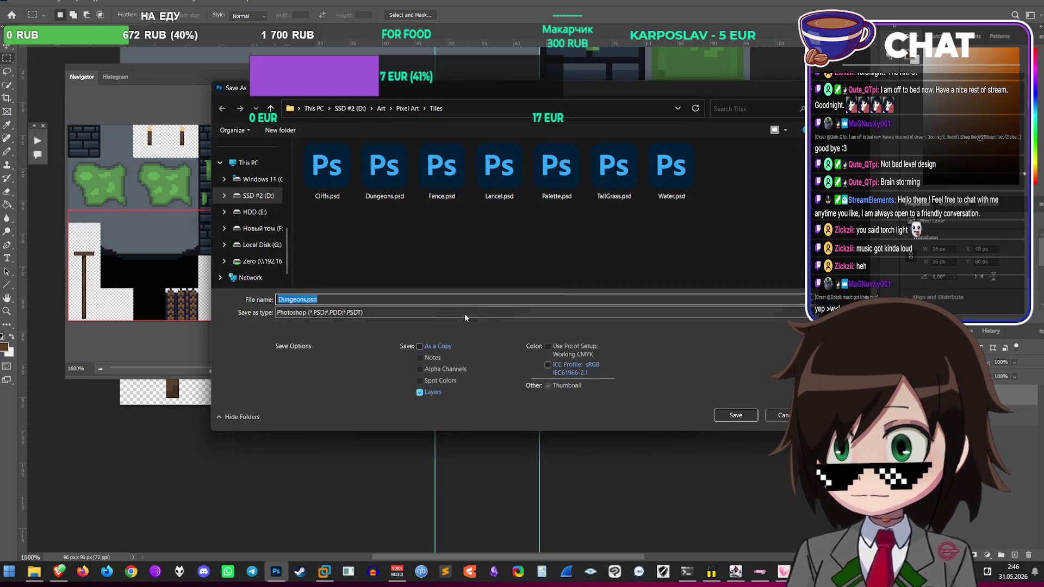
{"action": "left_click", "coordinate": [464, 312]}
{"action": "left_click", "coordinate": [389, 461]}
{"action": "key", "text": "Return"}
{"action": "key", "text": "Return"}
{"action": "key", "text": "Return"}
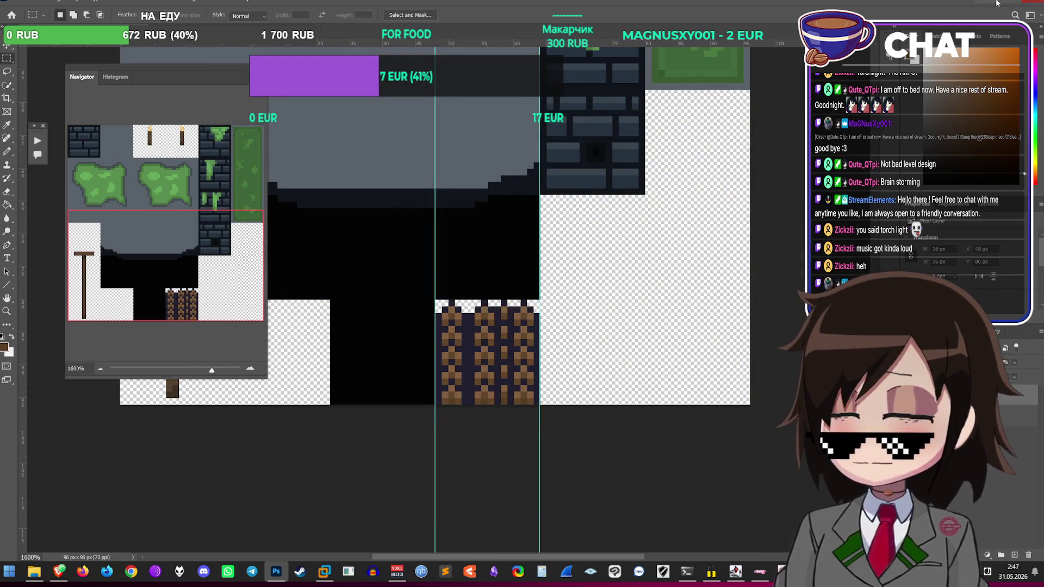
{"action": "left_click", "coordinate": [1002, 2]}
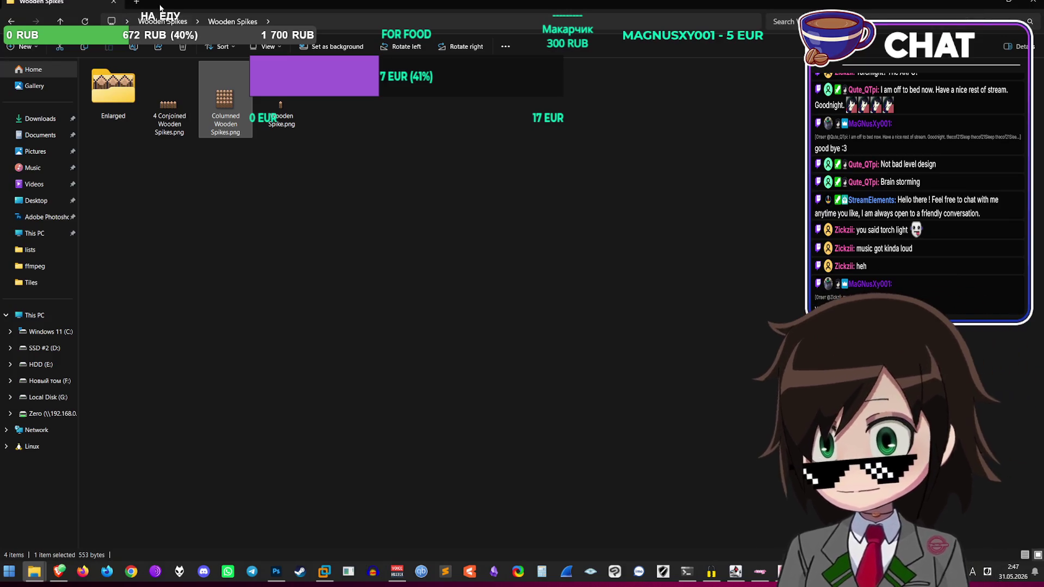
Step: Open the Desktop location in File Explorer's navigation pane
{"action": "left_click", "coordinate": [41, 200]}
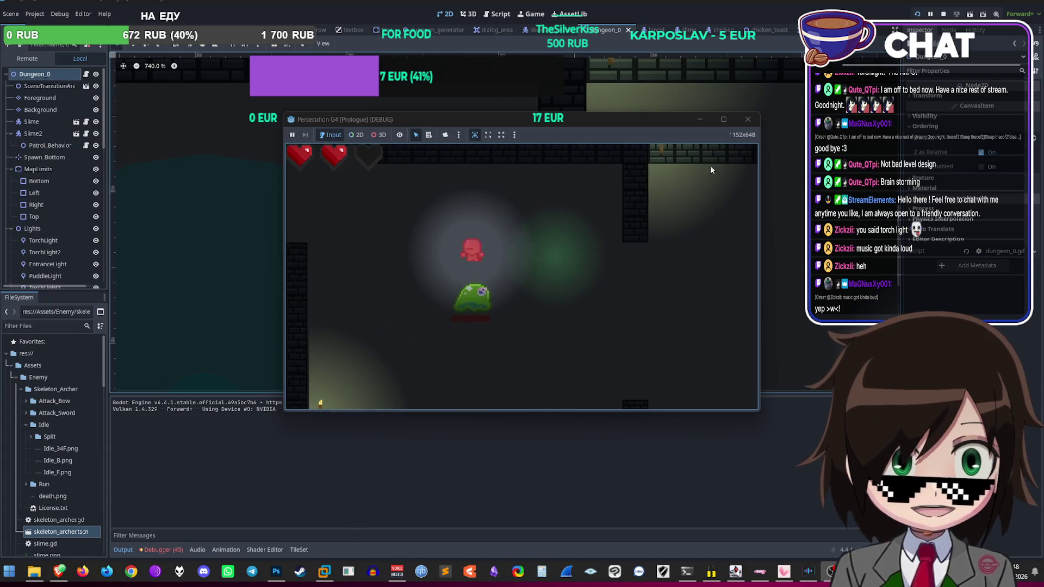
Step: Stop the playtest and open the Foreground tilemap, zooming in on the Dungeons.png tiles
{"action": "left_click", "coordinate": [746, 119]}
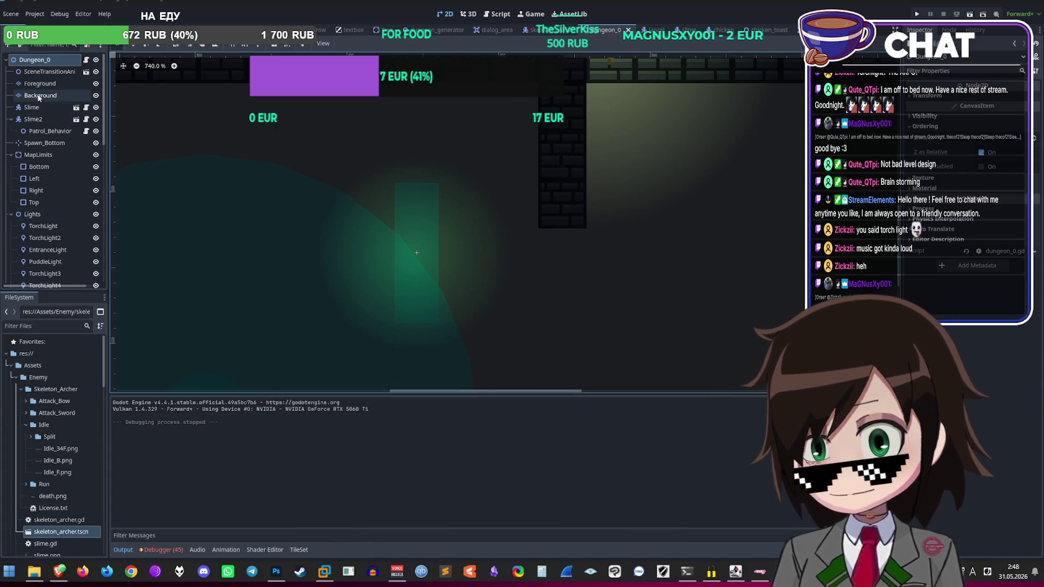
{"action": "left_click", "coordinate": [40, 83]}
{"action": "scroll", "coordinate": [420, 222], "scroll_direction": "up", "scroll_amount": 2}
{"action": "scroll", "coordinate": [421, 226], "scroll_direction": "up", "scroll_amount": 2}
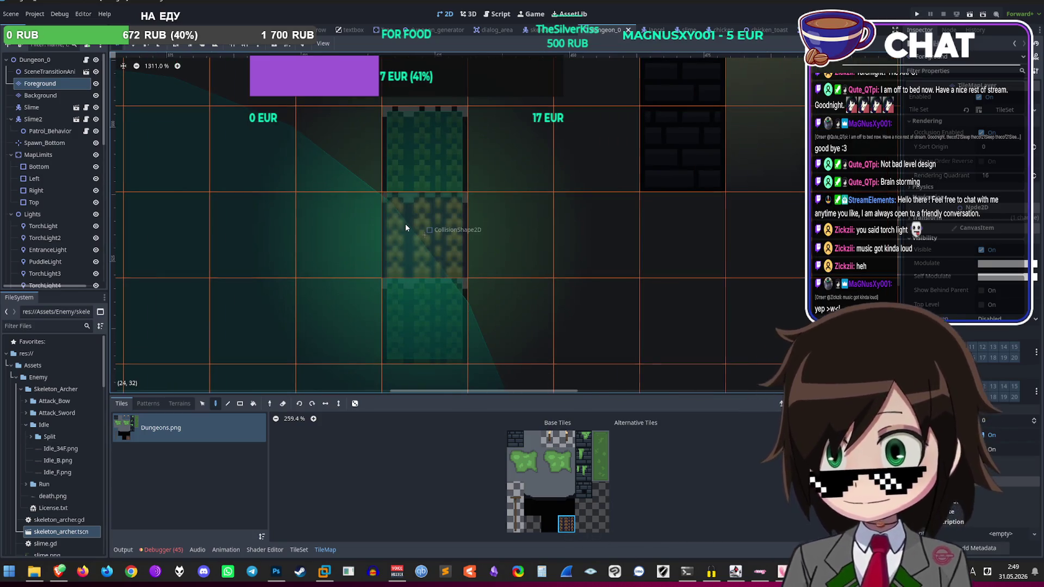
{"action": "key", "text": "alt+Tab"}
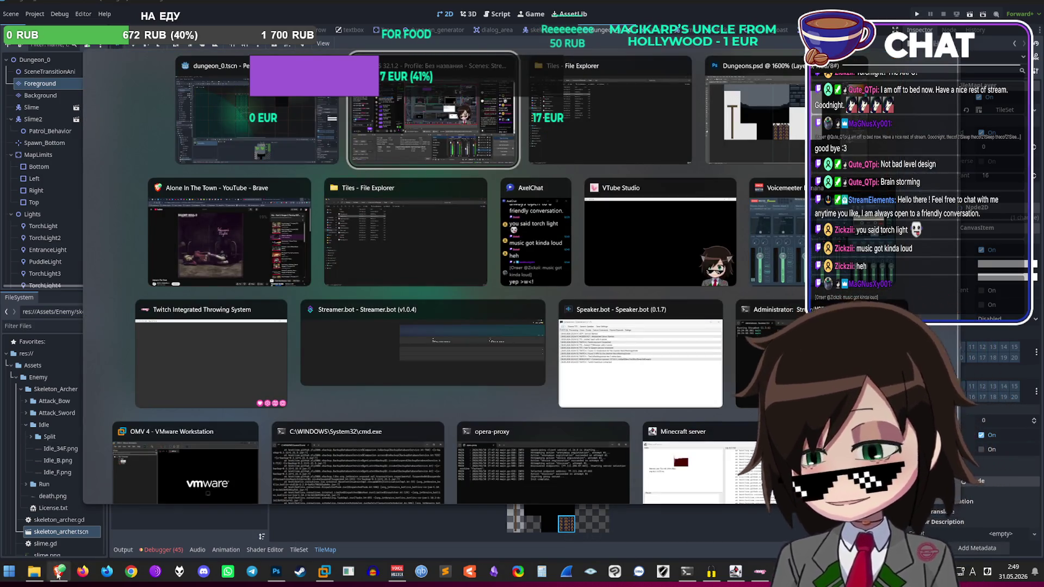
Step: Pause the Danheim – Kala music video in the browser and return to the Godot editor
{"action": "key", "text": "alt+Tab"}
{"action": "key", "text": "alt+Tab"}
{"action": "key", "text": "alt+Tab"}
{"action": "left_click", "coordinate": [454, 364]}
{"action": "scroll", "coordinate": [383, 523], "scroll_direction": "down", "scroll_amount": 5}
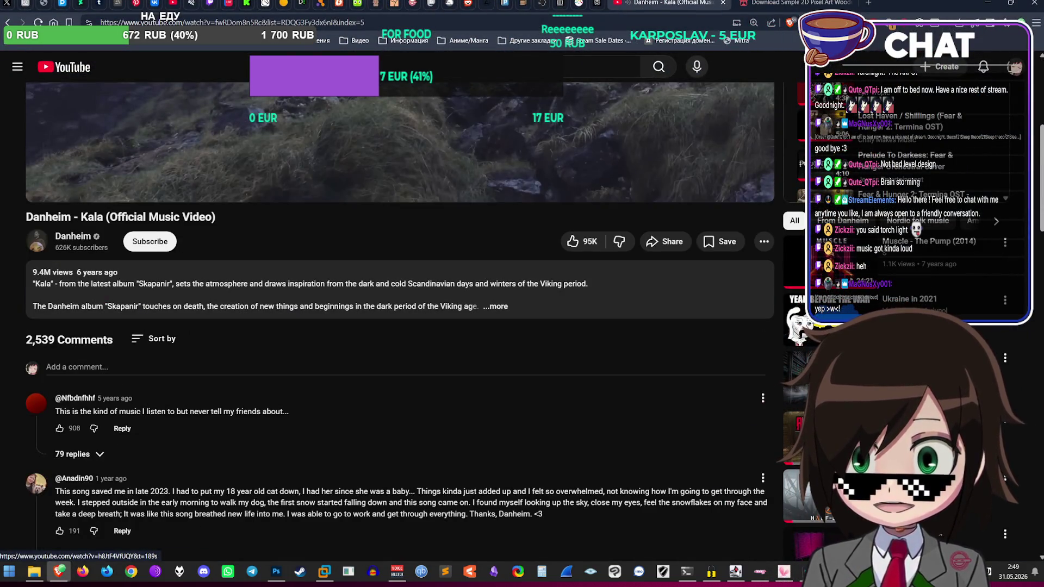
{"action": "key", "text": "alt+Tab"}
{"action": "scroll", "coordinate": [479, 266], "scroll_direction": "down", "scroll_amount": 1}
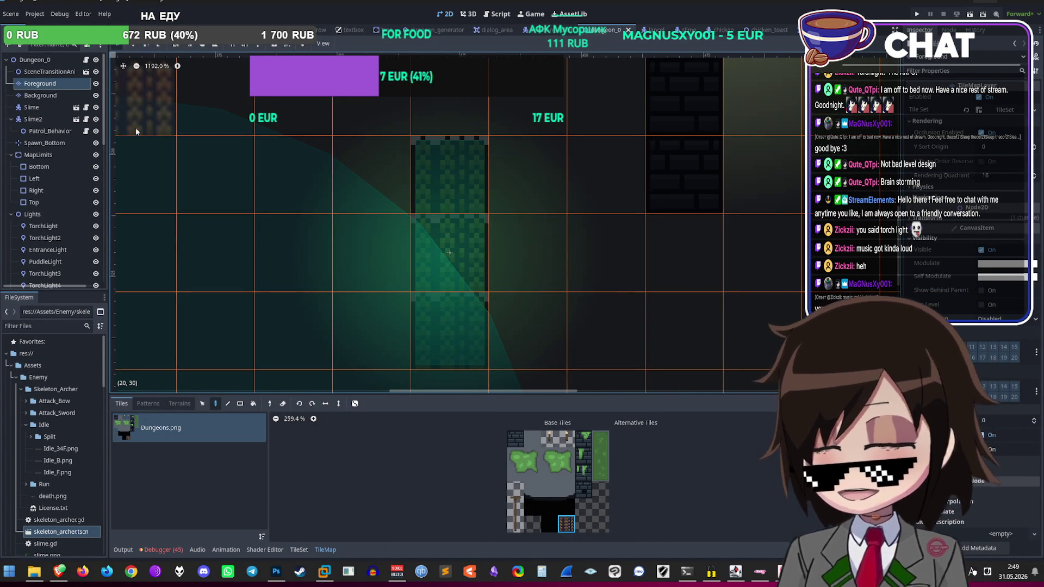
Step: Paint a column of three tiles on the Background tile layer
{"action": "left_click", "coordinate": [40, 95]}
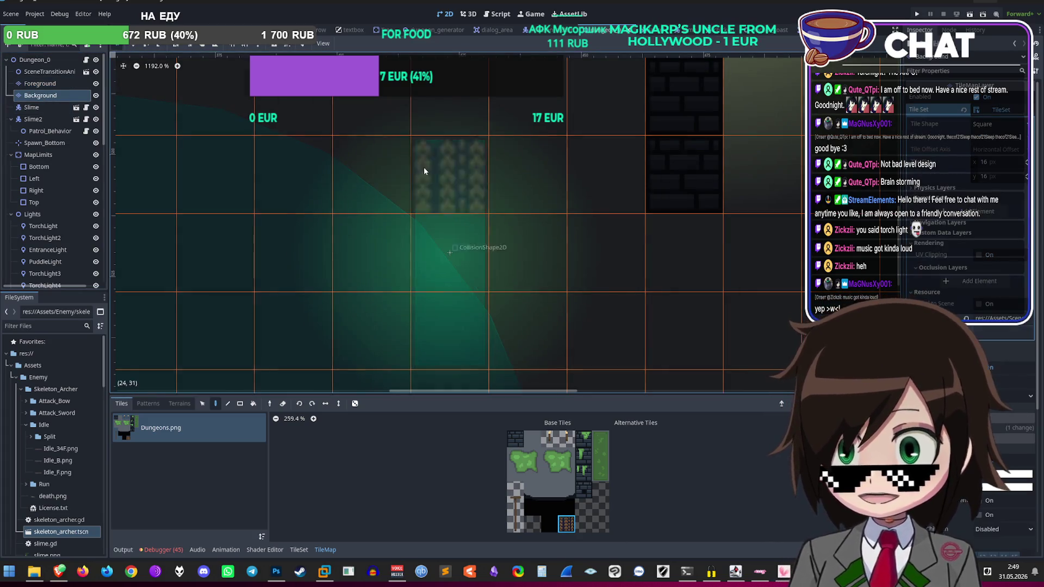
{"action": "left_click_drag", "start_coordinate": [460, 186], "coordinate": [445, 285]}
{"action": "scroll", "coordinate": [482, 272], "scroll_direction": "right", "scroll_amount": 2}
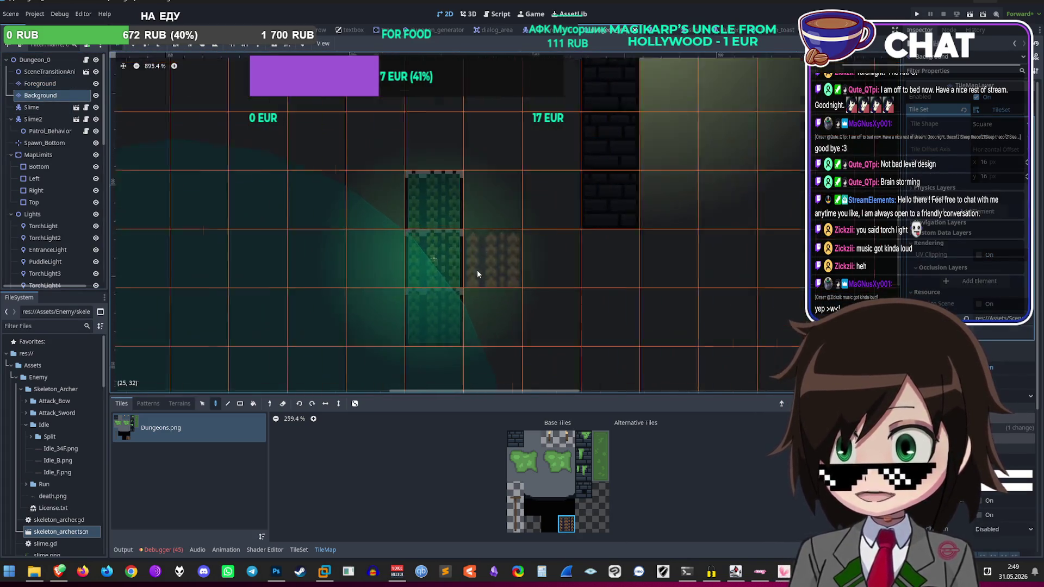
Step: Repaint the column on the Foreground layer with a different atlas tile, then select Dungeon_0
{"action": "left_click", "coordinate": [40, 83]}
{"action": "left_click", "coordinate": [532, 438]}
{"action": "mouse_move", "coordinate": [456, 337]}
{"action": "left_mouse_down"}
{"action": "mouse_move", "coordinate": [454, 248]}
{"action": "mouse_move", "coordinate": [457, 277]}
{"action": "left_mouse_up"}
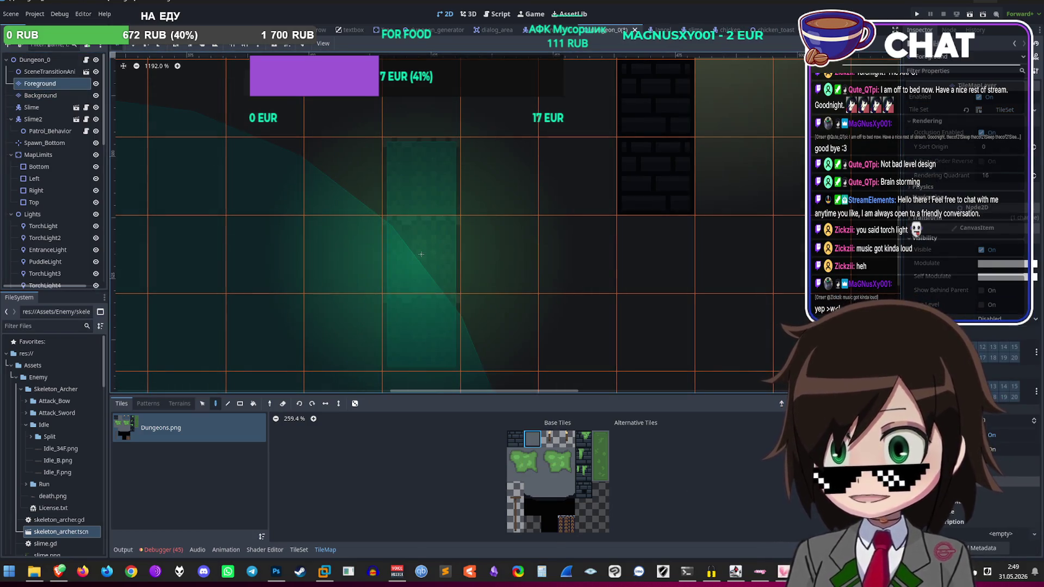
{"action": "left_click", "coordinate": [35, 59]}
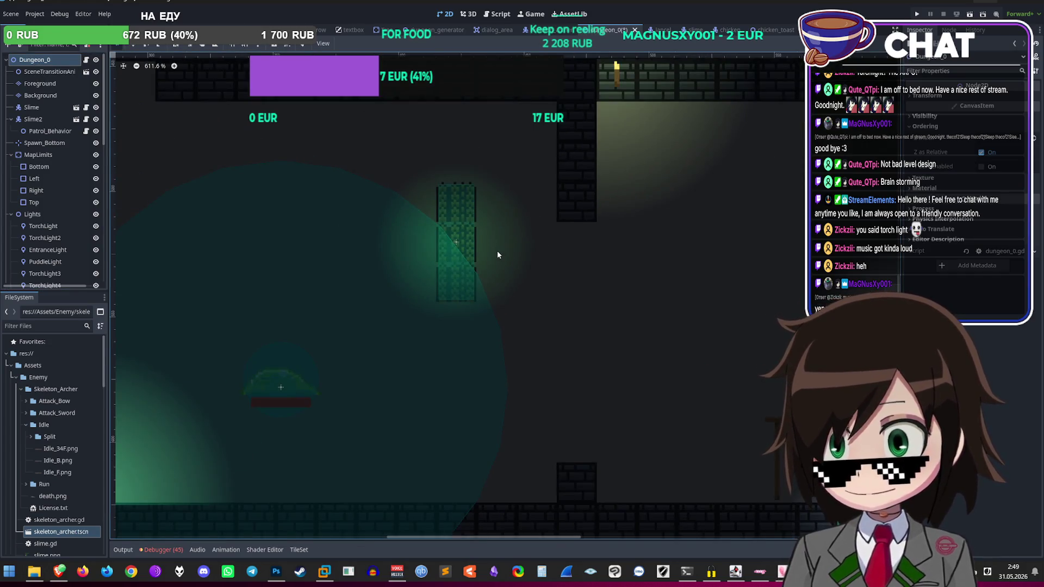
{"action": "scroll", "coordinate": [490, 256], "scroll_direction": "down", "scroll_amount": 1}
{"action": "scroll", "coordinate": [467, 273], "scroll_direction": "down", "scroll_amount": 10}
{"action": "scroll", "coordinate": [460, 297], "scroll_direction": "up", "scroll_amount": 12}
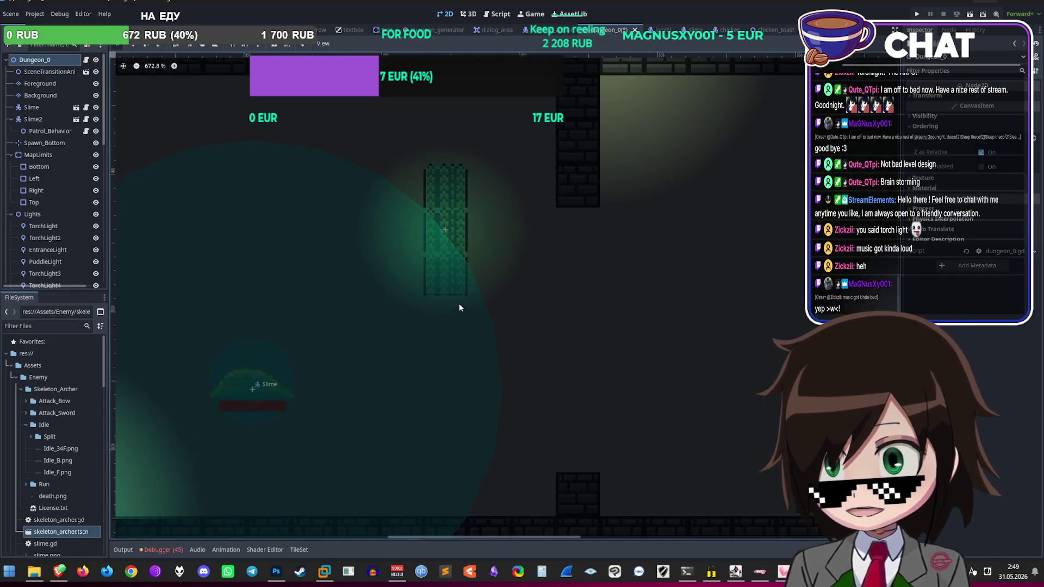
{"action": "scroll", "coordinate": [453, 244], "scroll_direction": "down", "scroll_amount": 4}
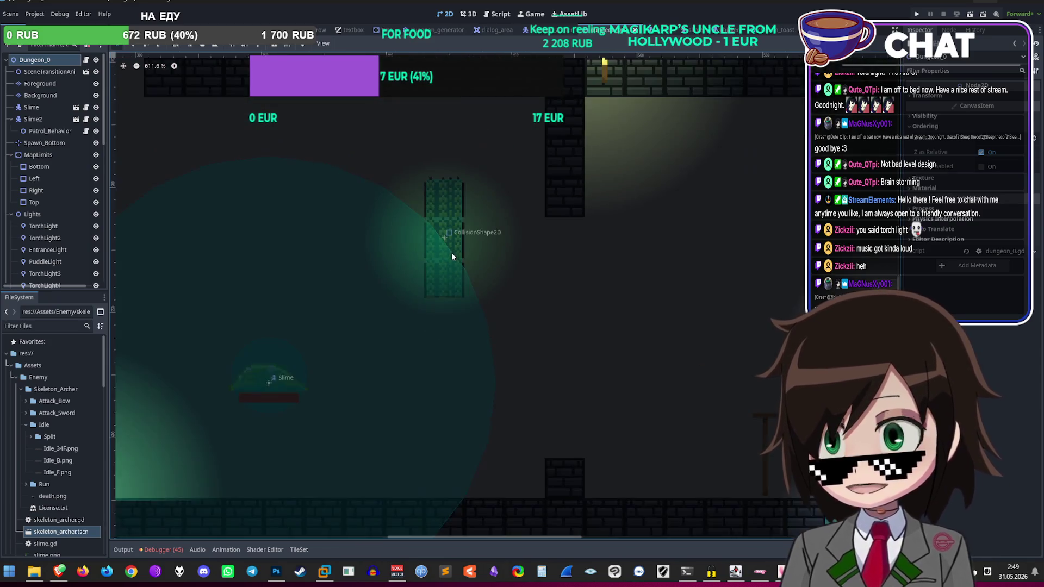
{"action": "scroll", "coordinate": [451, 241], "scroll_direction": "up", "scroll_amount": 4}
{"action": "scroll", "coordinate": [452, 230], "scroll_direction": "up", "scroll_amount": 4}
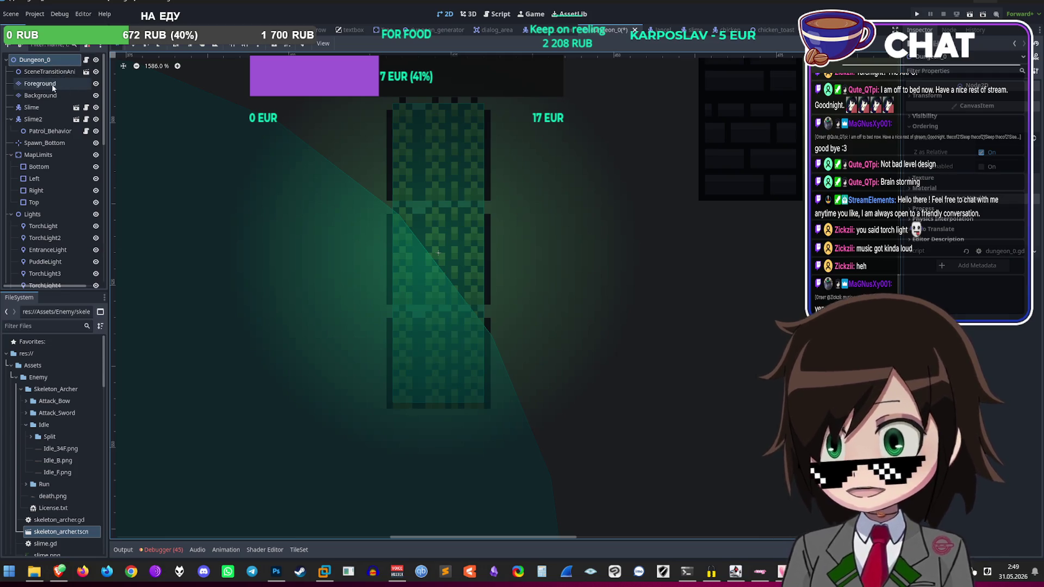
Step: Save and playtest the dungeon room around the new spike column, then stop the game
{"action": "scroll", "coordinate": [460, 280], "scroll_direction": "down", "scroll_amount": 10}
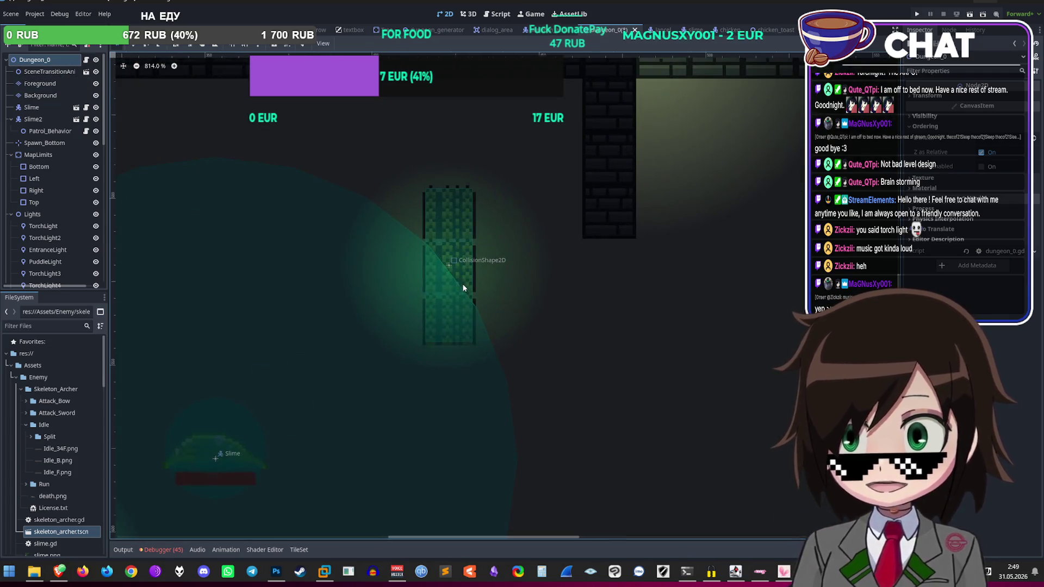
{"action": "scroll", "coordinate": [455, 283], "scroll_direction": "up", "scroll_amount": 10}
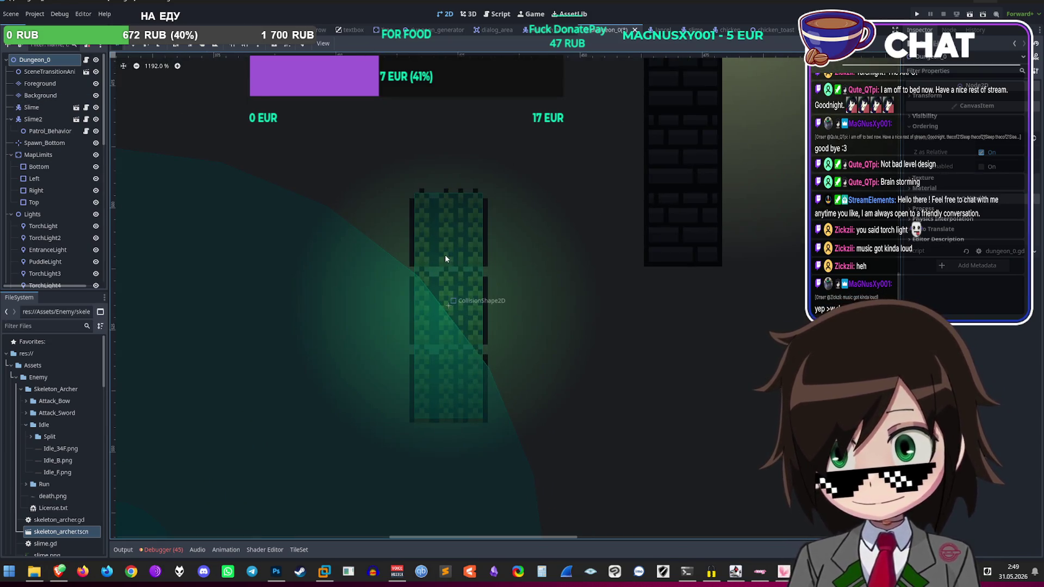
{"action": "scroll", "coordinate": [445, 255], "scroll_direction": "down", "scroll_amount": 7}
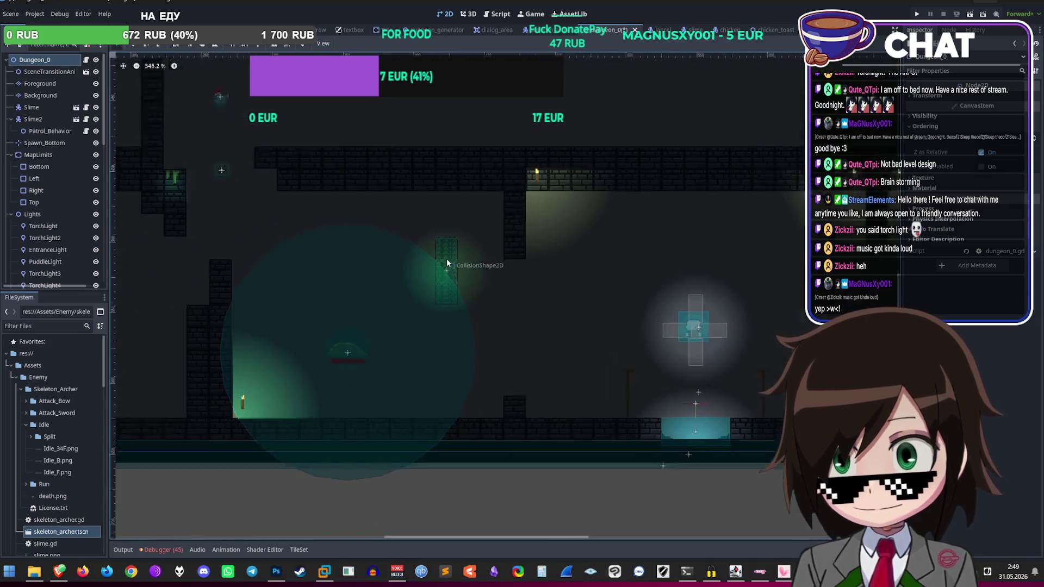
{"action": "scroll", "coordinate": [460, 275], "scroll_direction": "up", "scroll_amount": 10}
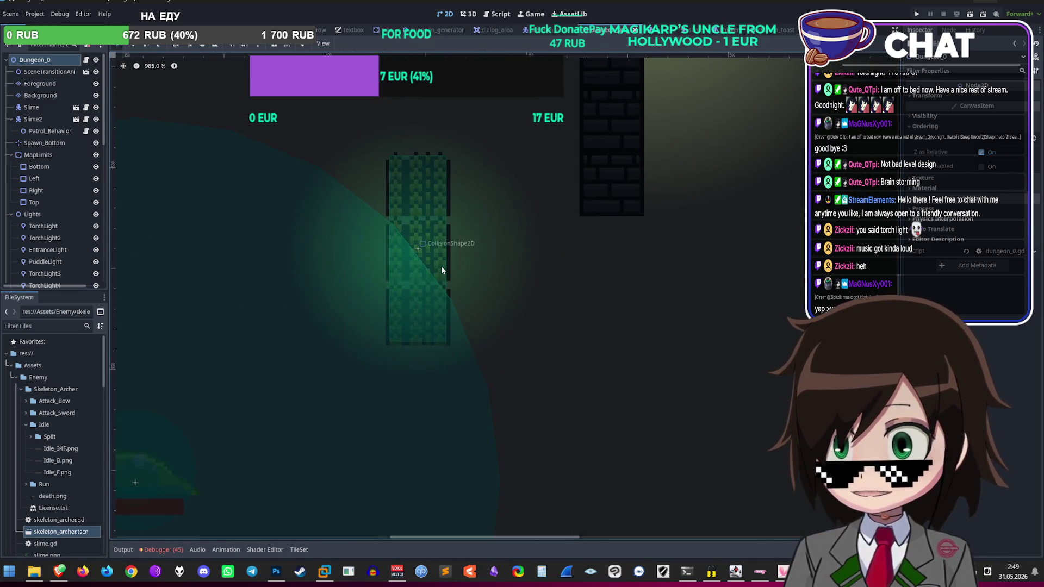
{"action": "scroll", "coordinate": [440, 265], "scroll_direction": "down", "scroll_amount": 5}
{"action": "left_click", "coordinate": [918, 14]}
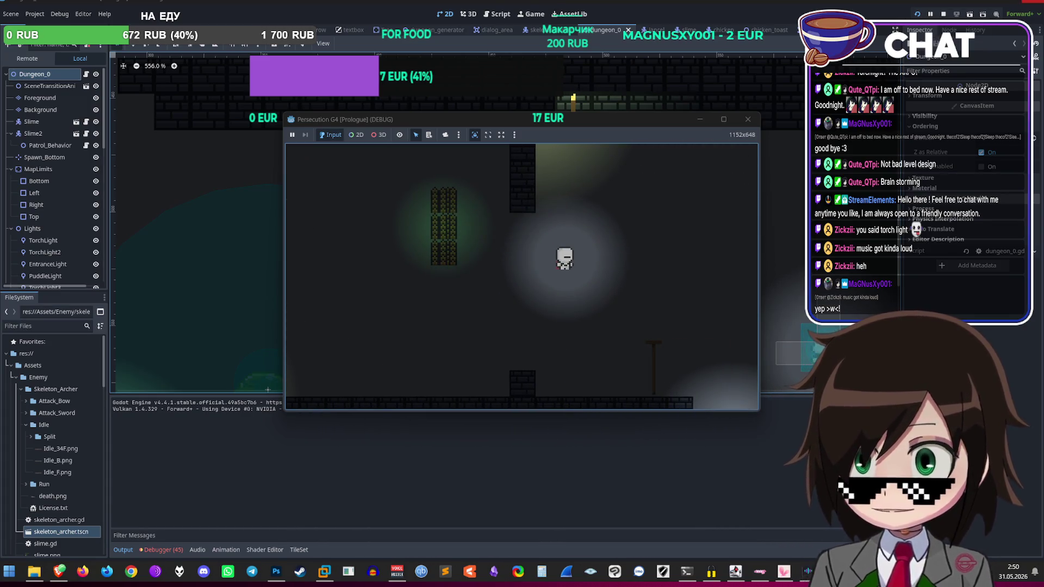
{"action": "left_click", "coordinate": [747, 119]}
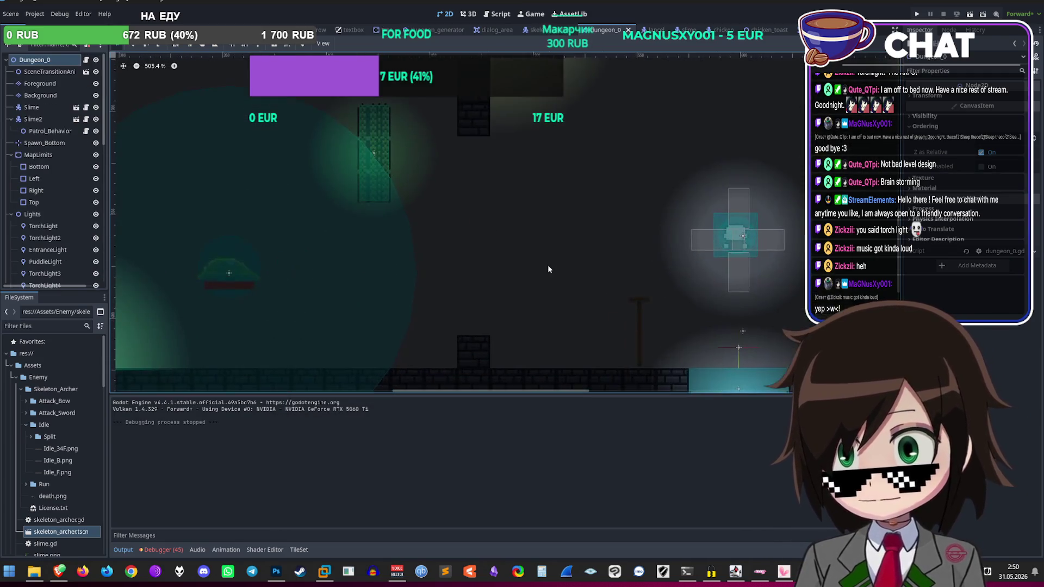
{"action": "scroll", "coordinate": [51, 255], "scroll_direction": "down", "scroll_amount": 5}
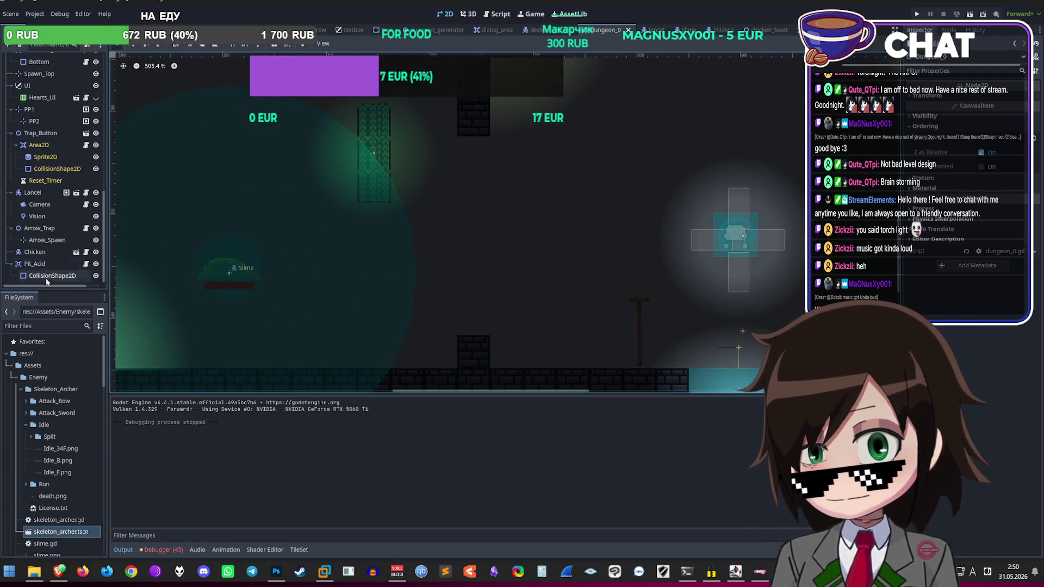
Step: Move the Pit_Acid collision shape right and down
{"action": "left_click", "coordinate": [57, 262]}
{"action": "left_click", "coordinate": [76, 275]}
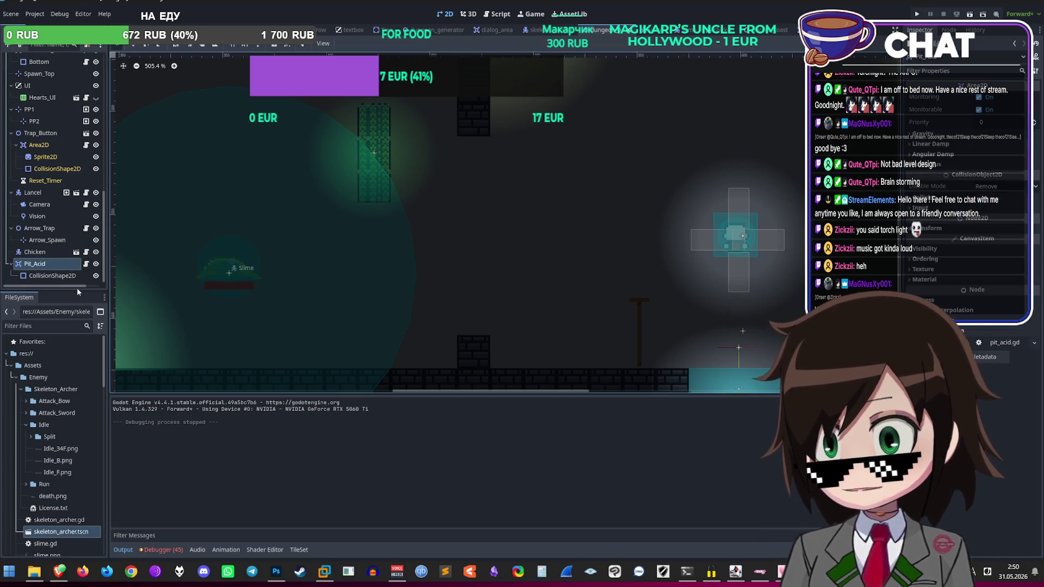
{"action": "left_click_drag", "start_coordinate": [380, 169], "coordinate": [465, 209]}
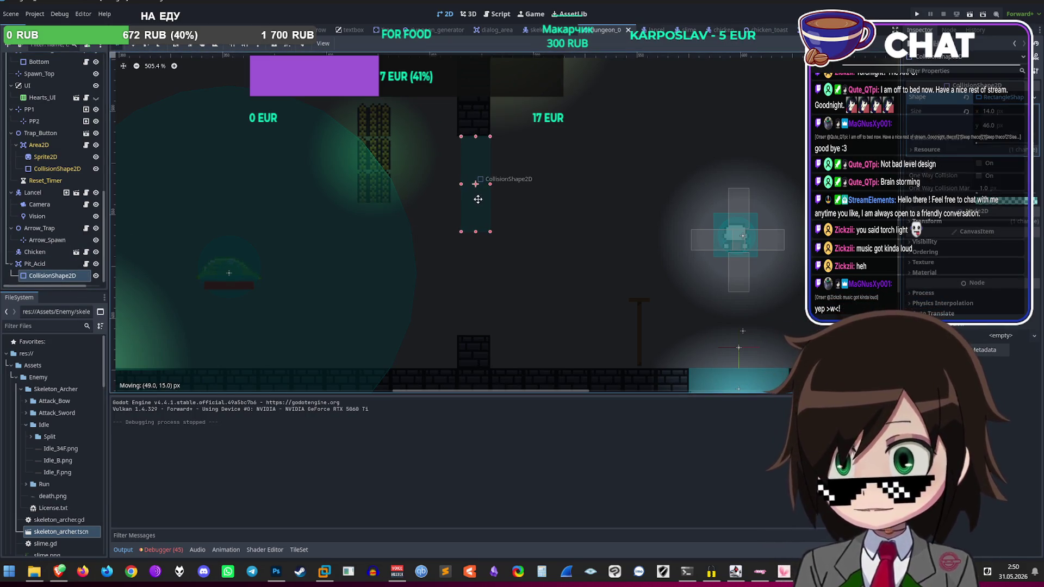
{"action": "scroll", "coordinate": [470, 234], "scroll_direction": "up", "scroll_amount": 3}
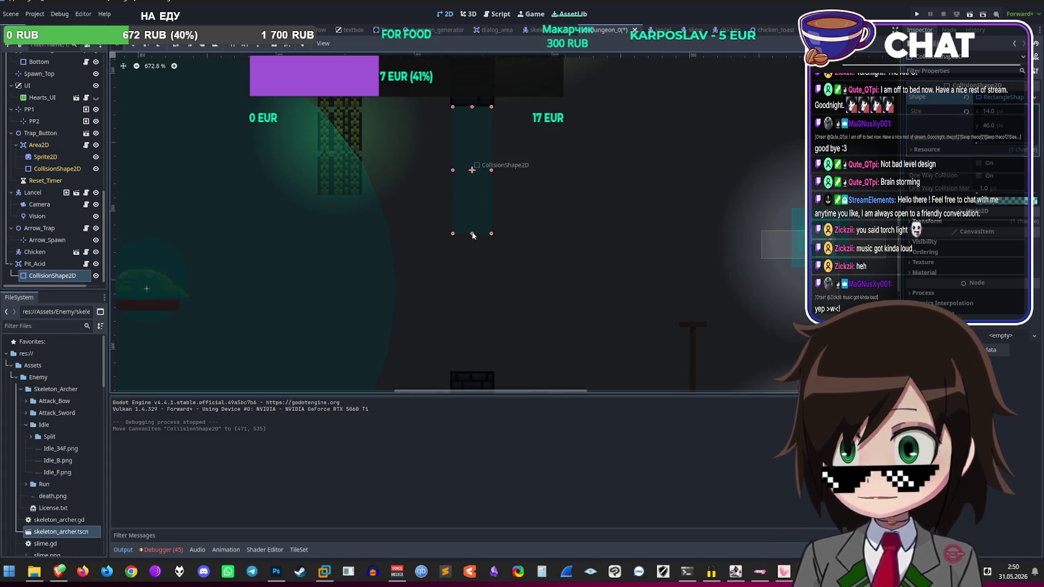
{"action": "left_click", "coordinate": [35, 264]}
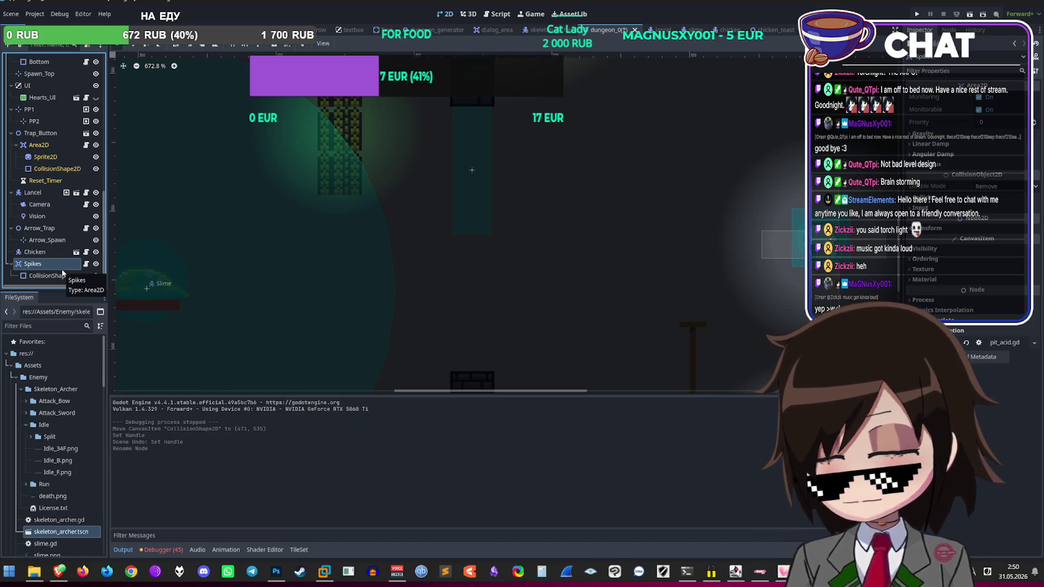
Step: Rename Pit_Acid to Spikes and paste a copy at root as Spikes2, placed below it
{"action": "double_click", "coordinate": [48, 266]}
{"action": "key", "text": "ctrl+v"}
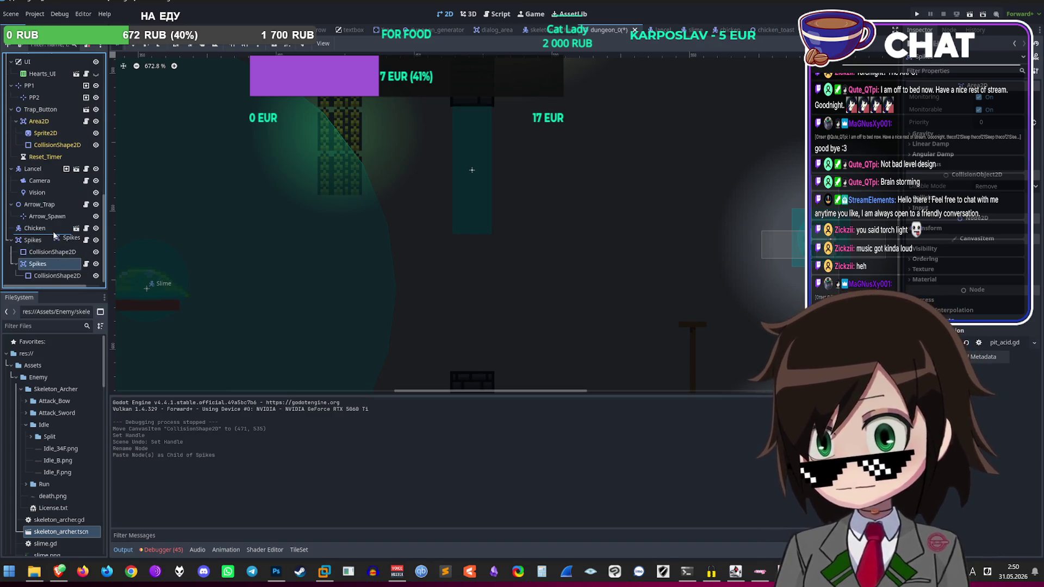
{"action": "left_click_drag", "start_coordinate": [54, 234], "coordinate": [54, 235]}
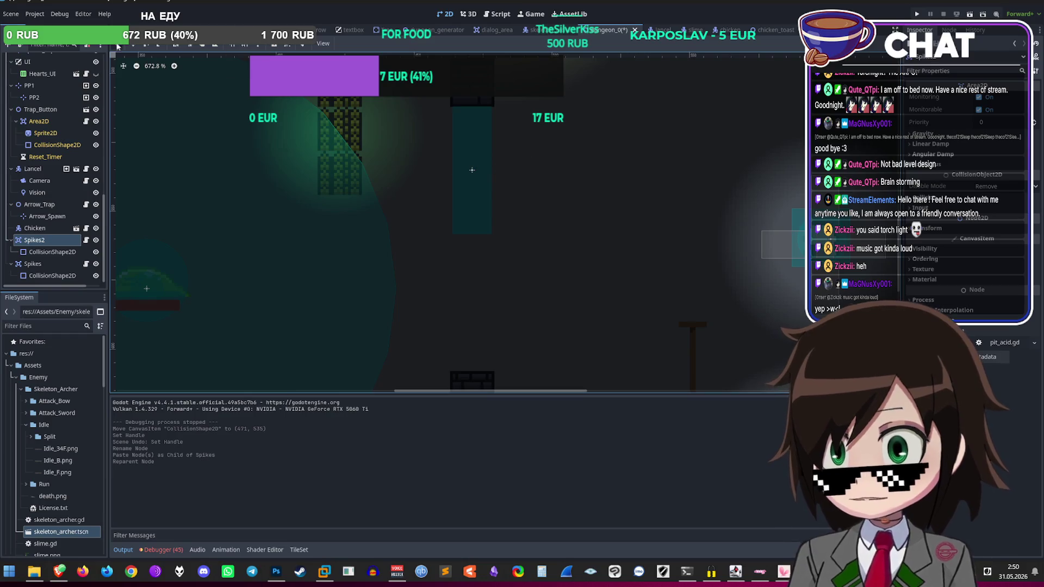
{"action": "left_click_drag", "start_coordinate": [466, 169], "coordinate": [466, 326]}
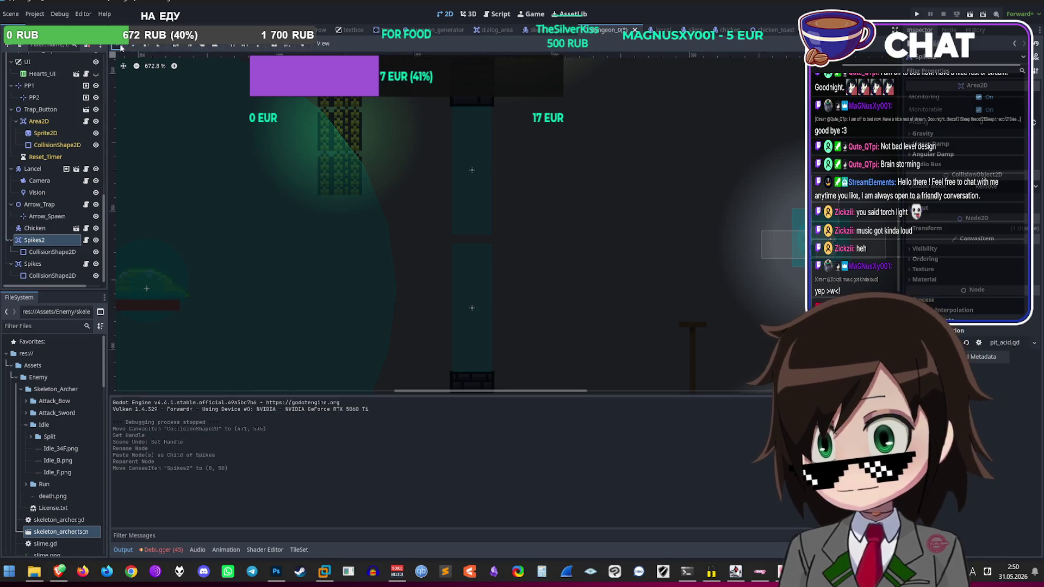
Step: Shorten Spikes2's collision shape from the top, then reselect Spikes
{"action": "left_click", "coordinate": [51, 275]}
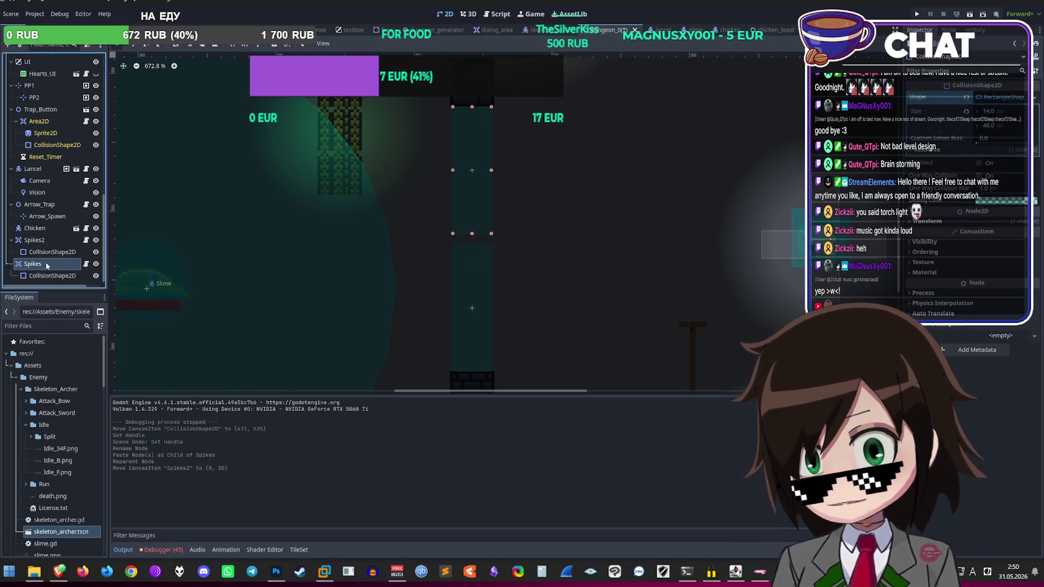
{"action": "left_click", "coordinate": [53, 252]}
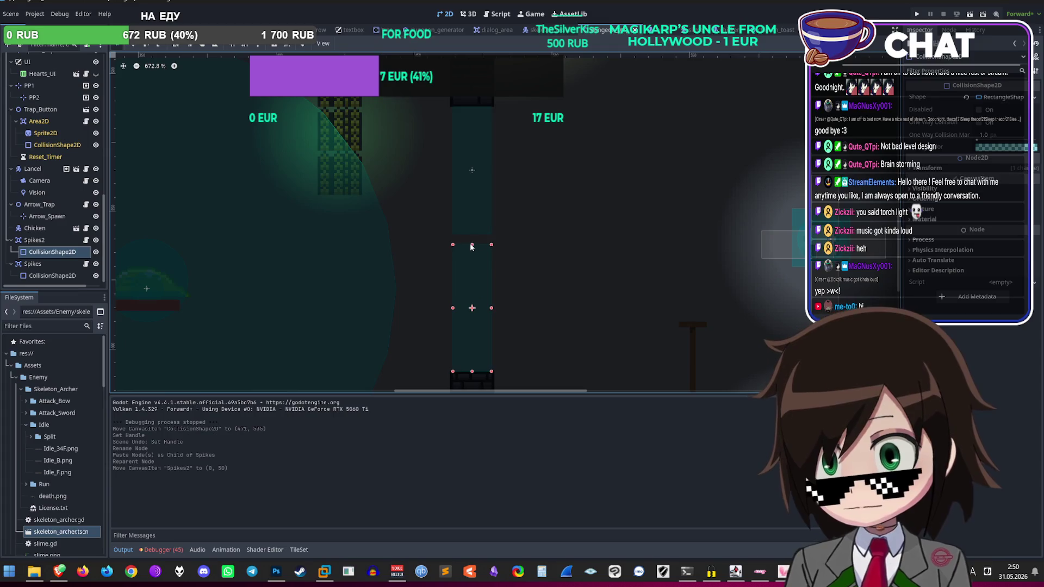
{"action": "left_click_drag", "start_coordinate": [472, 273], "coordinate": [474, 281]}
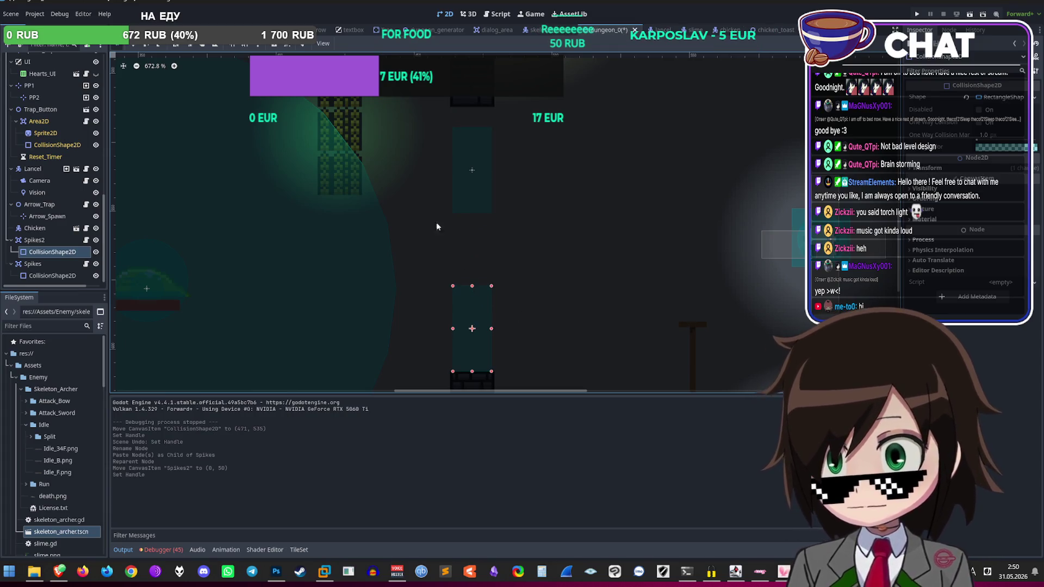
{"action": "left_click", "coordinate": [32, 264]}
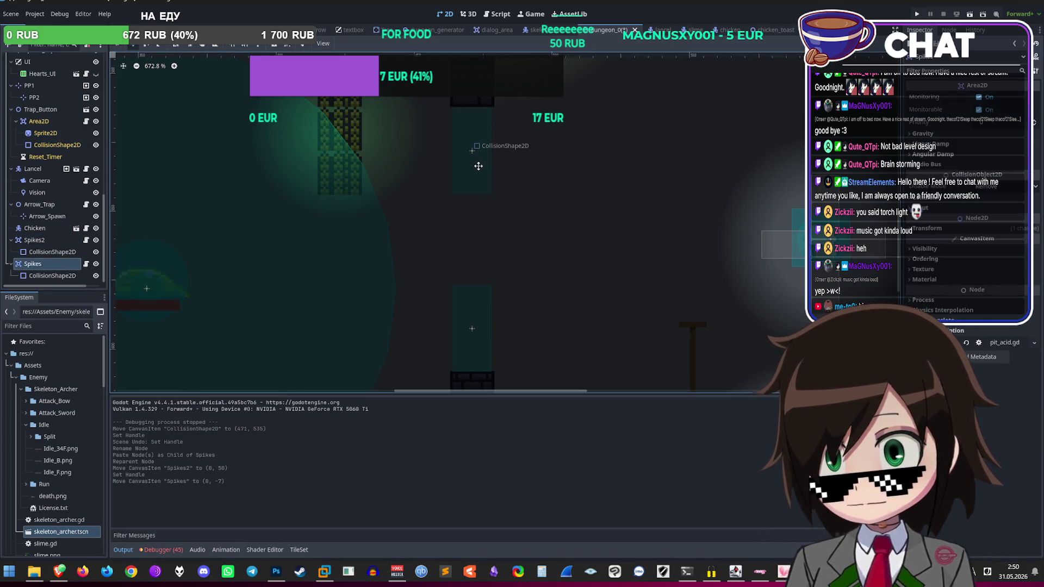
{"action": "scroll", "coordinate": [479, 280], "scroll_direction": "down", "scroll_amount": 1}
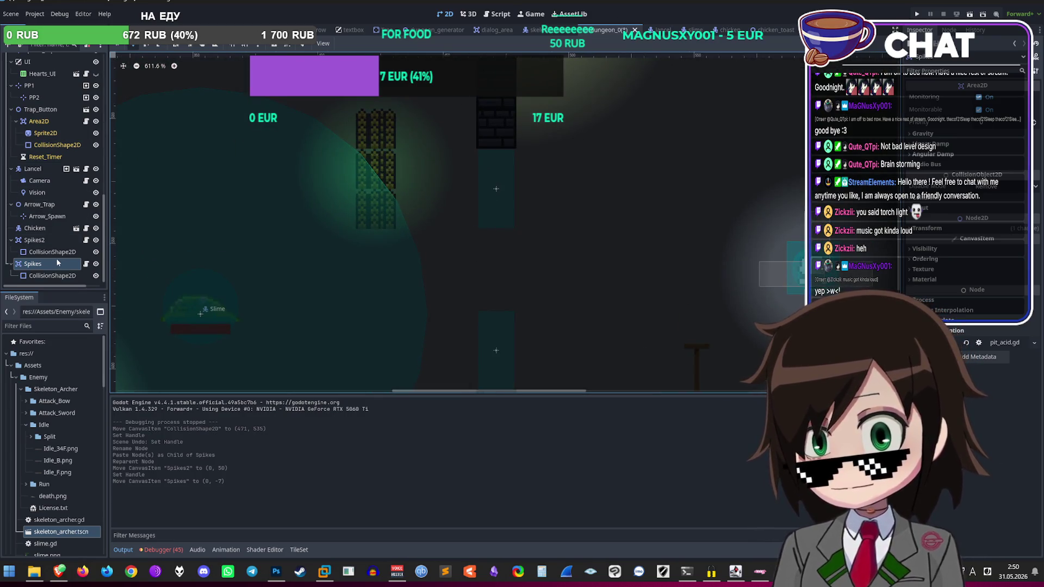
{"action": "scroll", "coordinate": [51, 190], "scroll_direction": "up", "scroll_amount": 5}
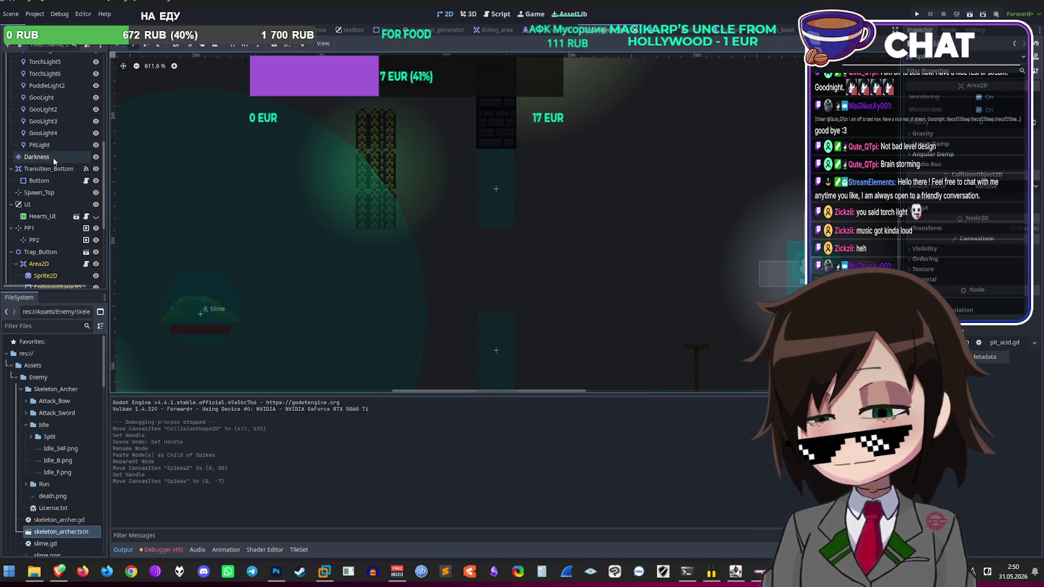
Step: Delete the PitLight node from the dungeon scene
{"action": "left_click", "coordinate": [54, 145]}
{"action": "key", "text": "Delete"}
{"action": "key", "text": "Return"}
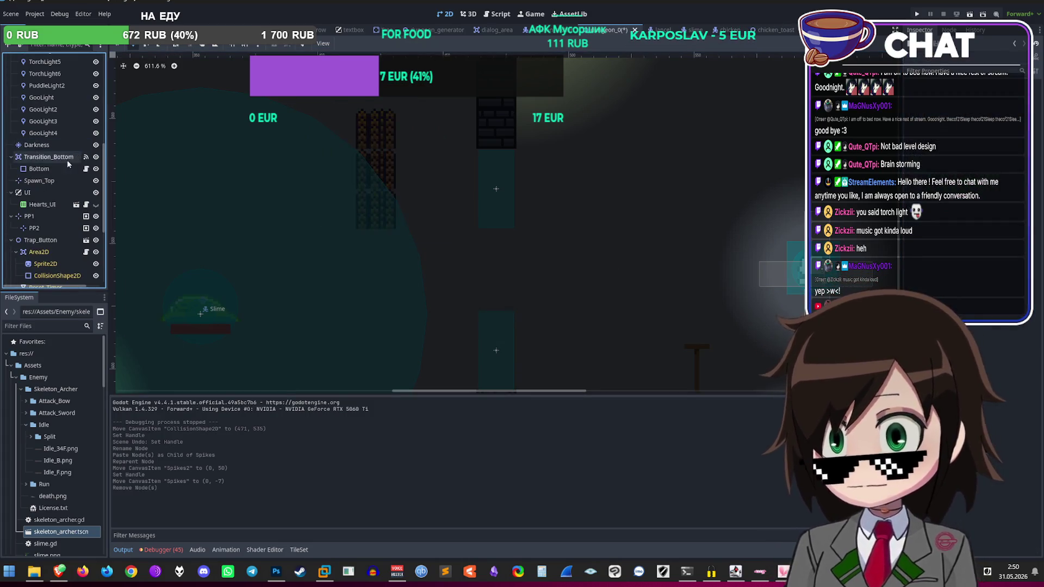
Step: Inspect the Spikes node, then select the Background TileMapLayer for tile editing
{"action": "scroll", "coordinate": [49, 277], "scroll_direction": "down", "scroll_amount": 5}
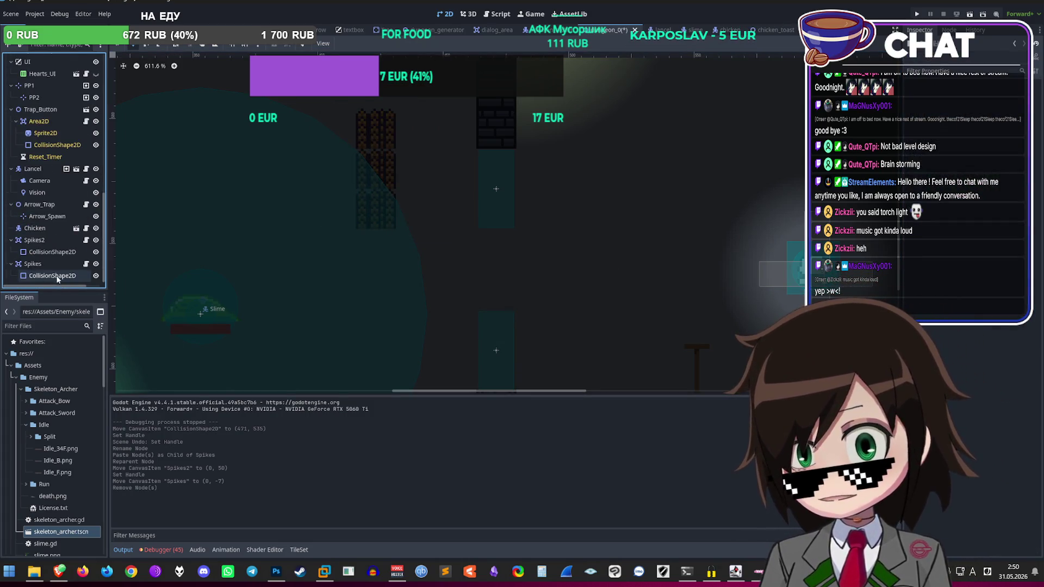
{"action": "left_click", "coordinate": [43, 264]}
{"action": "scroll", "coordinate": [47, 115], "scroll_direction": "up", "scroll_amount": 6}
{"action": "scroll", "coordinate": [47, 116], "scroll_direction": "up", "scroll_amount": 7}
{"action": "left_click", "coordinate": [40, 95]}
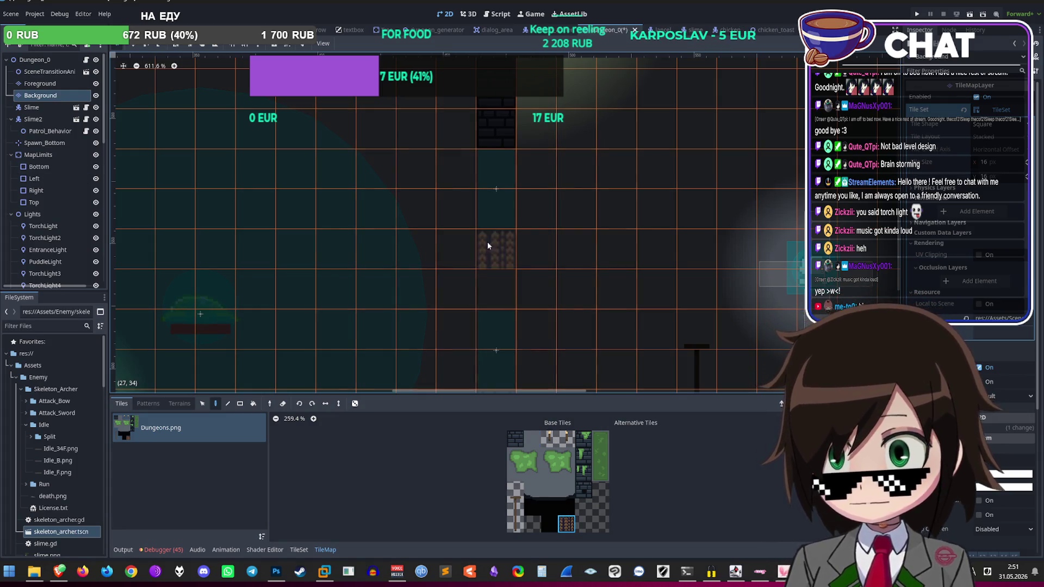
{"action": "scroll", "coordinate": [522, 279], "scroll_direction": "down", "scroll_amount": 1}
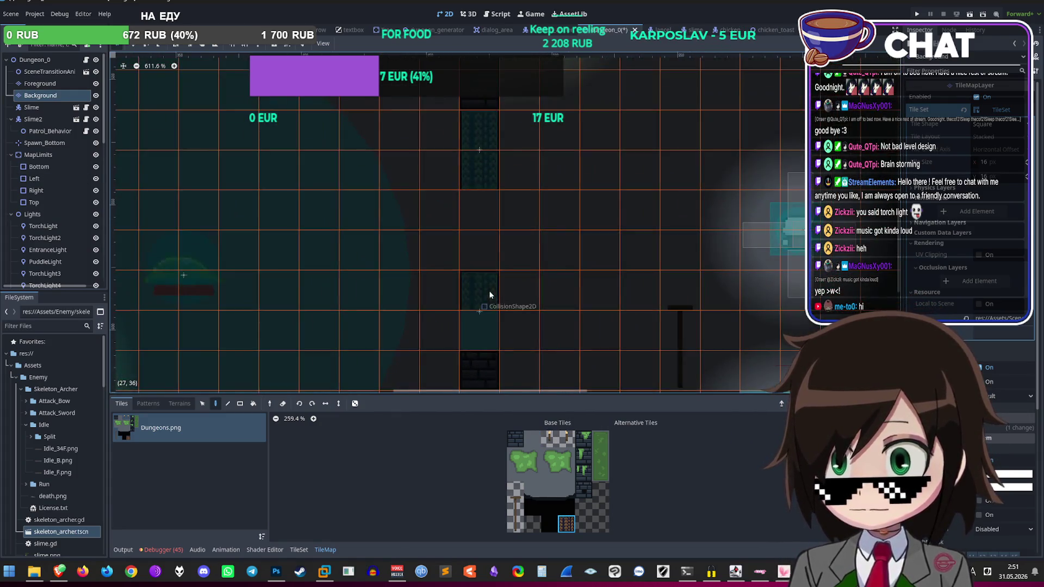
{"action": "scroll", "coordinate": [499, 209], "scroll_direction": "up", "scroll_amount": 1}
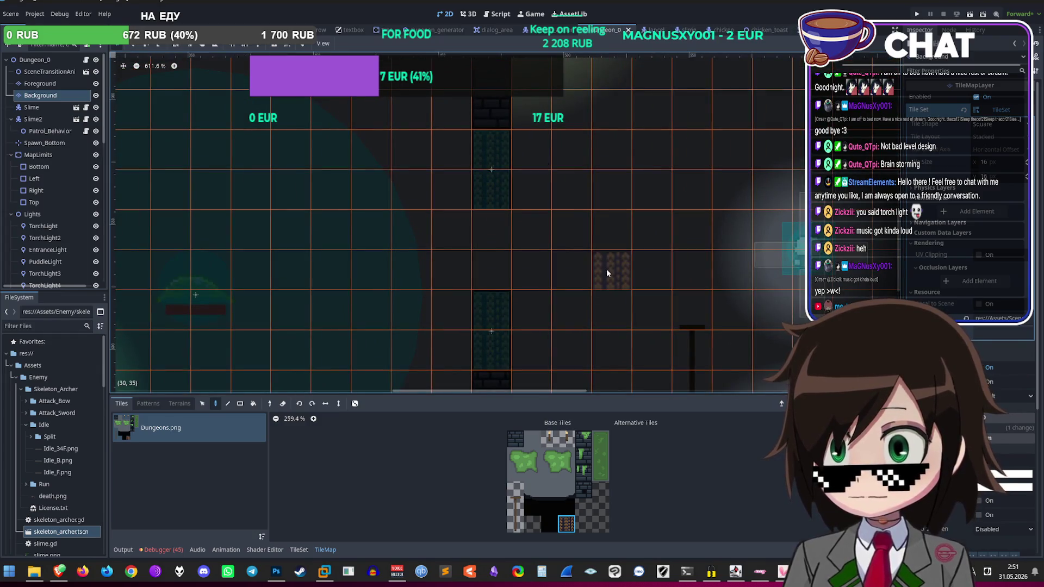
{"action": "scroll", "coordinate": [609, 273], "scroll_direction": "down", "scroll_amount": 4}
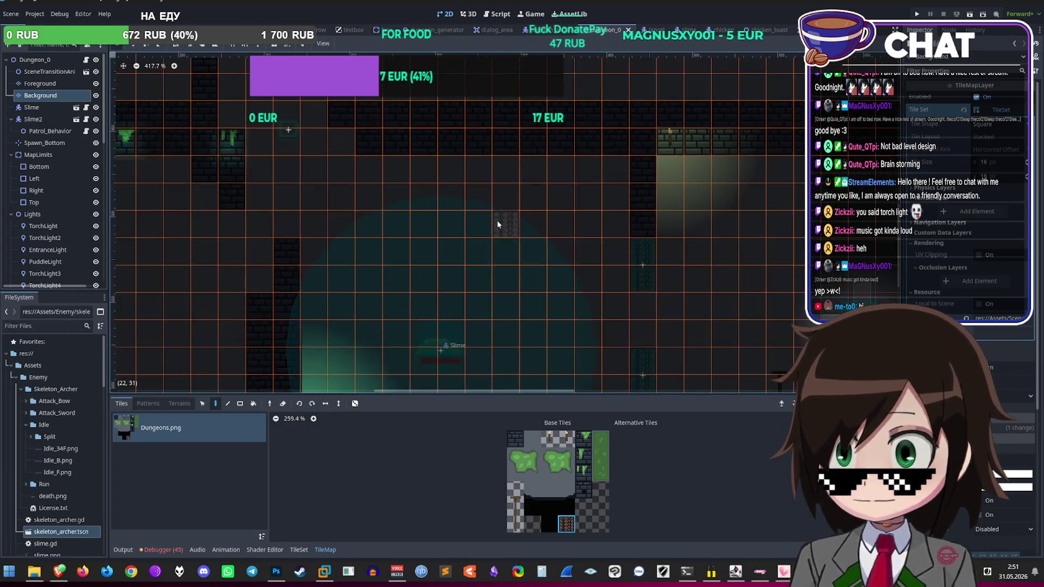
{"action": "scroll", "coordinate": [504, 244], "scroll_direction": "up", "scroll_amount": 5}
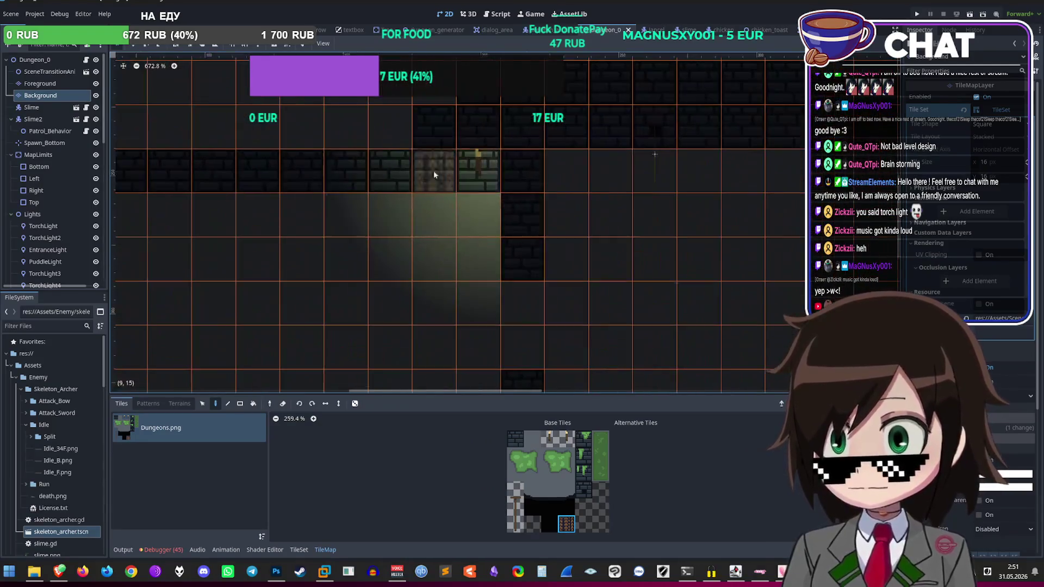
{"action": "scroll", "coordinate": [39, 150], "scroll_direction": "down", "scroll_amount": 4}
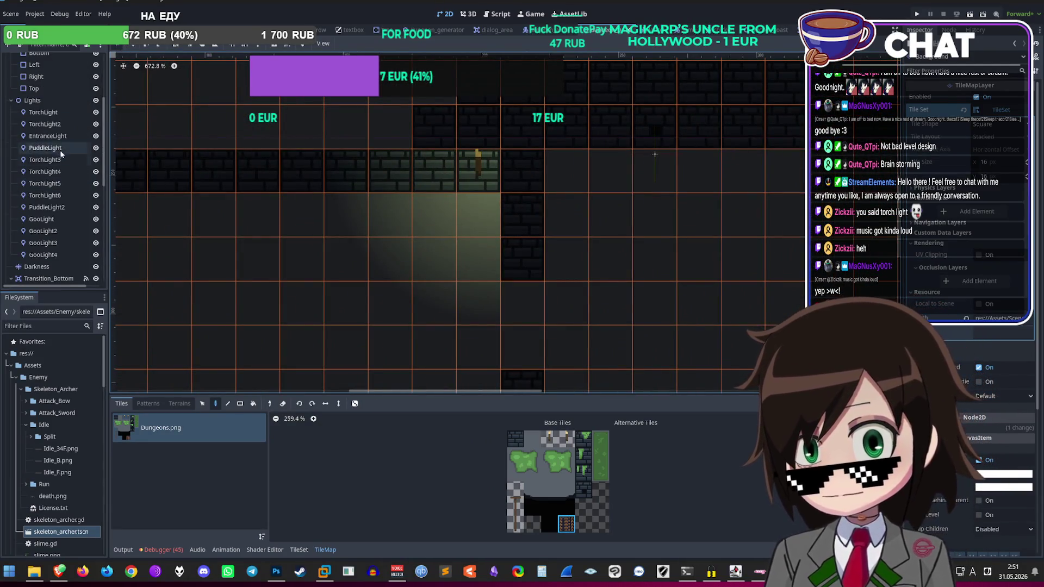
Step: Select TorchLight3 and show its light area on the map
{"action": "left_click", "coordinate": [51, 130]}
{"action": "left_click", "coordinate": [46, 159]}
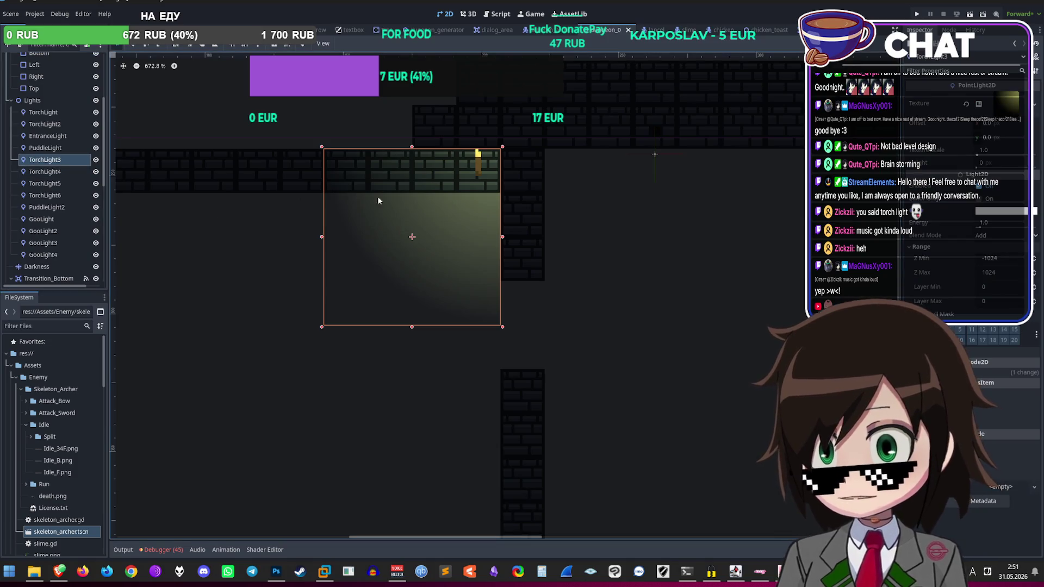
{"action": "scroll", "coordinate": [429, 207], "scroll_direction": "down", "scroll_amount": 15}
{"action": "scroll", "coordinate": [433, 210], "scroll_direction": "up", "scroll_amount": 5}
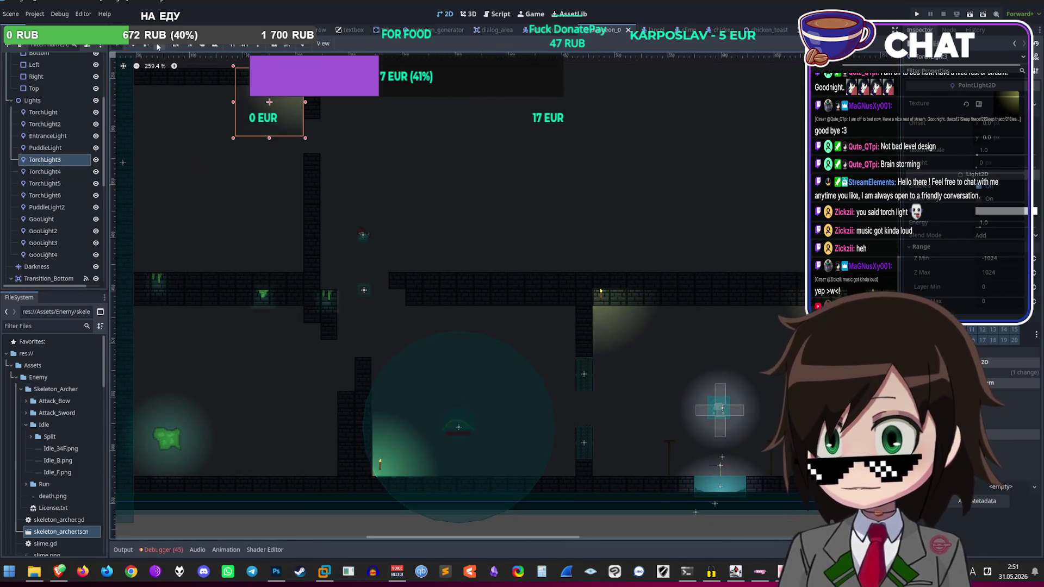
Step: Move TorchLight7 down over the dark wall stretch left of the pillar
{"action": "left_click", "coordinate": [158, 46]}
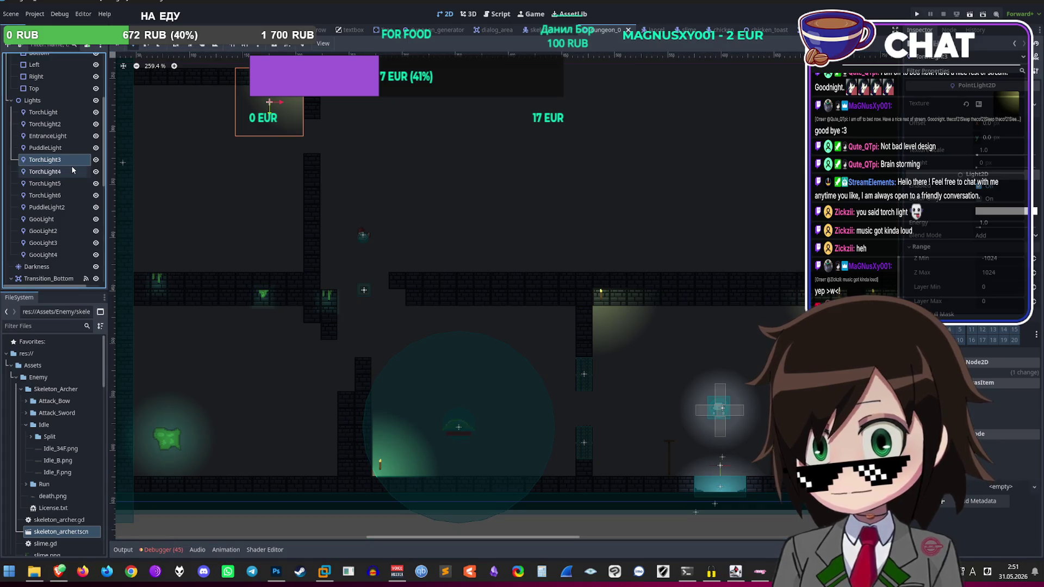
{"action": "scroll", "coordinate": [76, 196], "scroll_direction": "up", "scroll_amount": 5}
{"action": "scroll", "coordinate": [79, 202], "scroll_direction": "down", "scroll_amount": 1}
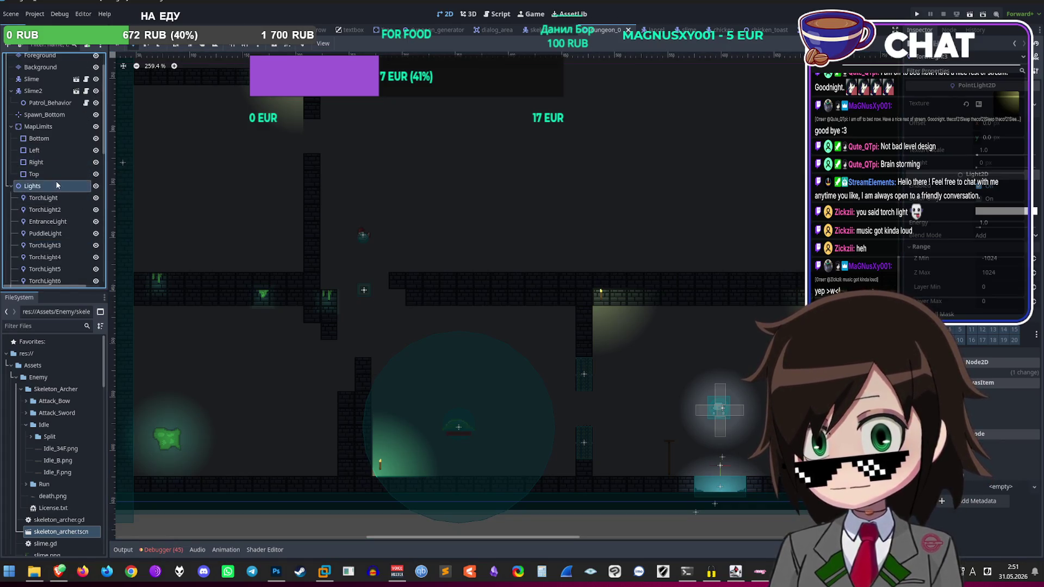
{"action": "left_click", "coordinate": [355, 192]}
{"action": "mouse_move", "coordinate": [271, 100]}
{"action": "left_mouse_down"}
{"action": "mouse_move", "coordinate": [541, 340]}
{"action": "mouse_move", "coordinate": [542, 328]}
{"action": "left_mouse_up"}
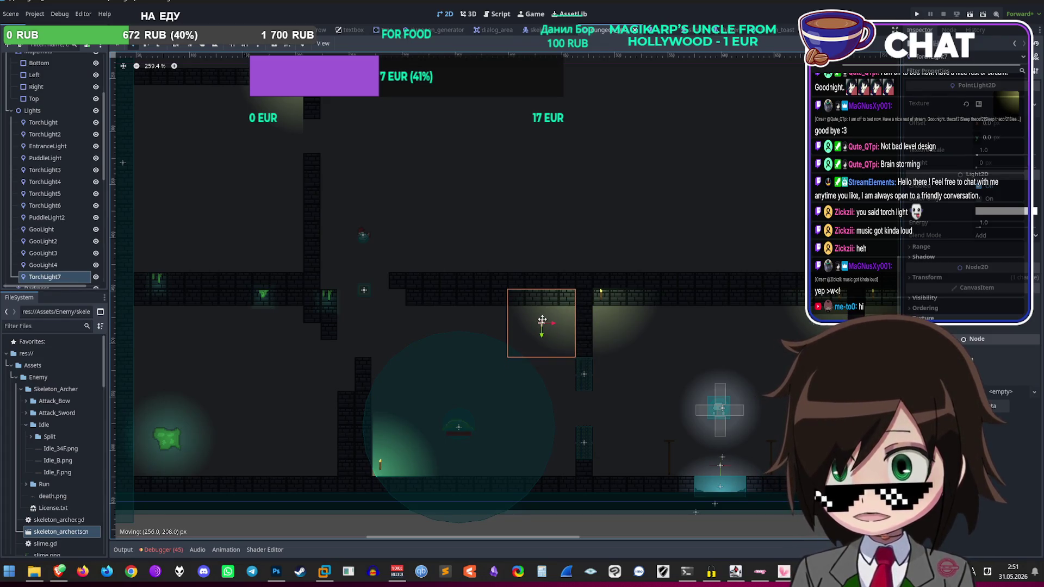
{"action": "scroll", "coordinate": [542, 320], "scroll_direction": "up", "scroll_amount": 5}
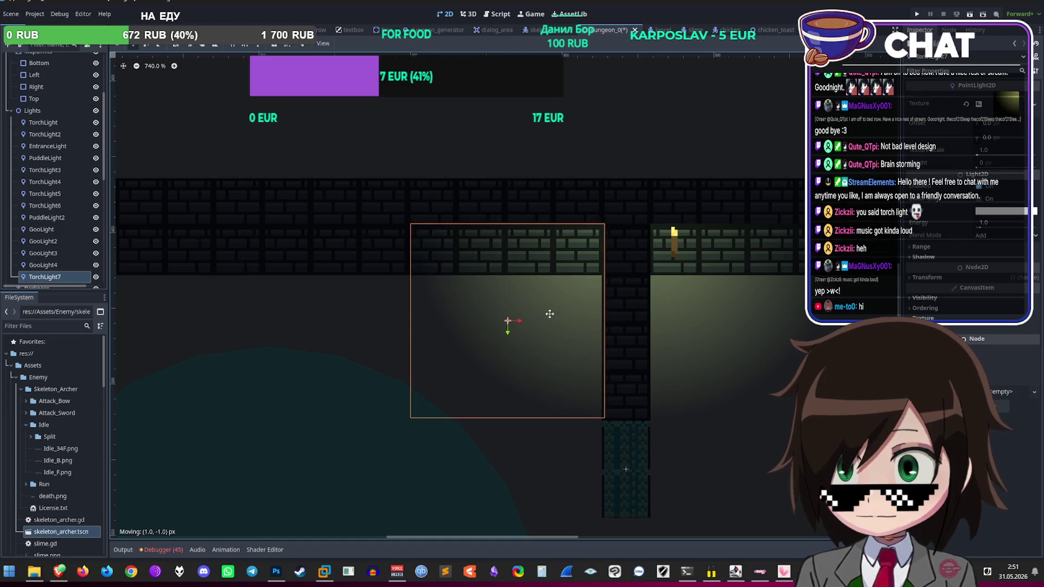
{"action": "left_click_drag", "start_coordinate": [544, 318], "coordinate": [544, 317]}
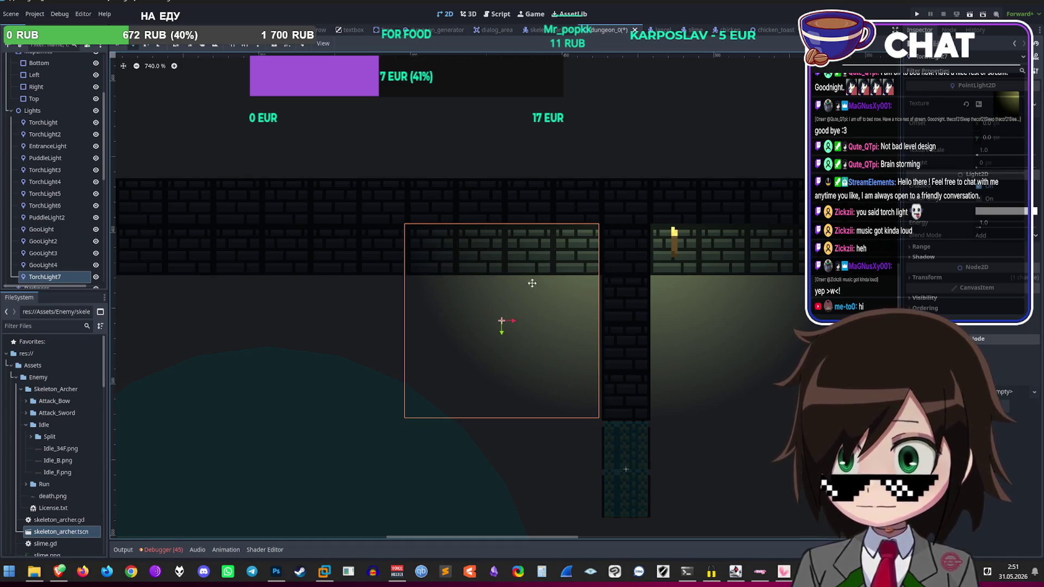
Step: Switch to the Foreground tile layer, then save and launch a playtest
{"action": "scroll", "coordinate": [535, 291], "scroll_direction": "up", "scroll_amount": 1}
{"action": "scroll", "coordinate": [47, 181], "scroll_direction": "up", "scroll_amount": 4}
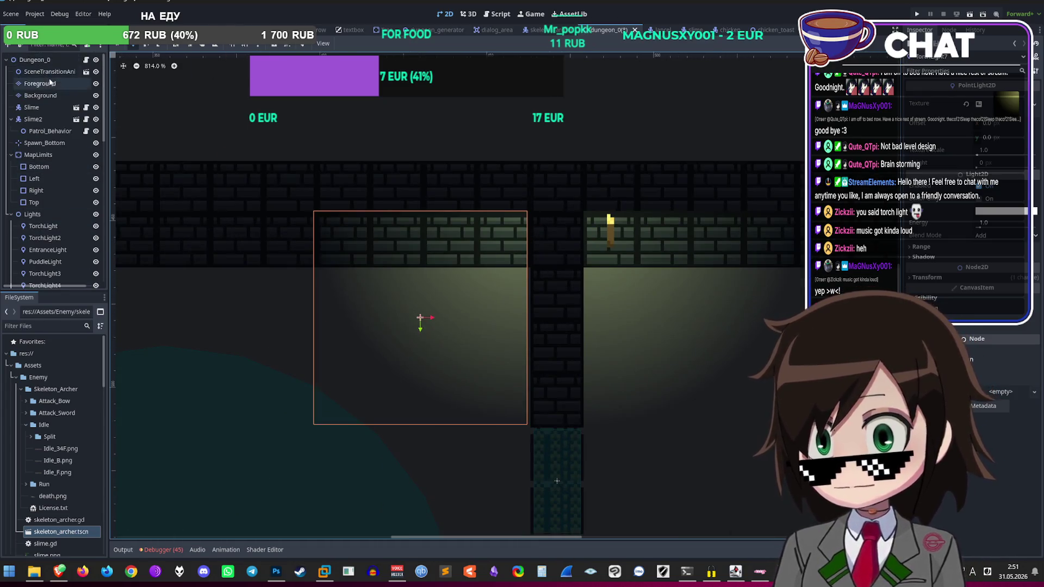
{"action": "left_click", "coordinate": [41, 84]}
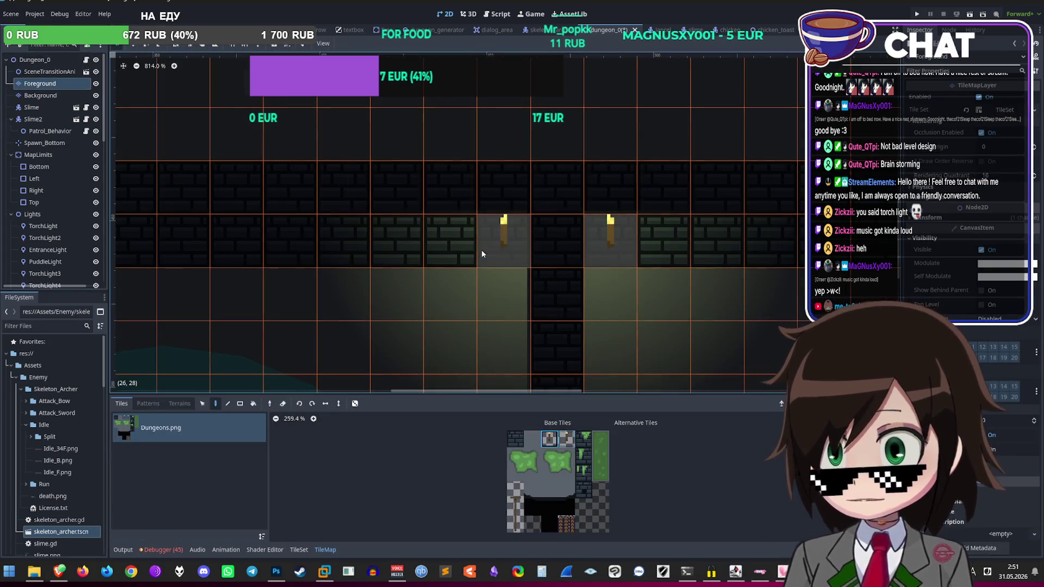
{"action": "scroll", "coordinate": [495, 237], "scroll_direction": "down", "scroll_amount": 10}
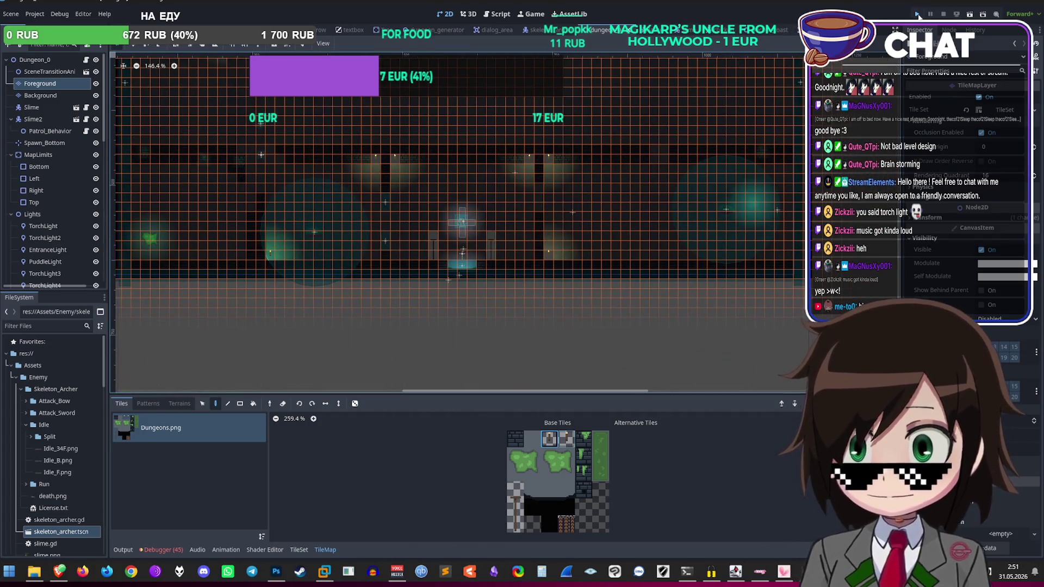
{"action": "left_click", "coordinate": [917, 14]}
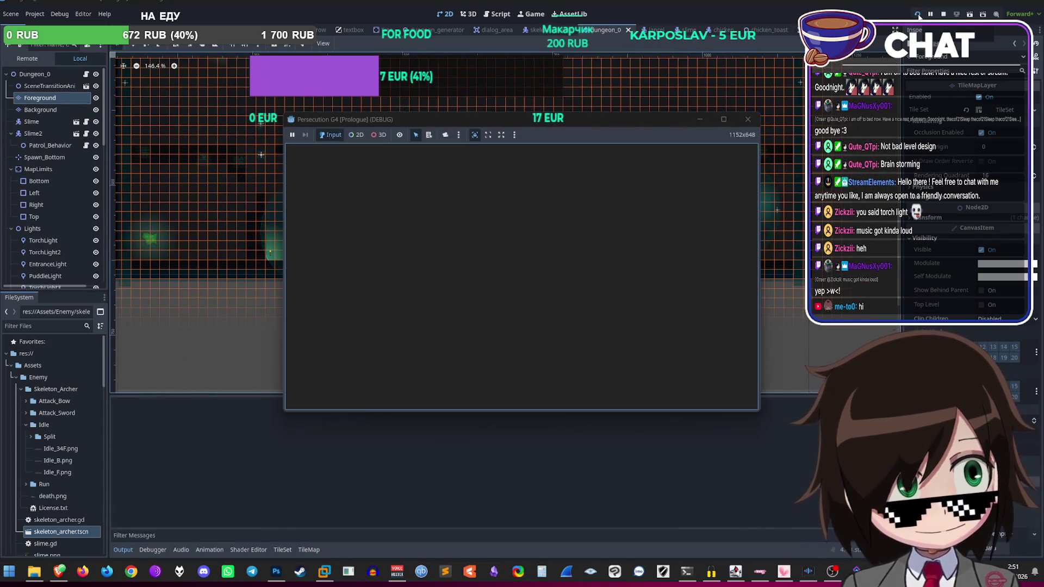
Step: Walk the player up the road into the dungeon and onto the spikes, then stop the game
{"action": "key", "text": "Up"}
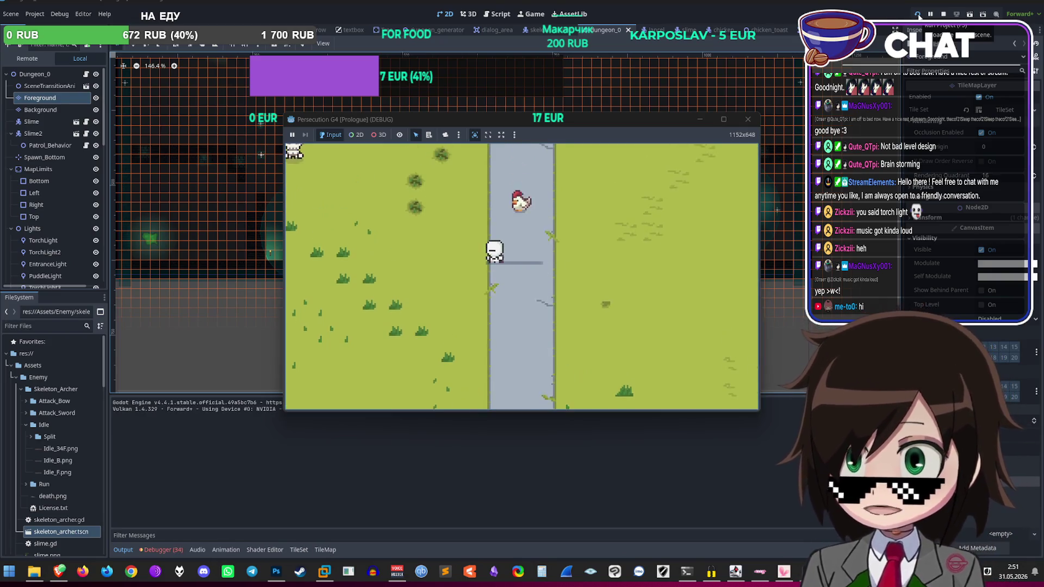
{"action": "key", "text": "Up"}
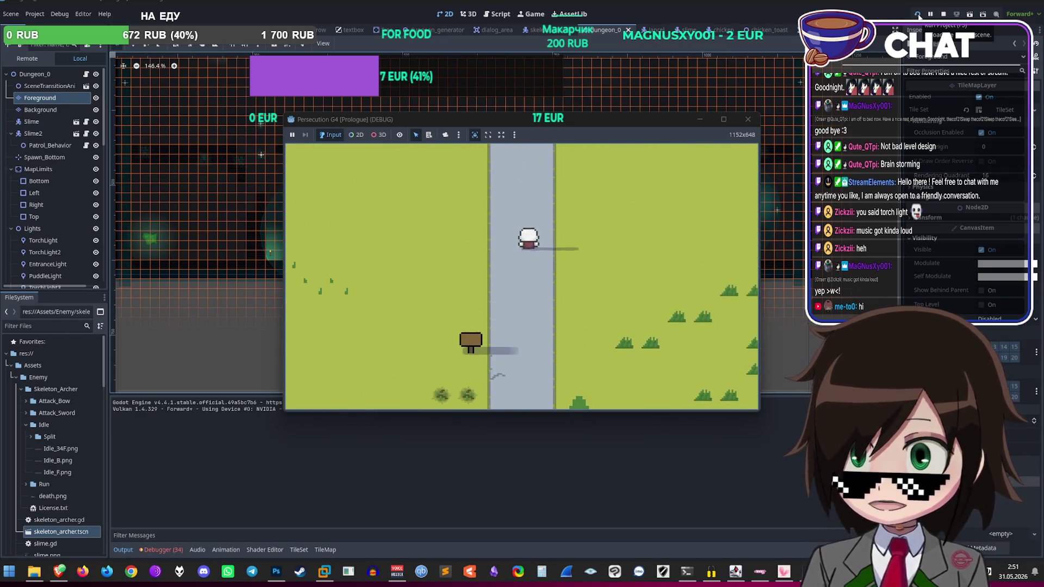
{"action": "key", "text": "Up"}
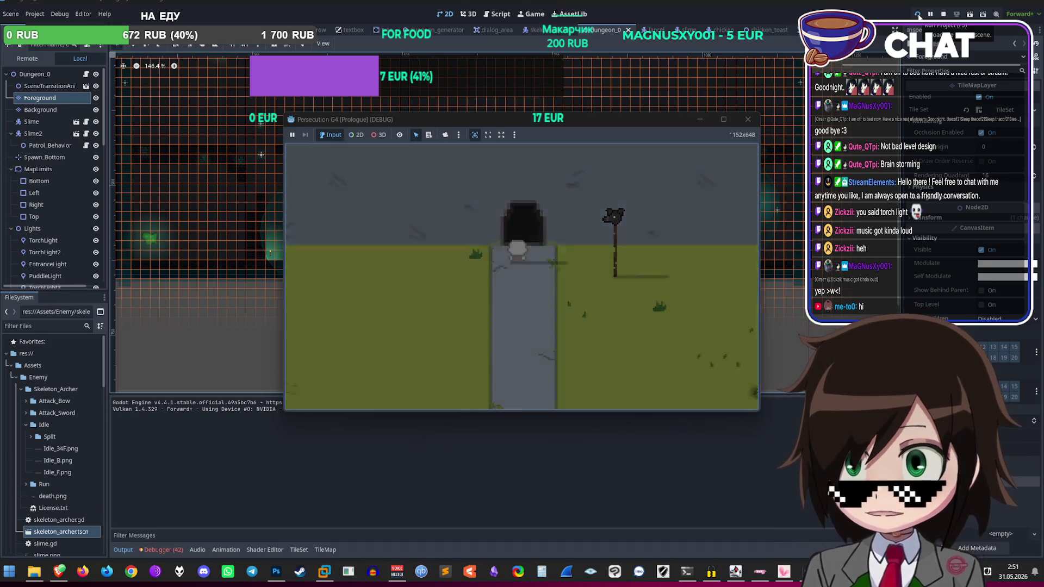
{"action": "key", "text": "space"}
{"action": "key", "text": "Left"}
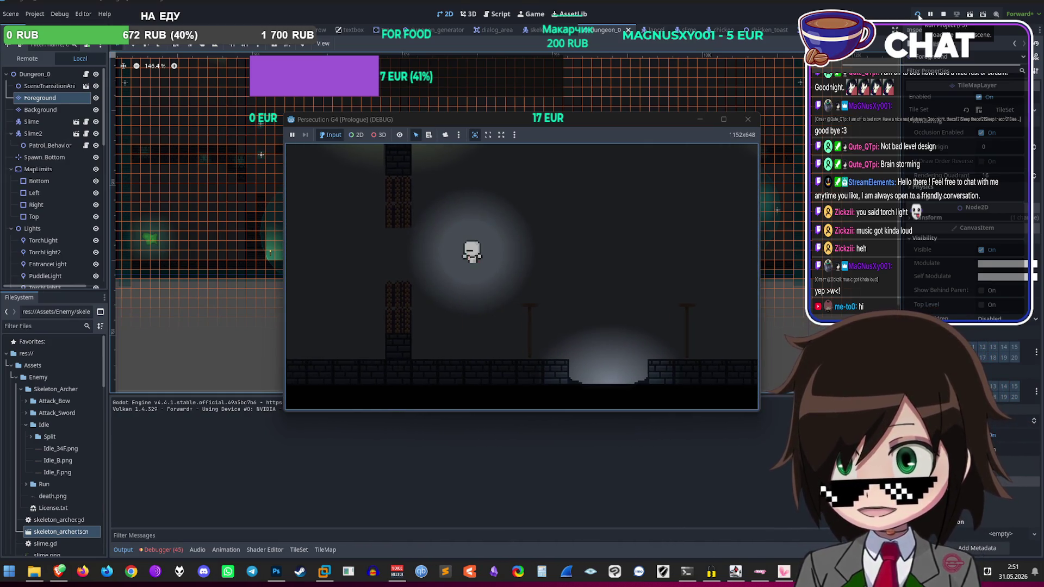
{"action": "key", "text": "Left"}
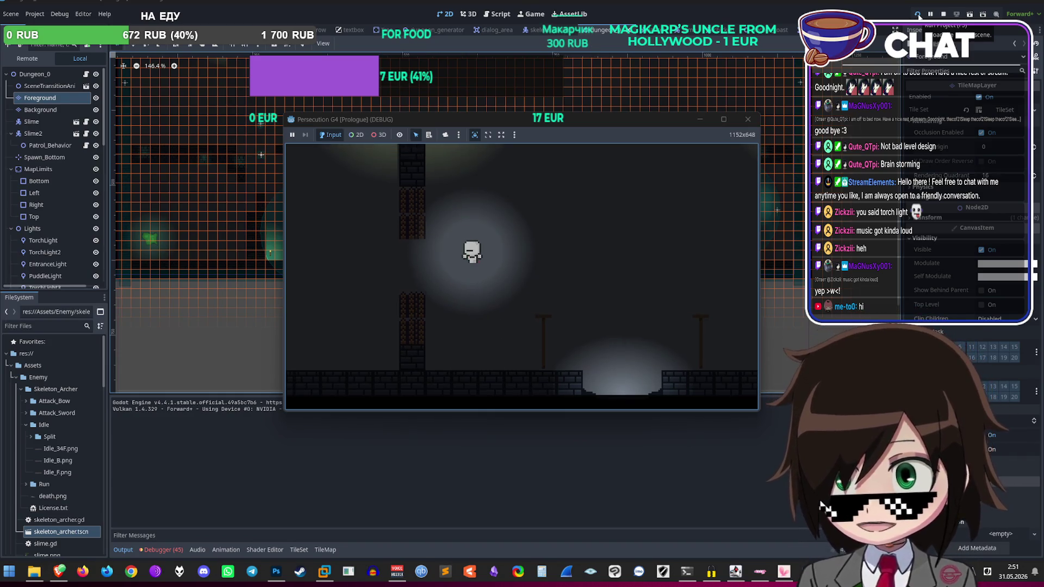
{"action": "key", "text": "Right"}
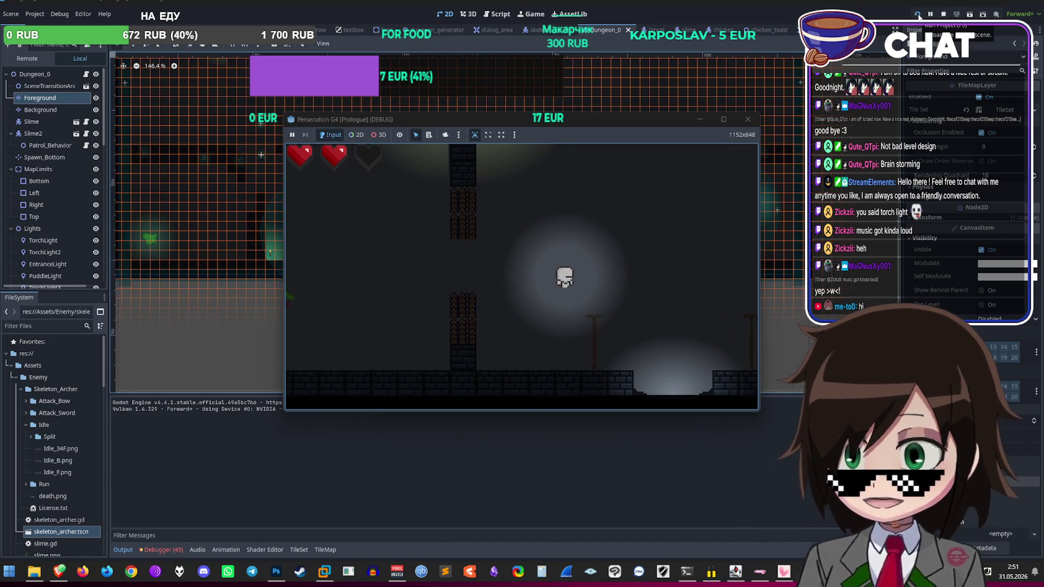
{"action": "left_click", "coordinate": [749, 121]}
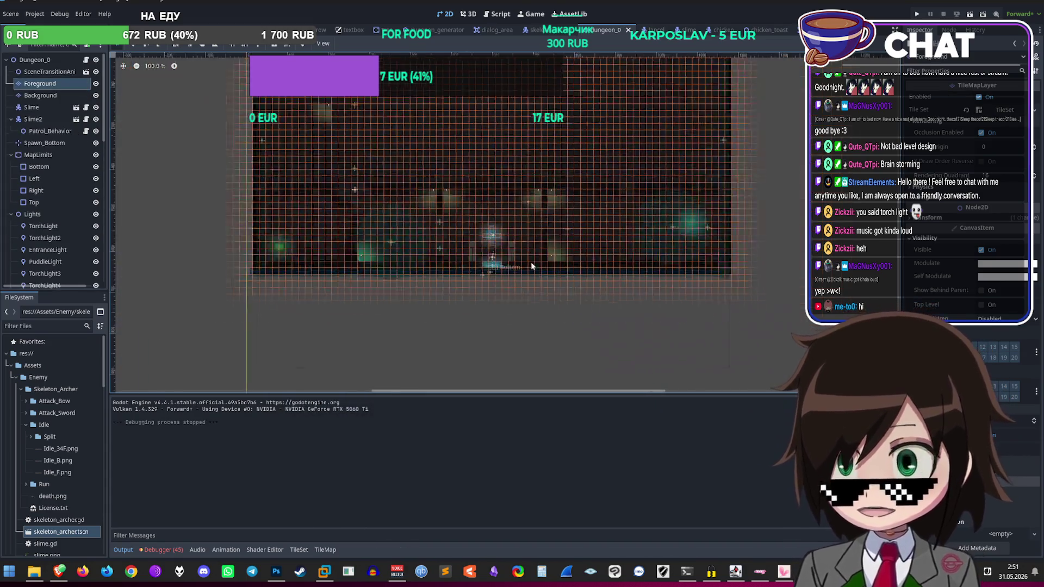
Step: Open the script of the Lancel player scene
{"action": "scroll", "coordinate": [448, 239], "scroll_direction": "up", "scroll_amount": 6}
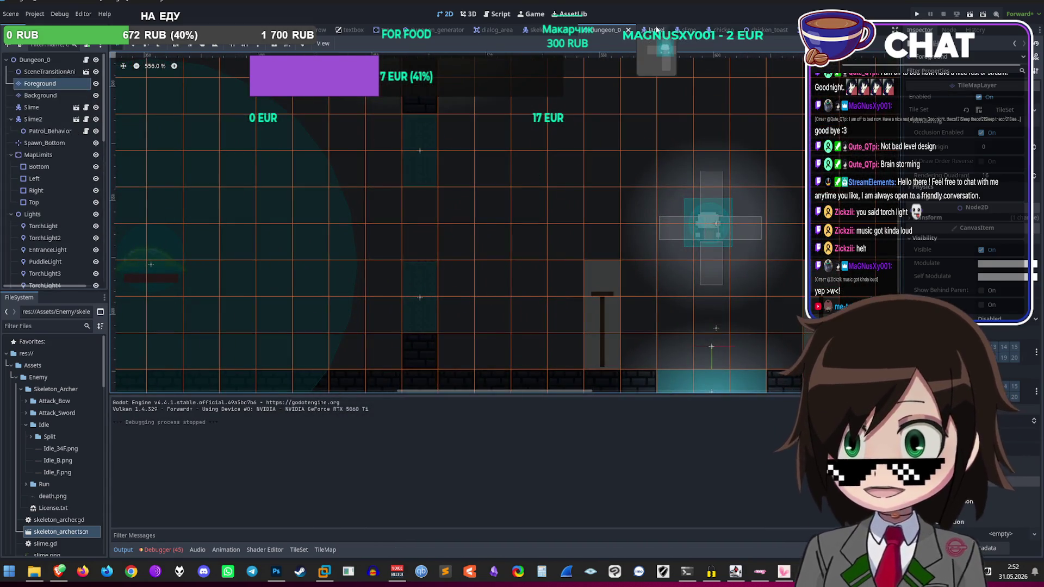
{"action": "left_click", "coordinate": [654, 30]}
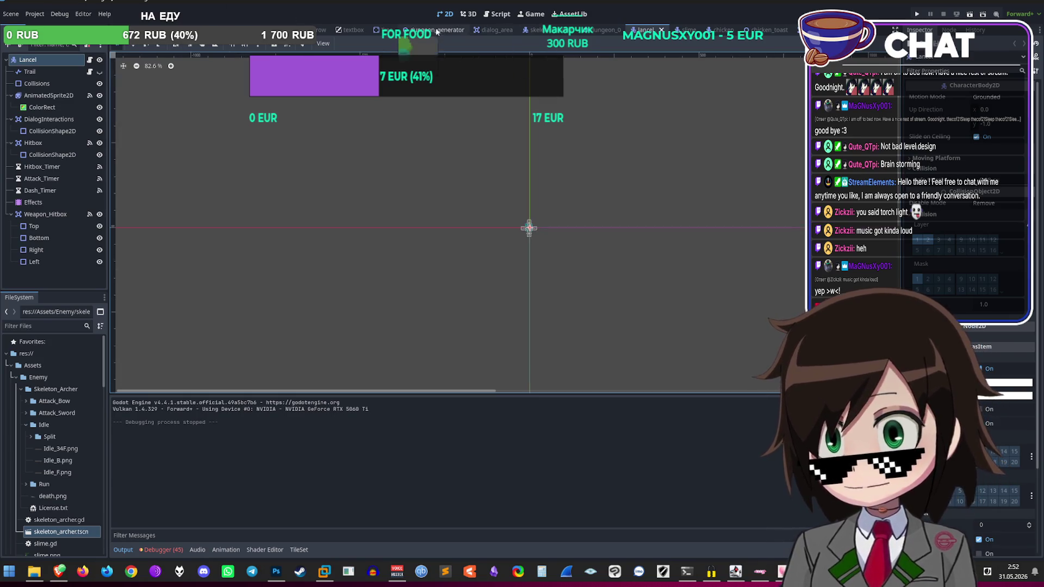
{"action": "left_click", "coordinate": [499, 17]}
Step: Remove the 'if environment == false:' check so enemy_attack always calls apply_knockback
{"action": "scroll", "coordinate": [544, 246], "scroll_direction": "down", "scroll_amount": 20}
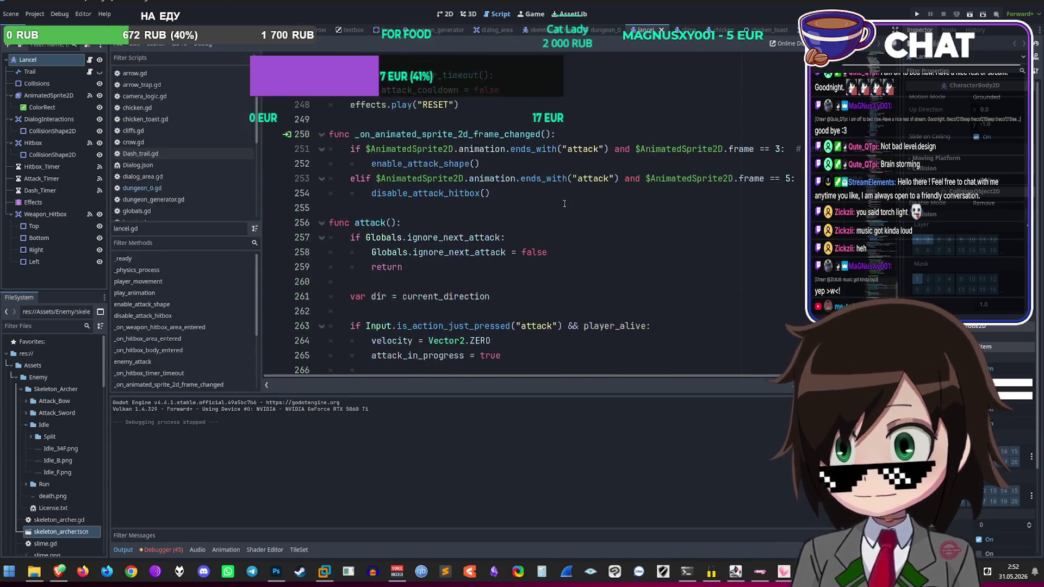
{"action": "scroll", "coordinate": [544, 247], "scroll_direction": "down", "scroll_amount": 16}
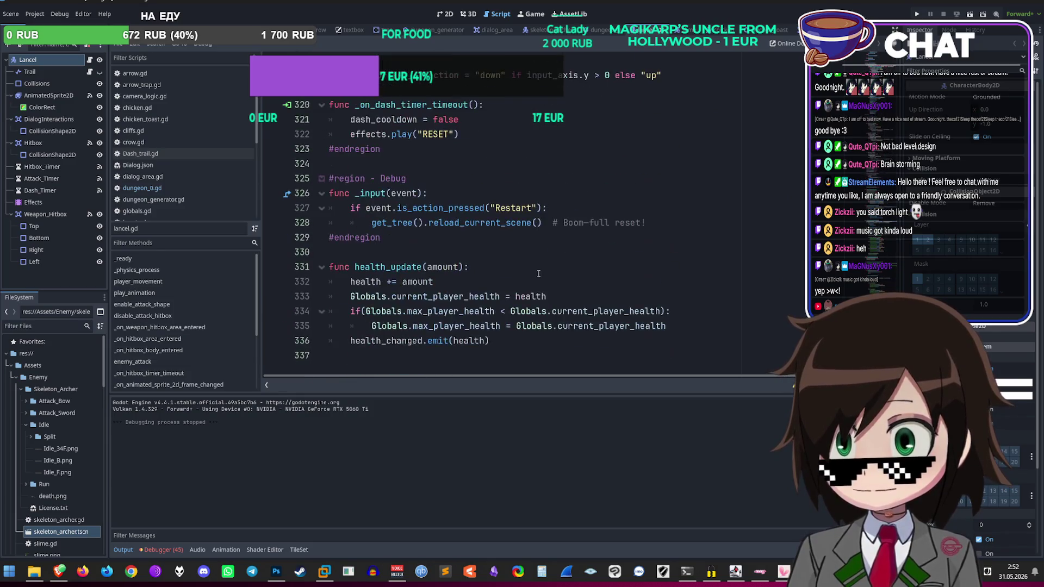
{"action": "scroll", "coordinate": [535, 275], "scroll_direction": "up", "scroll_amount": 20}
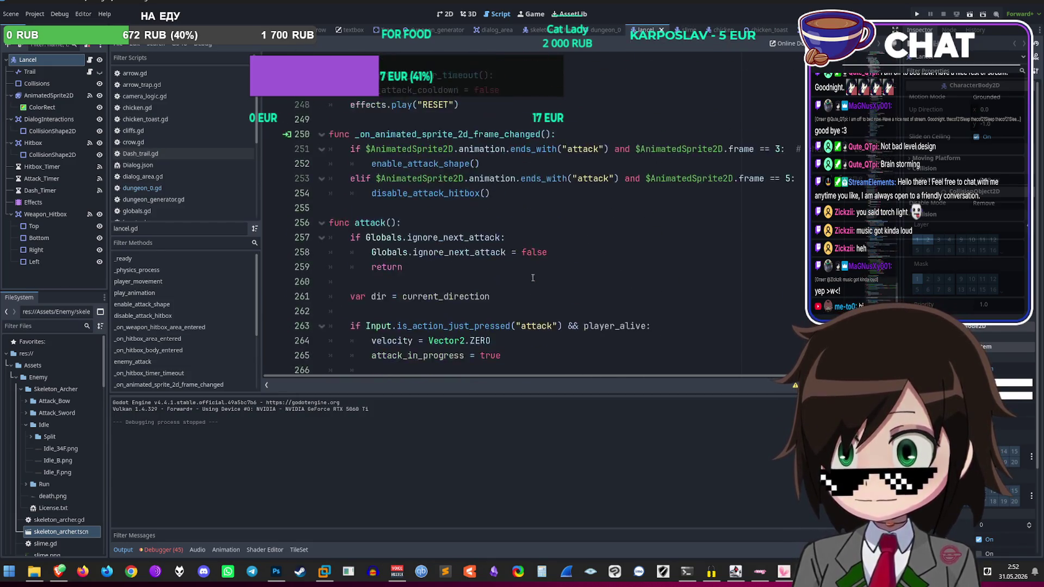
{"action": "scroll", "coordinate": [523, 273], "scroll_direction": "up", "scroll_amount": 8}
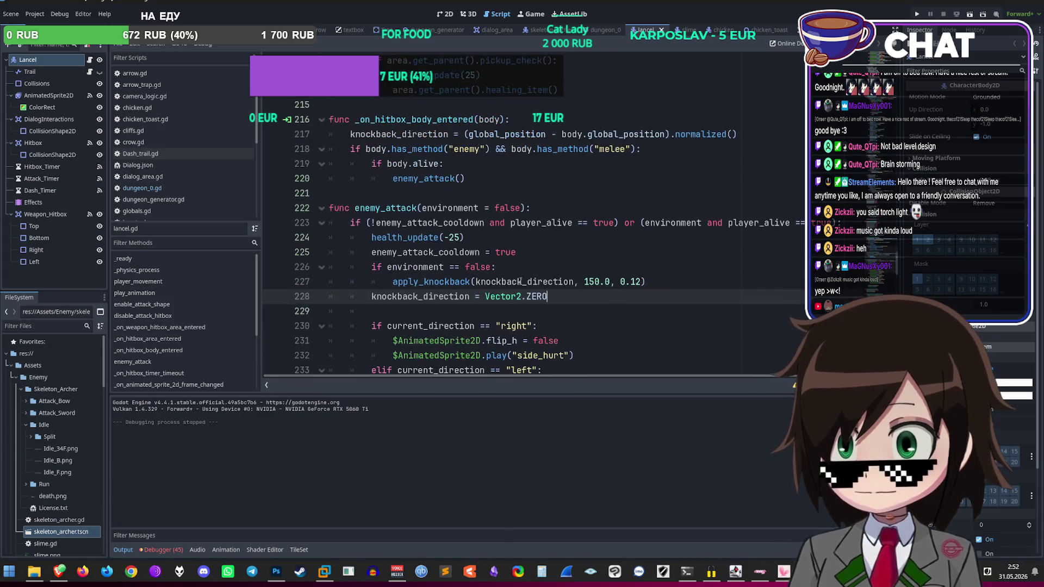
{"action": "left_click_drag", "start_coordinate": [496, 267], "coordinate": [332, 269]}
{"action": "key", "text": "Delete"}
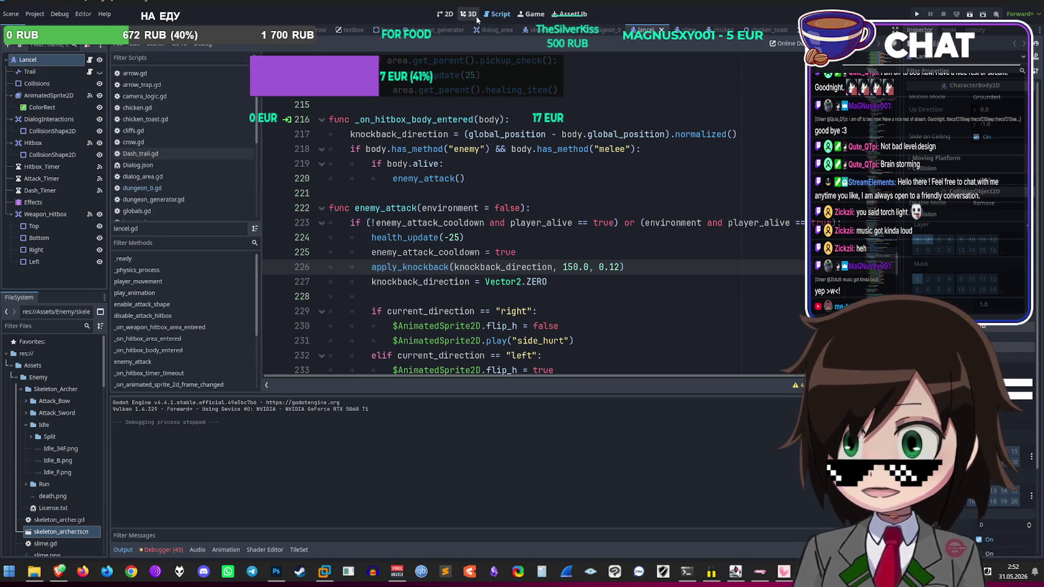
{"action": "left_click", "coordinate": [442, 15]}
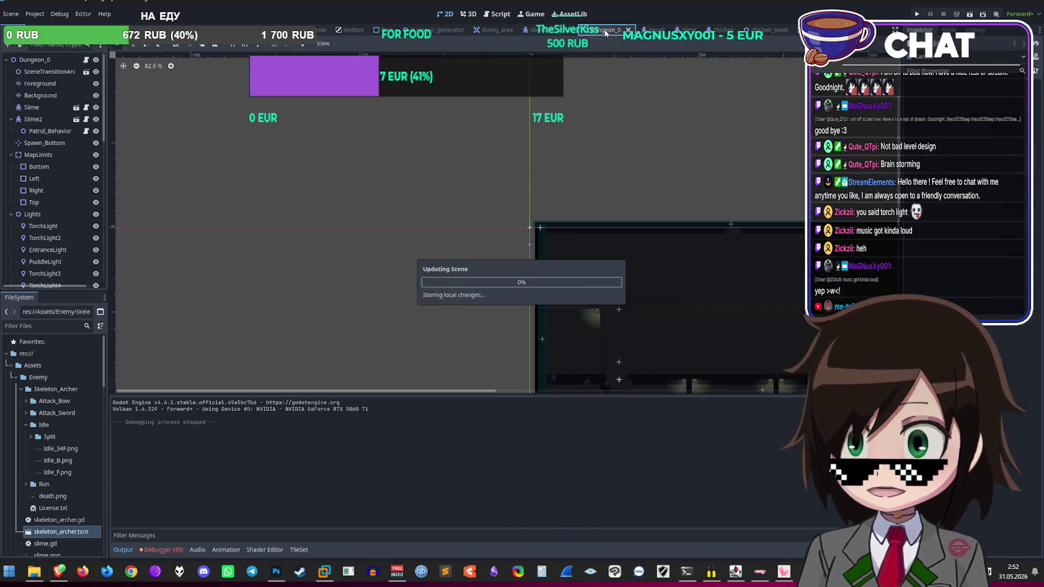
Step: In Dungeon_0, select Spikes2's CollisionShape2D, then save and launch a playtest
{"action": "left_click", "coordinate": [606, 32]}
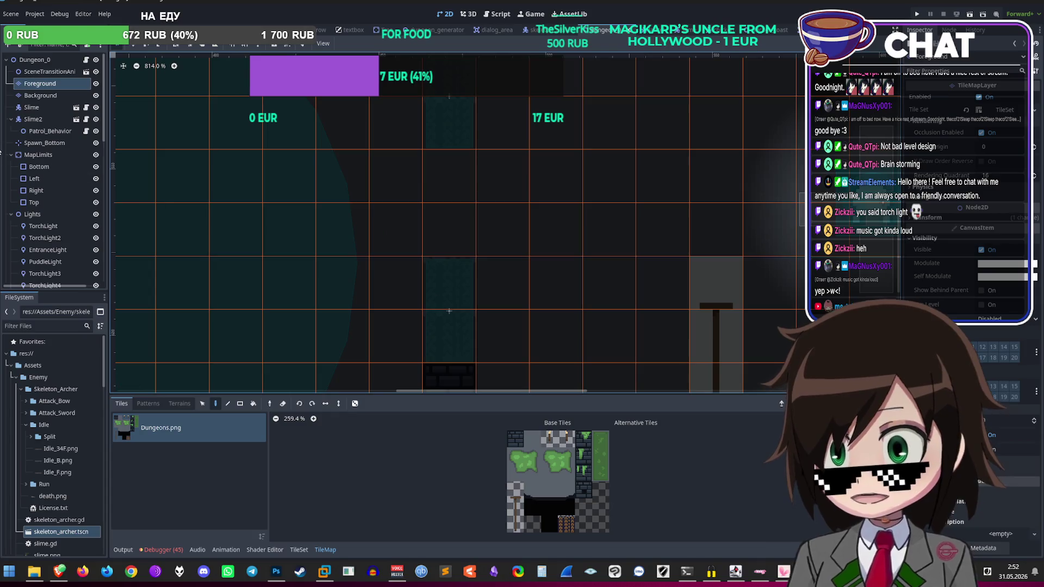
{"action": "scroll", "coordinate": [43, 266], "scroll_direction": "down", "scroll_amount": 10}
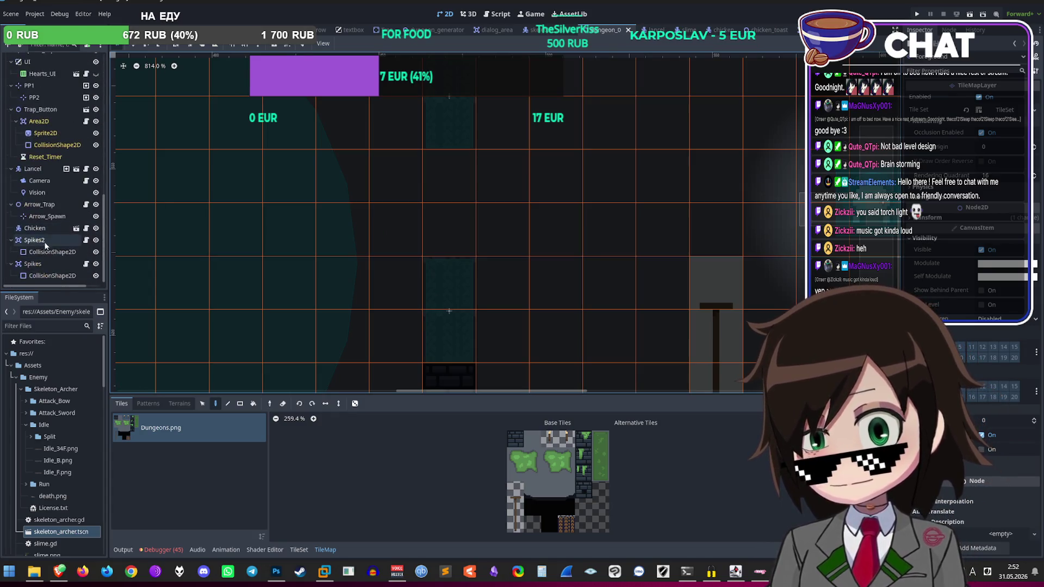
{"action": "left_click", "coordinate": [34, 240]}
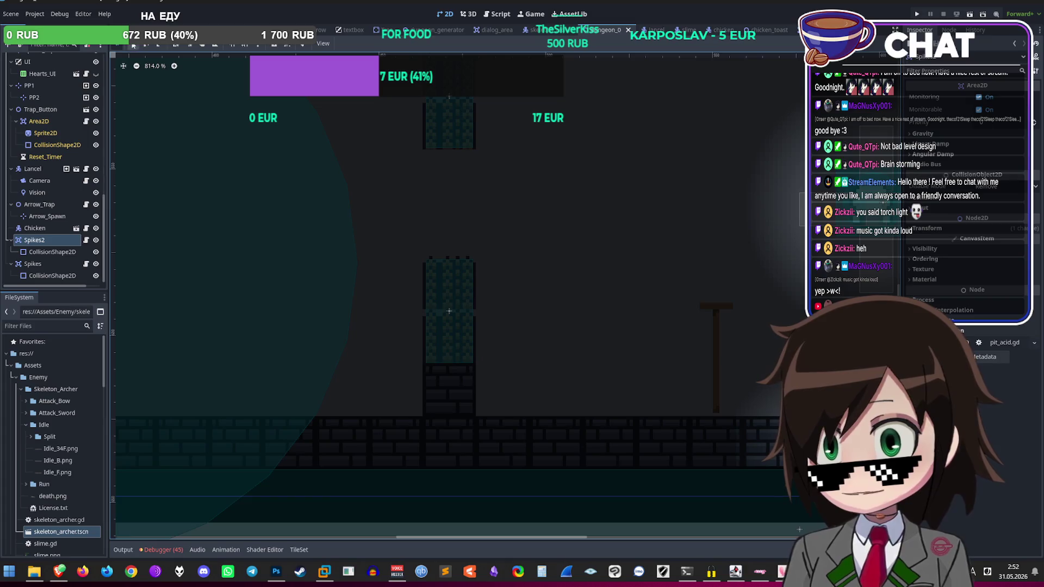
{"action": "left_click", "coordinate": [42, 251]}
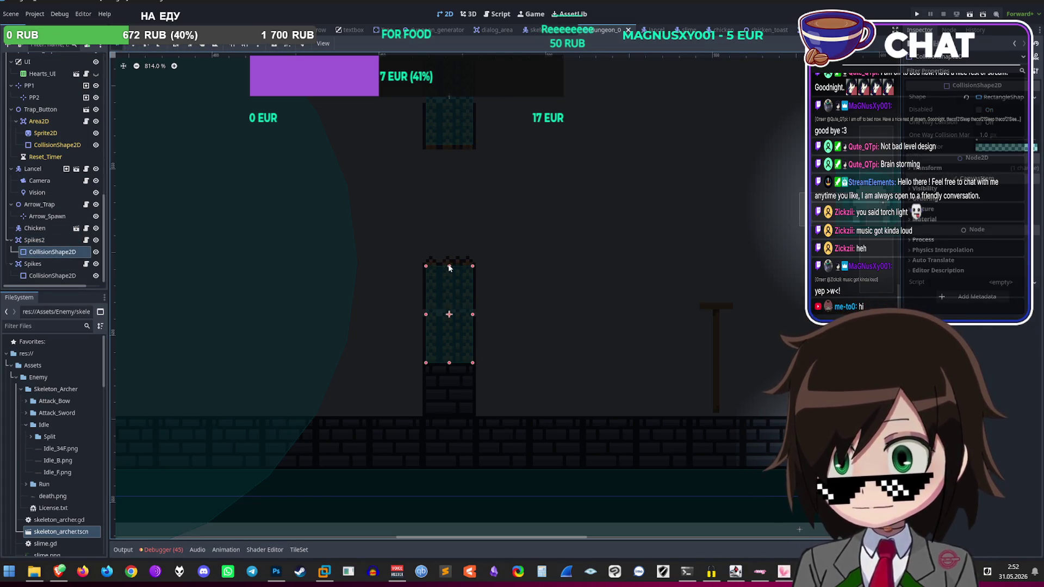
{"action": "scroll", "coordinate": [470, 266], "scroll_direction": "down", "scroll_amount": 1}
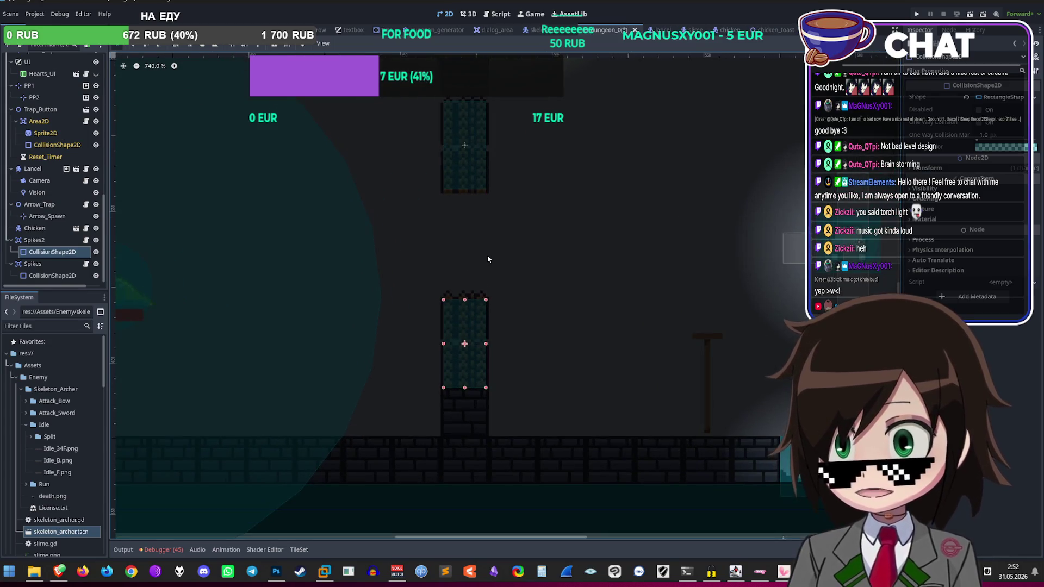
{"action": "scroll", "coordinate": [481, 310], "scroll_direction": "up", "scroll_amount": 1}
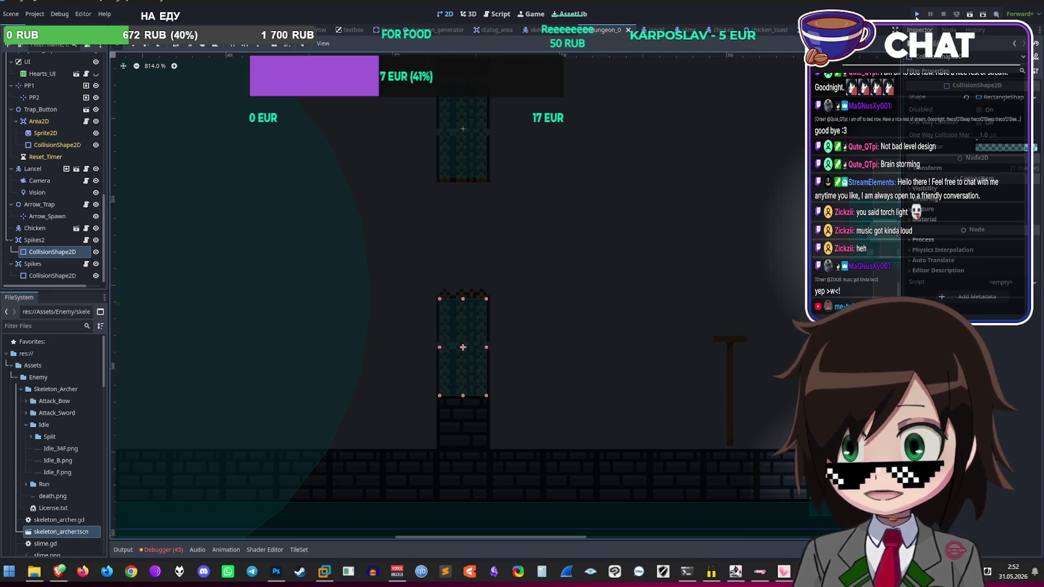
{"action": "left_click", "coordinate": [917, 15]}
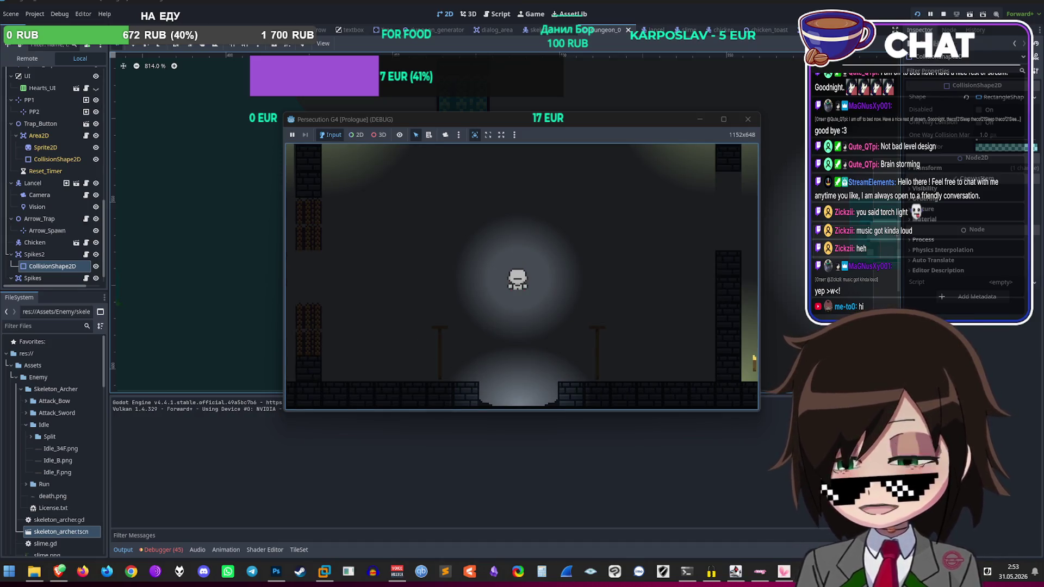
Step: Walk the character left and right past the slime, taking a hit, then stop the game
{"action": "left_click", "coordinate": [744, 122]}
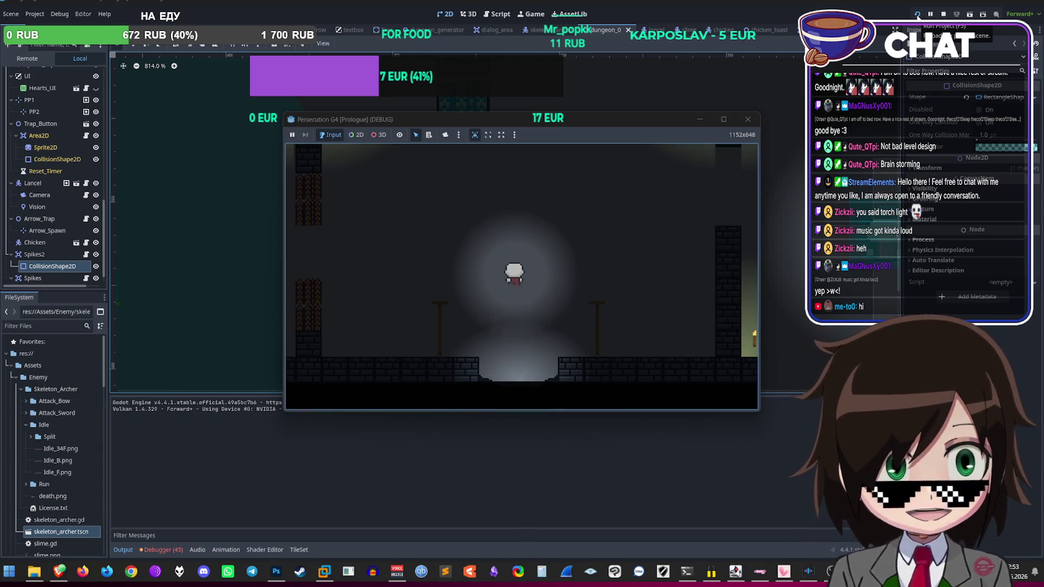
{"action": "key", "text": "a"}
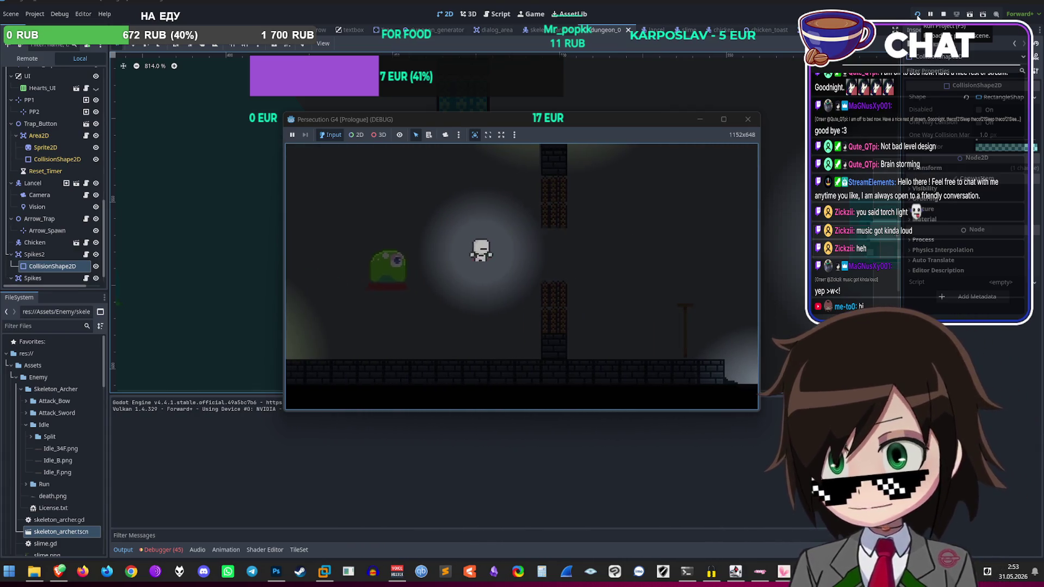
{"action": "key", "text": "d"}
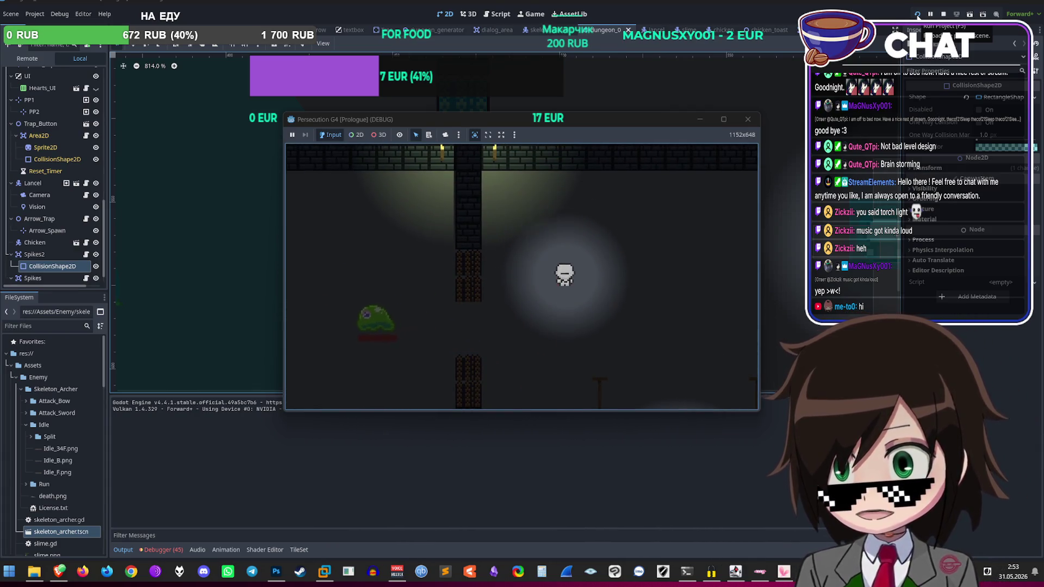
{"action": "key", "text": "a"}
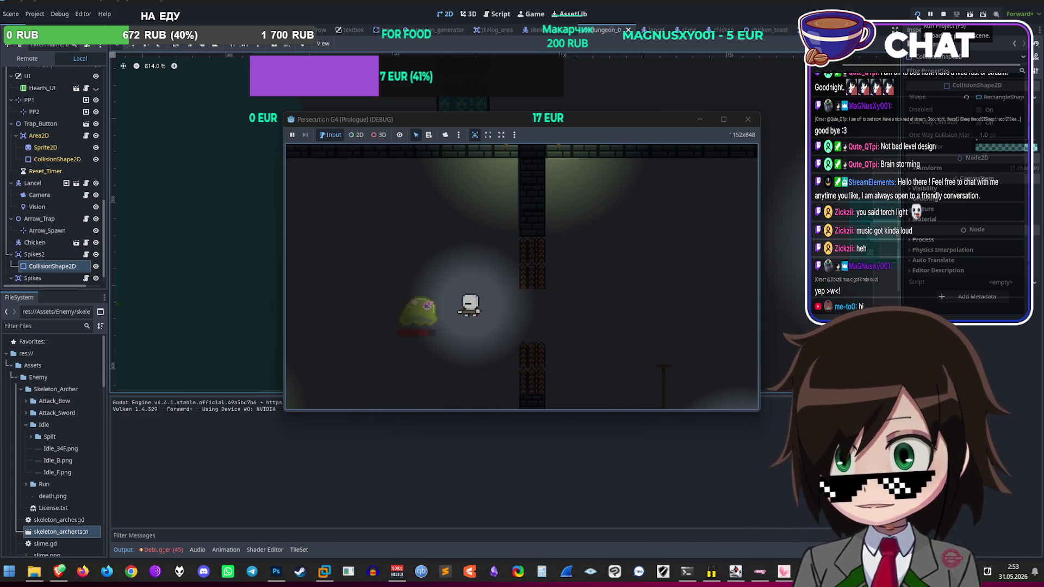
{"action": "key", "text": "d"}
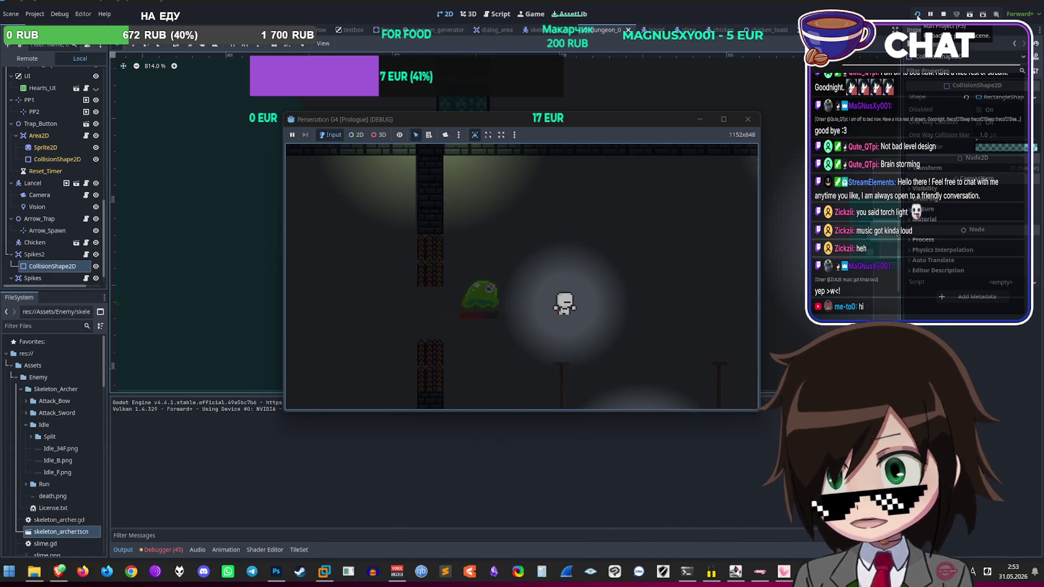
{"action": "key", "text": "d"}
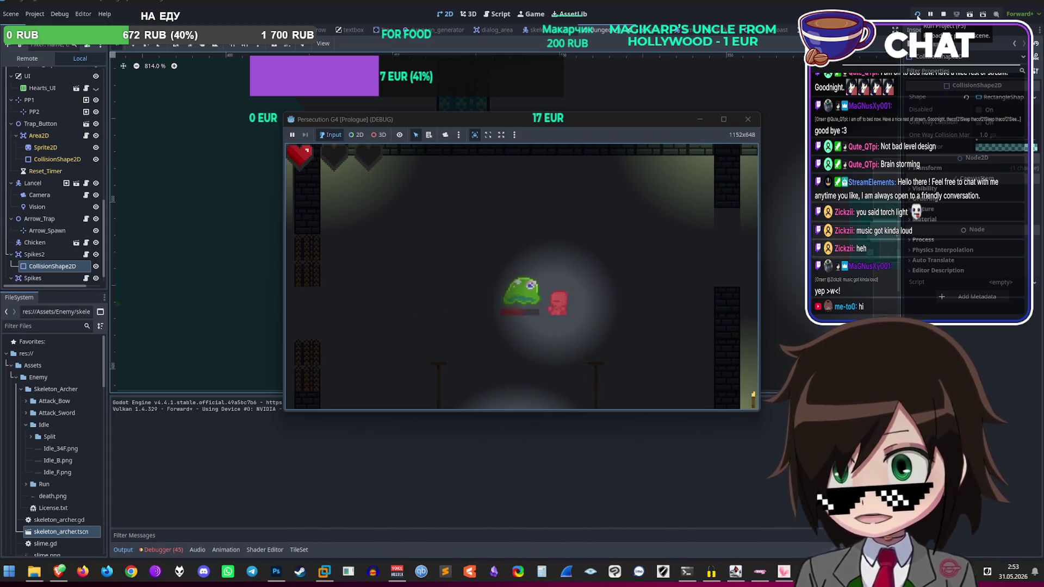
{"action": "key", "text": "d"}
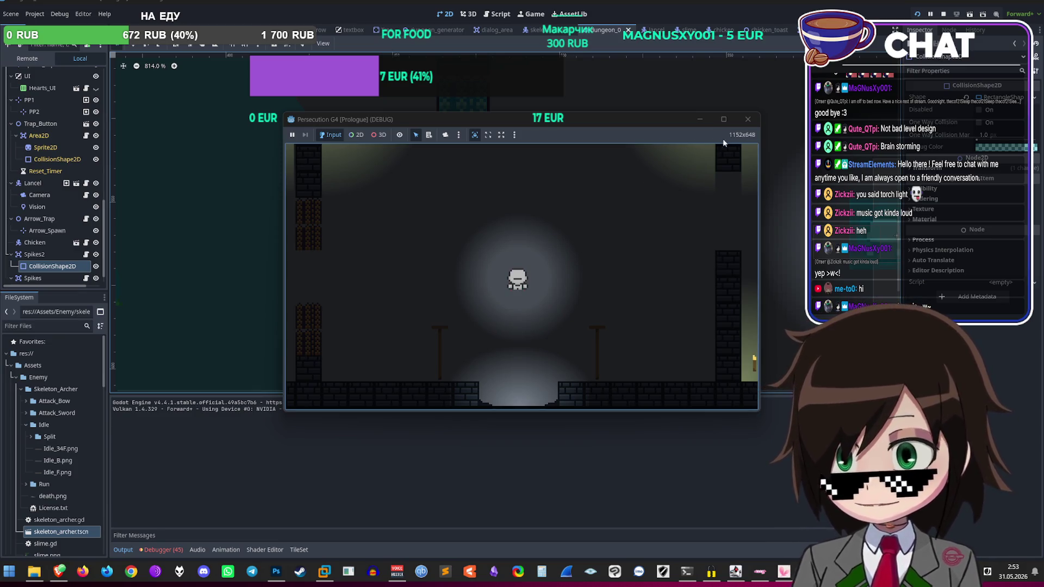
{"action": "left_click", "coordinate": [749, 120]}
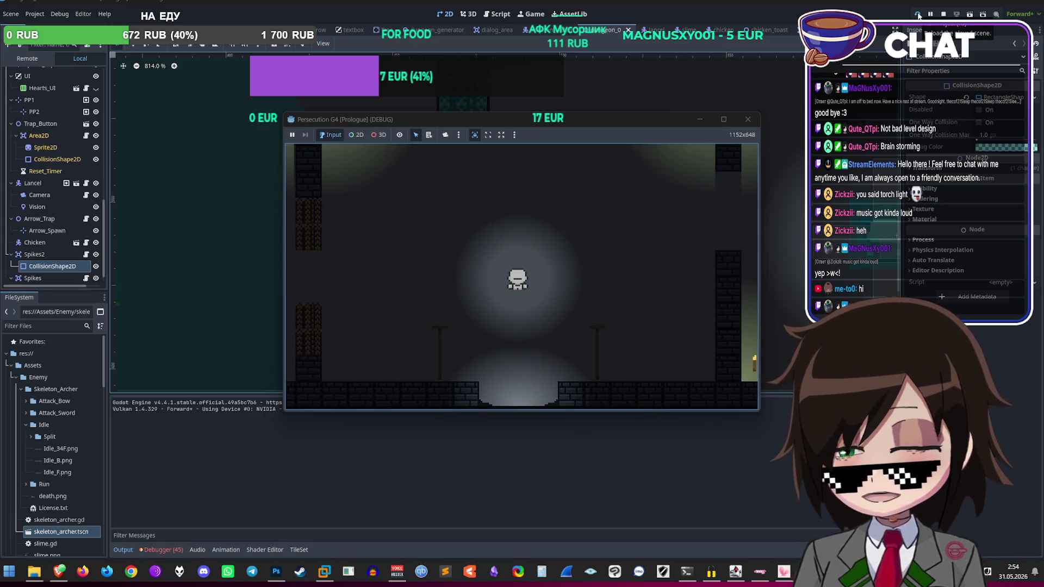
Step: Stop the running game and zoom around the dungeon level in the 2D viewport
{"action": "left_click", "coordinate": [748, 119]}
{"action": "scroll", "coordinate": [497, 226], "scroll_direction": "down", "scroll_amount": 5}
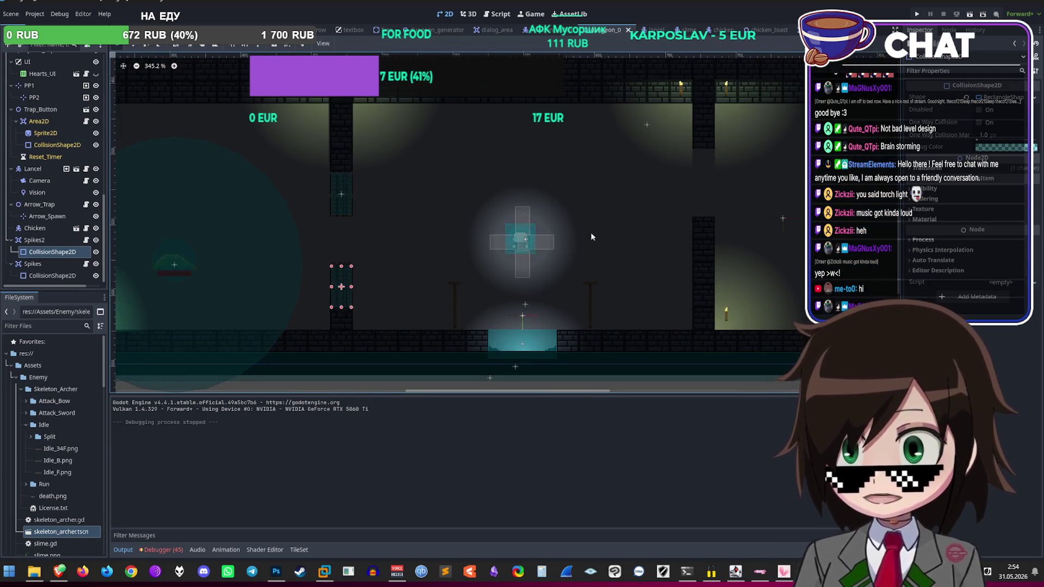
{"action": "scroll", "coordinate": [544, 277], "scroll_direction": "down", "scroll_amount": 7}
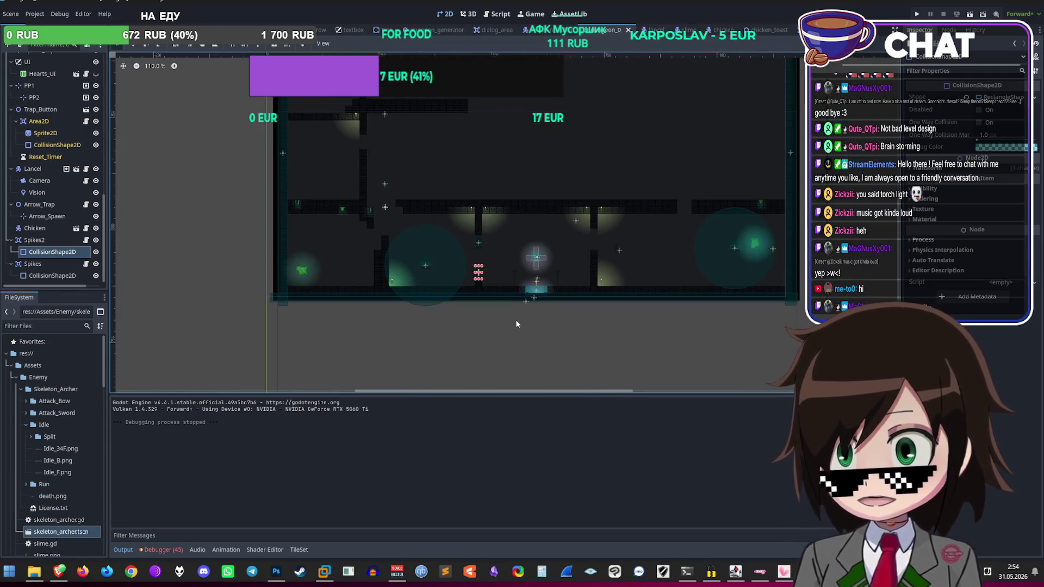
{"action": "scroll", "coordinate": [560, 253], "scroll_direction": "up", "scroll_amount": 10}
{"action": "scroll", "coordinate": [375, 218], "scroll_direction": "down", "scroll_amount": 3}
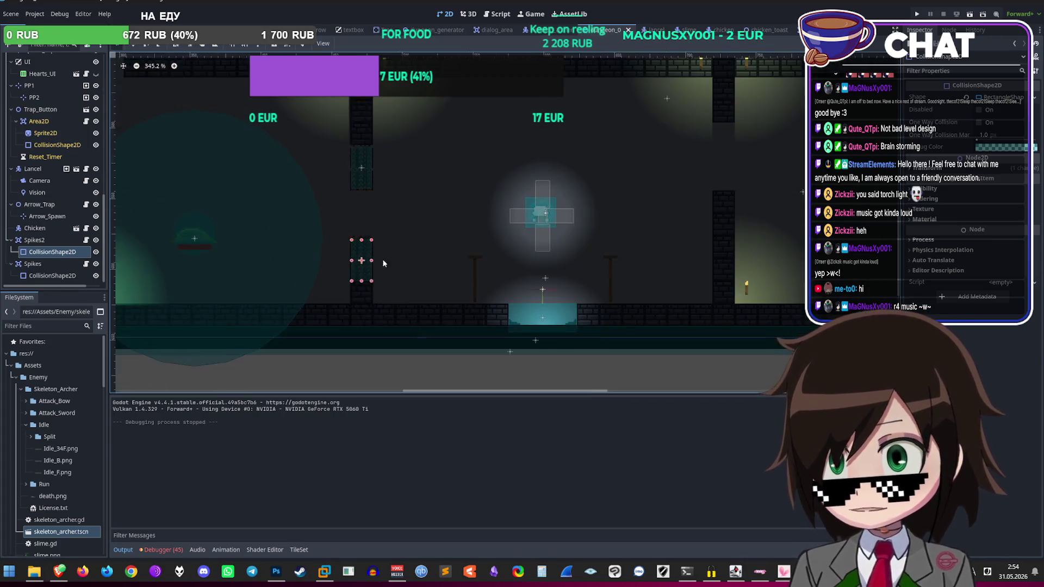
{"action": "scroll", "coordinate": [365, 226], "scroll_direction": "up", "scroll_amount": 4}
Step: Save the dungeon level scene and relaunch the game with Run Project (F5)
{"action": "scroll", "coordinate": [348, 190], "scroll_direction": "down", "scroll_amount": 3}
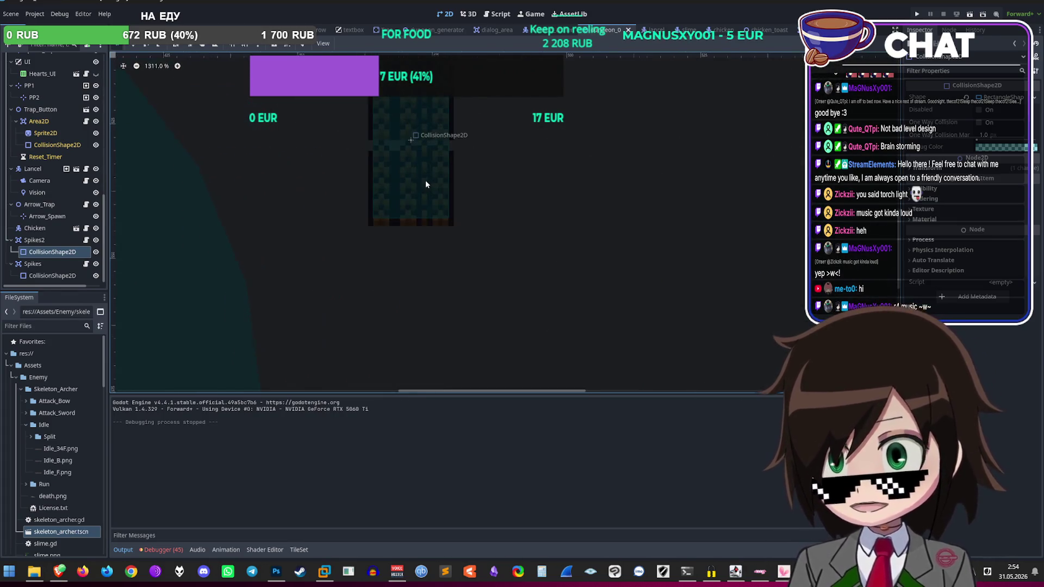
{"action": "scroll", "coordinate": [416, 215], "scroll_direction": "down", "scroll_amount": 2}
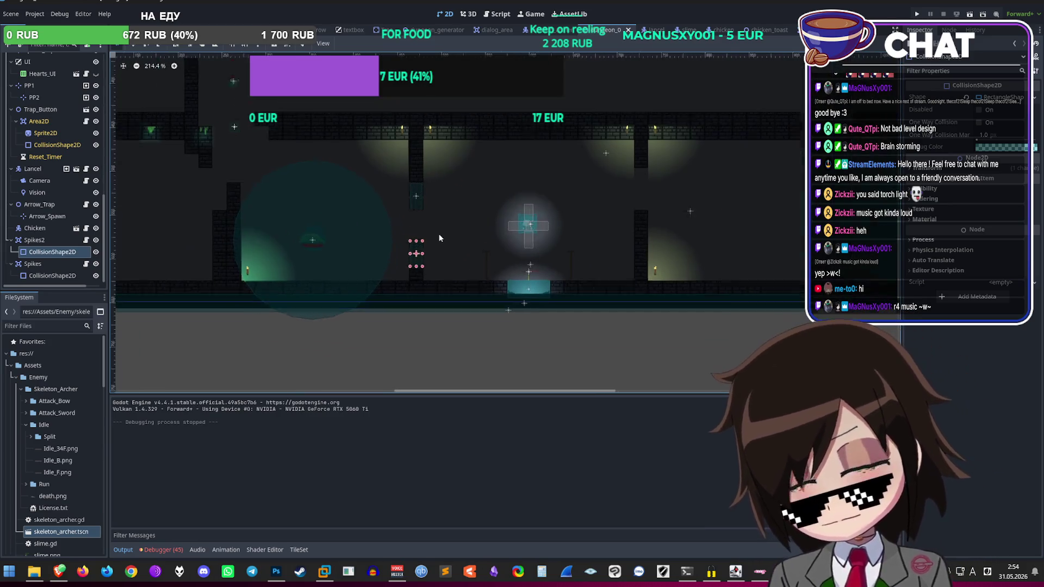
{"action": "scroll", "coordinate": [434, 240], "scroll_direction": "down", "scroll_amount": 4}
{"action": "scroll", "coordinate": [413, 253], "scroll_direction": "up", "scroll_amount": 3}
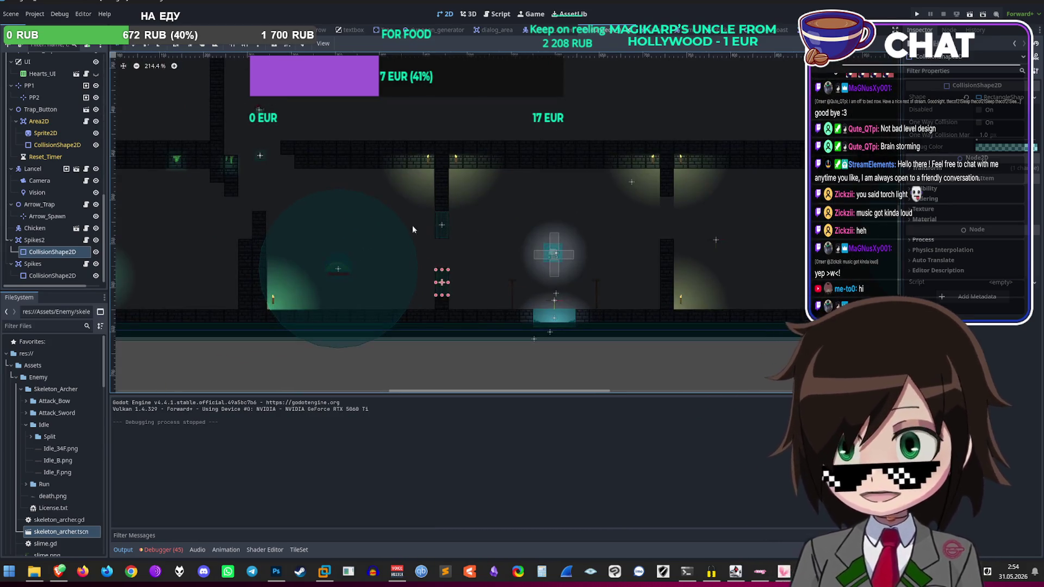
{"action": "left_click", "coordinate": [916, 14]}
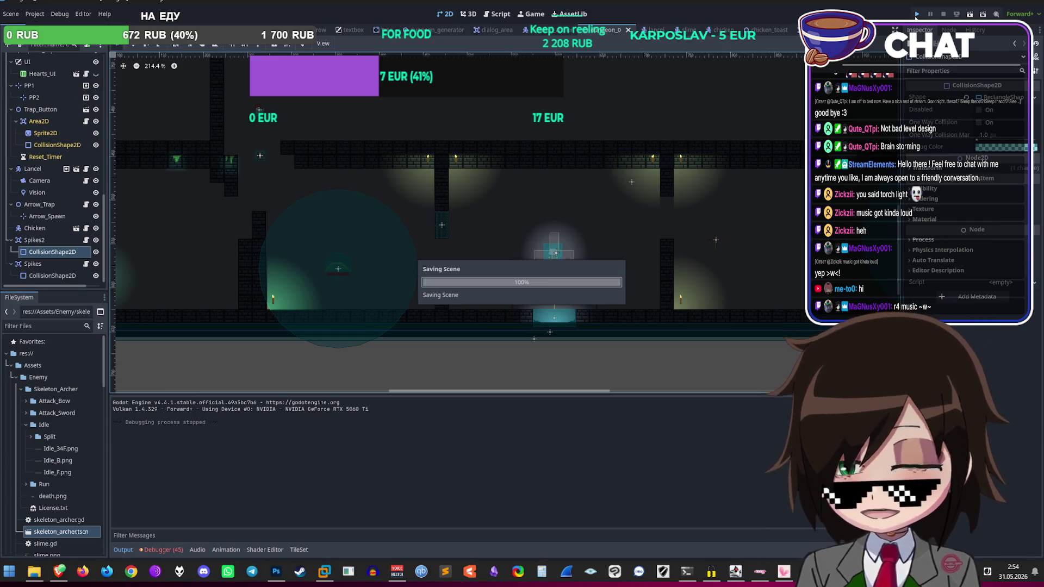
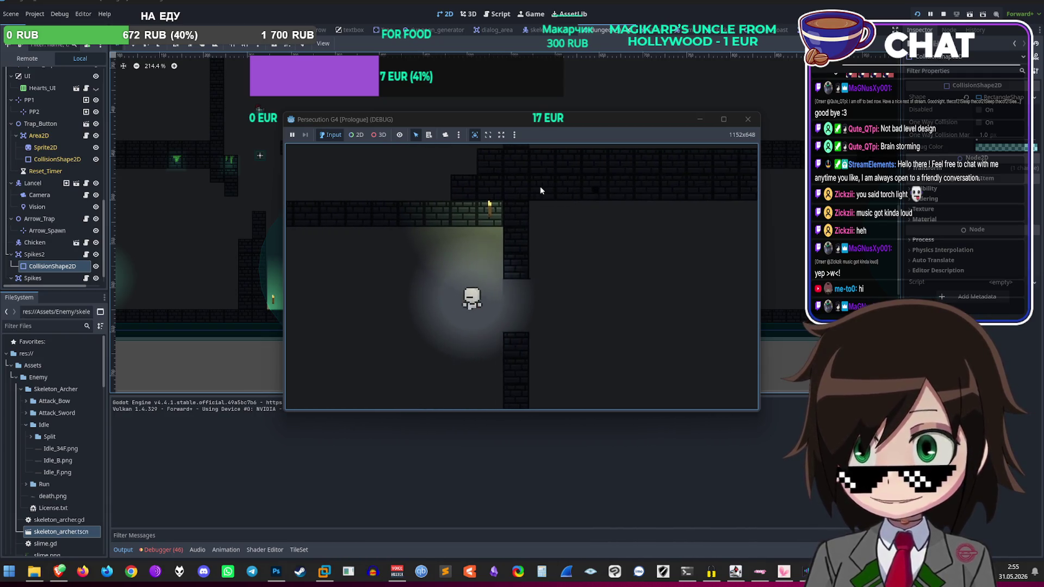
Step: Walk the character down, right and up through several dungeon rooms to reach the slime
{"action": "key", "text": "Down"}
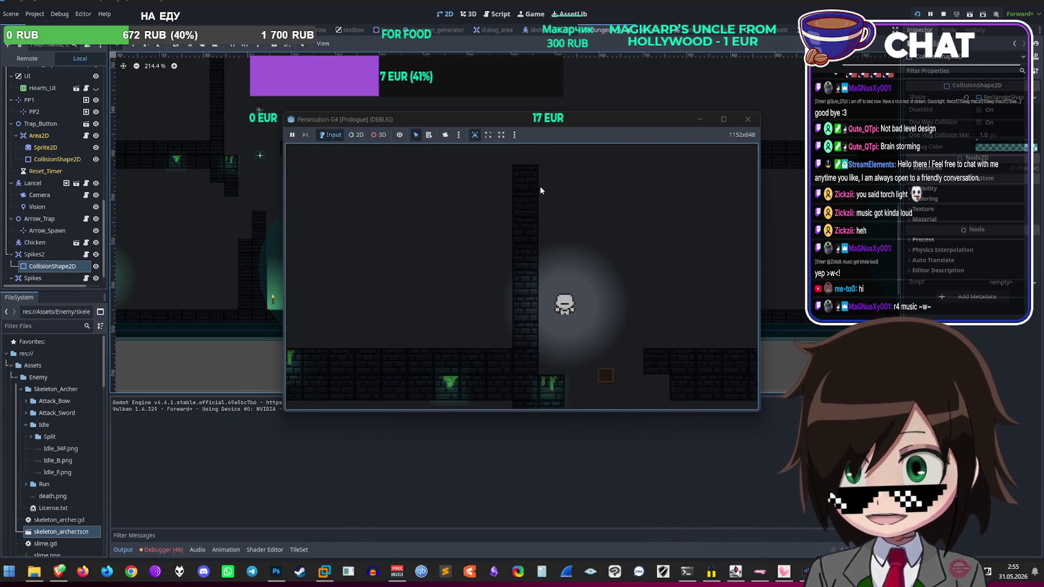
{"action": "key", "text": "Down"}
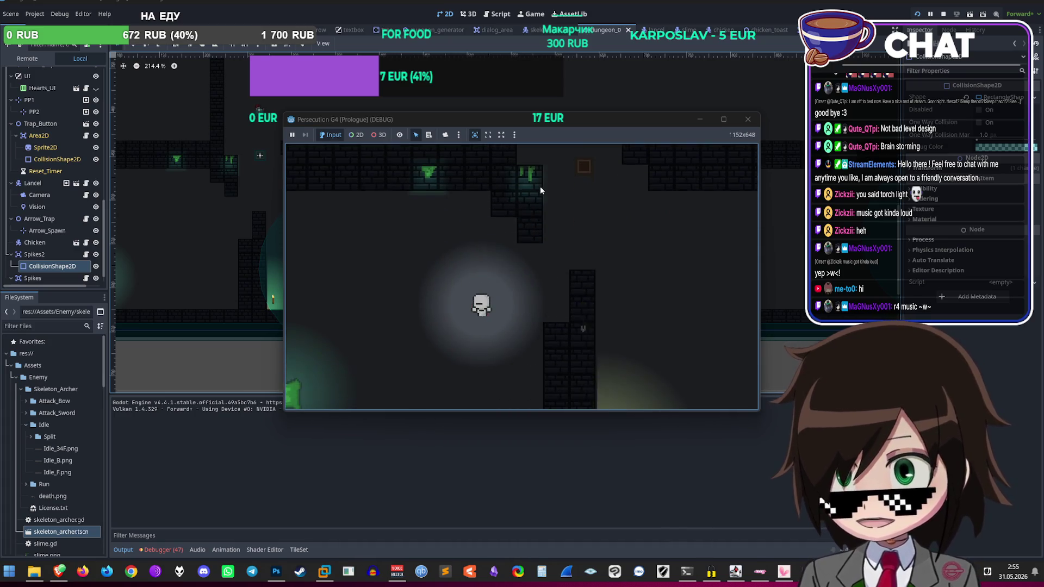
{"action": "key", "text": "Right"}
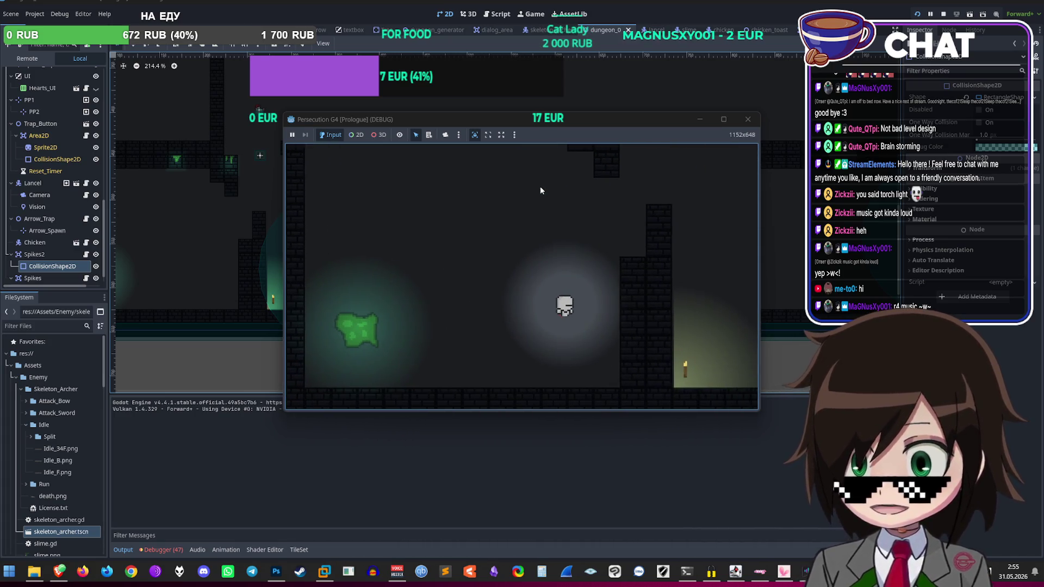
{"action": "key", "text": "Up"}
{"action": "key", "text": "Down"}
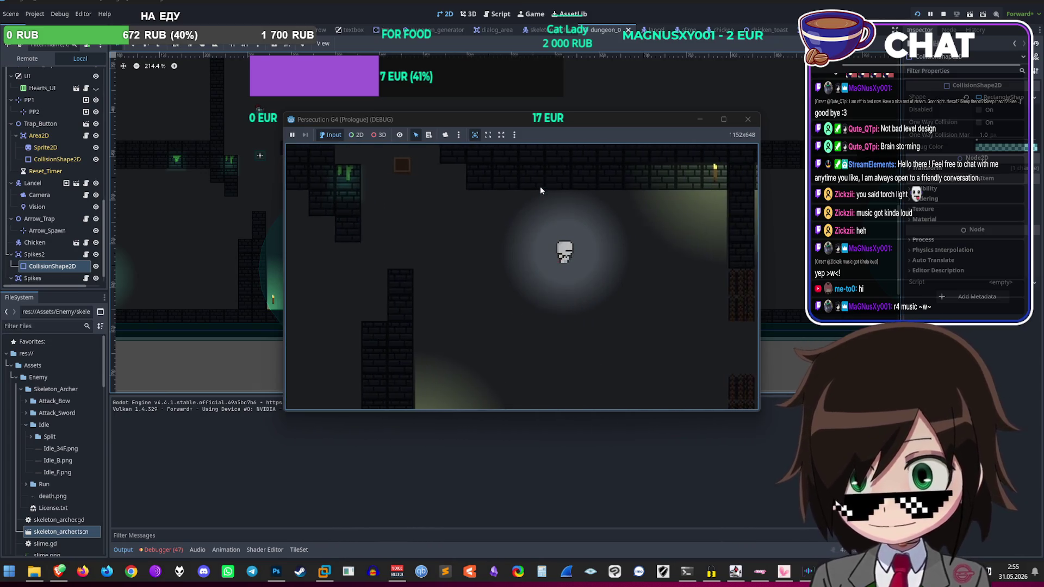
{"action": "key", "text": "Right"}
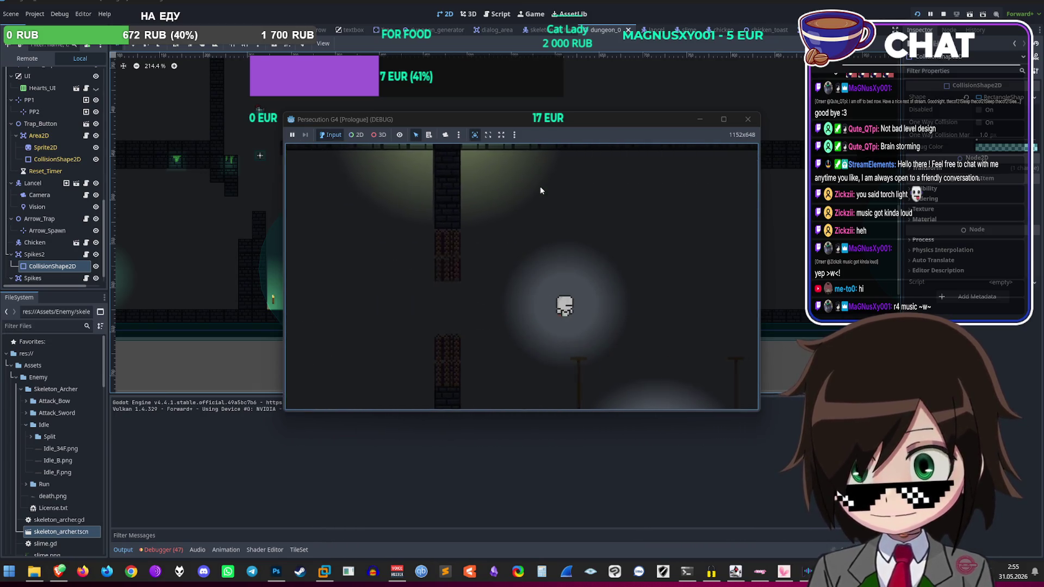
{"action": "key", "text": "Up"}
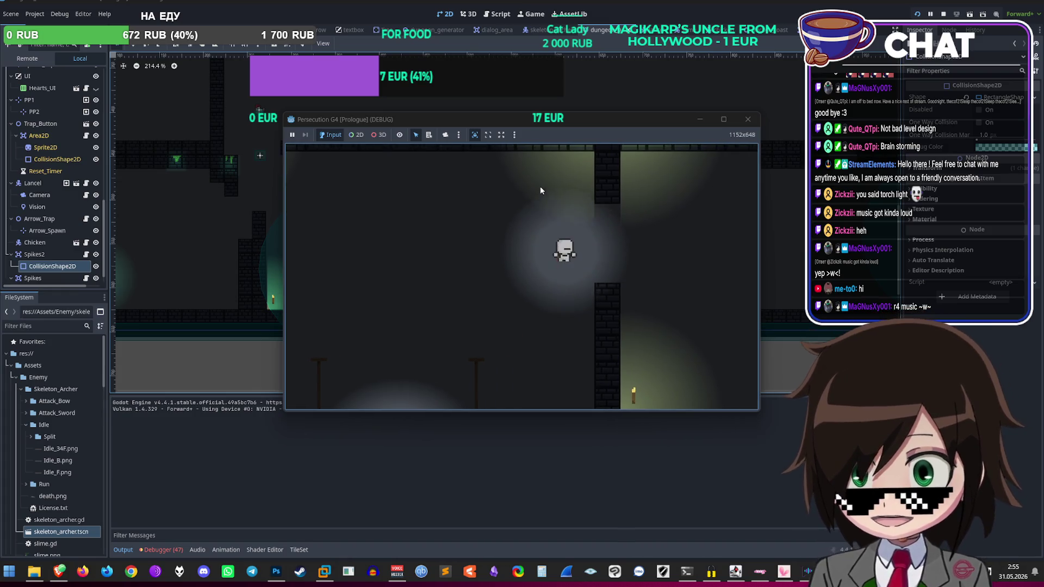
{"action": "key", "text": "Right"}
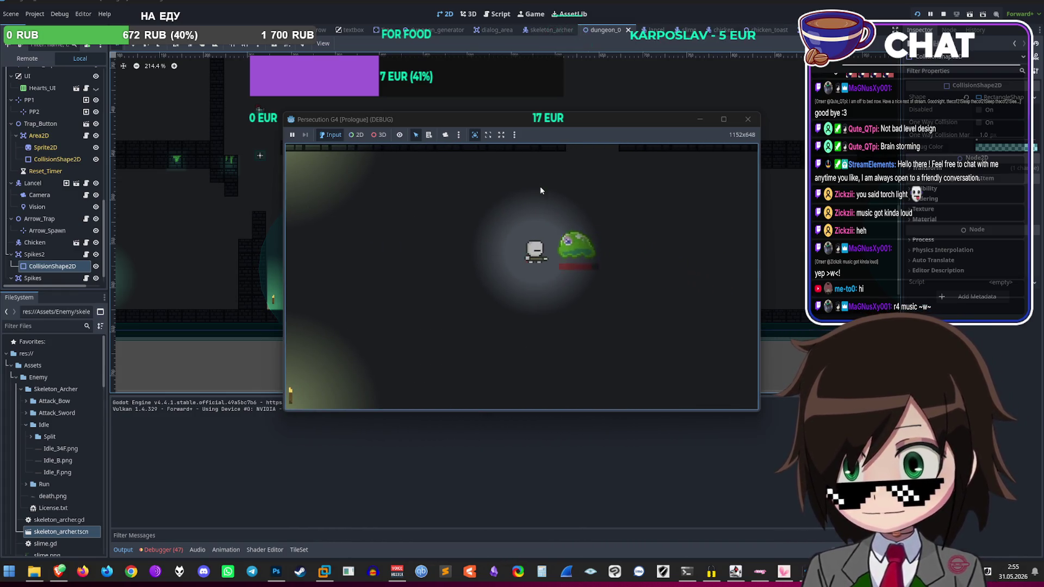
Step: Lead the character left with the slime following, then stop the playtest
{"action": "key", "text": "Left"}
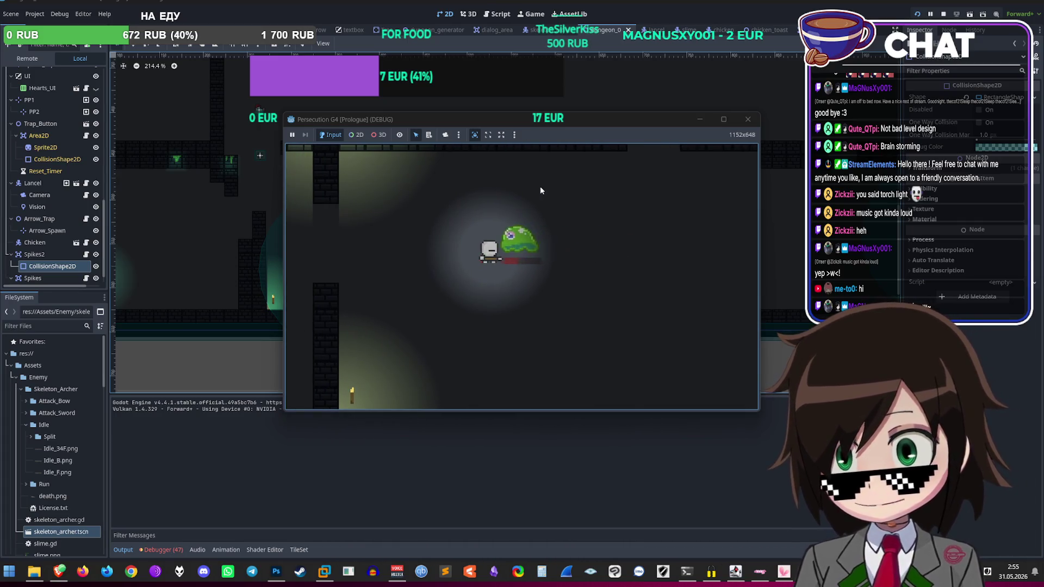
{"action": "key", "text": "Left"}
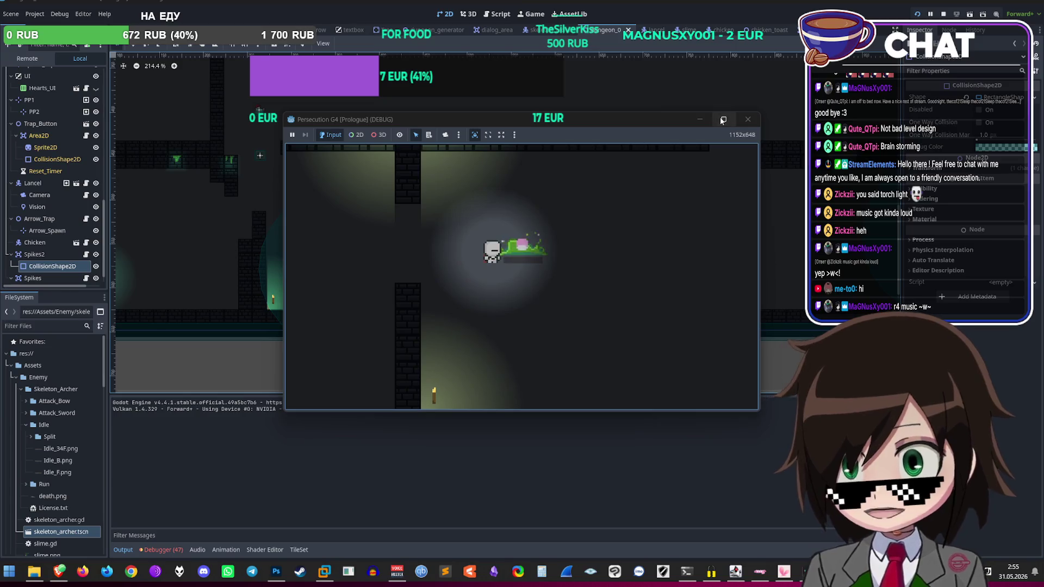
{"action": "left_click", "coordinate": [746, 119]}
Step: Zoom the 2D viewport, select Spikes2 in the Scene dock and begin renaming it
{"action": "scroll", "coordinate": [783, 208], "scroll_direction": "up", "scroll_amount": 5}
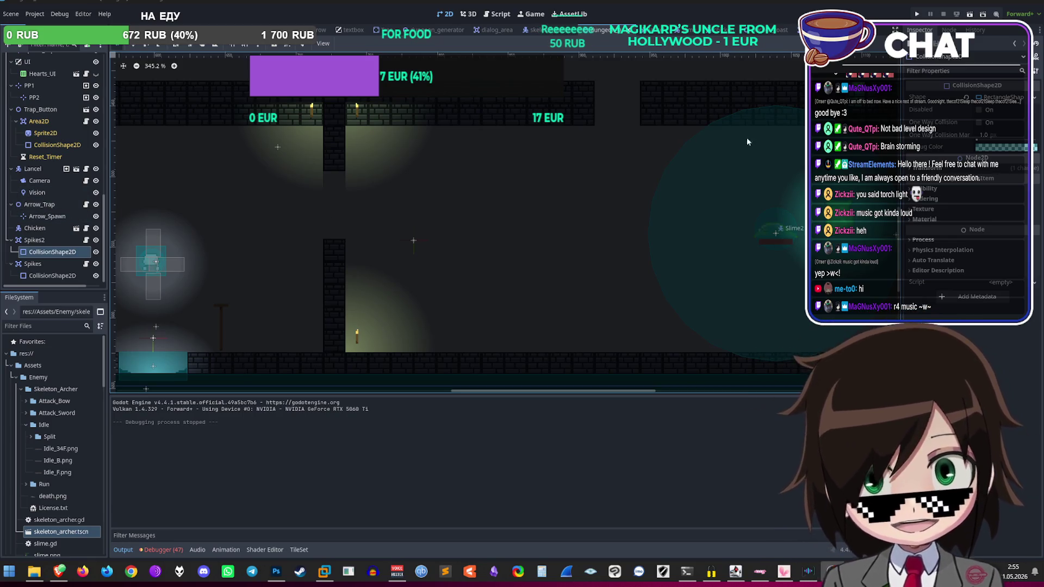
{"action": "scroll", "coordinate": [445, 246], "scroll_direction": "down", "scroll_amount": 3}
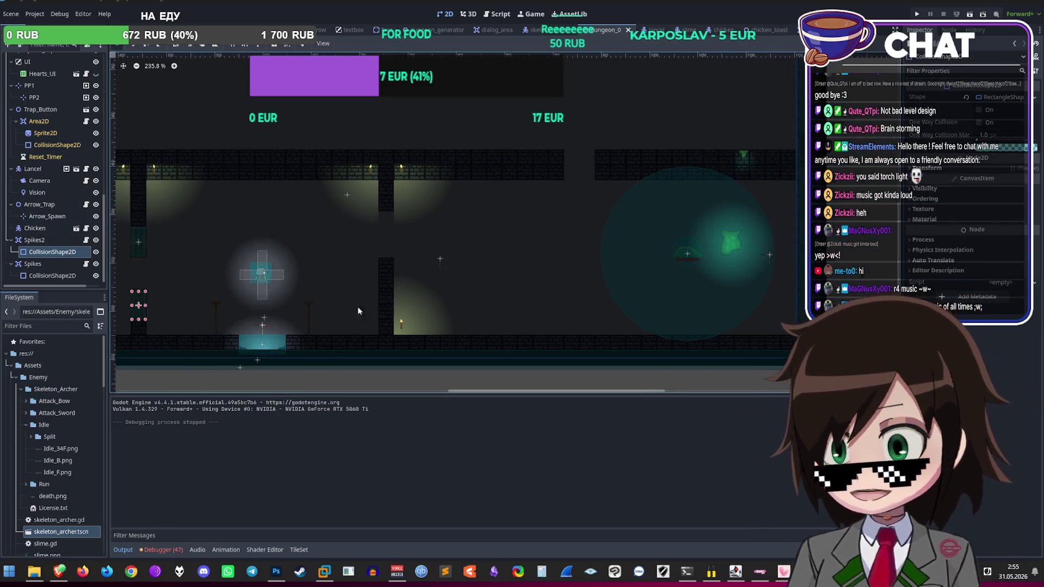
{"action": "left_click", "coordinate": [49, 241]}
{"action": "left_click", "coordinate": [52, 242]}
{"action": "type", "text": "_R"}
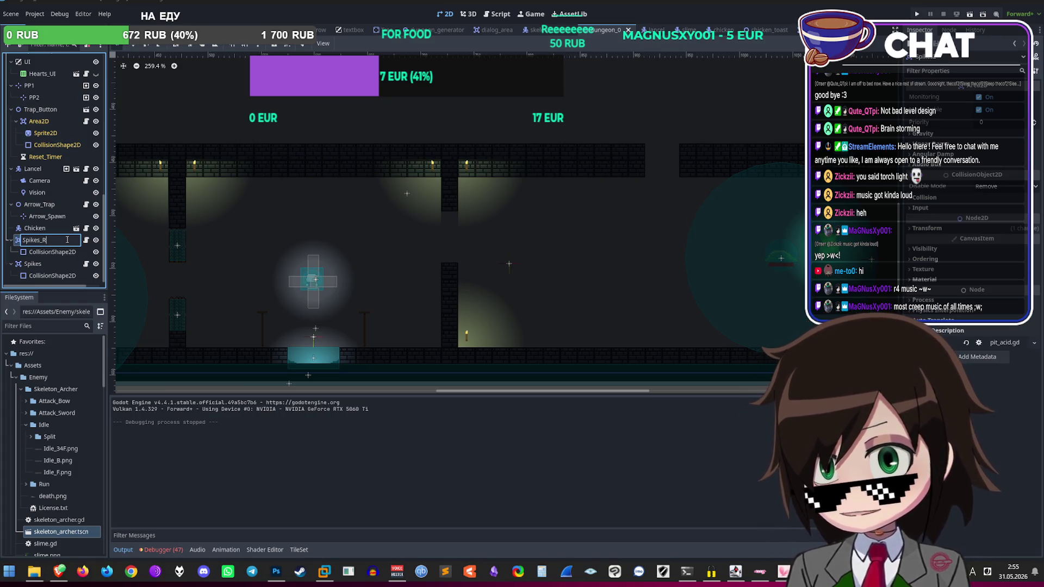
Step: Finish renaming Spikes2 to Spikes_Column_2
{"action": "key", "text": "BackSpace"}
{"action": "type", "text": "Colu"}
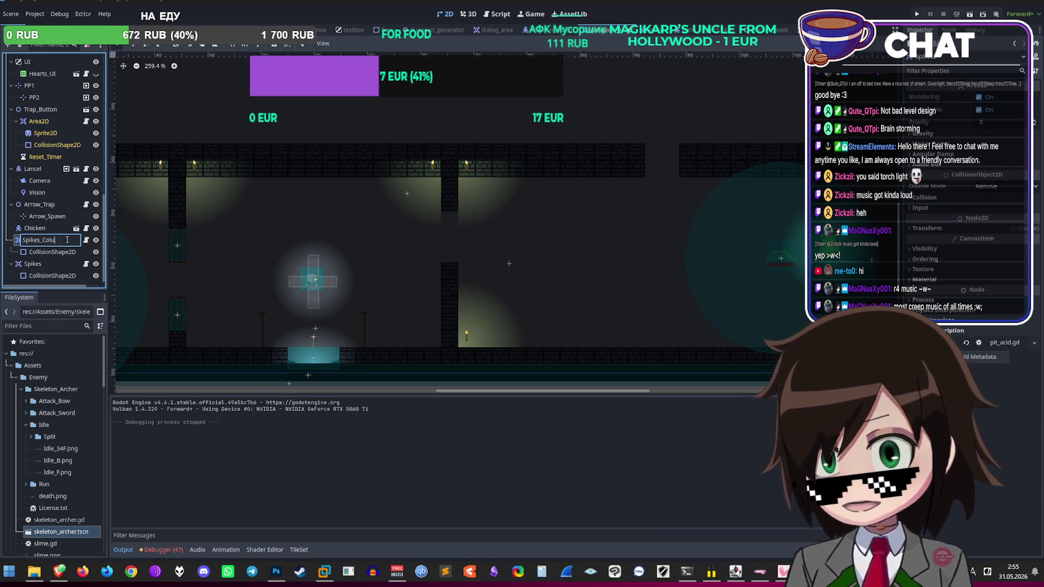
{"action": "key", "text": "Return"}
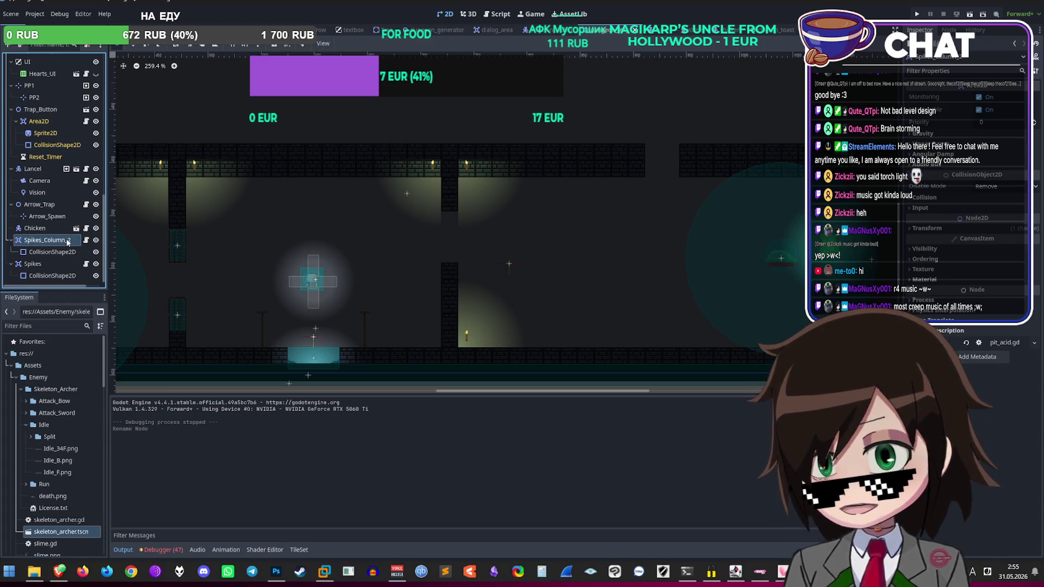
Step: Rename the Spikes node to Spikes_Column, then reselect Spikes_Column_2
{"action": "left_click", "coordinate": [59, 264]}
{"action": "left_click", "coordinate": [58, 264]}
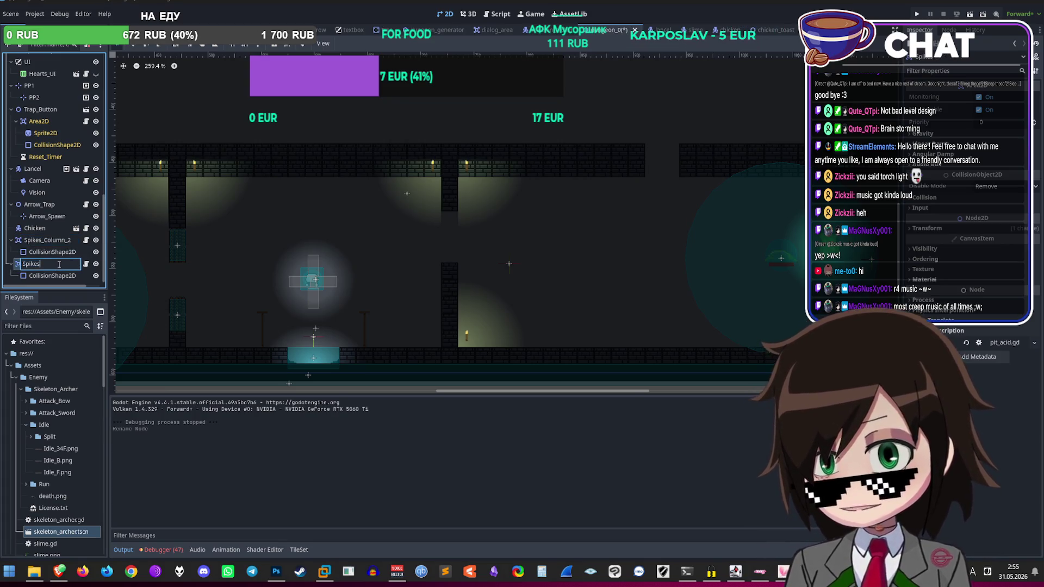
{"action": "type", "text": "_Column"}
{"action": "key", "text": "Return"}
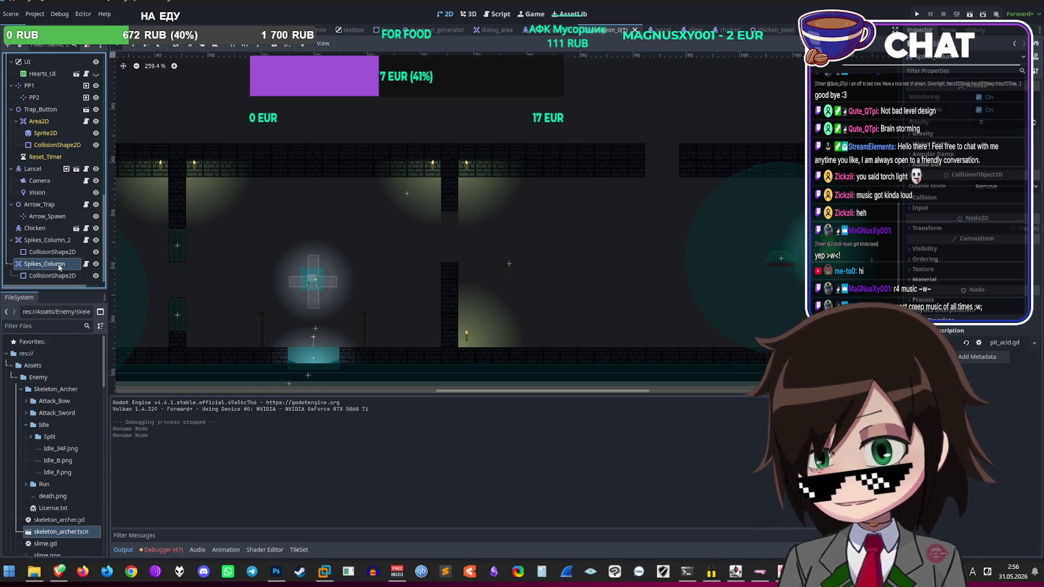
{"action": "scroll", "coordinate": [638, 262], "scroll_direction": "right", "scroll_amount": 3}
{"action": "left_click", "coordinate": [60, 239]}
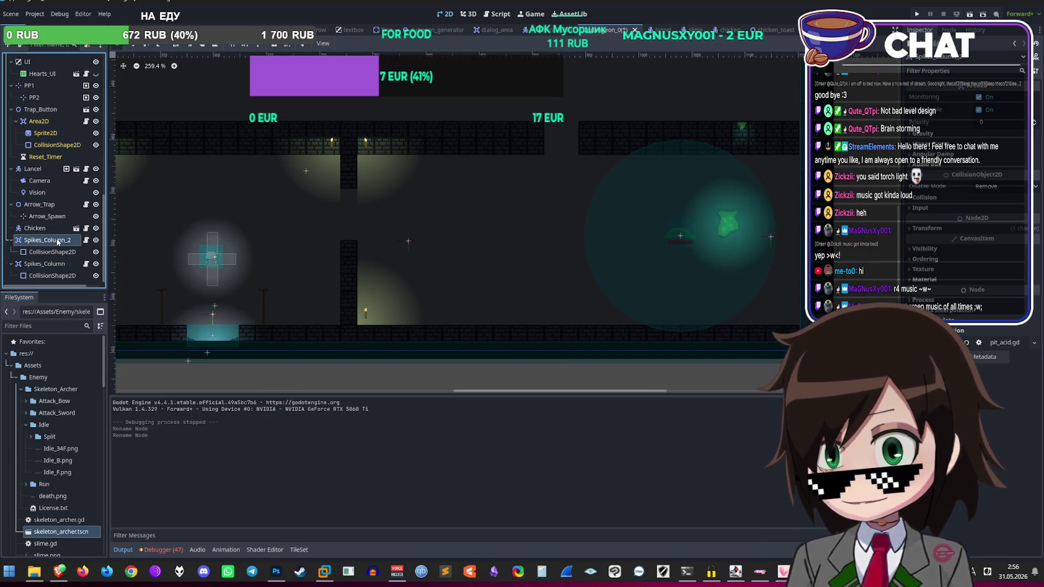
{"action": "scroll", "coordinate": [231, 259], "scroll_direction": "down", "scroll_amount": 5}
{"action": "scroll", "coordinate": [478, 309], "scroll_direction": "up", "scroll_amount": 6}
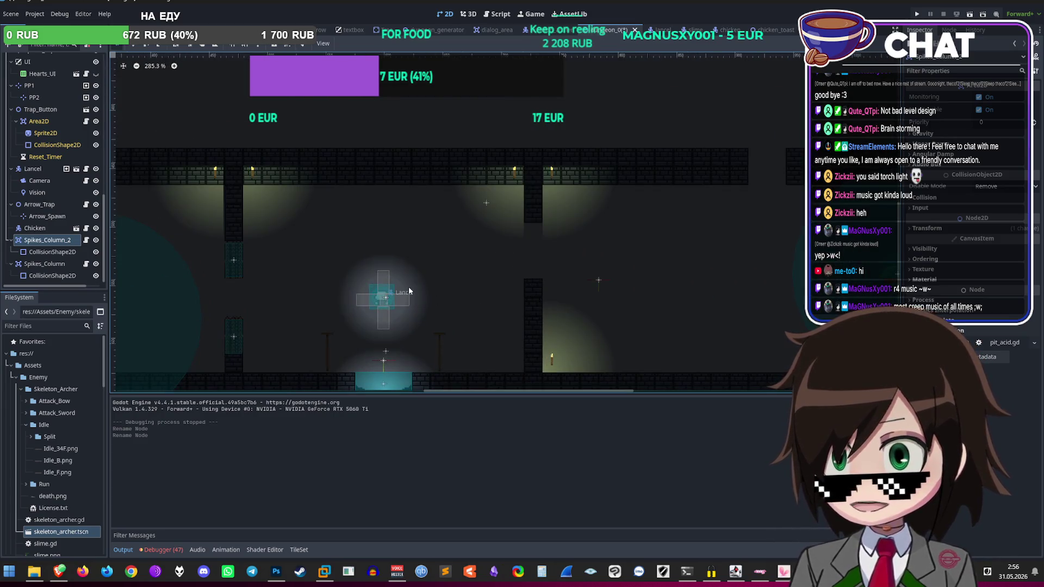
{"action": "scroll", "coordinate": [586, 285], "scroll_direction": "up", "scroll_amount": 3}
{"action": "scroll", "coordinate": [475, 226], "scroll_direction": "right", "scroll_amount": 3}
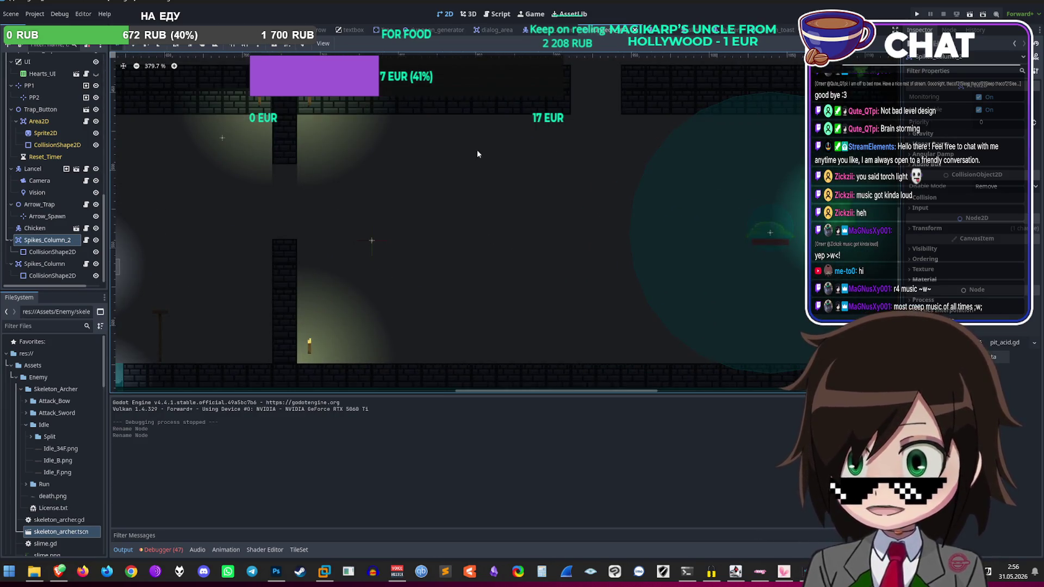
{"action": "scroll", "coordinate": [397, 190], "scroll_direction": "left", "scroll_amount": 2}
{"action": "scroll", "coordinate": [396, 190], "scroll_direction": "up", "scroll_amount": 1}
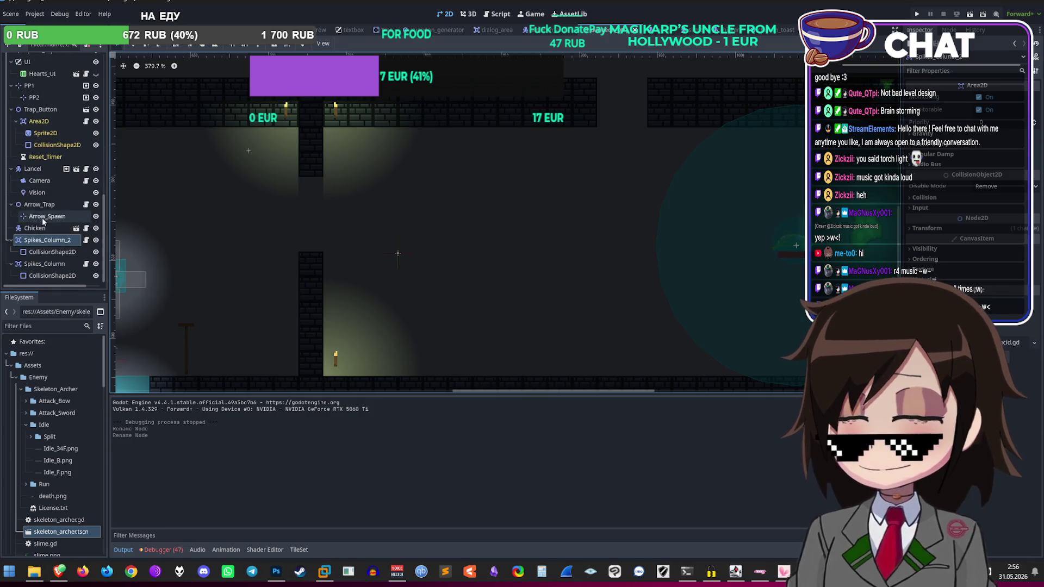
Step: Paint three adjacent vertical columns of gate tiles on the Background layer
{"action": "scroll", "coordinate": [55, 163], "scroll_direction": "up", "scroll_amount": 10}
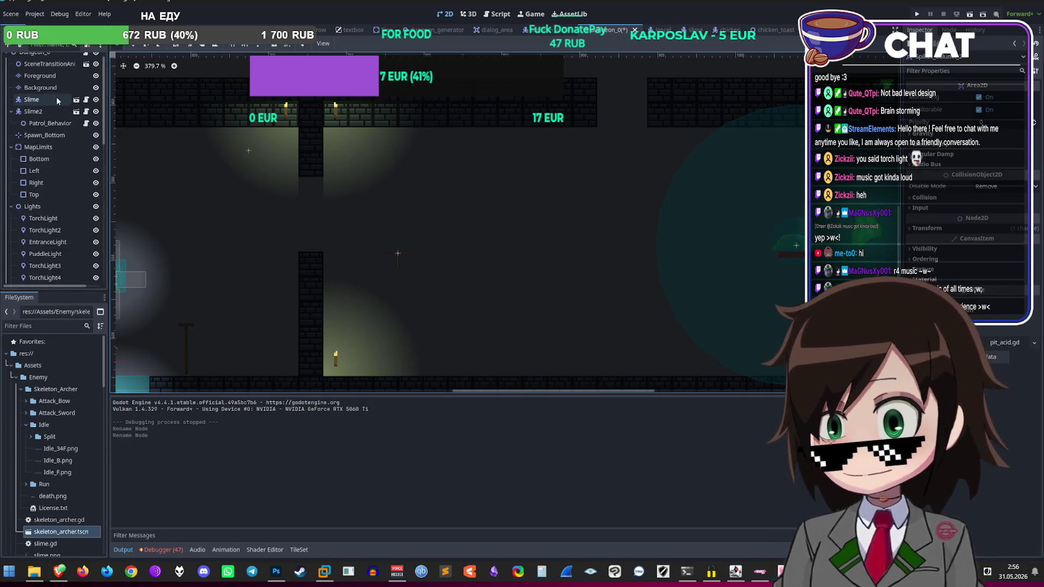
{"action": "left_click", "coordinate": [57, 96]}
{"action": "left_click", "coordinate": [566, 525]}
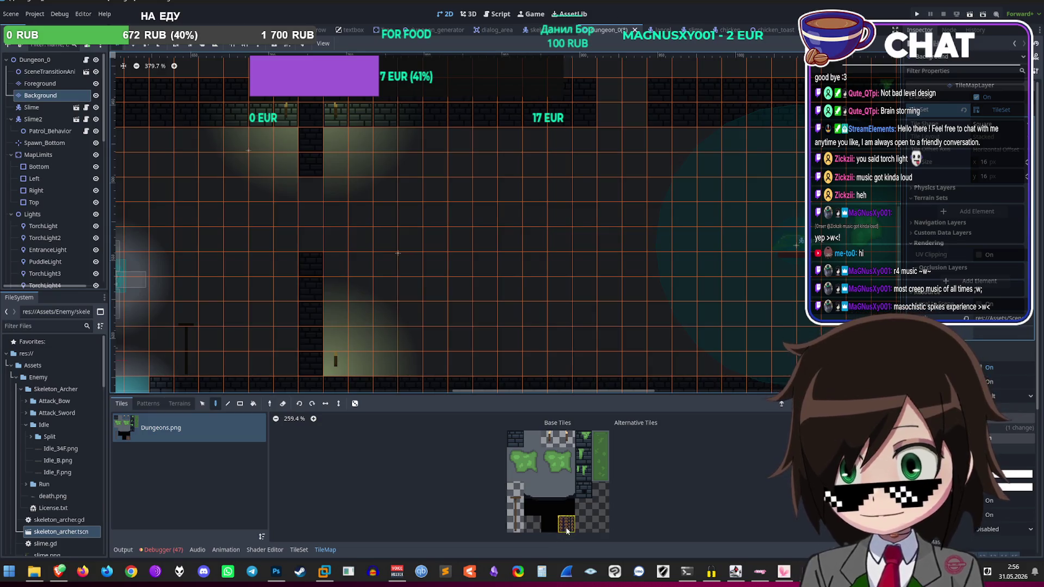
{"action": "left_click_drag", "start_coordinate": [452, 148], "coordinate": [468, 285]}
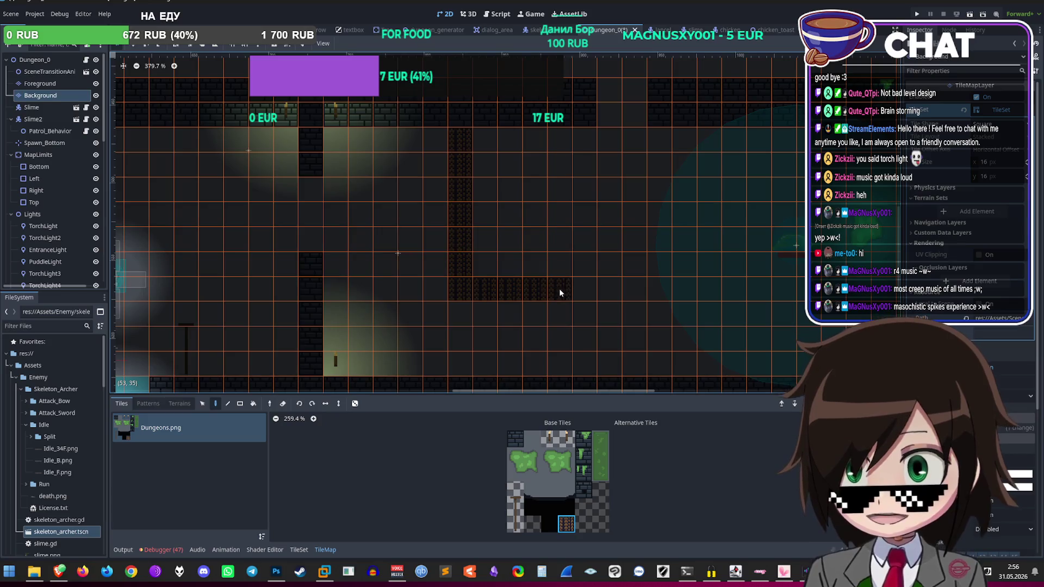
{"action": "mouse_move", "coordinate": [563, 292]}
{"action": "left_mouse_down"}
{"action": "mouse_move", "coordinate": [549, 139]}
{"action": "mouse_move", "coordinate": [534, 244]}
{"action": "mouse_move", "coordinate": [496, 154]}
{"action": "mouse_move", "coordinate": [484, 235]}
{"action": "mouse_move", "coordinate": [426, 282]}
{"action": "mouse_move", "coordinate": [435, 147]}
{"action": "left_mouse_up"}
Step: Look over the painted gate columns and select Spikes_Column_2
{"action": "scroll", "coordinate": [468, 203], "scroll_direction": "up", "scroll_amount": 3}
{"action": "scroll", "coordinate": [459, 229], "scroll_direction": "down", "scroll_amount": 3}
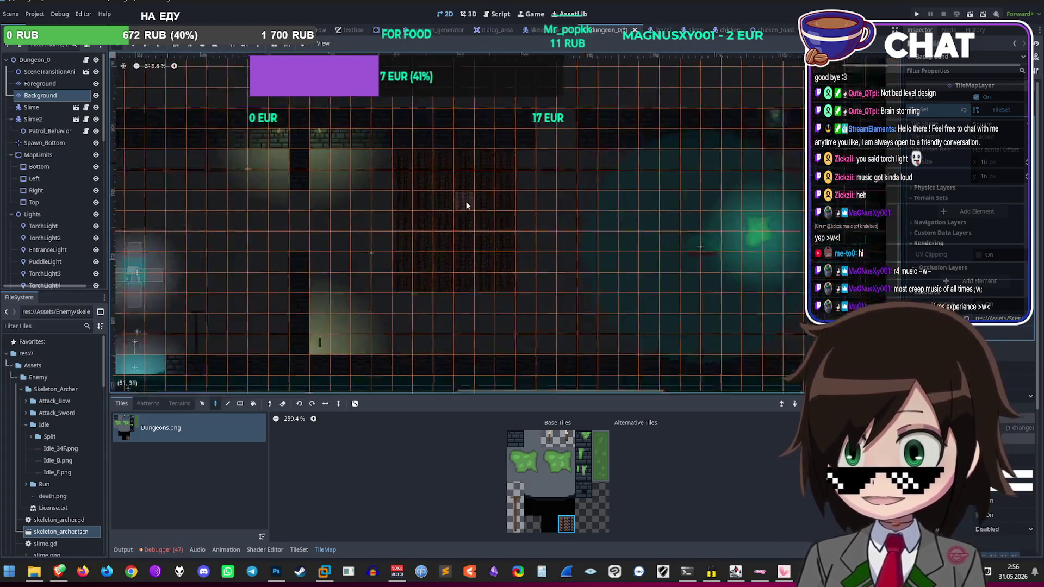
{"action": "scroll", "coordinate": [446, 212], "scroll_direction": "down", "scroll_amount": 6}
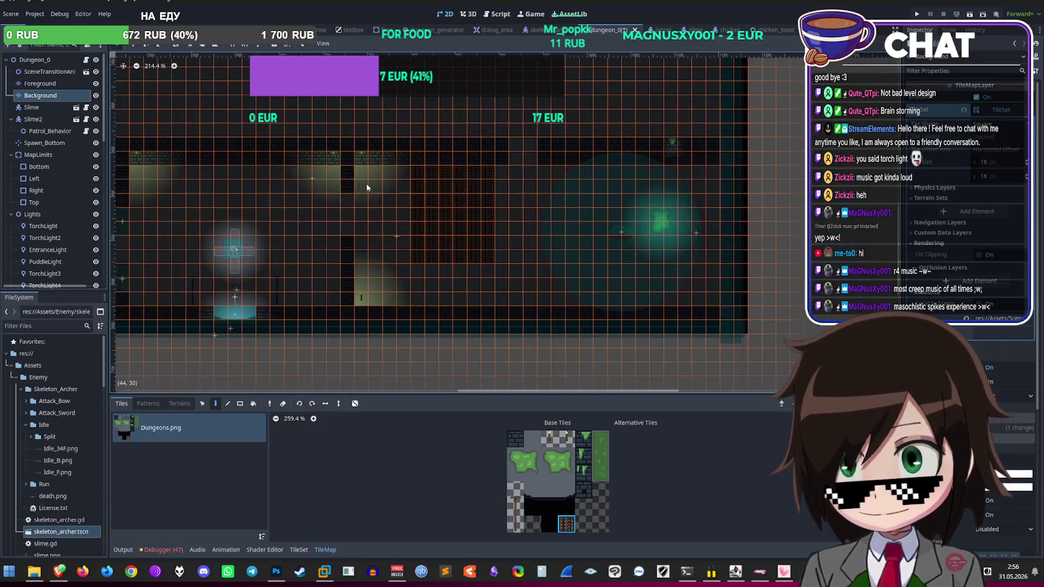
{"action": "scroll", "coordinate": [522, 288], "scroll_direction": "up", "scroll_amount": 4}
{"action": "scroll", "coordinate": [492, 233], "scroll_direction": "up", "scroll_amount": 4}
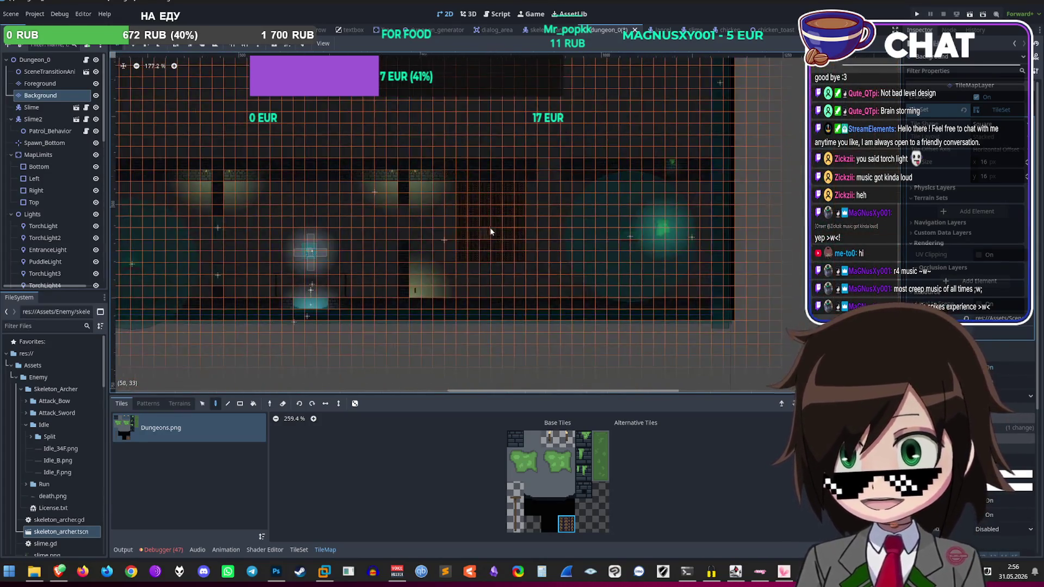
{"action": "scroll", "coordinate": [25, 216], "scroll_direction": "down", "scroll_amount": 10}
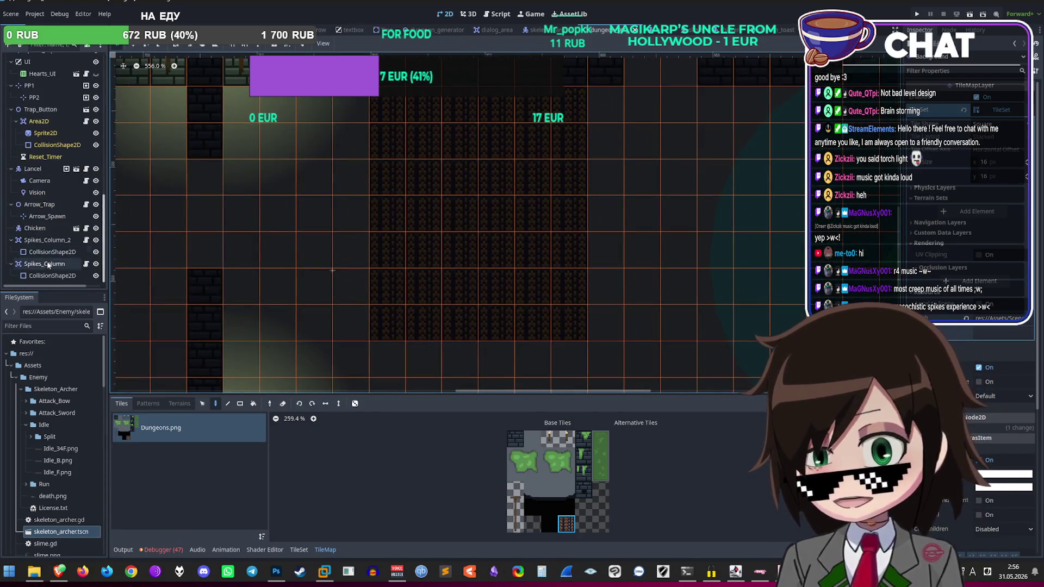
{"action": "left_click", "coordinate": [47, 240]}
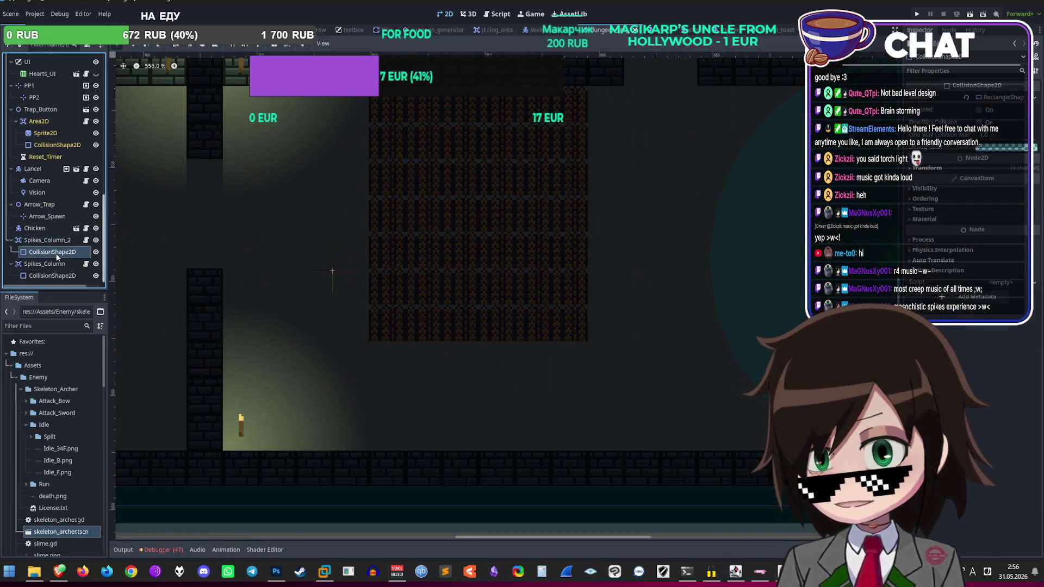
Step: Search 'Area' in the Add Child Node dialog, then cancel without adding a node
{"action": "key", "text": "ctrl+a"}
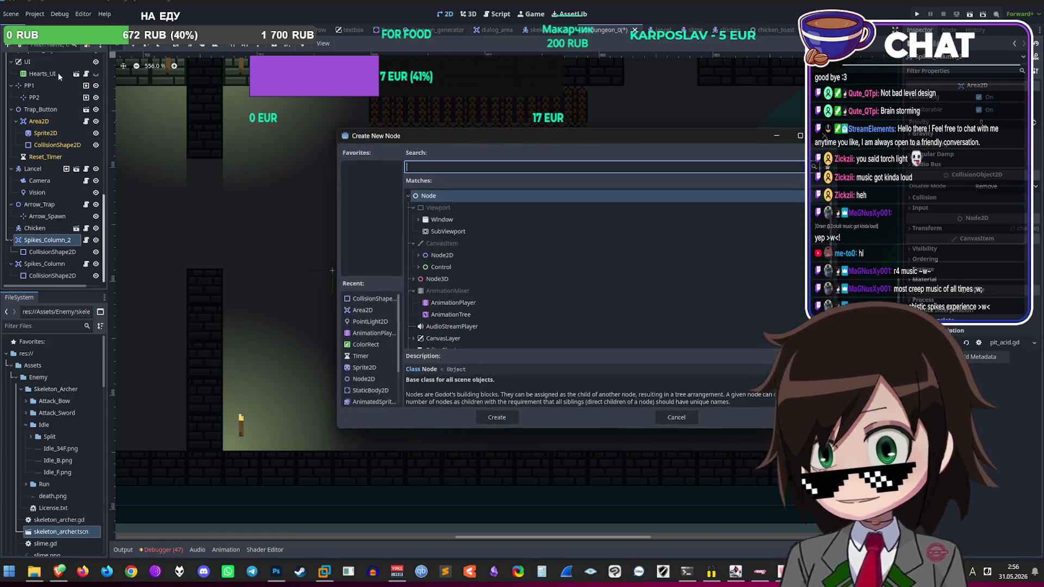
{"action": "type", "text": "Area"}
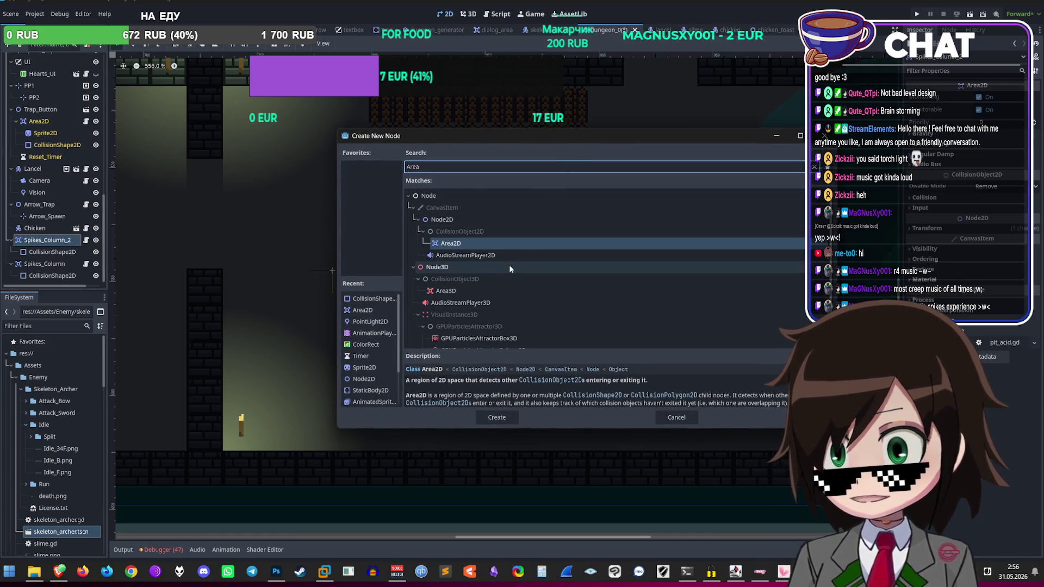
{"action": "left_click", "coordinate": [694, 415]}
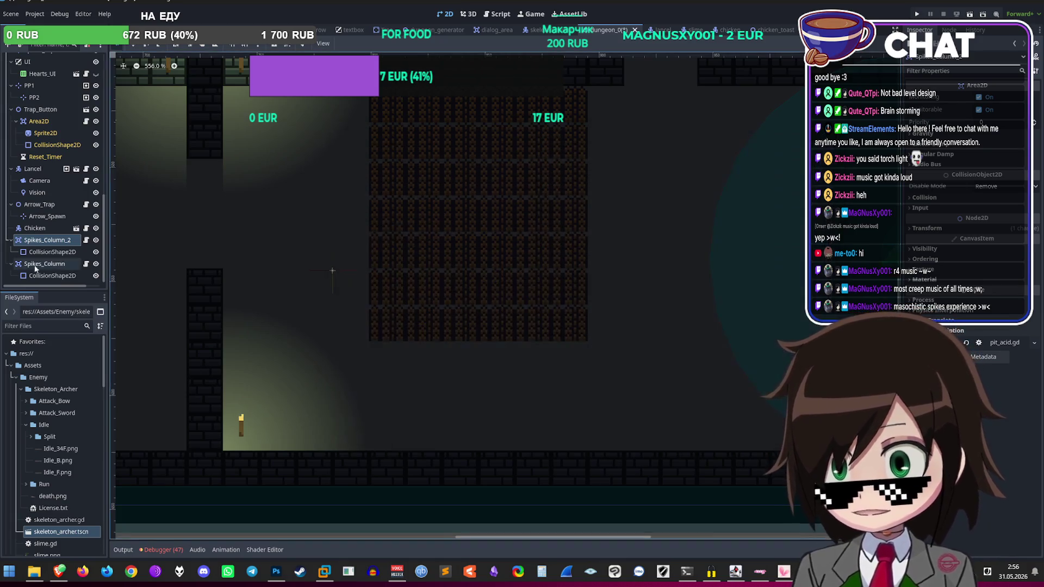
{"action": "scroll", "coordinate": [429, 343], "scroll_direction": "down", "scroll_amount": 3}
Step: Paste a copy of Spikes_Column_2 and move it beside the other spike columns as Spikes_Column_3
{"action": "key", "text": "ctrl+v"}
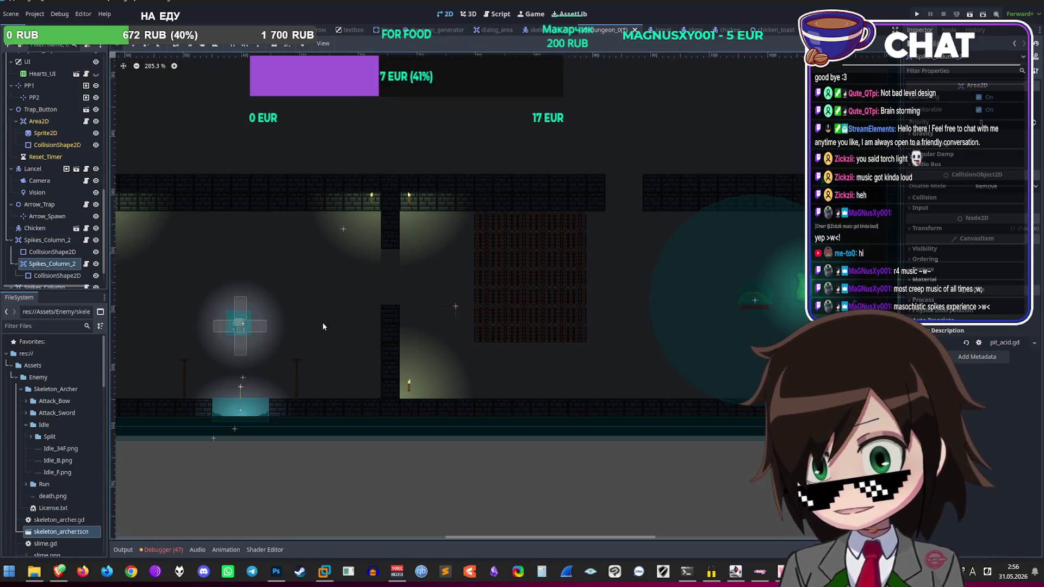
{"action": "left_click_drag", "start_coordinate": [53, 264], "coordinate": [53, 235]}
{"action": "scroll", "coordinate": [140, 250], "scroll_direction": "down", "scroll_amount": 2}
{"action": "mouse_move", "coordinate": [140, 250]}
{"action": "left_mouse_down"}
{"action": "mouse_move", "coordinate": [339, 294]}
{"action": "mouse_move", "coordinate": [350, 337]}
{"action": "mouse_move", "coordinate": [489, 312]}
{"action": "mouse_move", "coordinate": [667, 194]}
{"action": "left_mouse_up"}
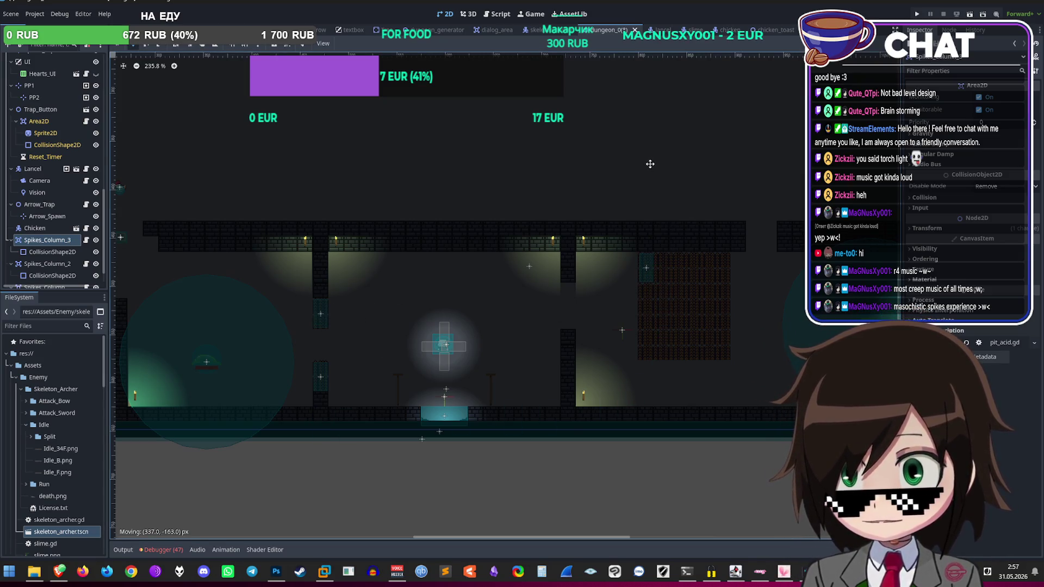
{"action": "scroll", "coordinate": [690, 250], "scroll_direction": "up", "scroll_amount": 12}
{"action": "right_click", "coordinate": [52, 262]}
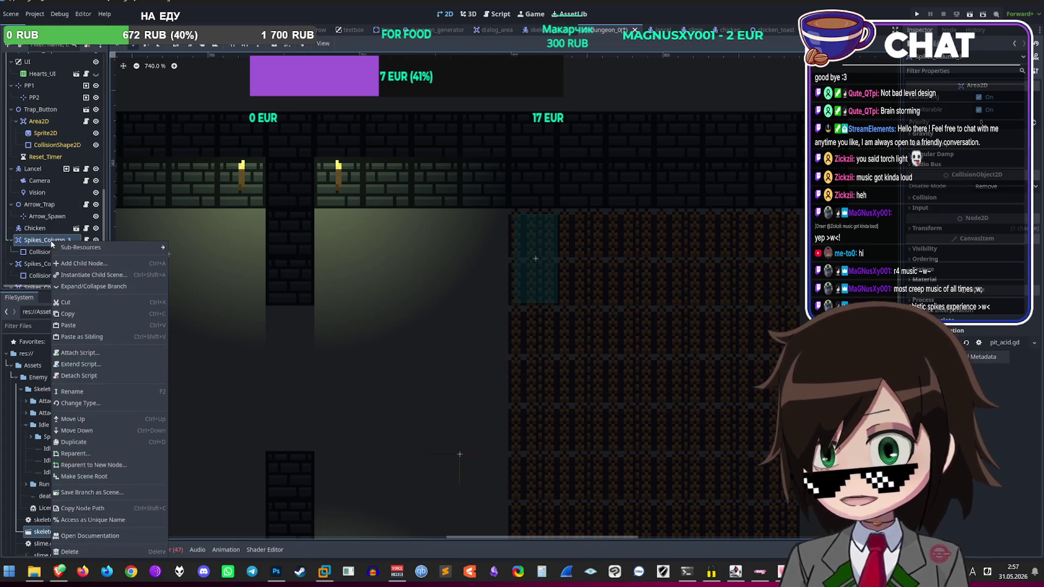
Step: Make Spikes_Column_3 accessible as a unique name
{"action": "key", "text": "Escape"}
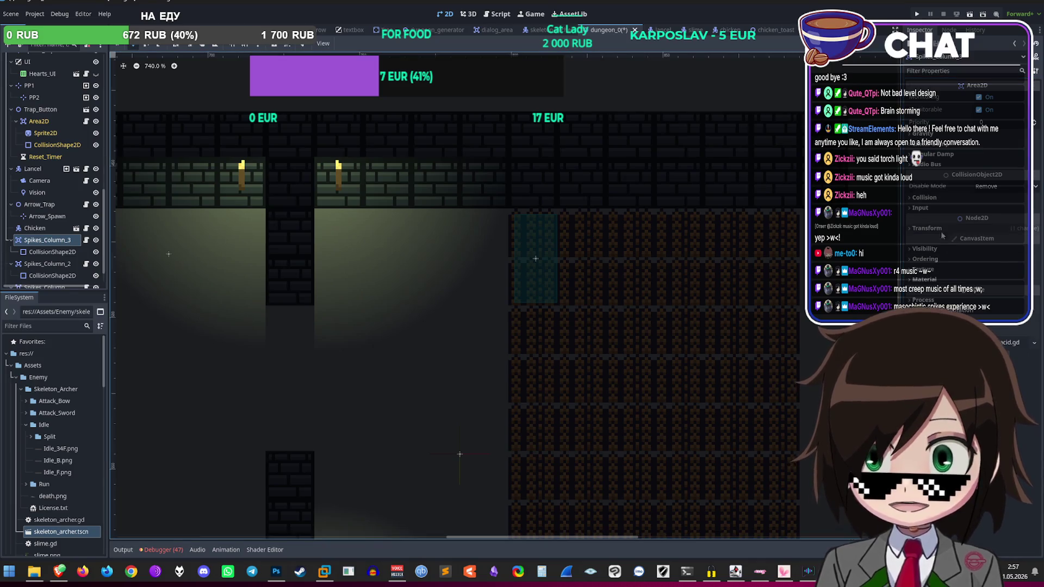
{"action": "left_click", "coordinate": [51, 252]}
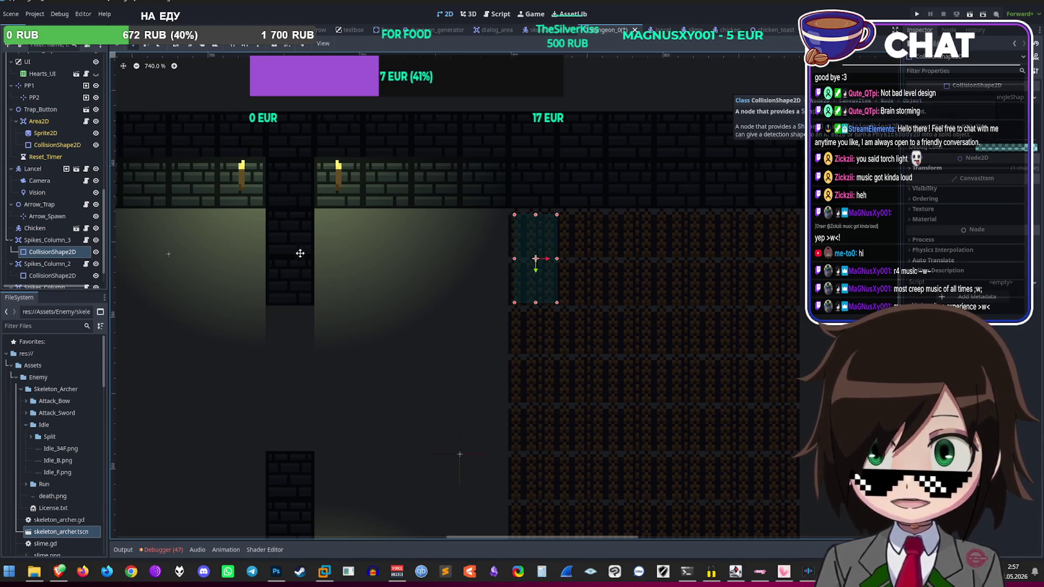
{"action": "right_click", "coordinate": [44, 243]}
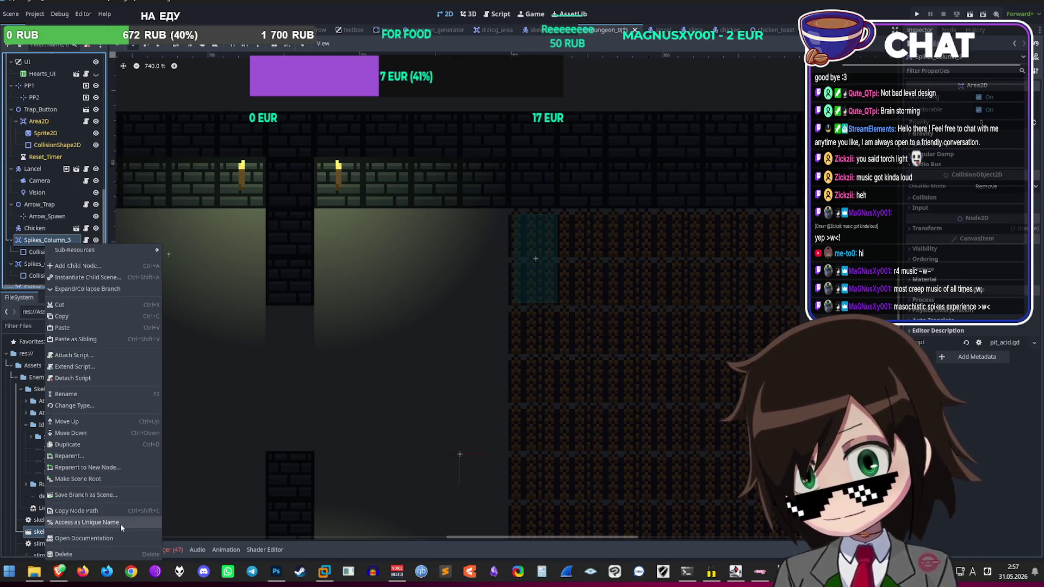
{"action": "left_click", "coordinate": [119, 523]}
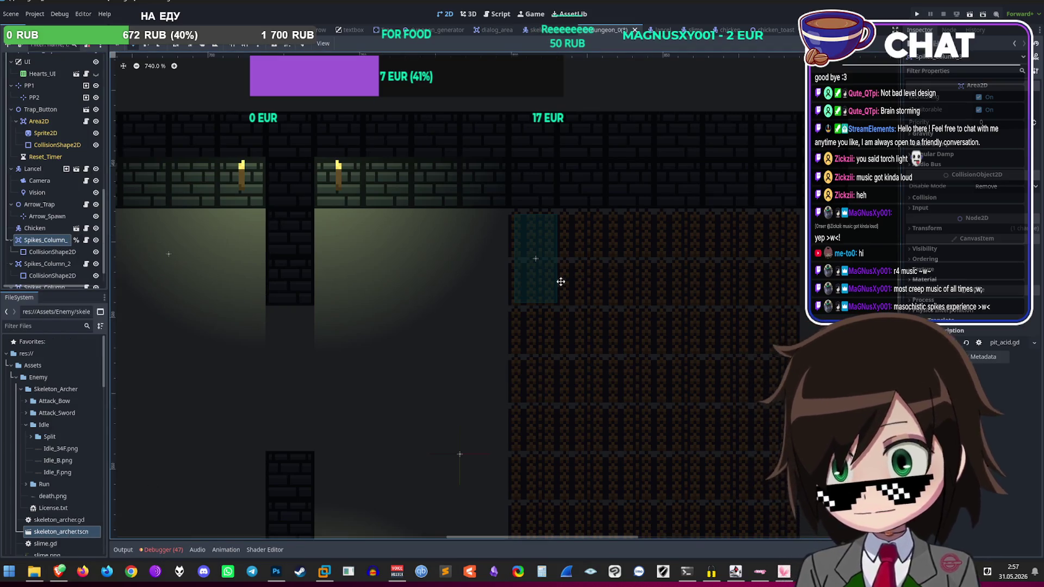
Step: Inspect the context-menu options of Spikes_Column_3 and its collision shape
{"action": "left_click", "coordinate": [52, 251]}
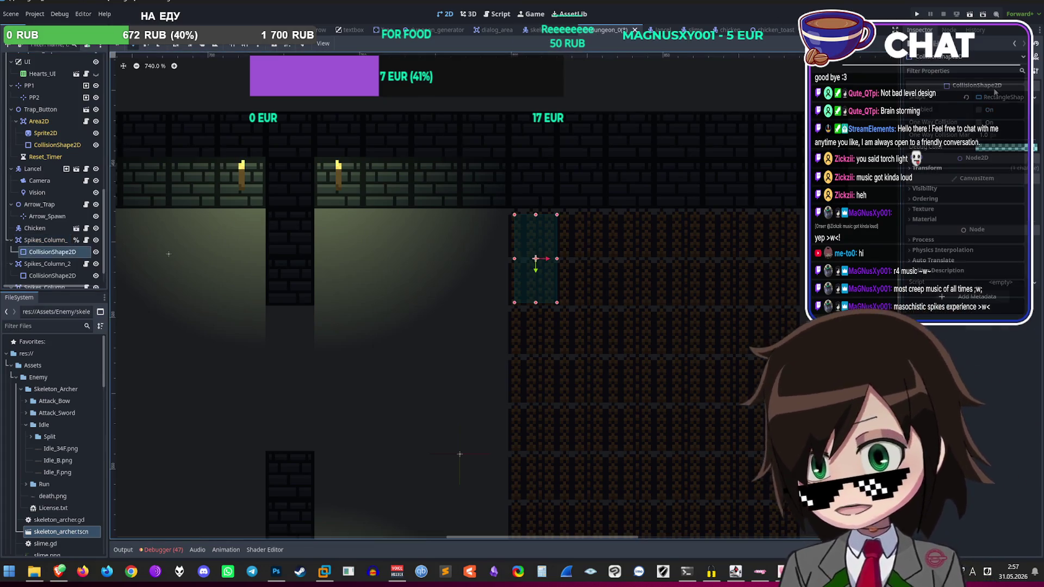
{"action": "scroll", "coordinate": [619, 292], "scroll_direction": "down", "scroll_amount": 5}
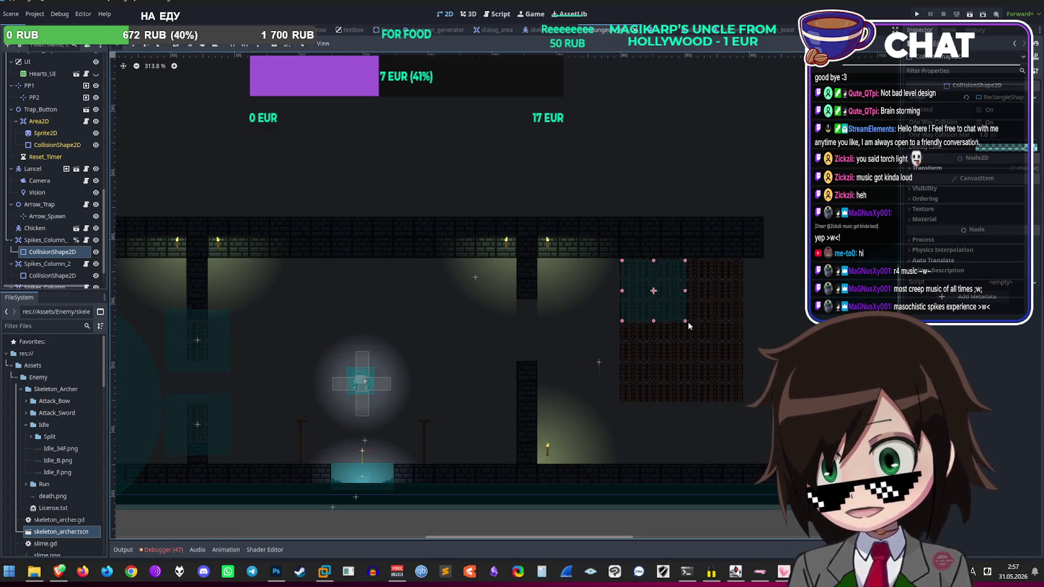
{"action": "scroll", "coordinate": [644, 272], "scroll_direction": "up", "scroll_amount": 3}
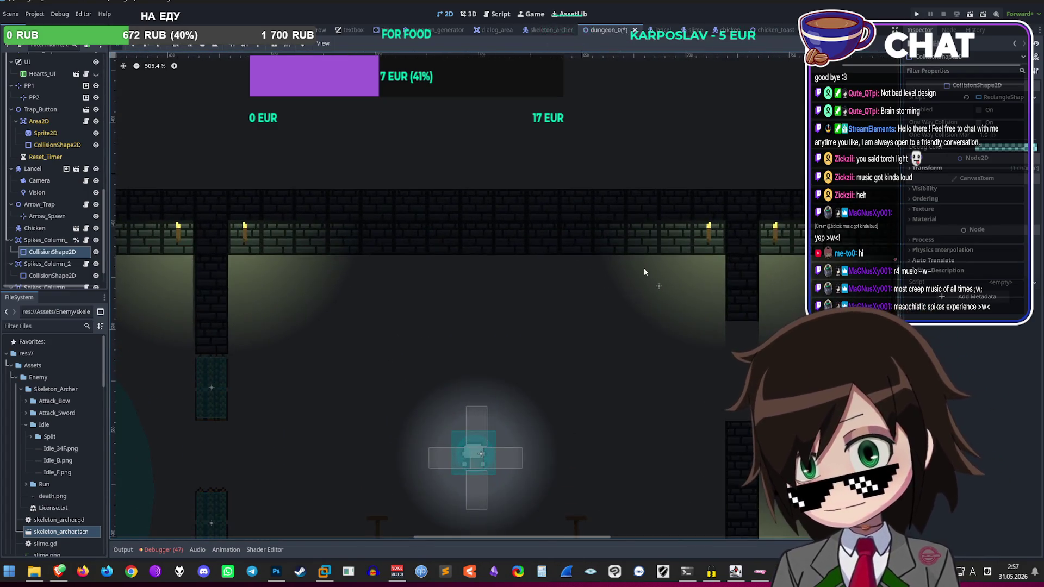
{"action": "right_click", "coordinate": [30, 240]}
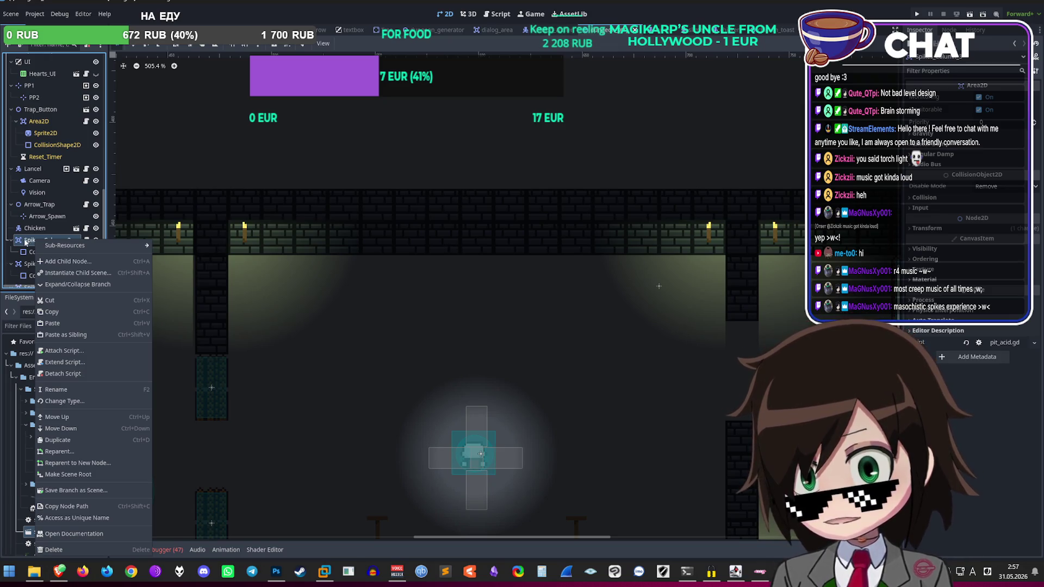
{"action": "left_click", "coordinate": [47, 252]}
{"action": "right_click", "coordinate": [47, 251]}
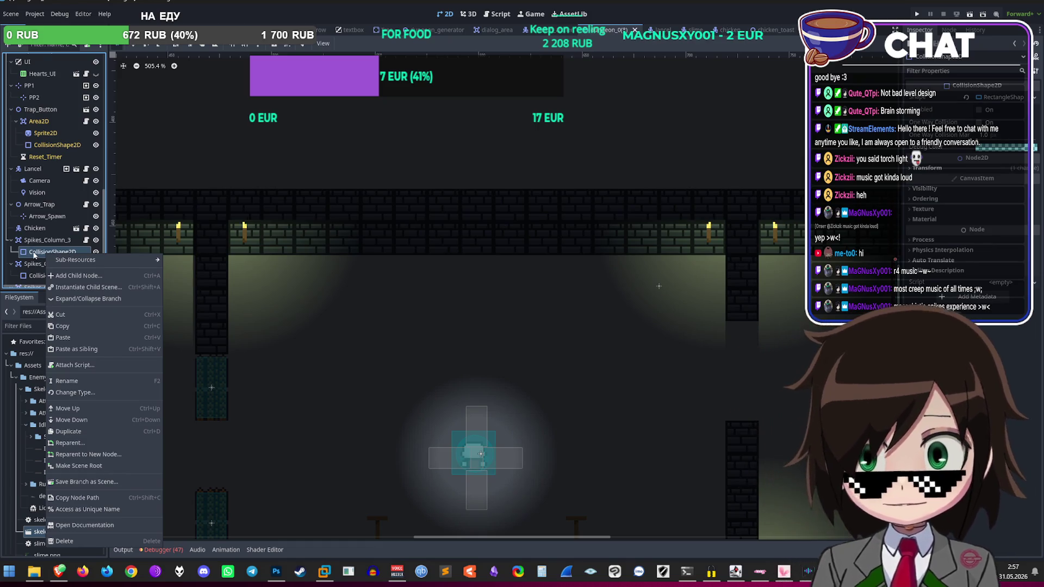
{"action": "left_click", "coordinate": [46, 240]}
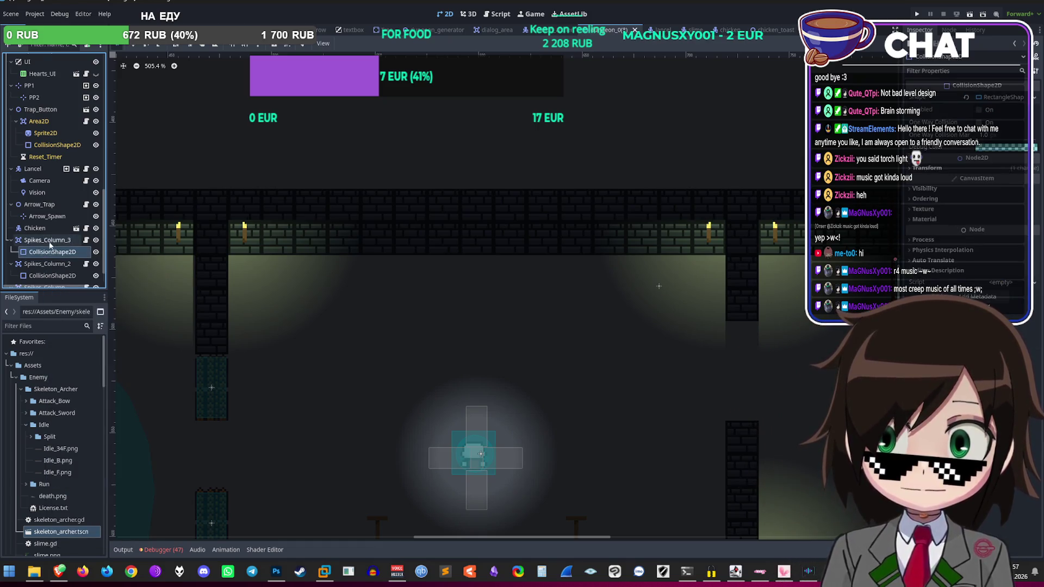
{"action": "key", "text": "alt+Tab"}
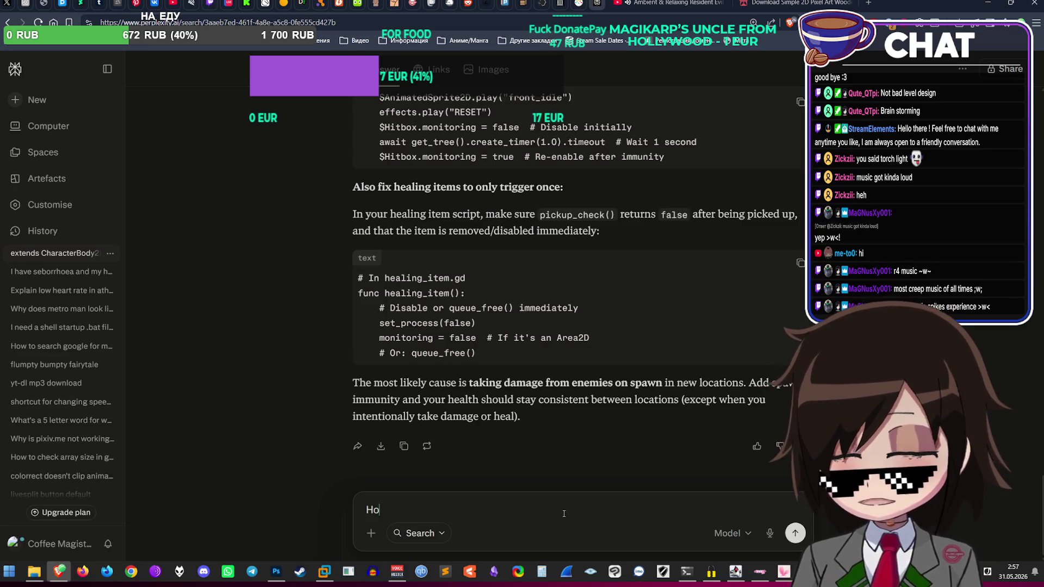
Step: Ask Perplexity how to make a node unique in Godot, read the answer, and return to Godot
{"action": "type", "text": "w do I make a node"}
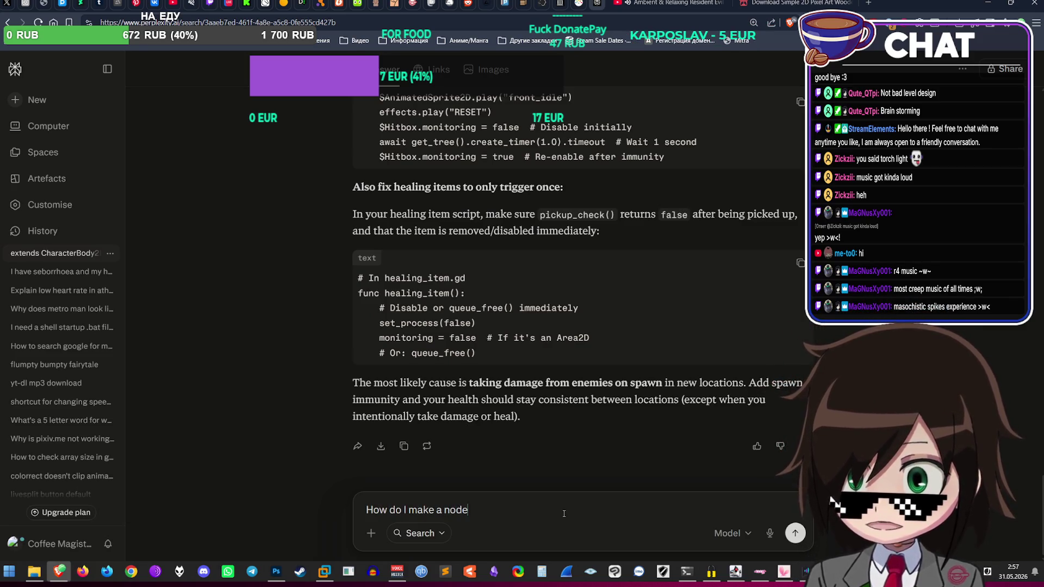
{"action": "type", "text": "dot"}
{"action": "key", "text": "Return"}
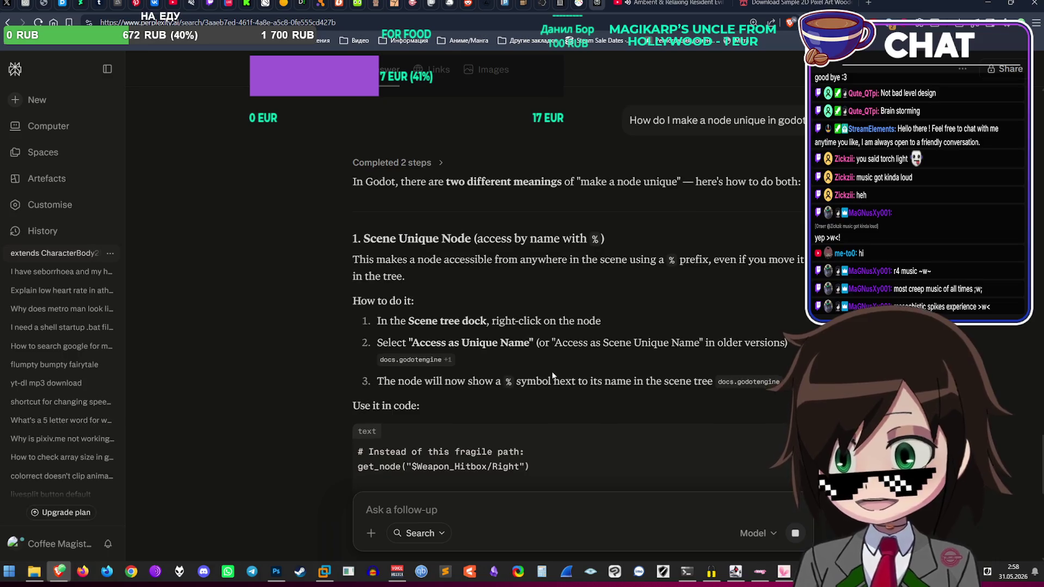
{"action": "scroll", "coordinate": [615, 375], "scroll_direction": "down", "scroll_amount": 3}
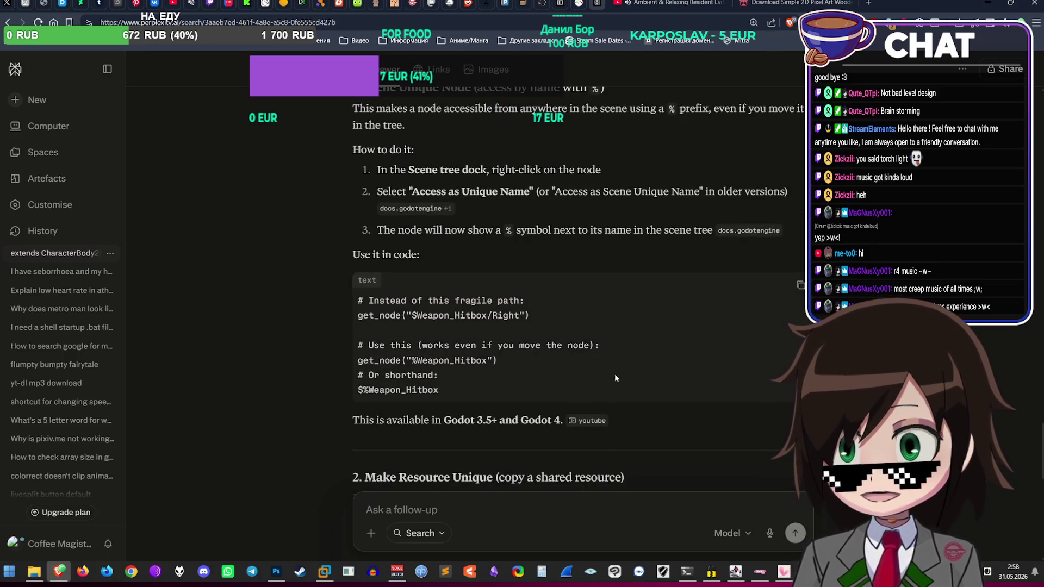
{"action": "scroll", "coordinate": [627, 361], "scroll_direction": "down", "scroll_amount": 3}
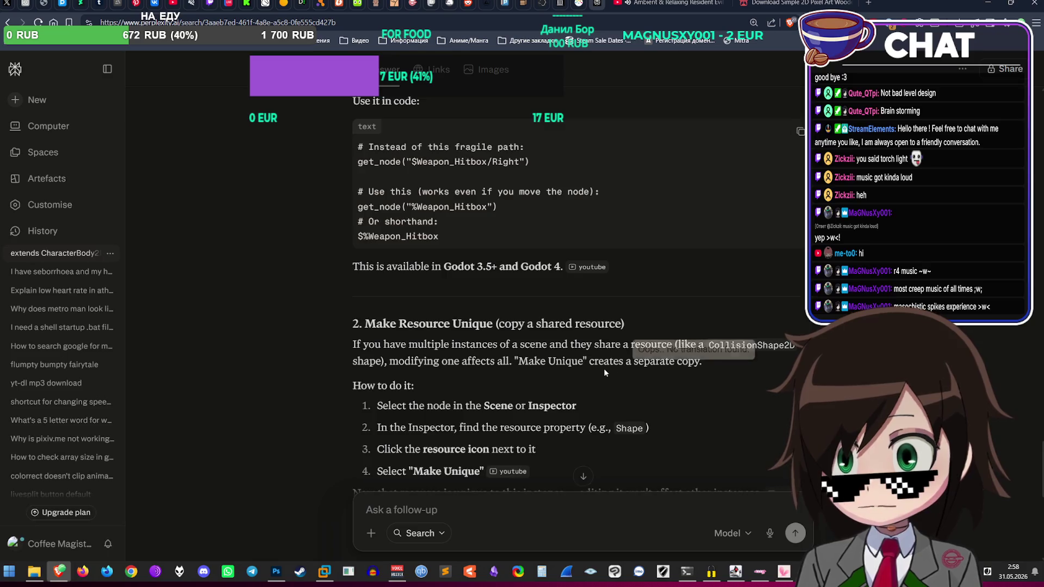
{"action": "scroll", "coordinate": [627, 366], "scroll_direction": "down", "scroll_amount": 2}
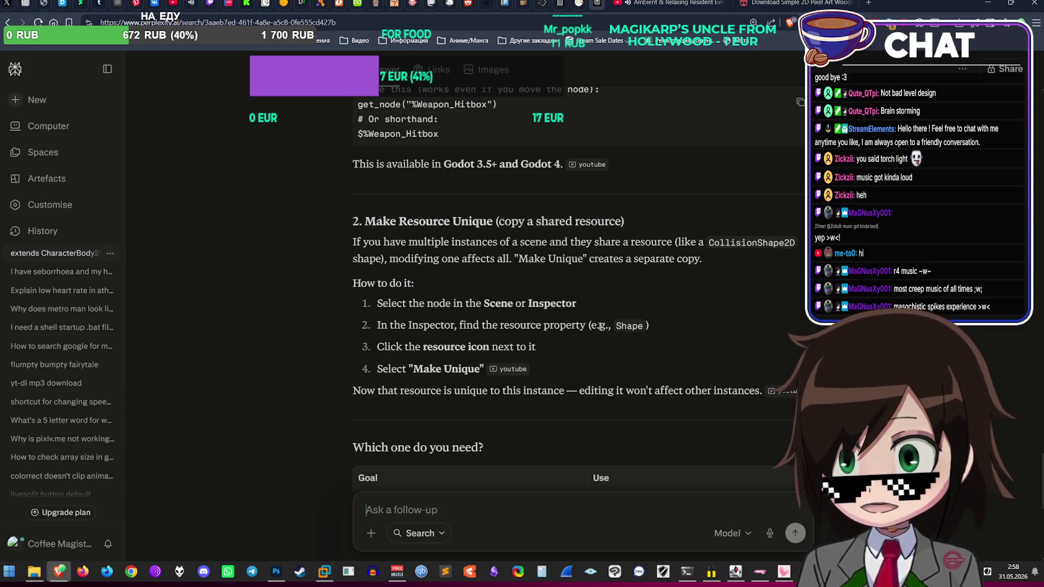
{"action": "scroll", "coordinate": [598, 326], "scroll_direction": "down", "scroll_amount": 2}
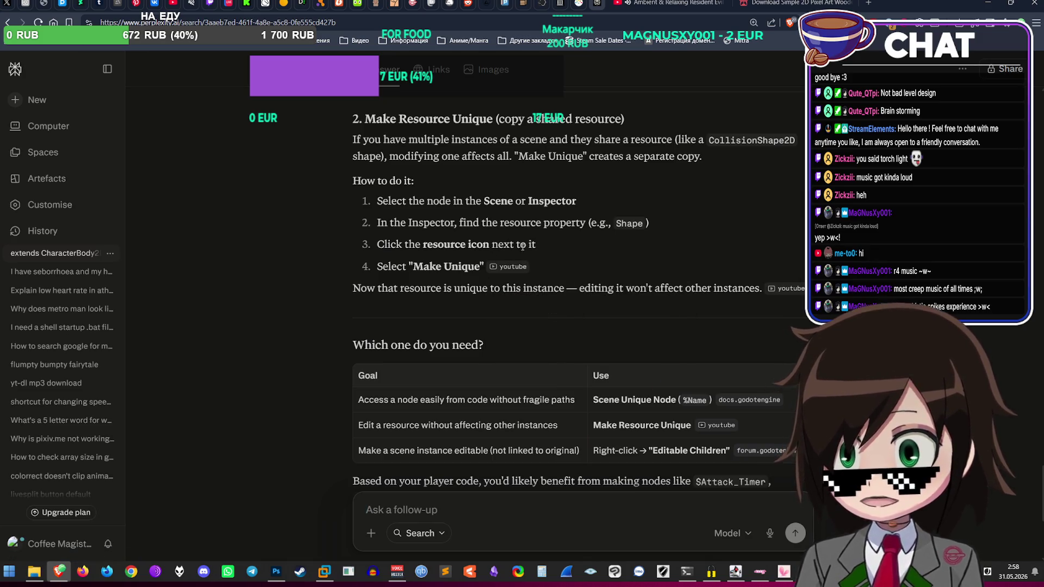
{"action": "scroll", "coordinate": [523, 245], "scroll_direction": "down", "scroll_amount": 1}
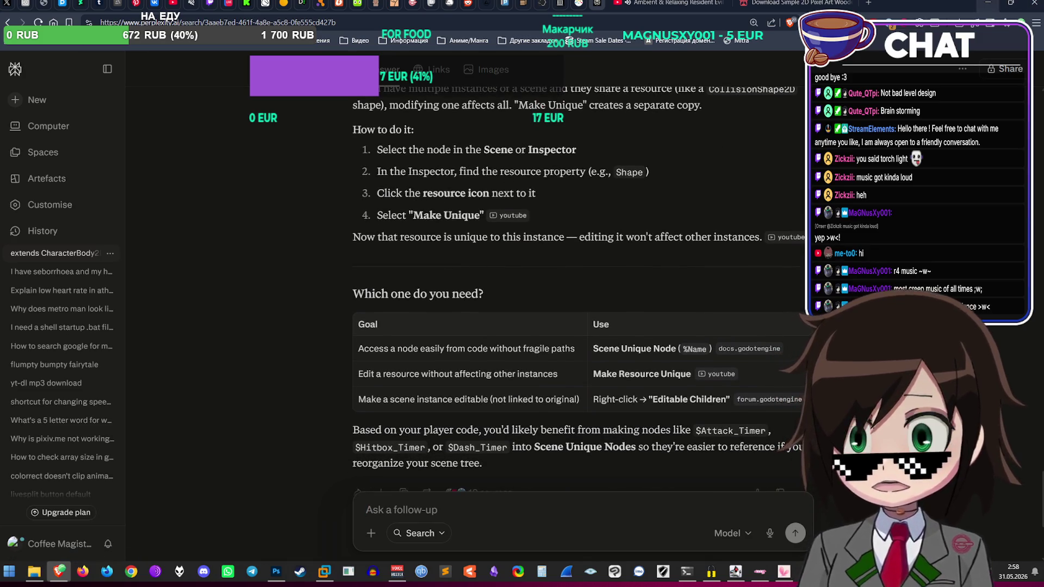
{"action": "key", "text": "alt+Tab"}
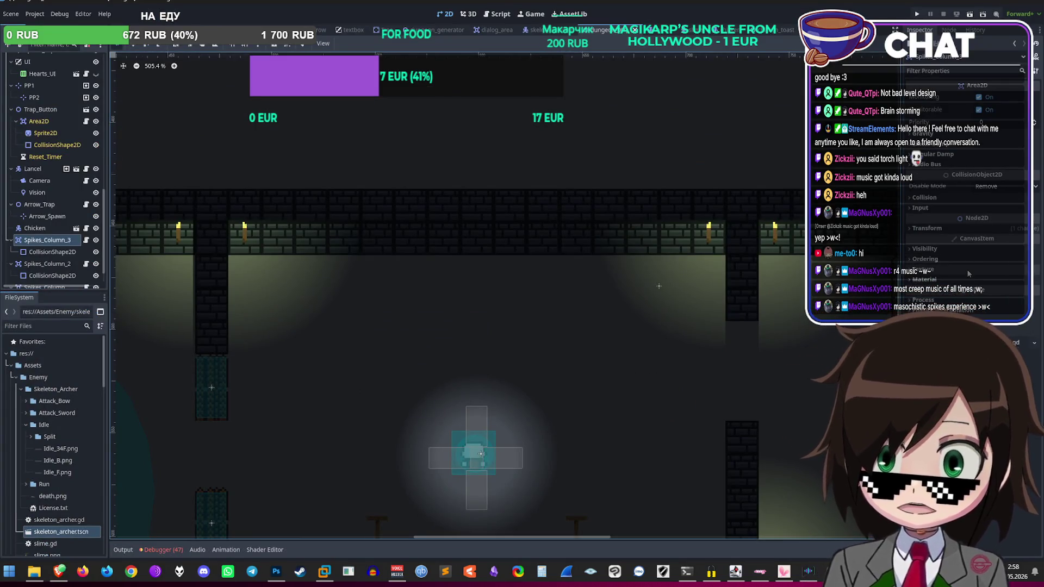
Step: Give Spikes_Column_3's CollisionShape2D a New RectangleShape2D in the Inspector
{"action": "left_click", "coordinate": [968, 274]}
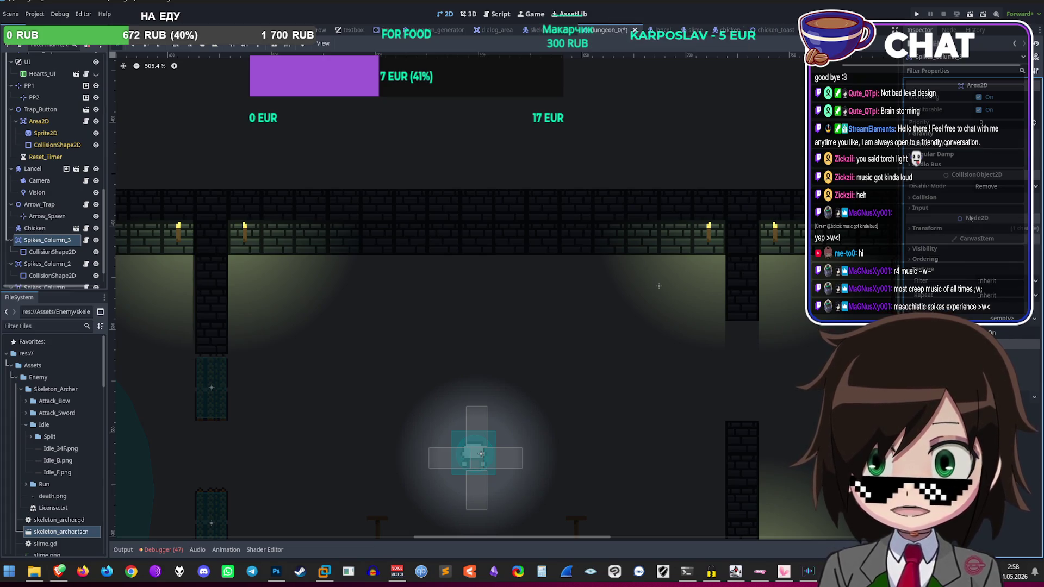
{"action": "left_click", "coordinate": [203, 256]}
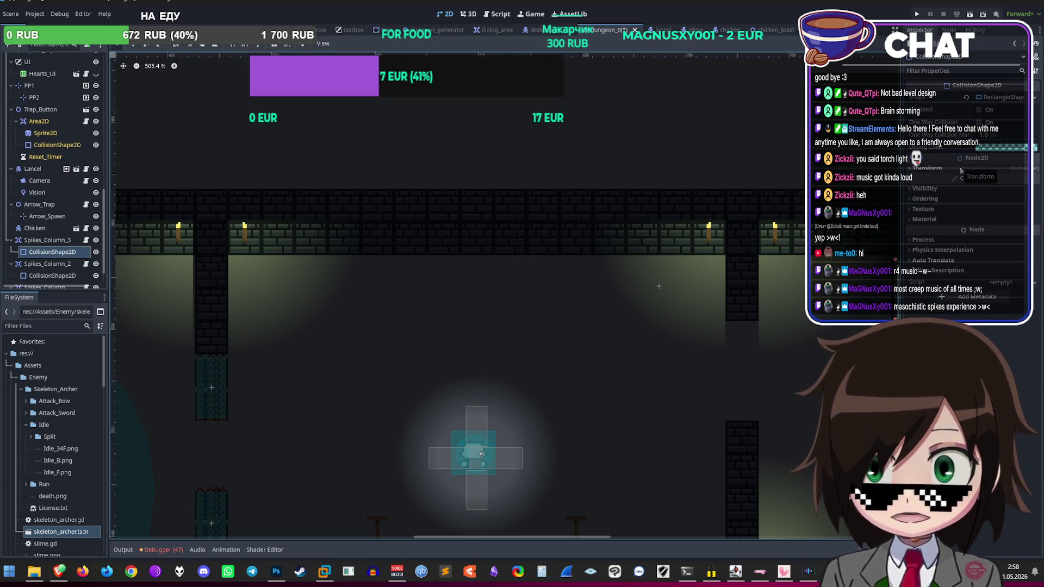
{"action": "left_click", "coordinate": [1013, 99]}
{"action": "left_click", "coordinate": [1014, 99]}
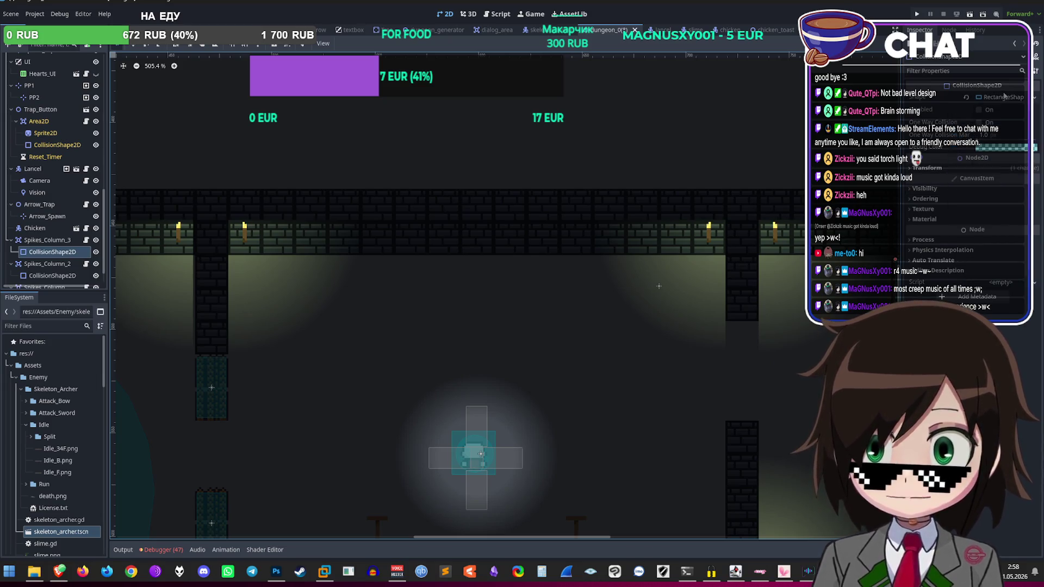
{"action": "left_click", "coordinate": [942, 151]}
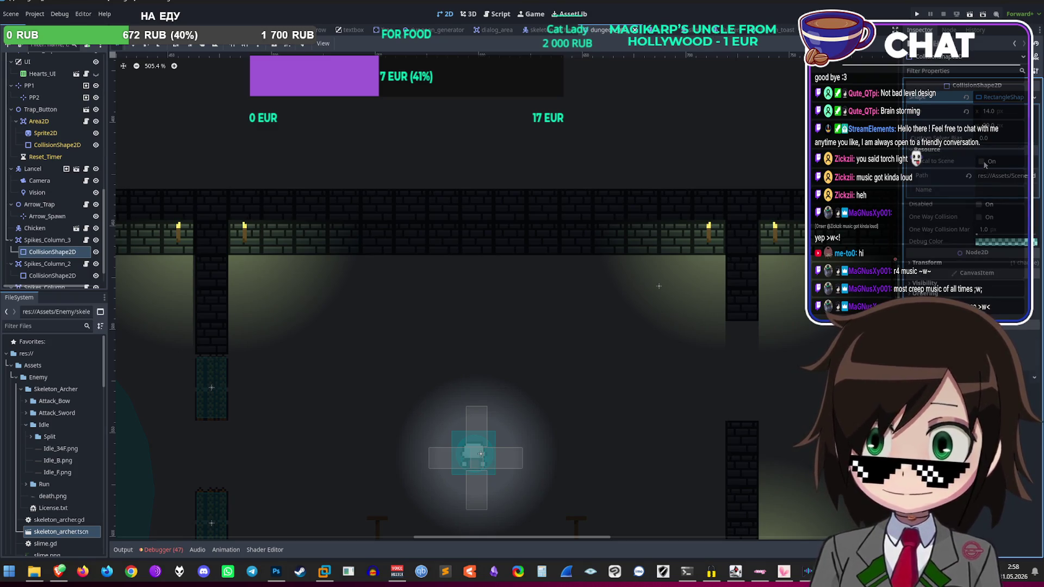
{"action": "left_click", "coordinate": [1034, 98]}
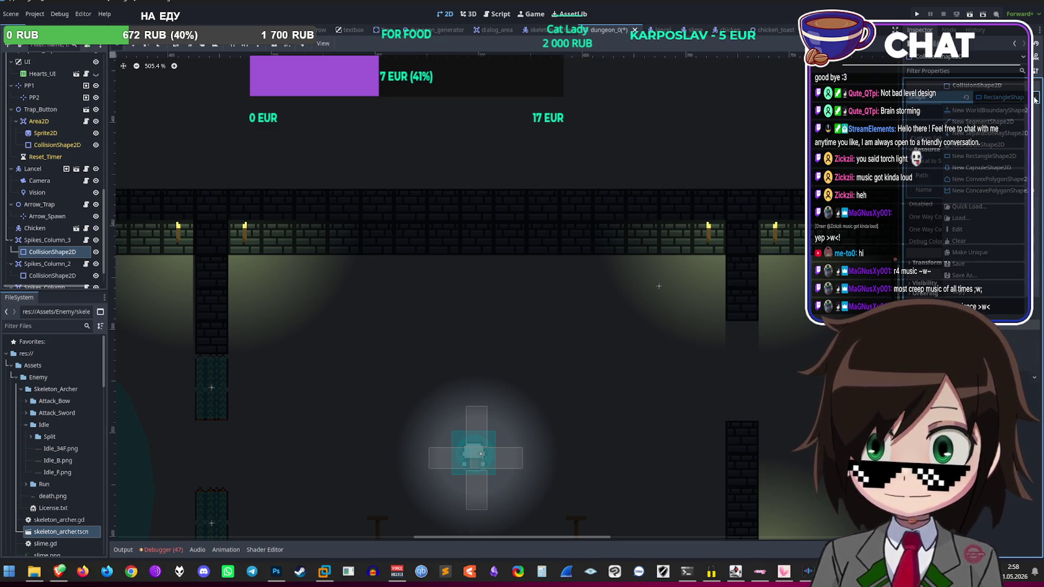
{"action": "left_click", "coordinate": [998, 157]}
{"action": "scroll", "coordinate": [465, 185], "scroll_direction": "down", "scroll_amount": 2}
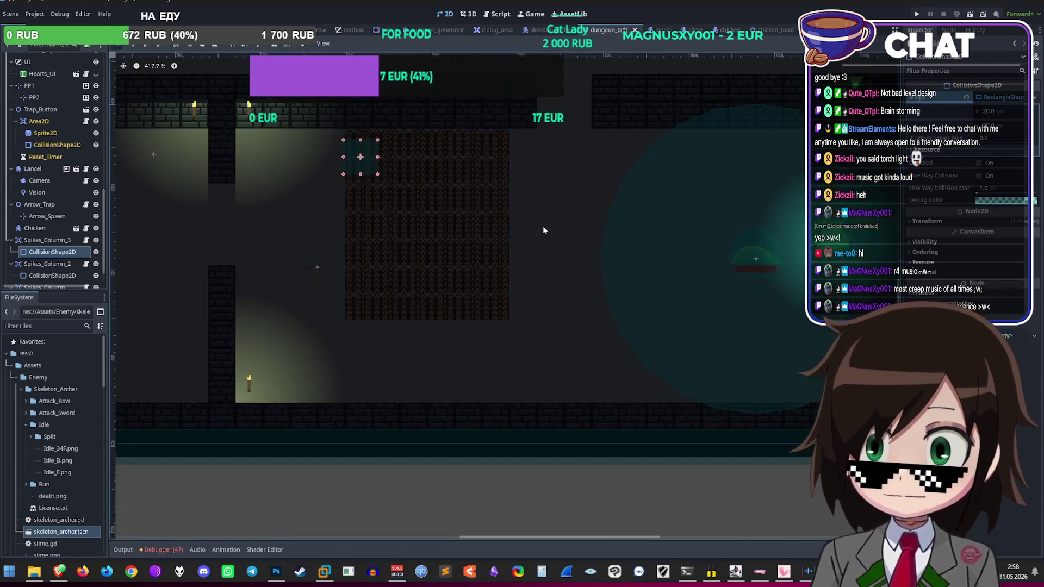
{"action": "scroll", "coordinate": [544, 224], "scroll_direction": "up", "scroll_amount": 2}
Step: Stretch the collision rectangle over the entire spike block, then save and launch a playtest
{"action": "left_click_drag", "start_coordinate": [423, 203], "coordinate": [540, 307]}
{"action": "scroll", "coordinate": [544, 340], "scroll_direction": "up", "scroll_amount": 1}
{"action": "left_click_drag", "start_coordinate": [487, 268], "coordinate": [489, 252]}
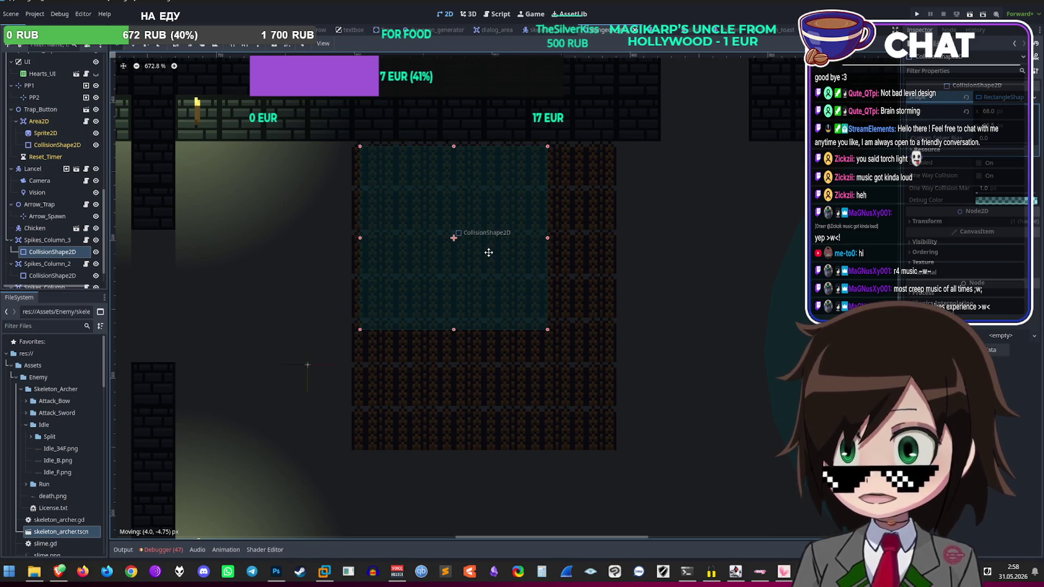
{"action": "mouse_move", "coordinate": [545, 330]}
{"action": "left_mouse_down"}
{"action": "mouse_move", "coordinate": [608, 407]}
{"action": "mouse_move", "coordinate": [611, 445]}
{"action": "left_mouse_up"}
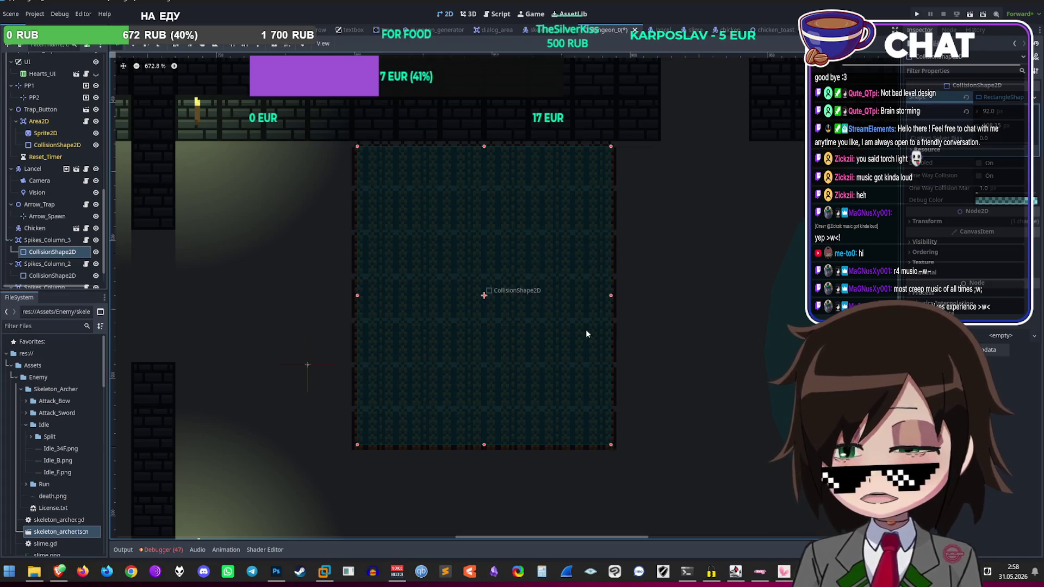
{"action": "scroll", "coordinate": [598, 335], "scroll_direction": "down", "scroll_amount": 5}
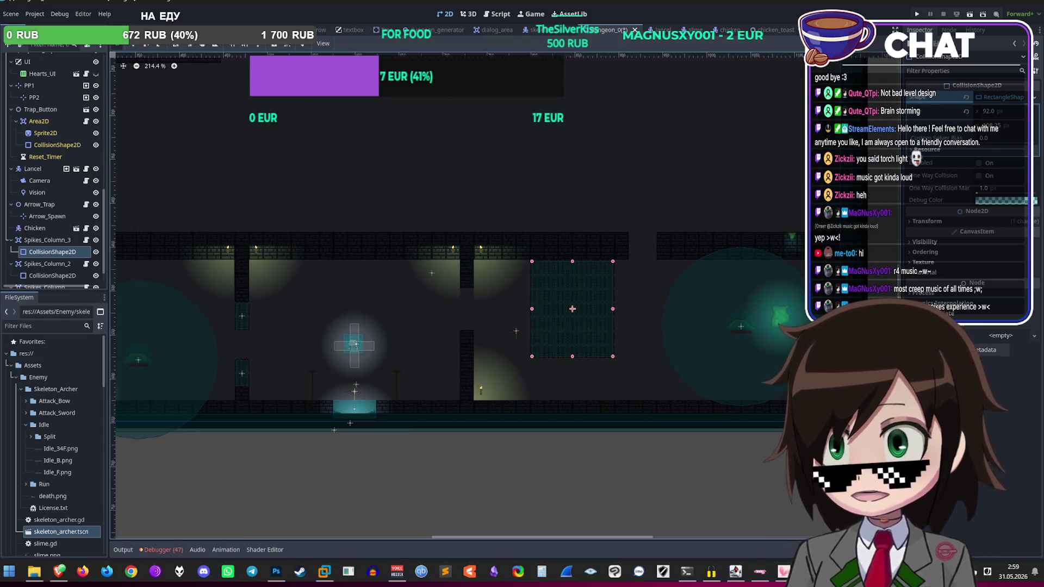
{"action": "scroll", "coordinate": [667, 347], "scroll_direction": "up", "scroll_amount": 2}
{"action": "scroll", "coordinate": [781, 367], "scroll_direction": "down", "scroll_amount": 3}
{"action": "left_click", "coordinate": [686, 342]}
{"action": "scroll", "coordinate": [704, 402], "scroll_direction": "up", "scroll_amount": 2}
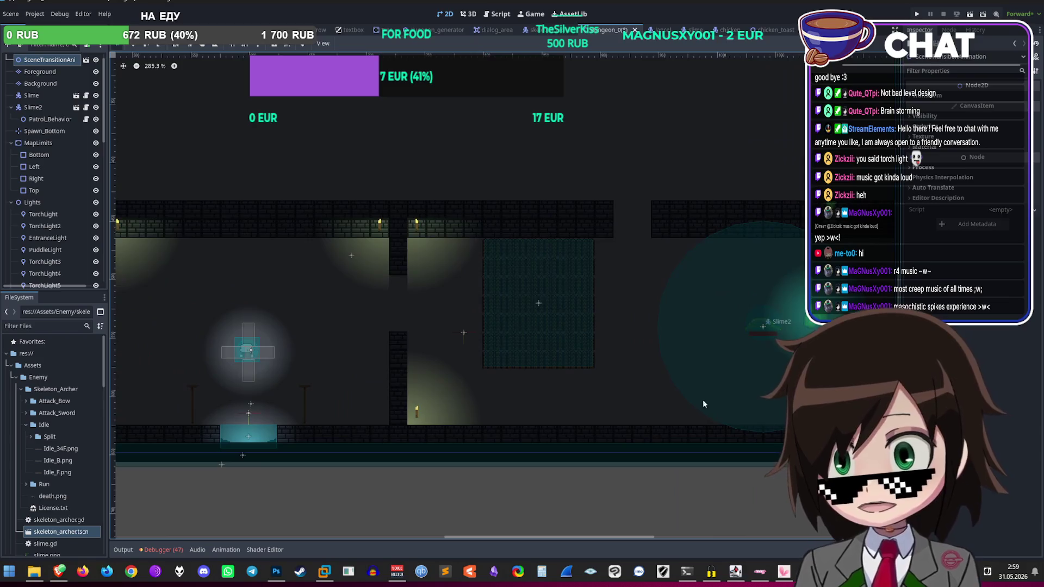
{"action": "left_click", "coordinate": [917, 15]}
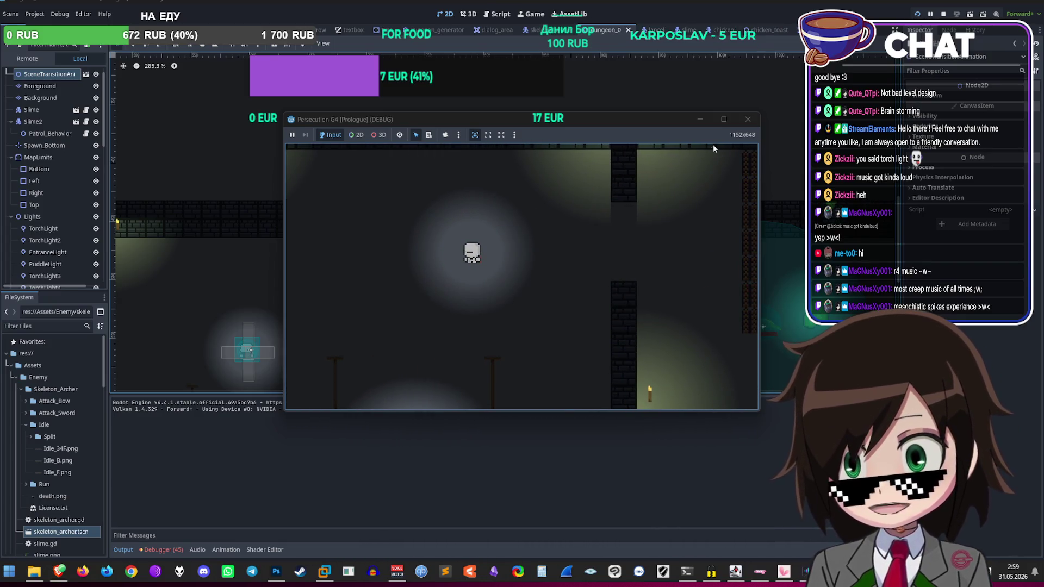
Step: End the playtest by closing the running game window
{"action": "left_click", "coordinate": [744, 120]}
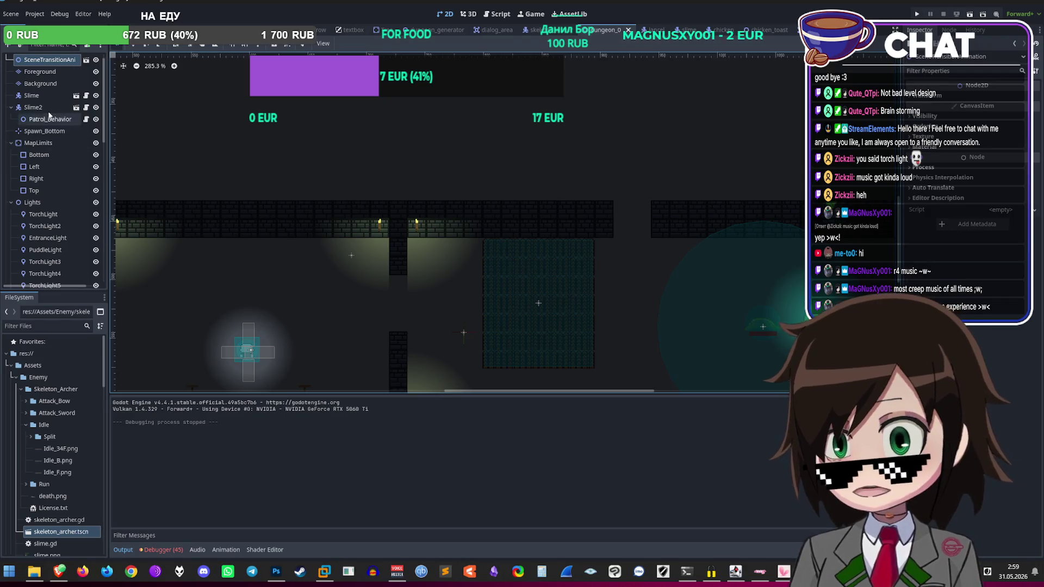
Step: Select PuddleLight2, then the Slime and Slime2 enemies and Slime2's Patrol_Behavior node
{"action": "scroll", "coordinate": [60, 146], "scroll_direction": "down", "scroll_amount": 10}
{"action": "scroll", "coordinate": [570, 138], "scroll_direction": "up", "scroll_amount": 2}
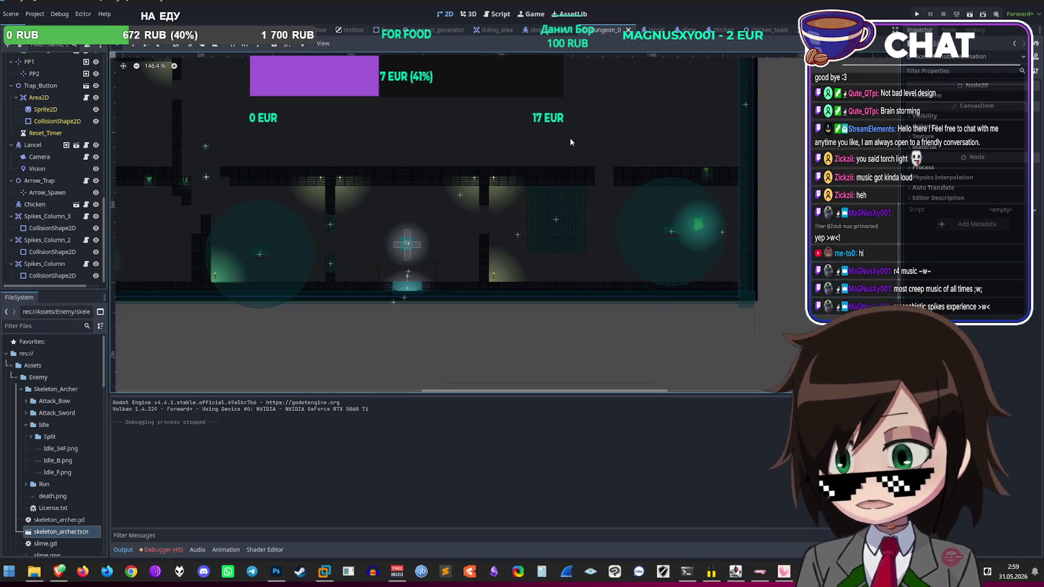
{"action": "left_click", "coordinate": [650, 237]}
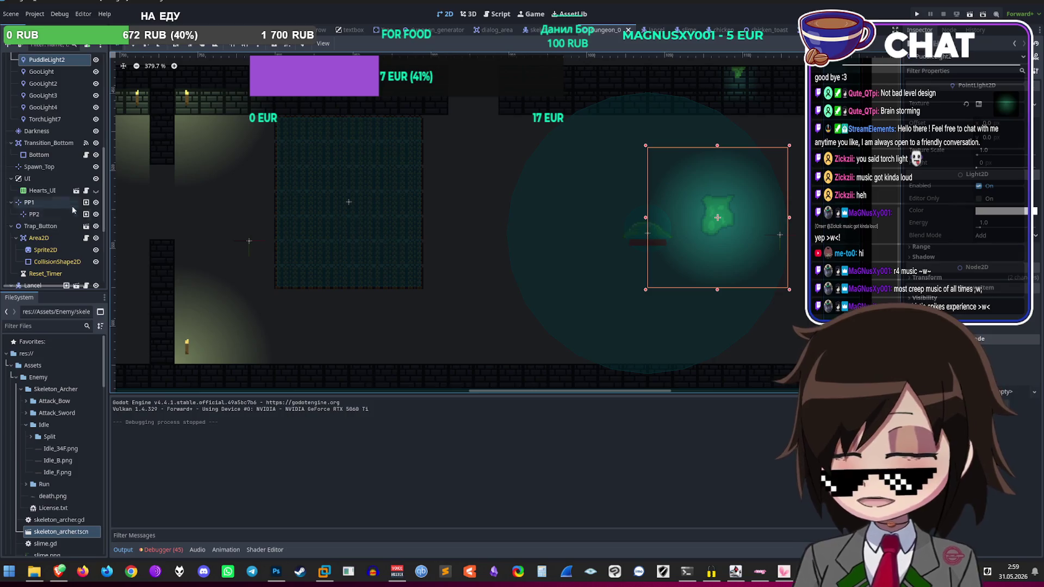
{"action": "scroll", "coordinate": [68, 214], "scroll_direction": "down", "scroll_amount": 4}
{"action": "scroll", "coordinate": [54, 217], "scroll_direction": "up", "scroll_amount": 15}
{"action": "left_click", "coordinate": [32, 107]}
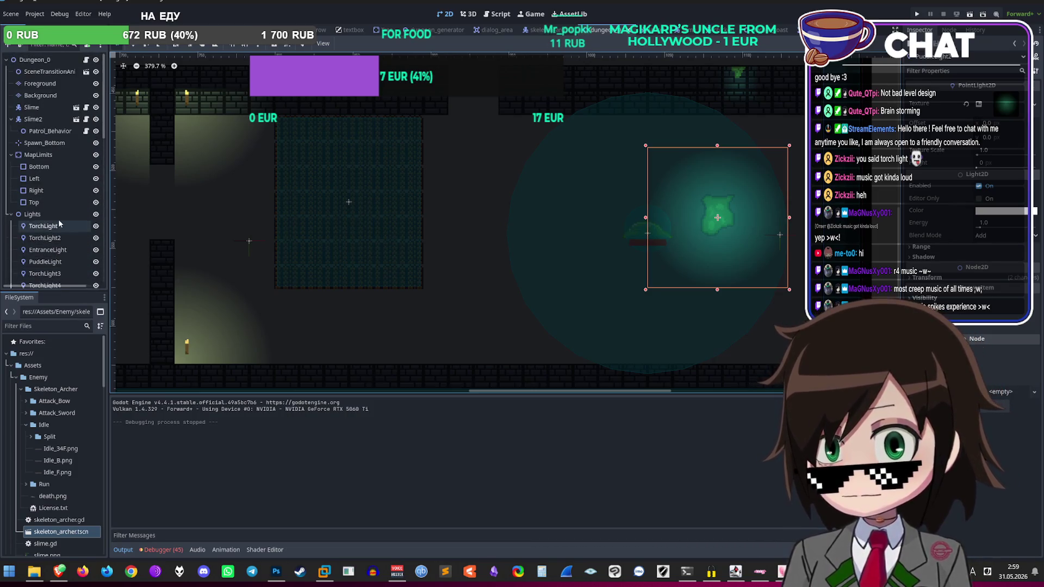
{"action": "scroll", "coordinate": [693, 296], "scroll_direction": "down", "scroll_amount": 4}
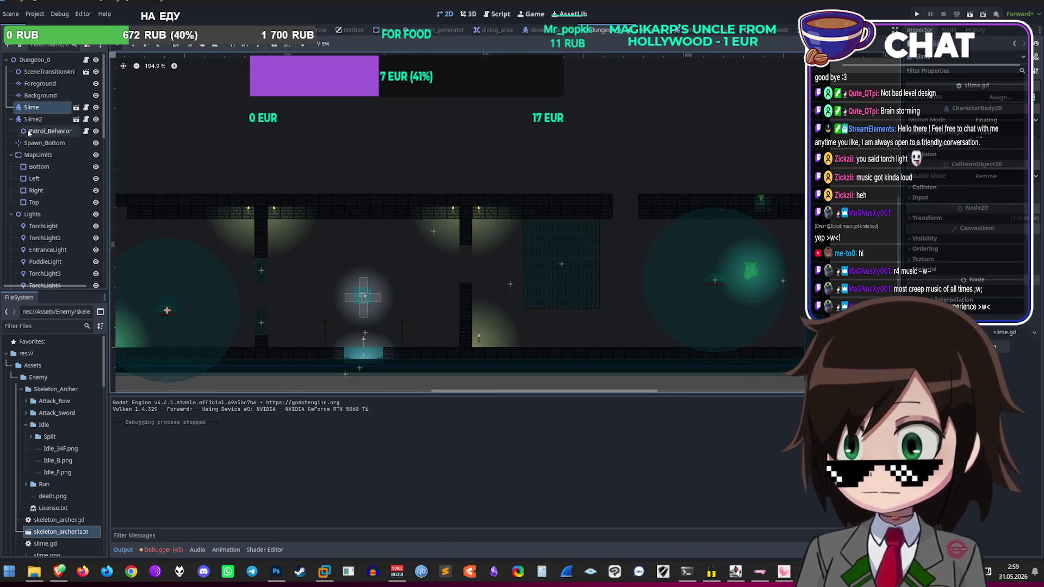
{"action": "left_click", "coordinate": [55, 121]}
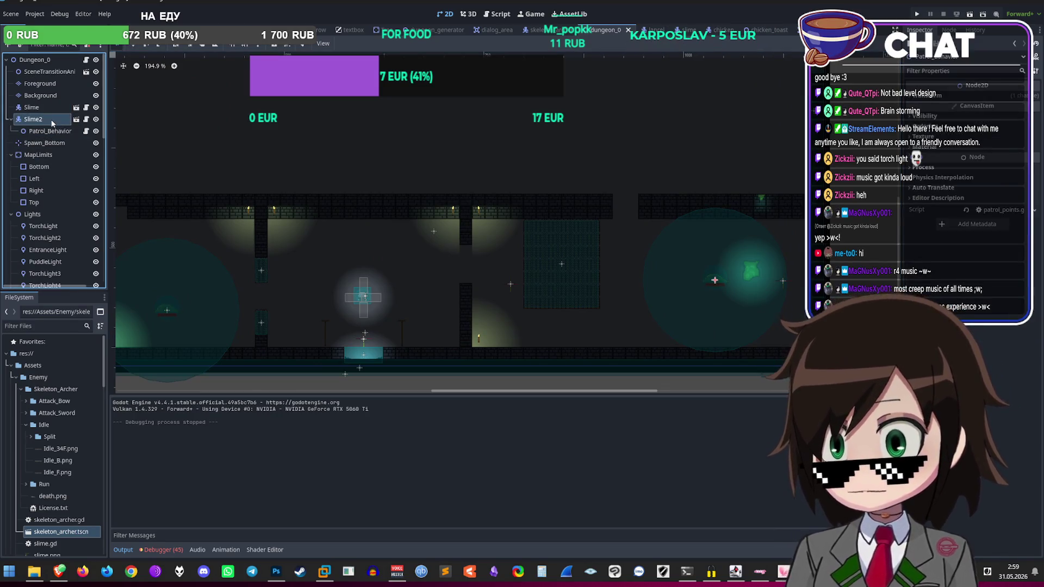
{"action": "left_click", "coordinate": [56, 131]}
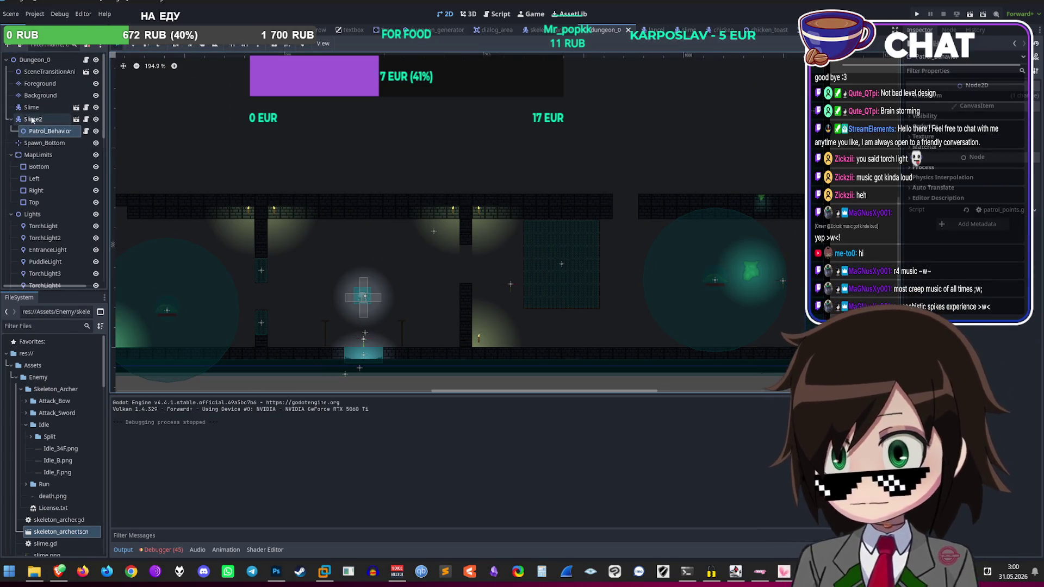
Step: Delete patrol points PP1 and PP2, then undo the deletion
{"action": "scroll", "coordinate": [54, 145], "scroll_direction": "down", "scroll_amount": 5}
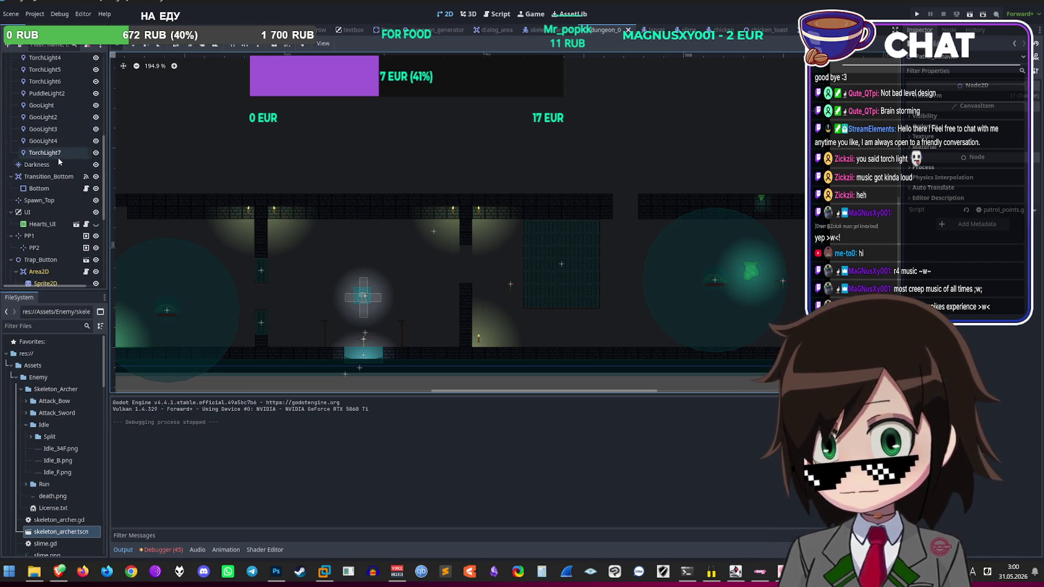
{"action": "scroll", "coordinate": [49, 225], "scroll_direction": "down", "scroll_amount": 3}
{"action": "left_click", "coordinate": [30, 178]}
{"action": "left_click", "coordinate": [49, 191], "text": "shift"}
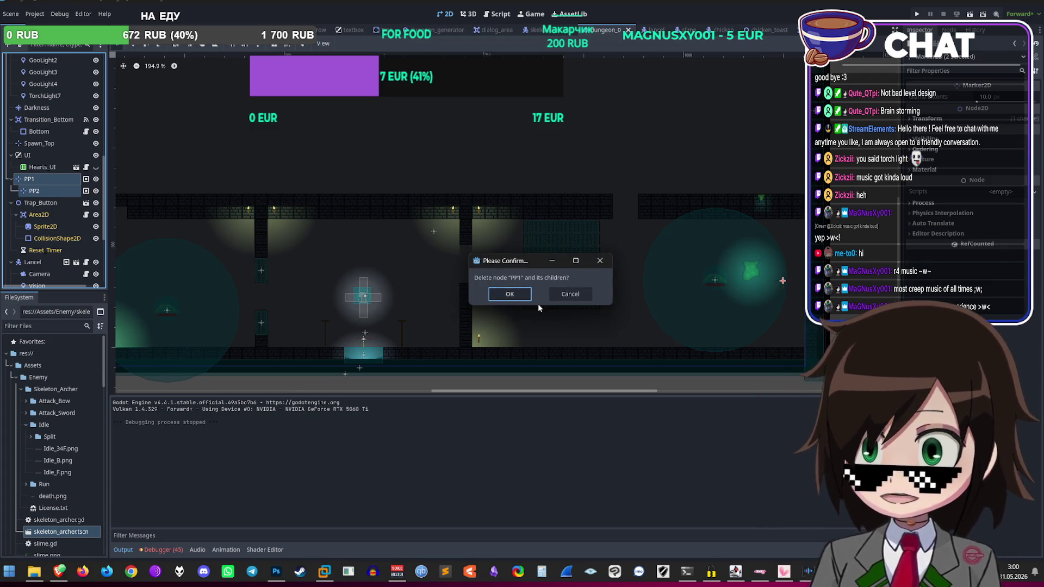
{"action": "left_click", "coordinate": [517, 295]}
{"action": "scroll", "coordinate": [68, 196], "scroll_direction": "up", "scroll_amount": 5}
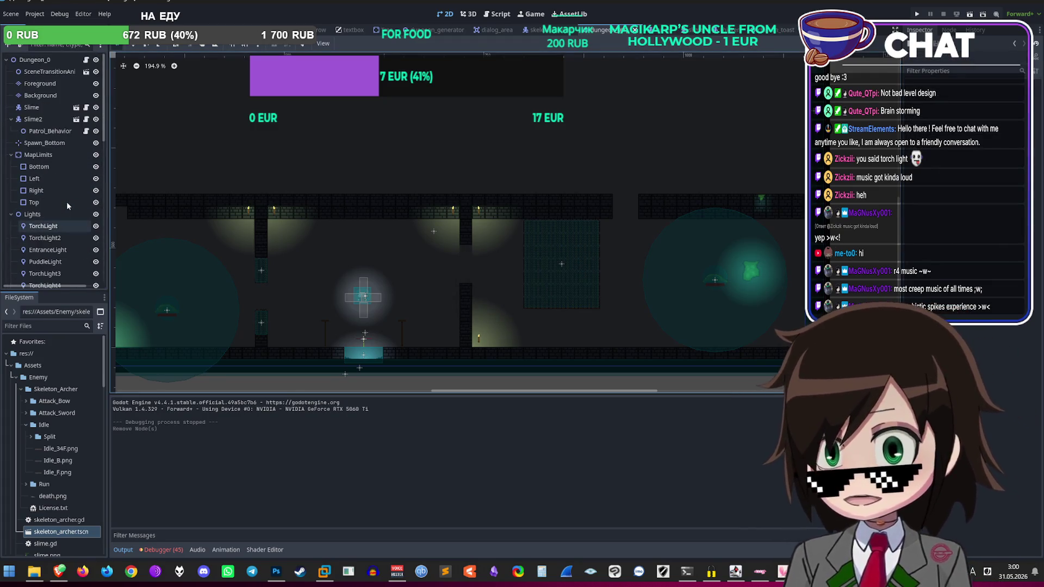
{"action": "key", "text": "ctrl+z"}
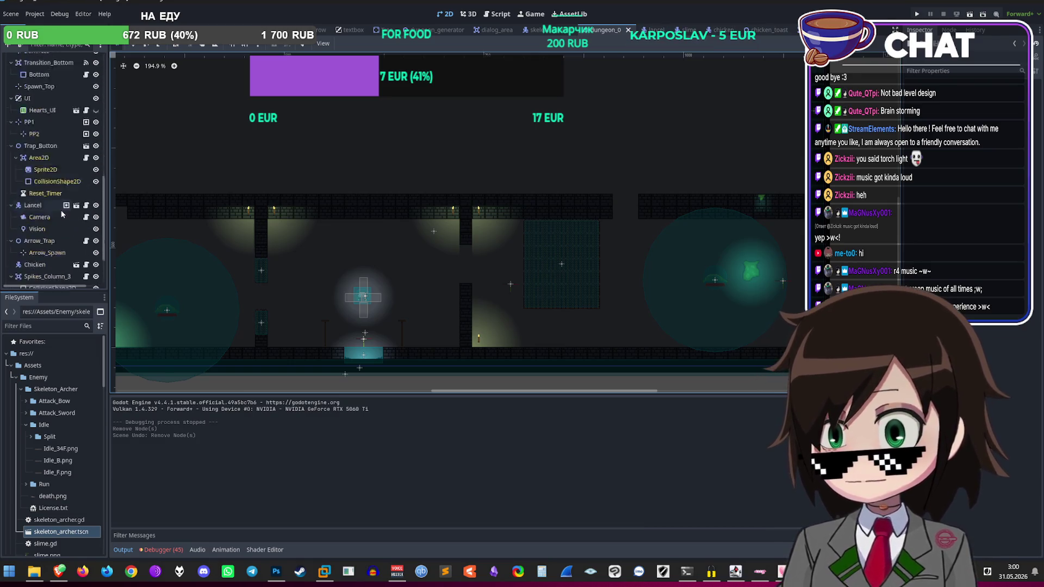
Step: Delete Slime2's Patrol_Behavior node and confirm the removal
{"action": "scroll", "coordinate": [58, 233], "scroll_direction": "up", "scroll_amount": 10}
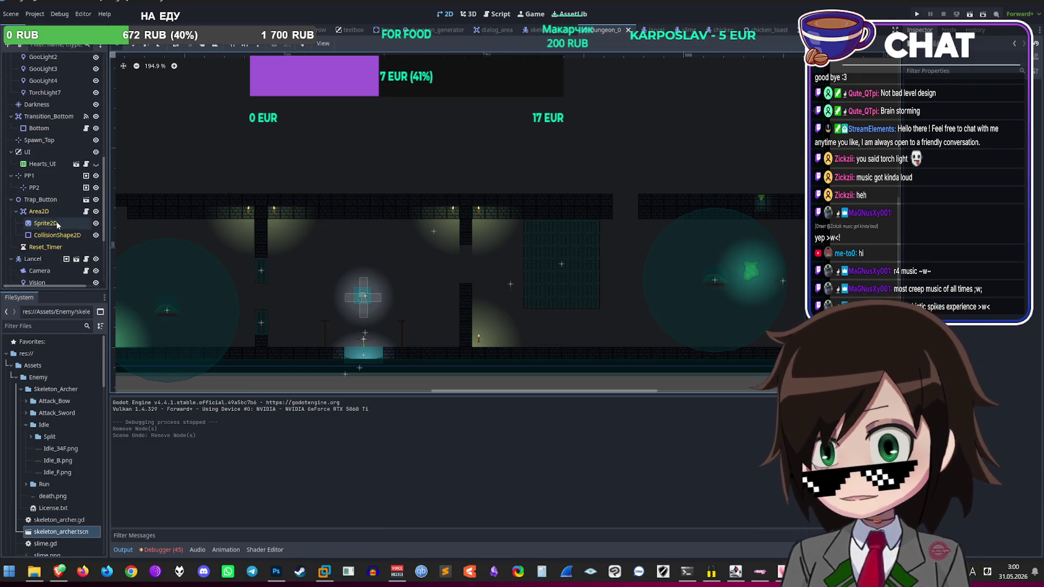
{"action": "left_click", "coordinate": [53, 133]}
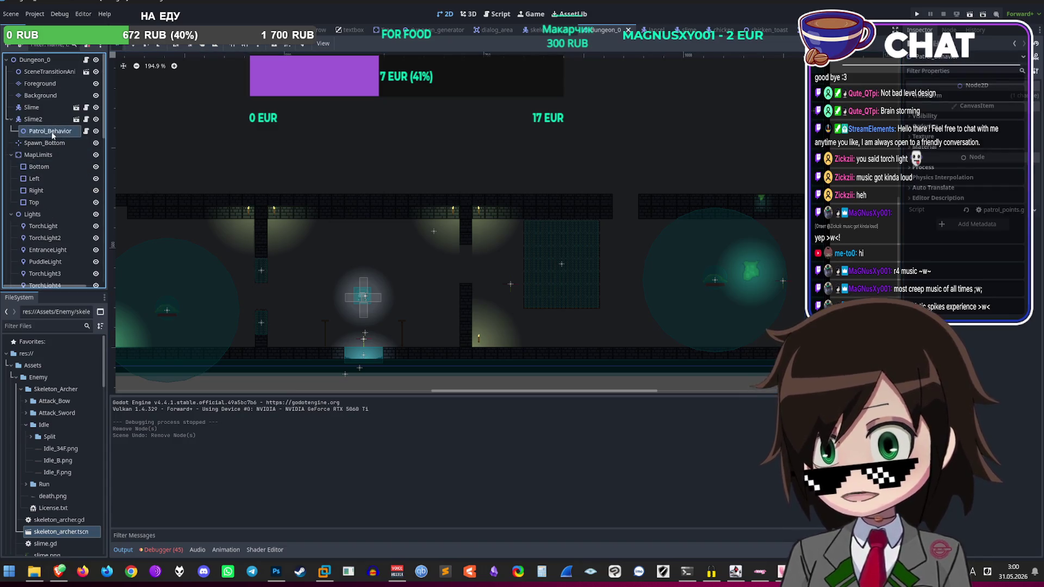
{"action": "key", "text": "Delete"}
{"action": "key", "text": "Tab"}
{"action": "key", "text": "Tab"}
{"action": "key", "text": "Tab"}
{"action": "key", "text": "Tab"}
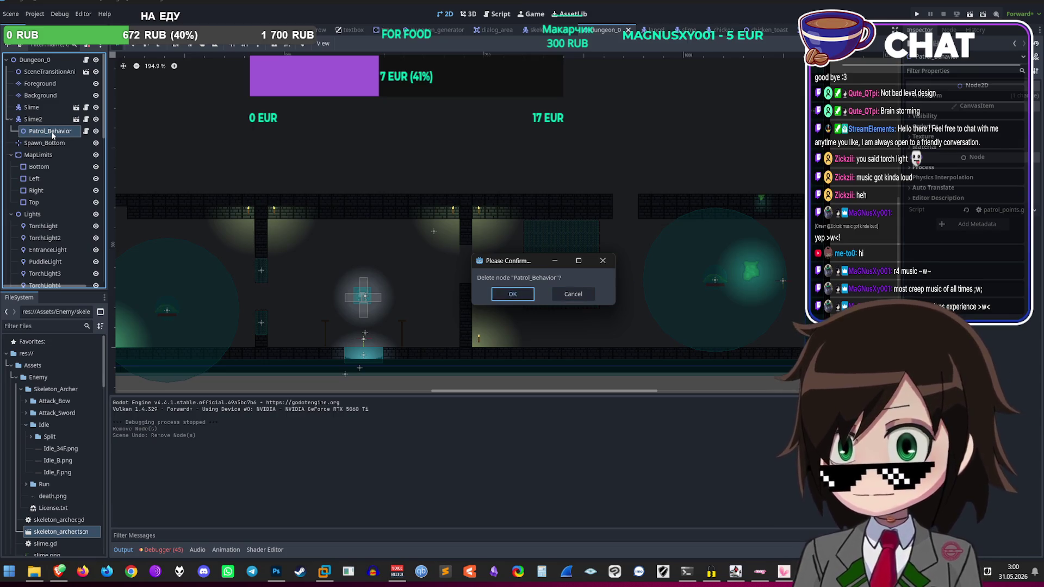
{"action": "key", "text": "Return"}
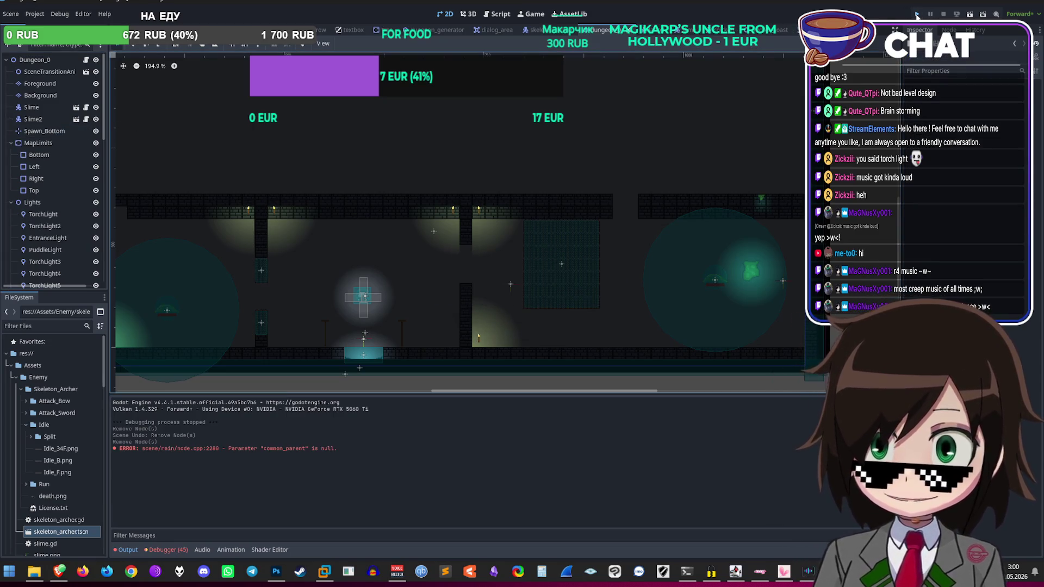
Step: Save and start a new playtest, then walk the character up the road into the dungeon
{"action": "left_click", "coordinate": [917, 14]}
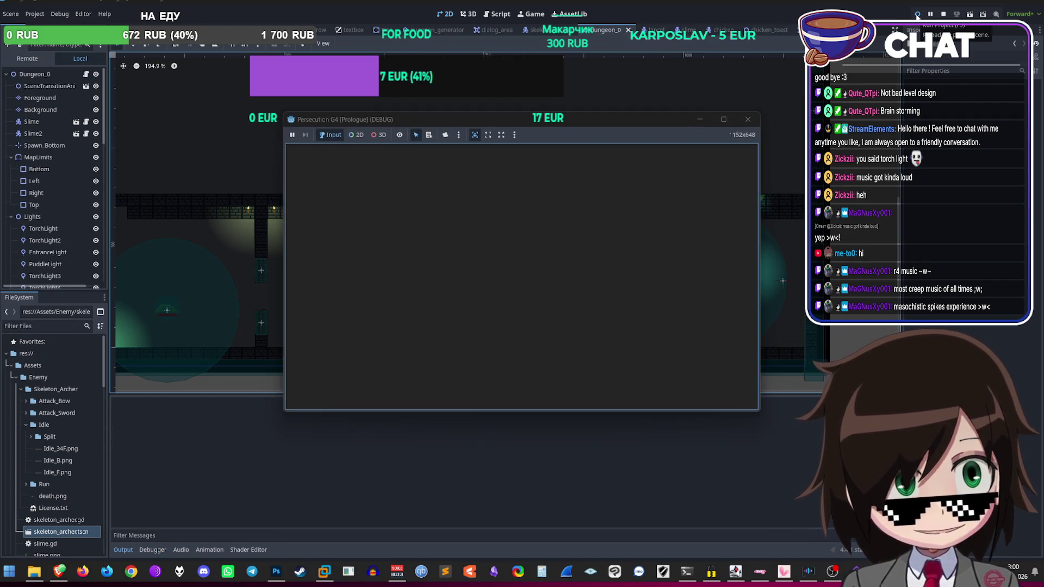
{"action": "key", "text": "w"}
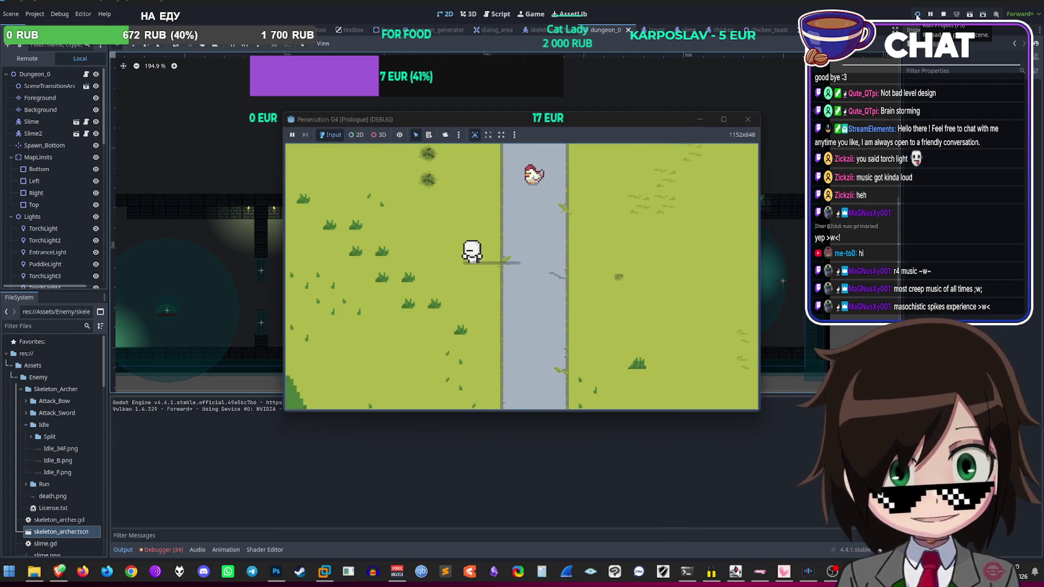
{"action": "key", "text": "w"}
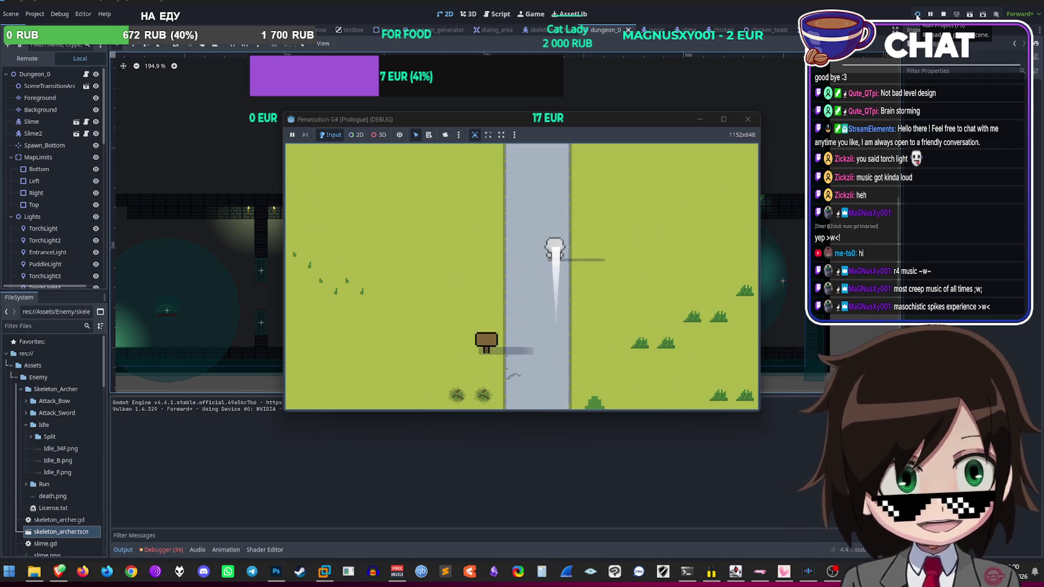
{"action": "key", "text": "w"}
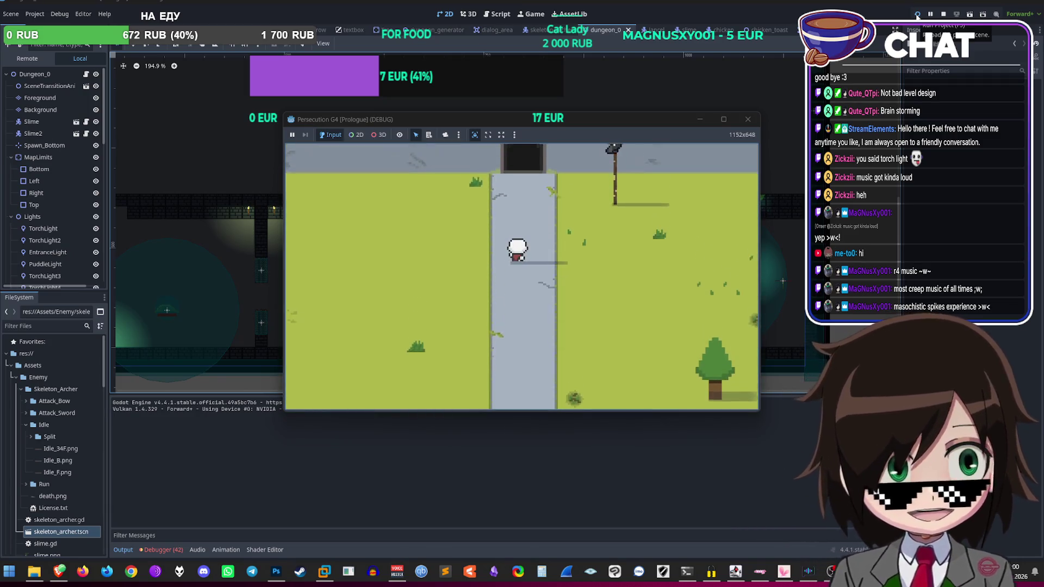
{"action": "key", "text": "w"}
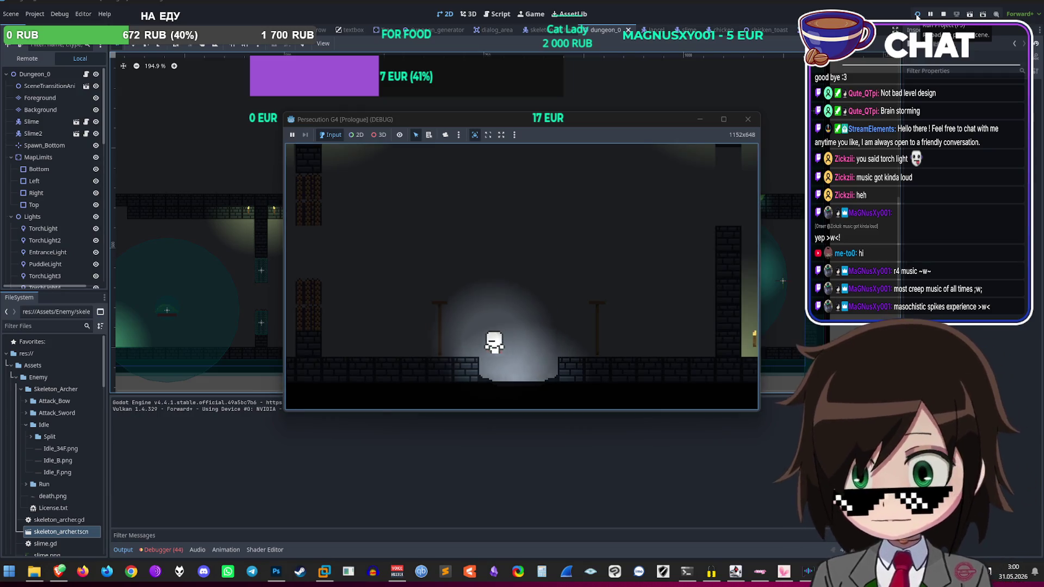
Step: Move the character right through the dungeon, jumping toward the slime several times
{"action": "key", "text": "d"}
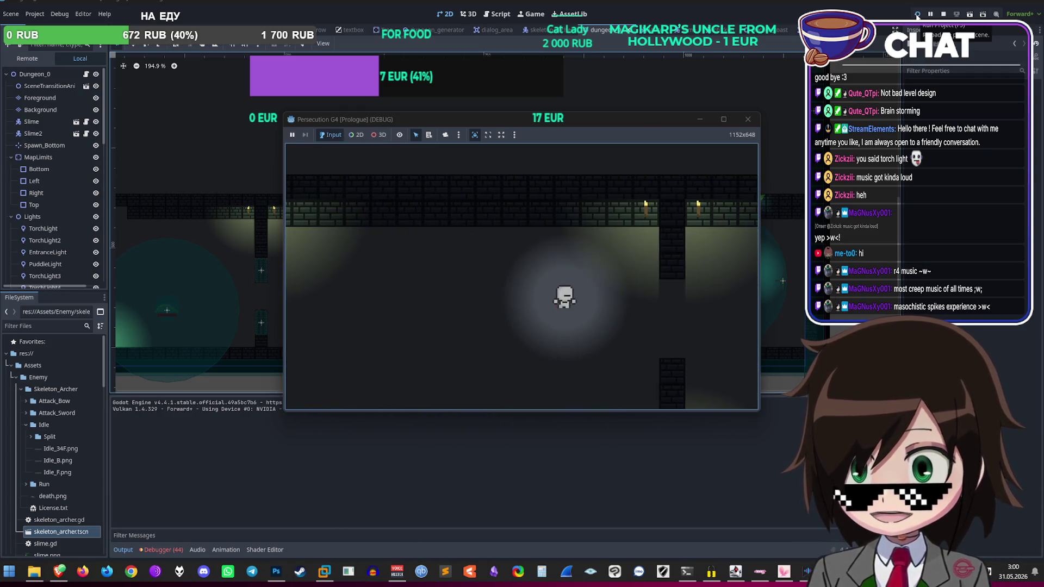
{"action": "key", "text": "d"}
{"action": "key", "text": "s"}
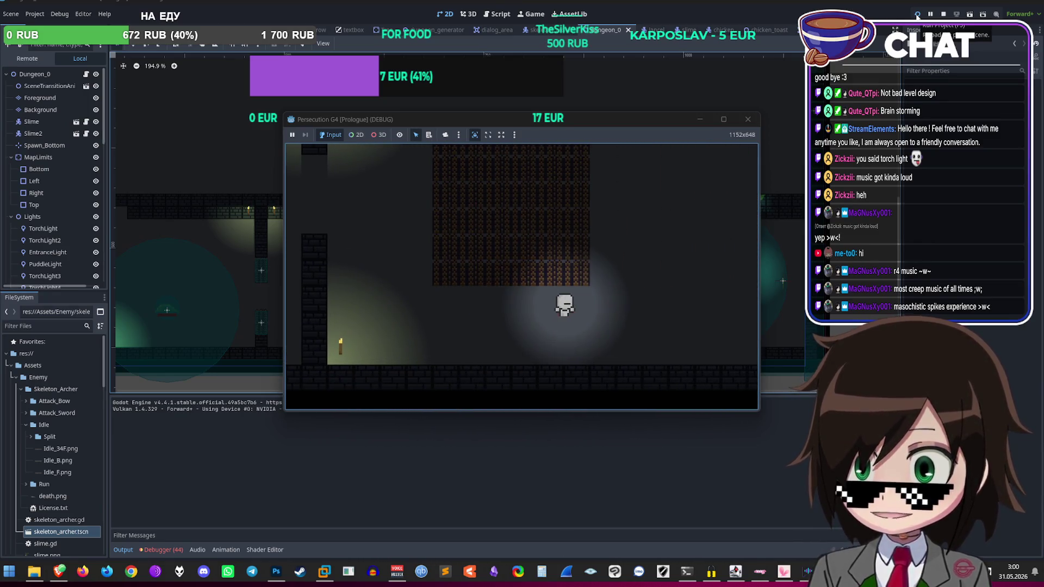
{"action": "key", "text": "d"}
{"action": "key", "text": "w"}
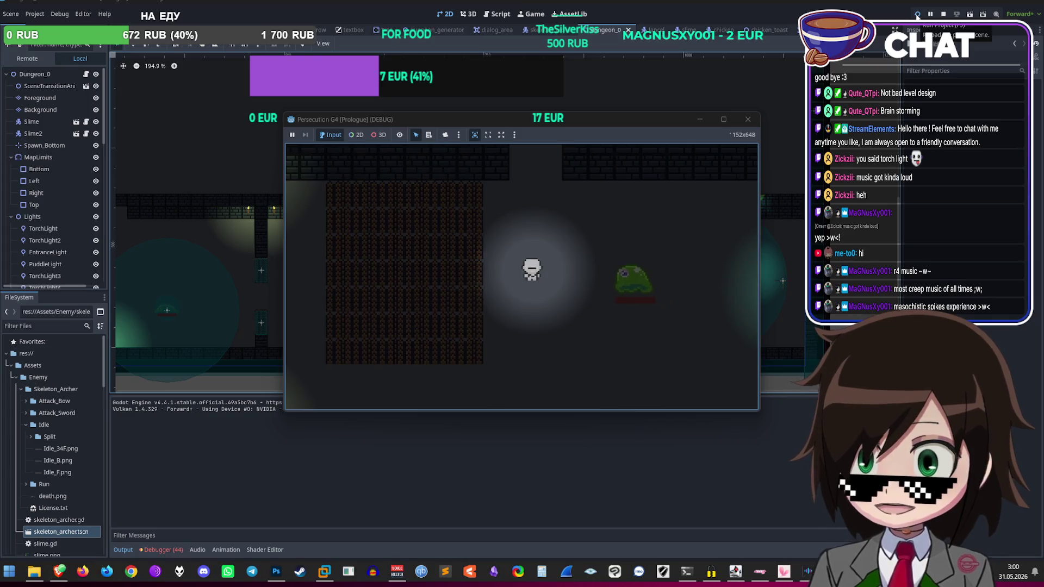
{"action": "key", "text": "a"}
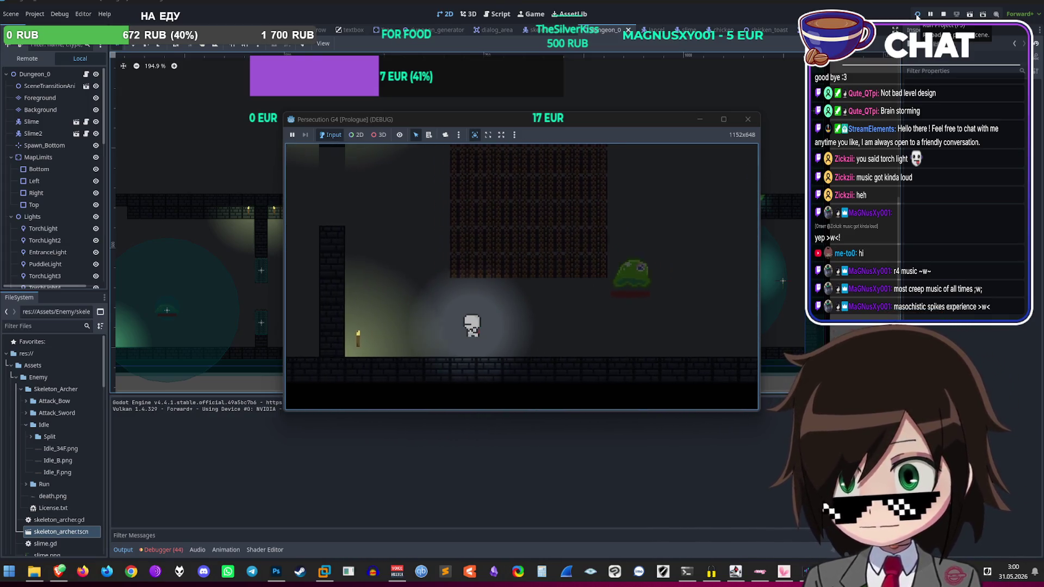
{"action": "key", "text": "w"}
{"action": "key", "text": "d"}
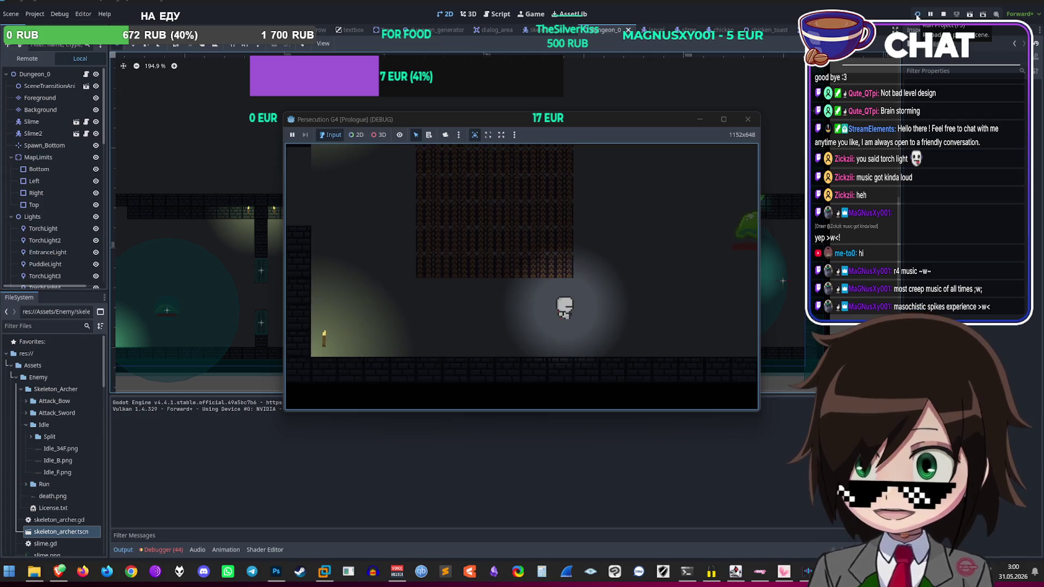
{"action": "key", "text": "w"}
{"action": "key", "text": "a"}
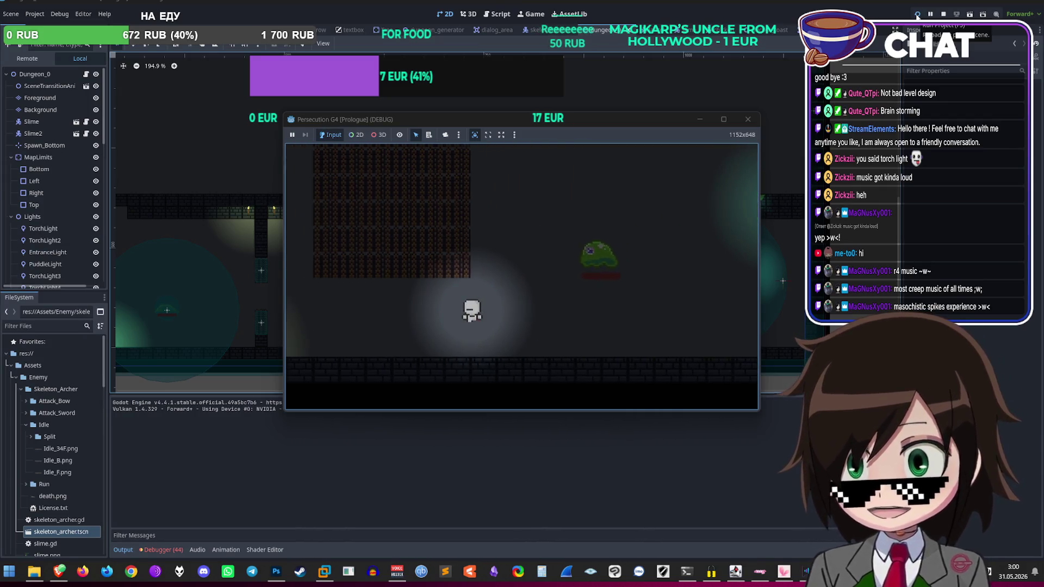
{"action": "key", "text": "d"}
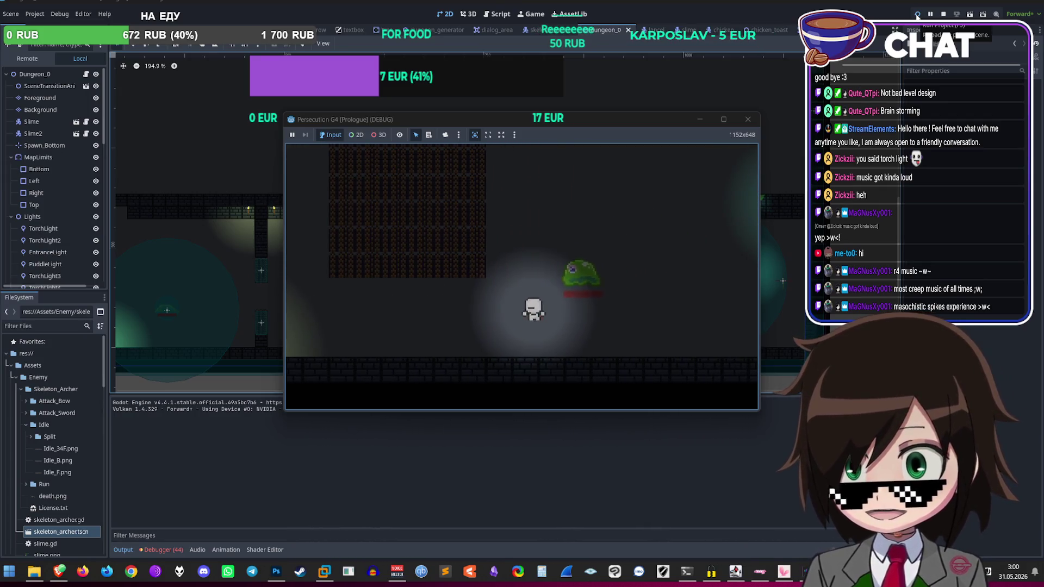
Step: Jump near the pillar and walk into the slime repeatedly until the hearts empty
{"action": "key", "text": "a"}
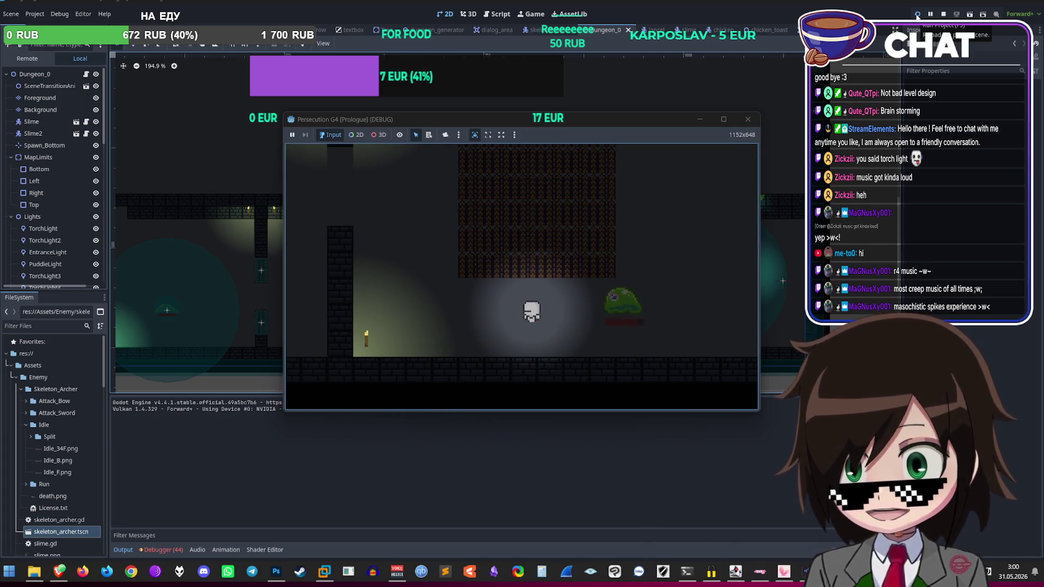
{"action": "key", "text": "a"}
{"action": "key", "text": "space"}
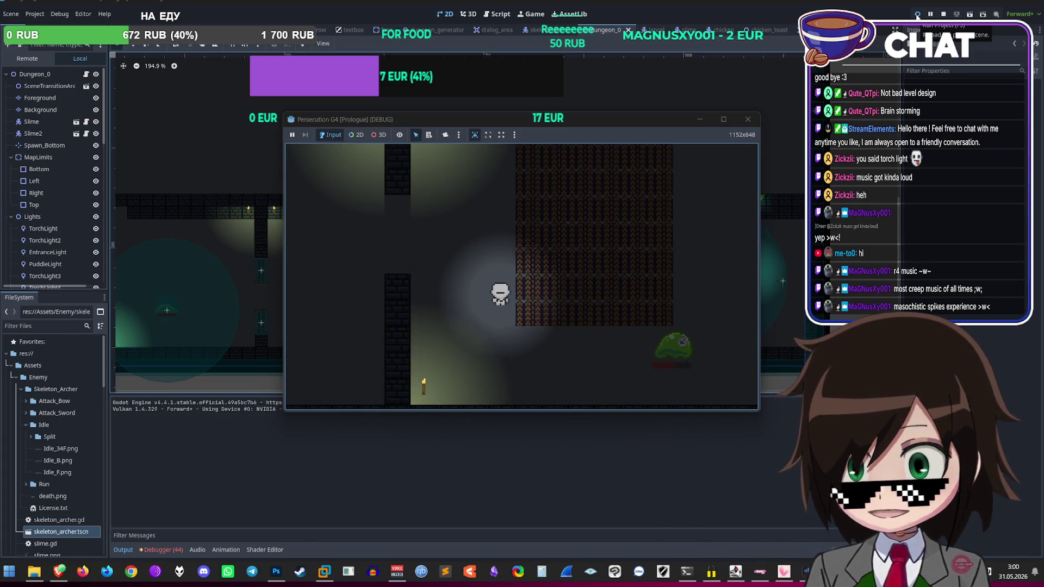
{"action": "key", "text": "d"}
{"action": "key", "text": "a"}
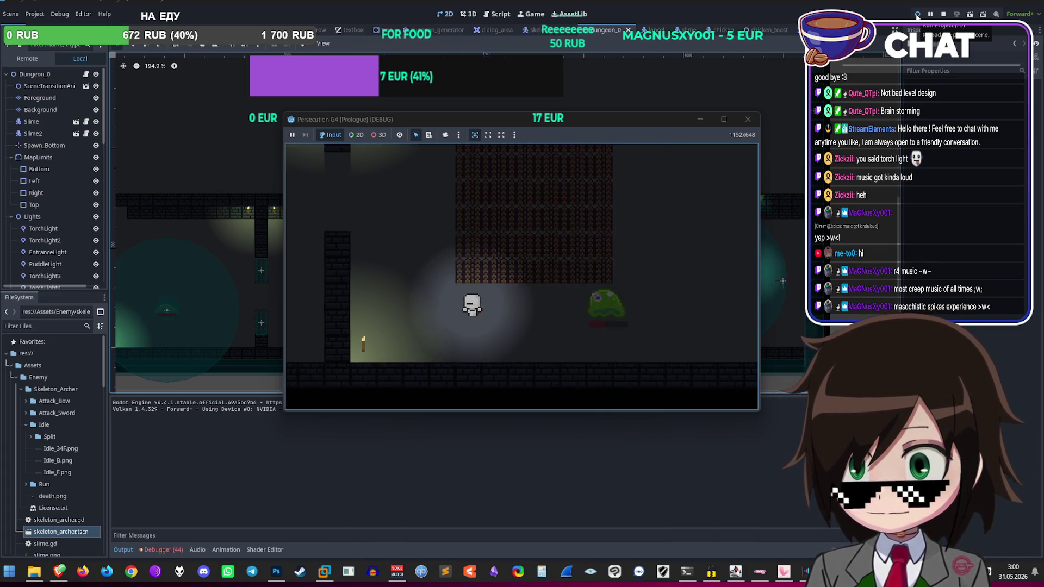
{"action": "key", "text": "space"}
{"action": "key", "text": "d"}
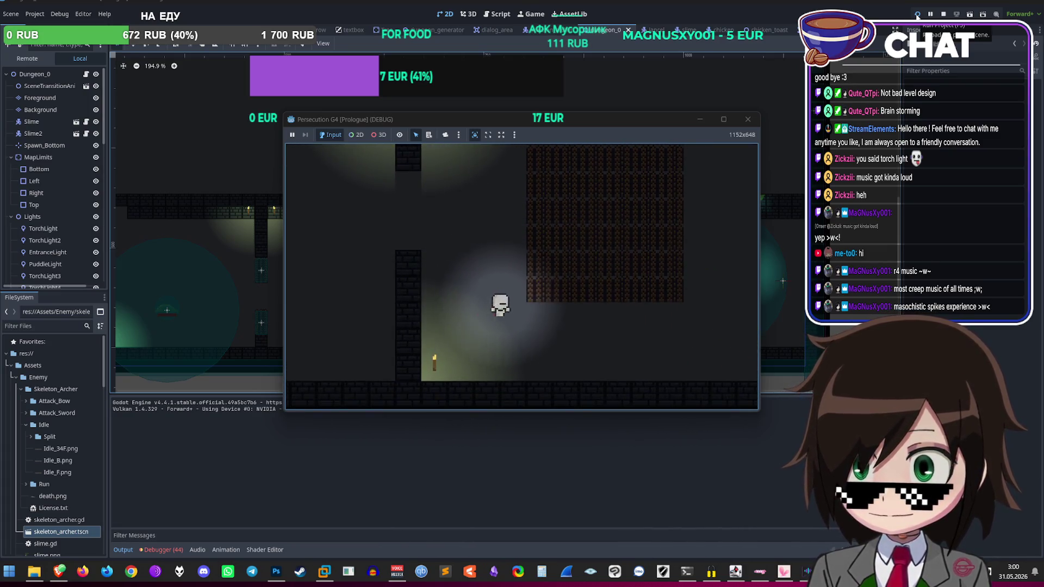
{"action": "key", "text": "d"}
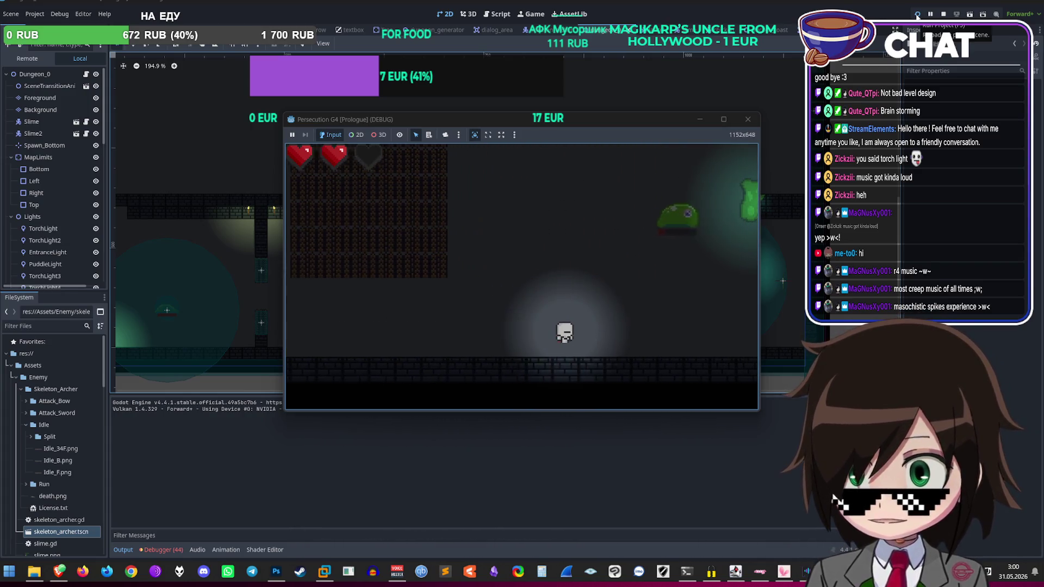
{"action": "key", "text": "a"}
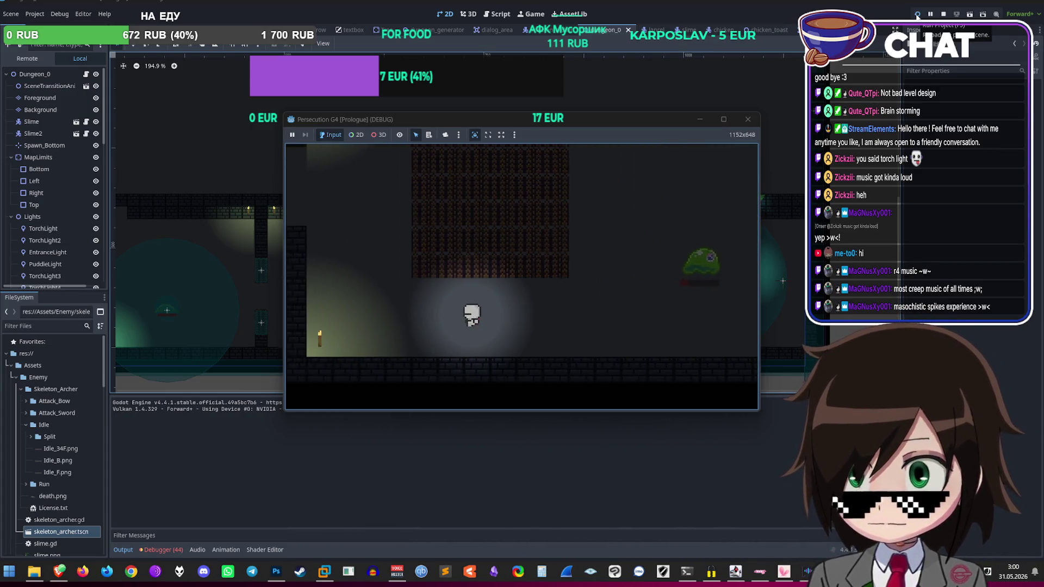
{"action": "key", "text": "d"}
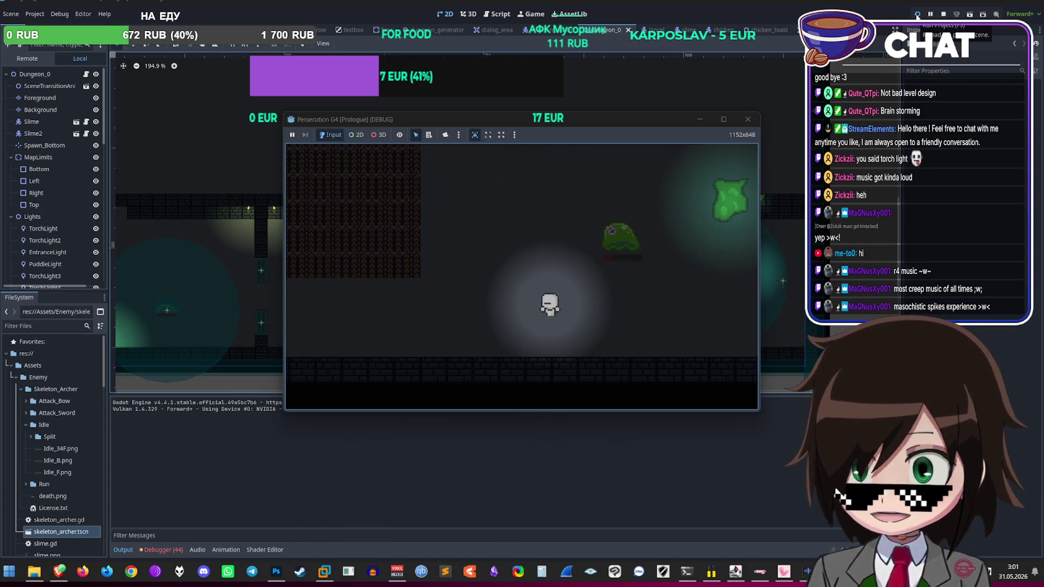
{"action": "key", "text": "a"}
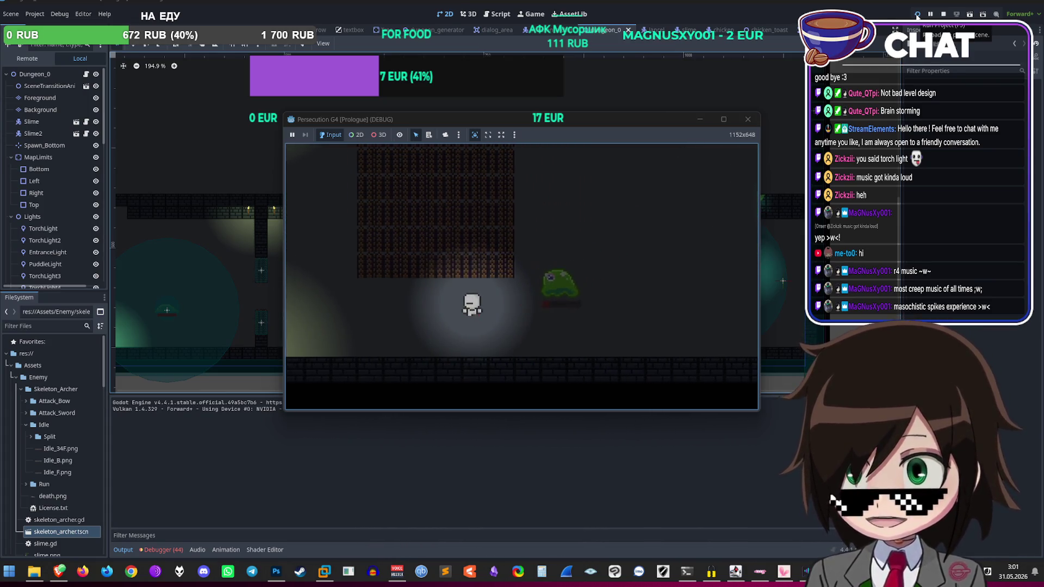
{"action": "key", "text": "d"}
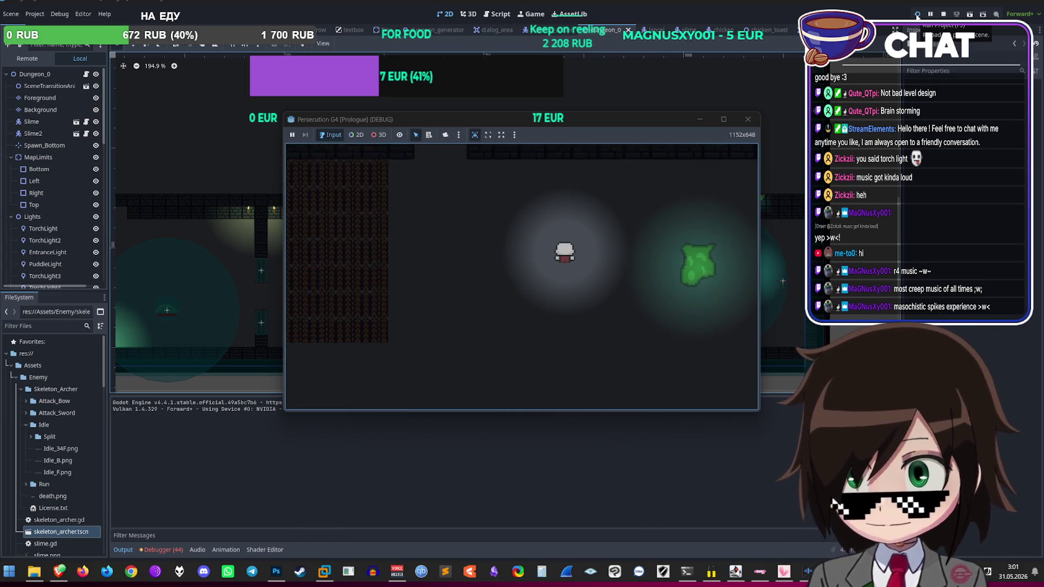
{"action": "key", "text": "a"}
{"action": "key", "text": "s"}
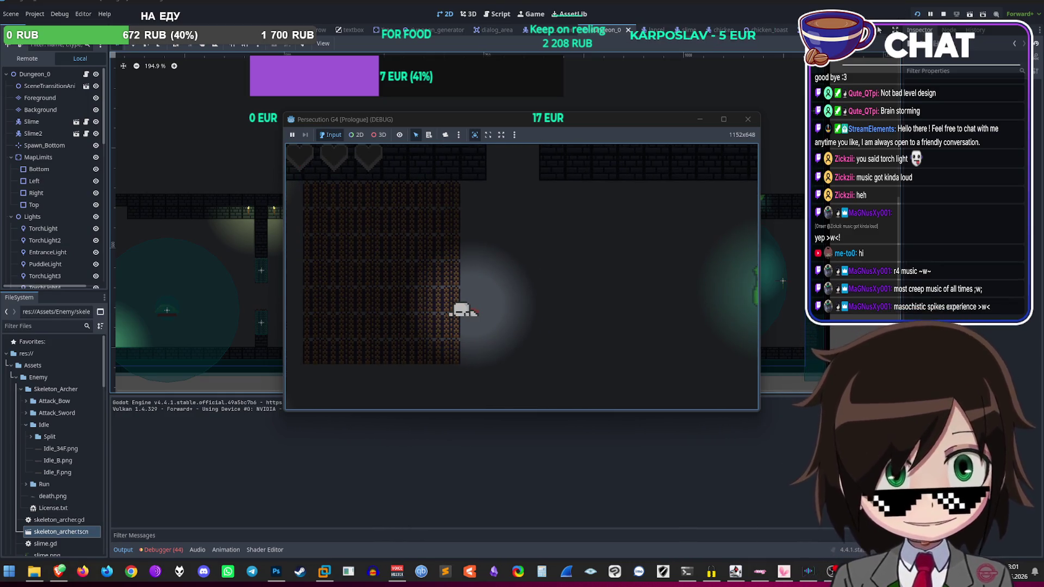
Step: Close the debug game window and zoom the 2D viewport over the dungeon
{"action": "left_click", "coordinate": [747, 119]}
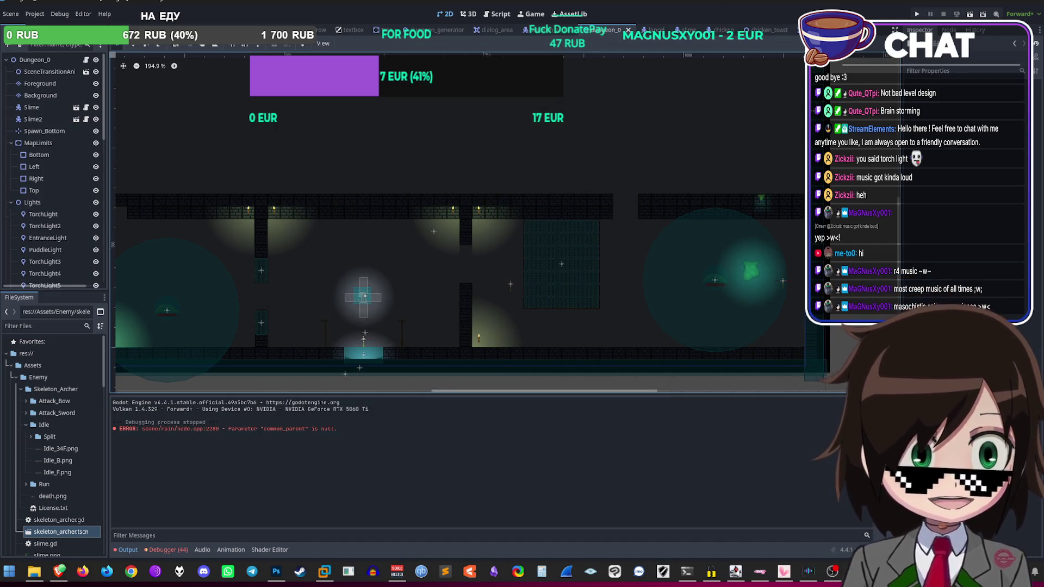
{"action": "scroll", "coordinate": [659, 179], "scroll_direction": "down", "scroll_amount": 4}
{"action": "scroll", "coordinate": [650, 246], "scroll_direction": "up", "scroll_amount": 3}
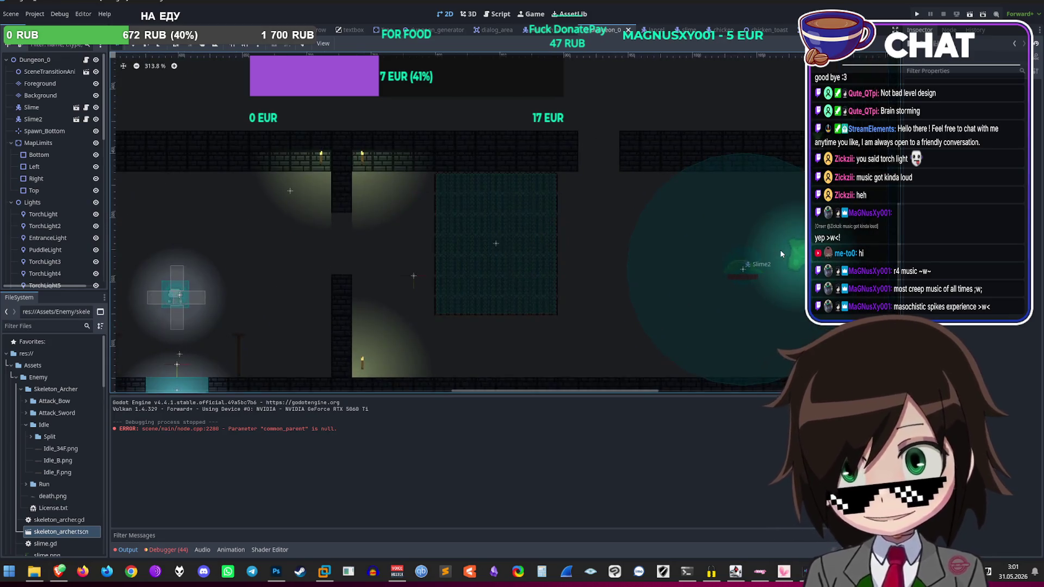
{"action": "scroll", "coordinate": [728, 290], "scroll_direction": "up", "scroll_amount": 4}
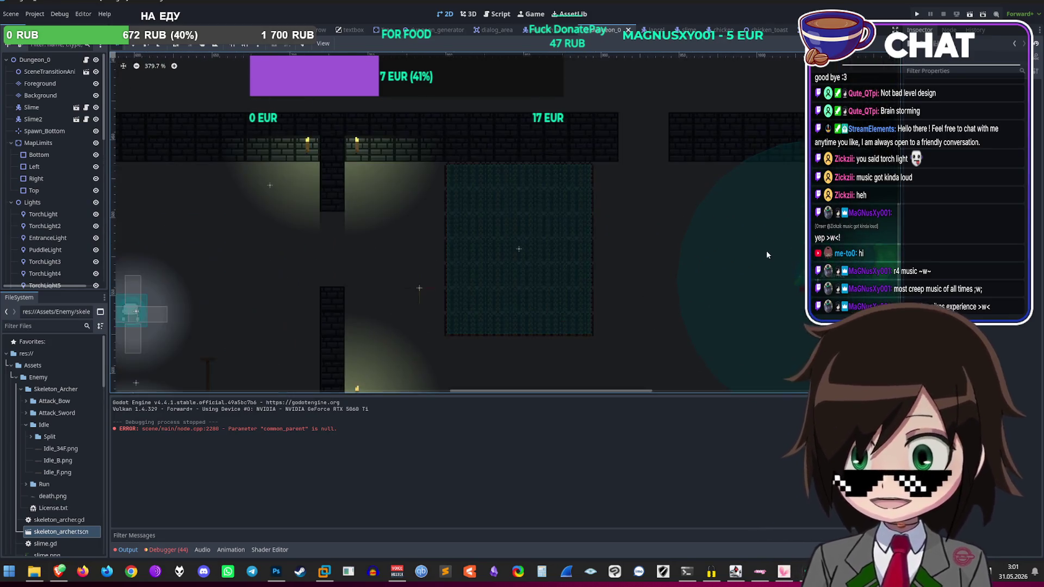
{"action": "scroll", "coordinate": [675, 264], "scroll_direction": "up", "scroll_amount": 7}
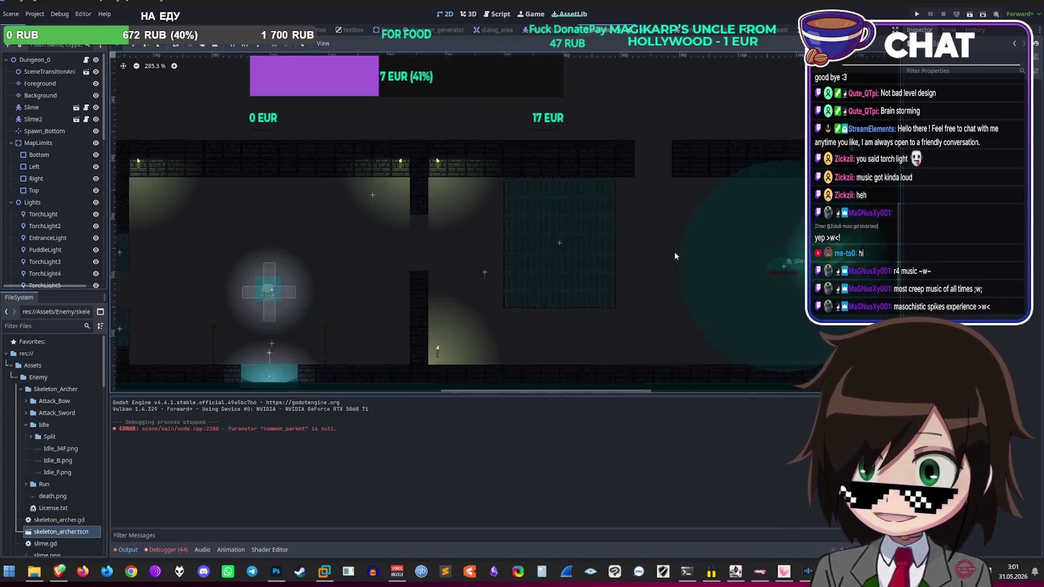
{"action": "scroll", "coordinate": [633, 242], "scroll_direction": "up", "scroll_amount": 1}
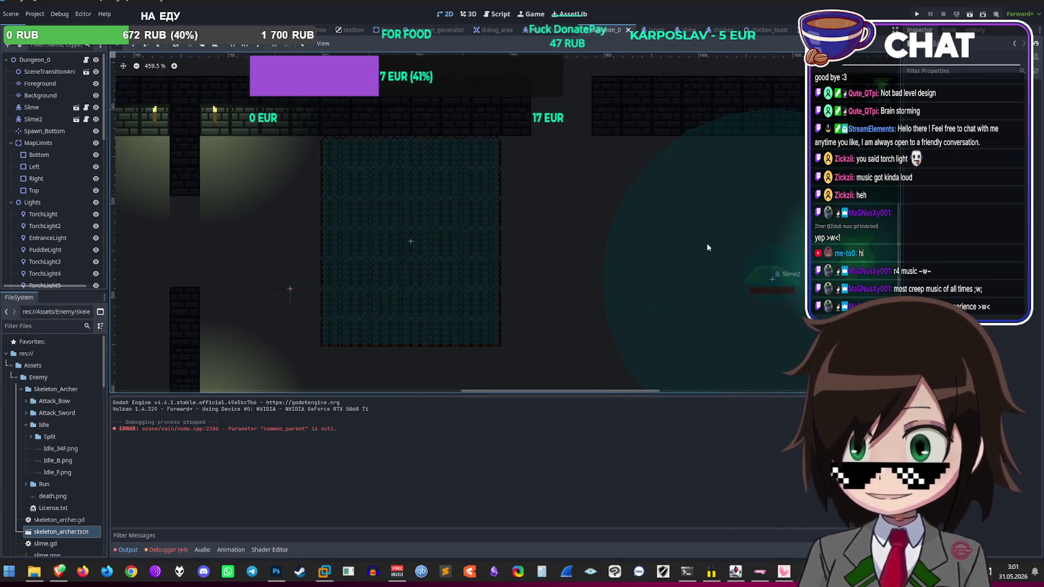
{"action": "scroll", "coordinate": [573, 249], "scroll_direction": "down", "scroll_amount": 1}
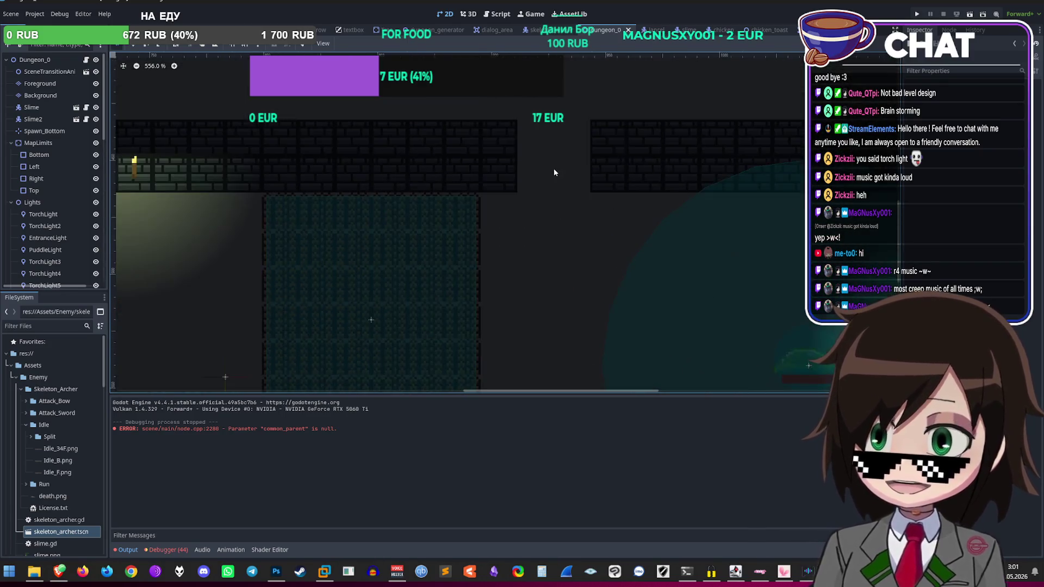
{"action": "scroll", "coordinate": [531, 244], "scroll_direction": "down", "scroll_amount": 5}
{"action": "scroll", "coordinate": [530, 243], "scroll_direction": "up", "scroll_amount": 1}
{"action": "scroll", "coordinate": [56, 261], "scroll_direction": "down", "scroll_amount": 10}
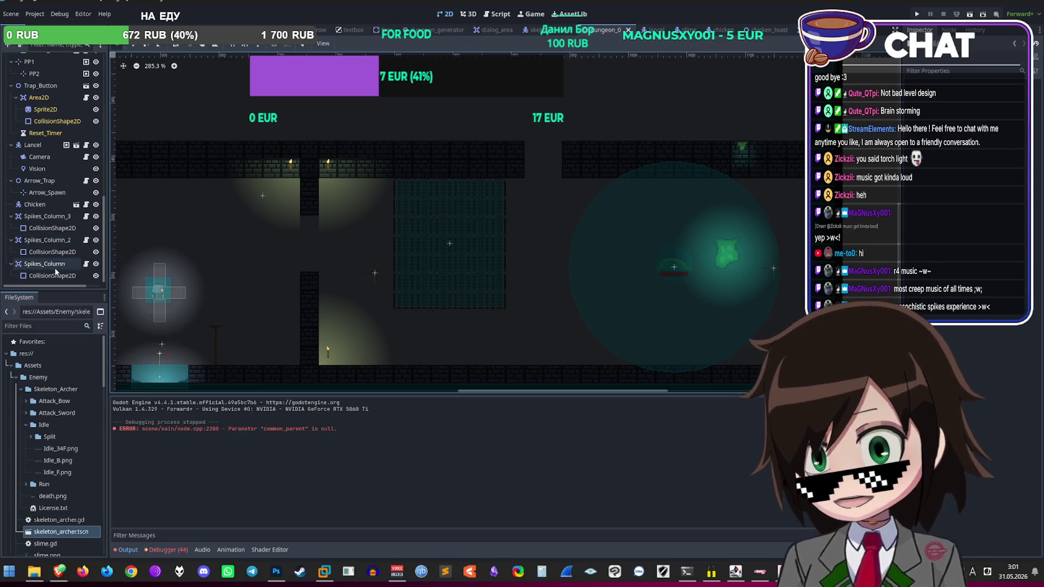
Step: Select Spikes_Column, Spikes_Column_2 and Spikes_Column_3 in turn to inspect their properties
{"action": "left_click", "coordinate": [56, 266]}
{"action": "left_click", "coordinate": [36, 241]}
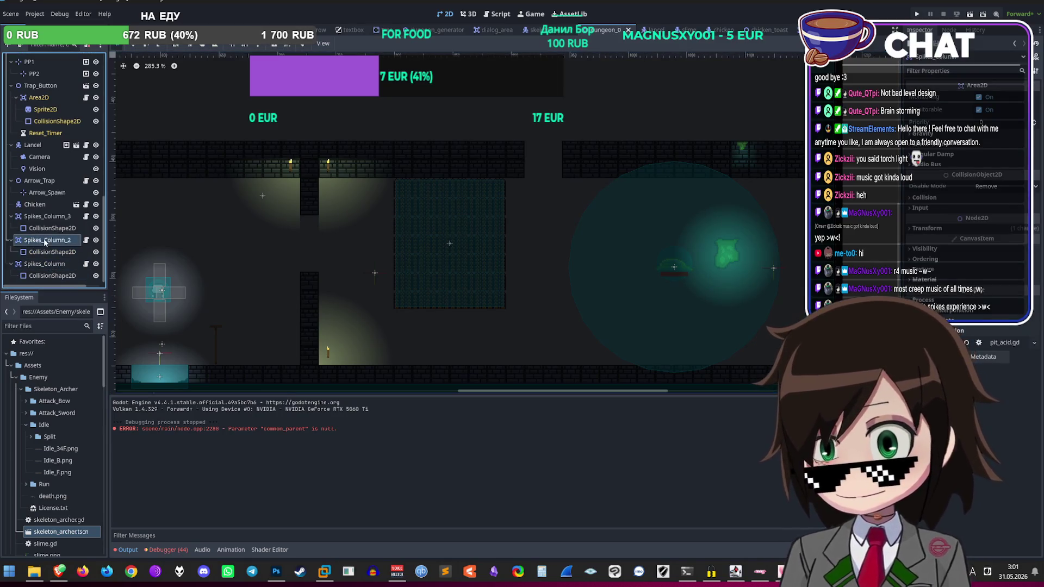
{"action": "left_click", "coordinate": [50, 218]}
{"action": "scroll", "coordinate": [552, 264], "scroll_direction": "up", "scroll_amount": 3}
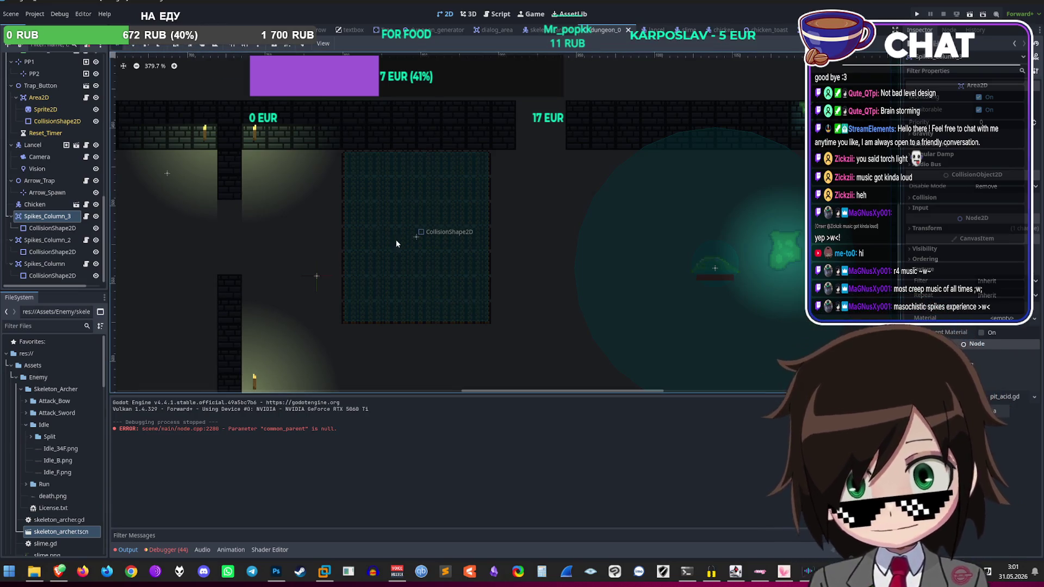
Step: Widen Spikes_Column_3's collision shape from 96 to about 109
{"action": "left_click", "coordinate": [376, 268]}
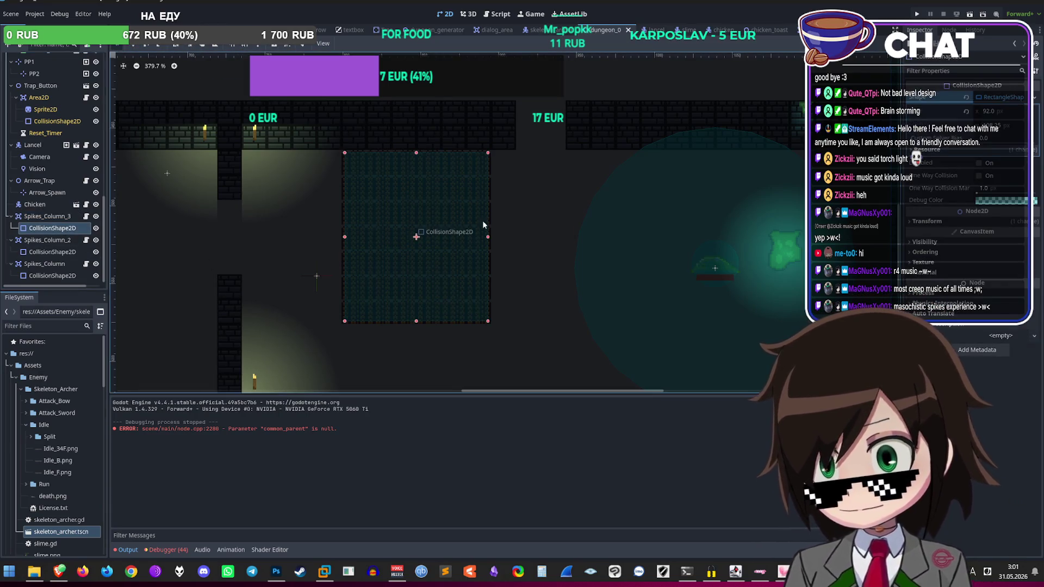
{"action": "left_click_drag", "start_coordinate": [498, 237], "coordinate": [511, 237]}
{"action": "scroll", "coordinate": [566, 249], "scroll_direction": "up", "scroll_amount": 1}
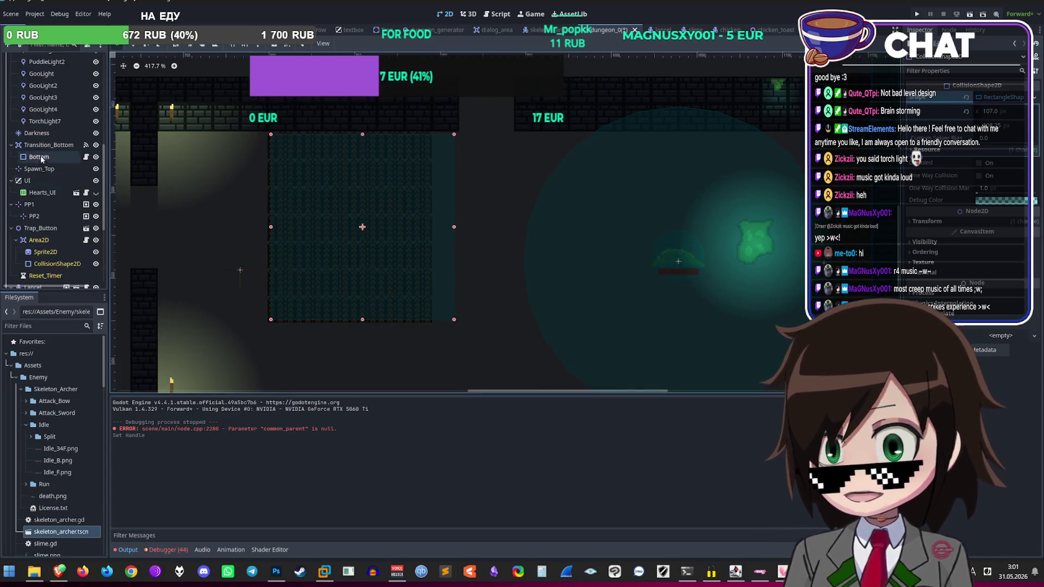
{"action": "scroll", "coordinate": [69, 121], "scroll_direction": "up", "scroll_amount": 10}
Step: Paint a vertical column of dark tiles on the Background tile layer
{"action": "left_click", "coordinate": [48, 95]}
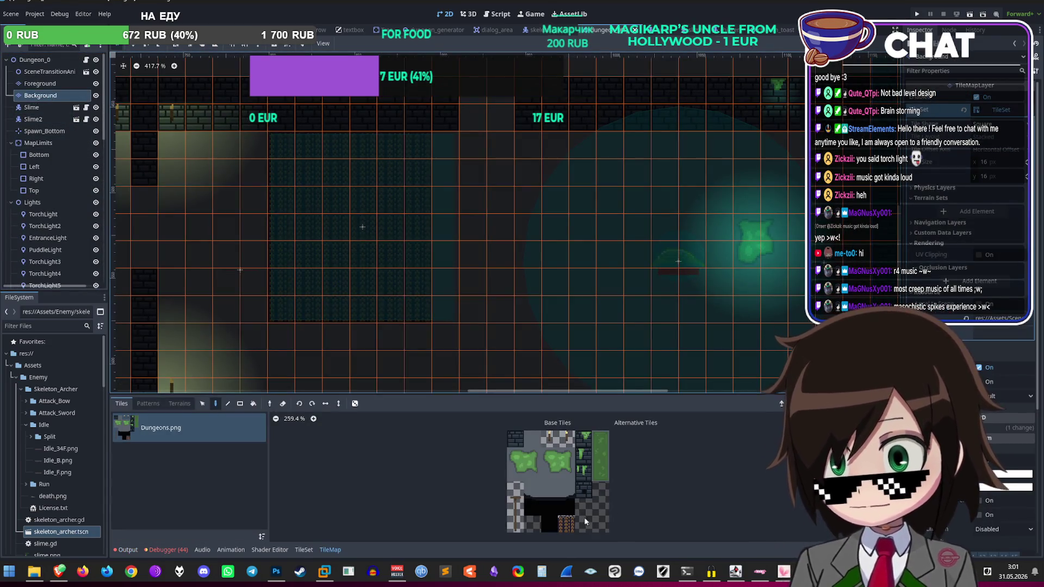
{"action": "left_click_drag", "start_coordinate": [449, 154], "coordinate": [453, 291]}
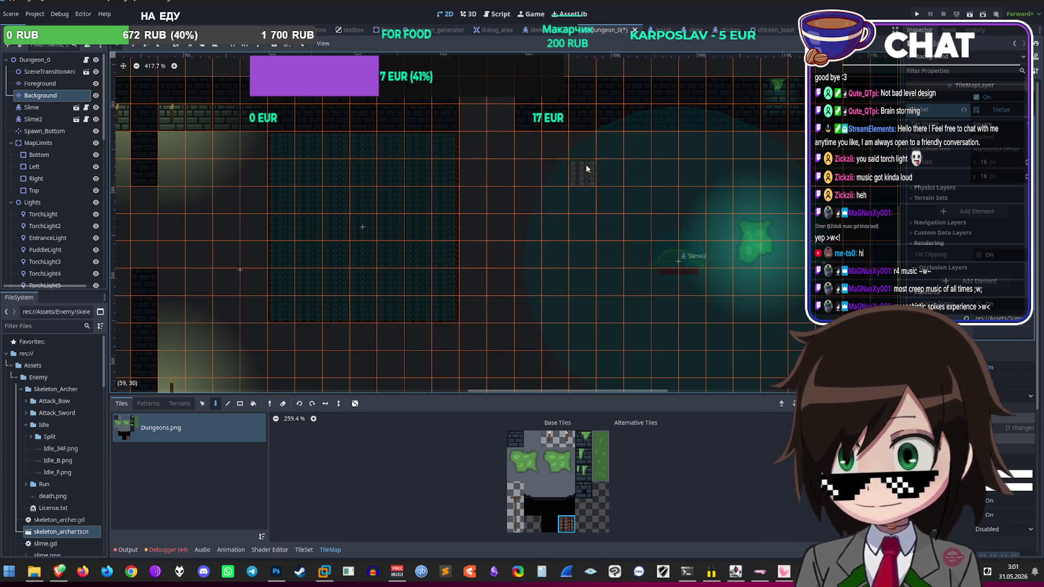
{"action": "scroll", "coordinate": [56, 203], "scroll_direction": "down", "scroll_amount": 10}
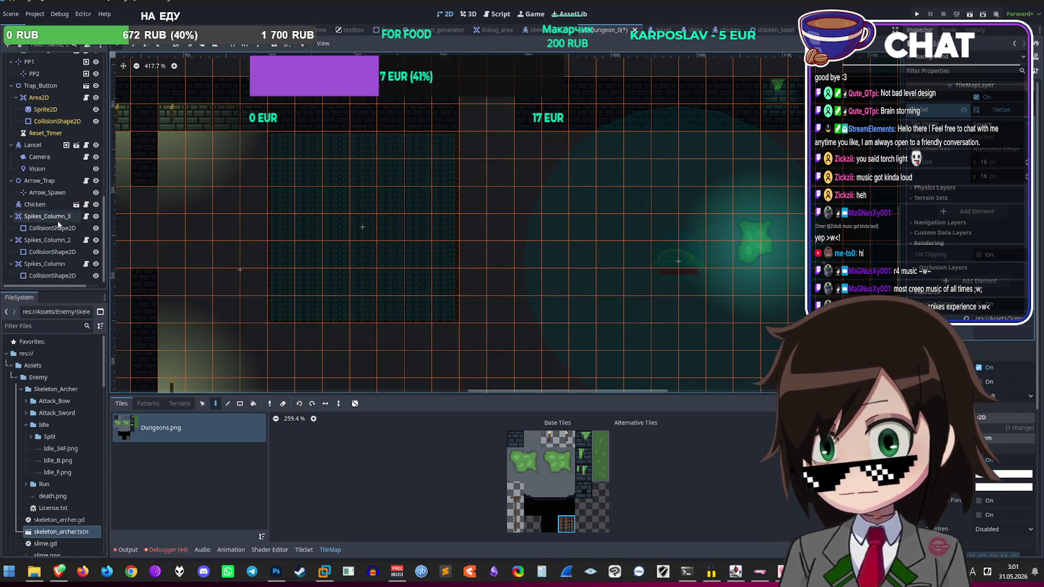
Step: Adjust Spikes_Column_3's collision box to width 108 and run the project
{"action": "left_click", "coordinate": [59, 228]}
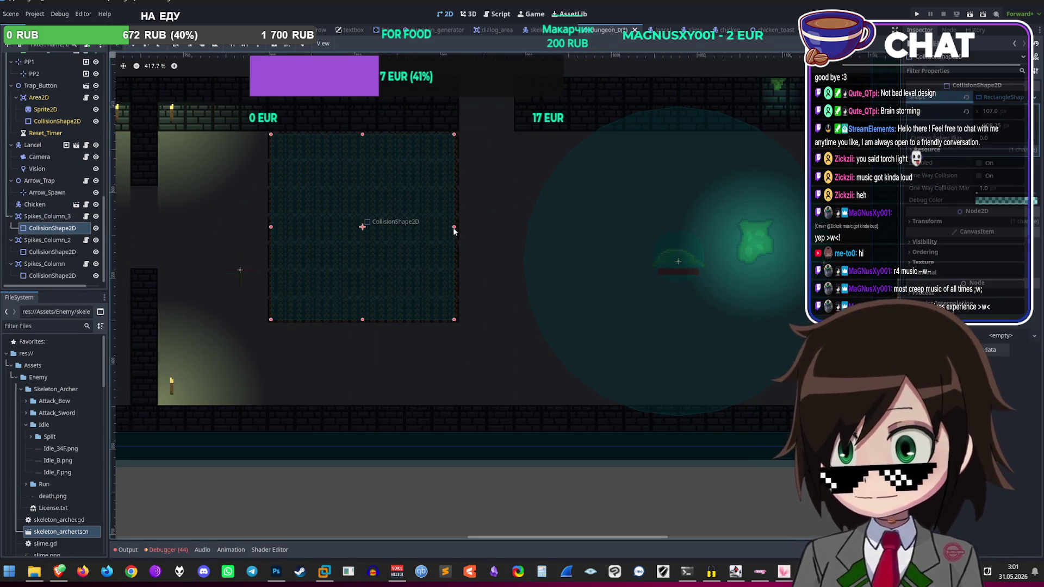
{"action": "left_click_drag", "start_coordinate": [455, 227], "coordinate": [454, 226]}
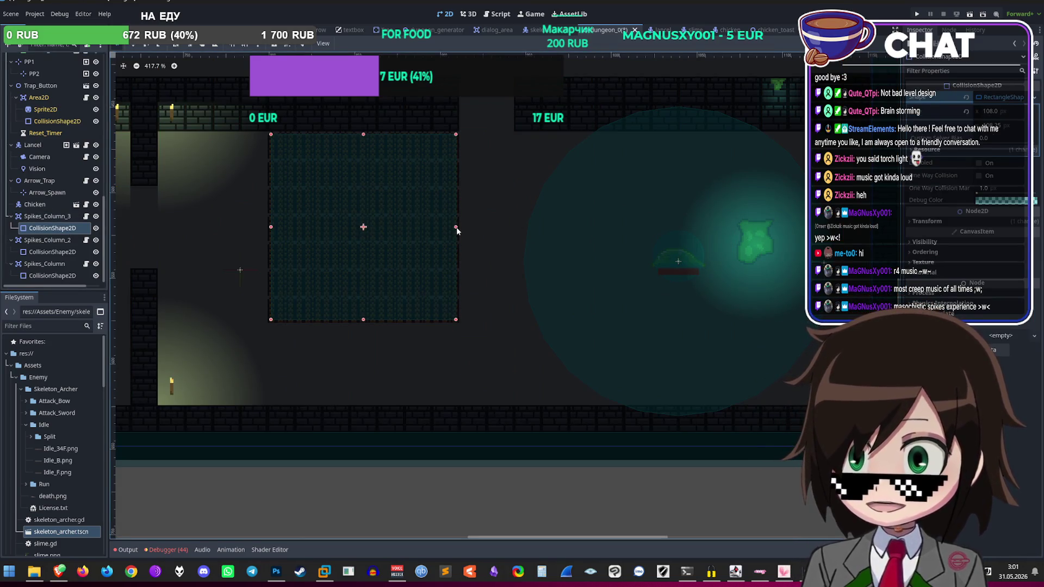
{"action": "scroll", "coordinate": [455, 227], "scroll_direction": "down", "scroll_amount": 5}
{"action": "scroll", "coordinate": [438, 218], "scroll_direction": "up", "scroll_amount": 8}
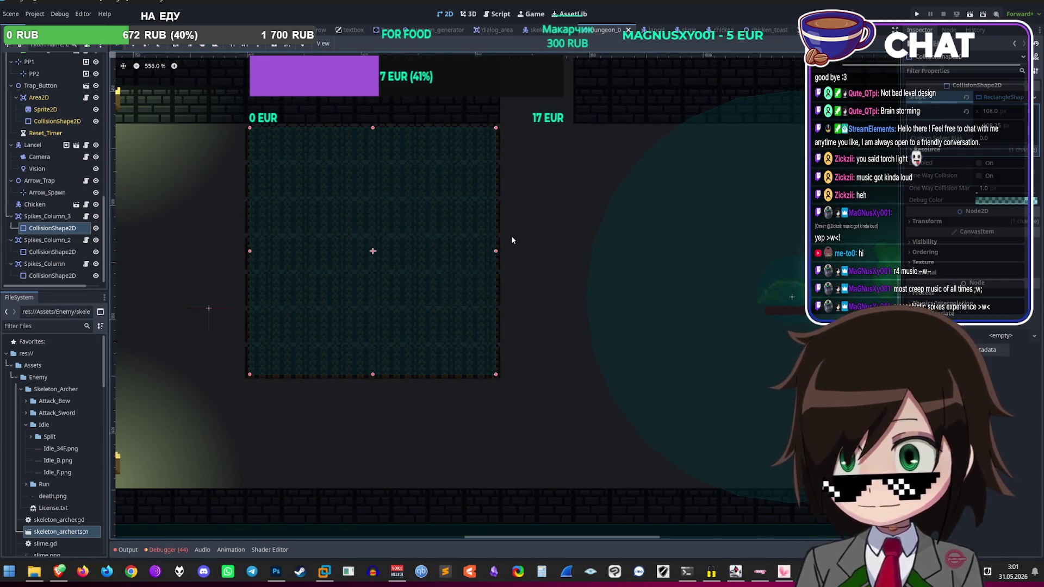
{"action": "scroll", "coordinate": [625, 228], "scroll_direction": "down", "scroll_amount": 4}
{"action": "left_click", "coordinate": [917, 12]}
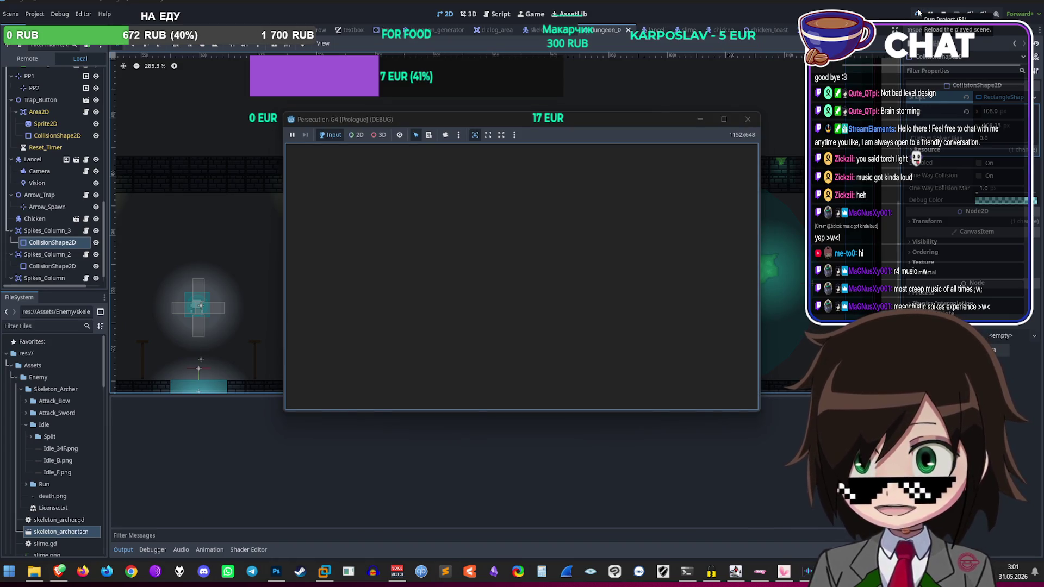
Step: Walk the player up the road, into the cave and right through the dungeon
{"action": "key", "text": "w"}
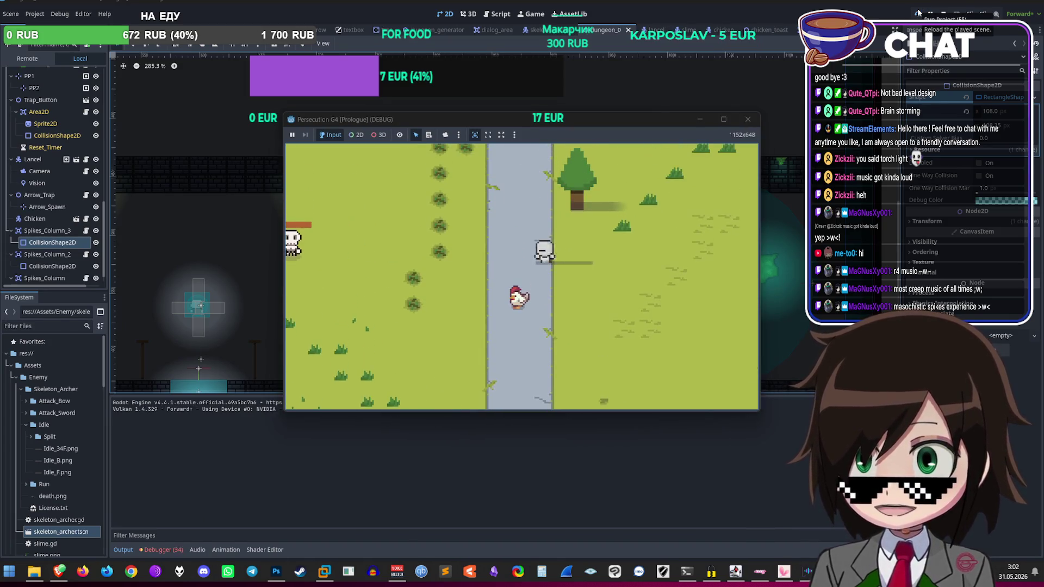
{"action": "key", "text": "w"}
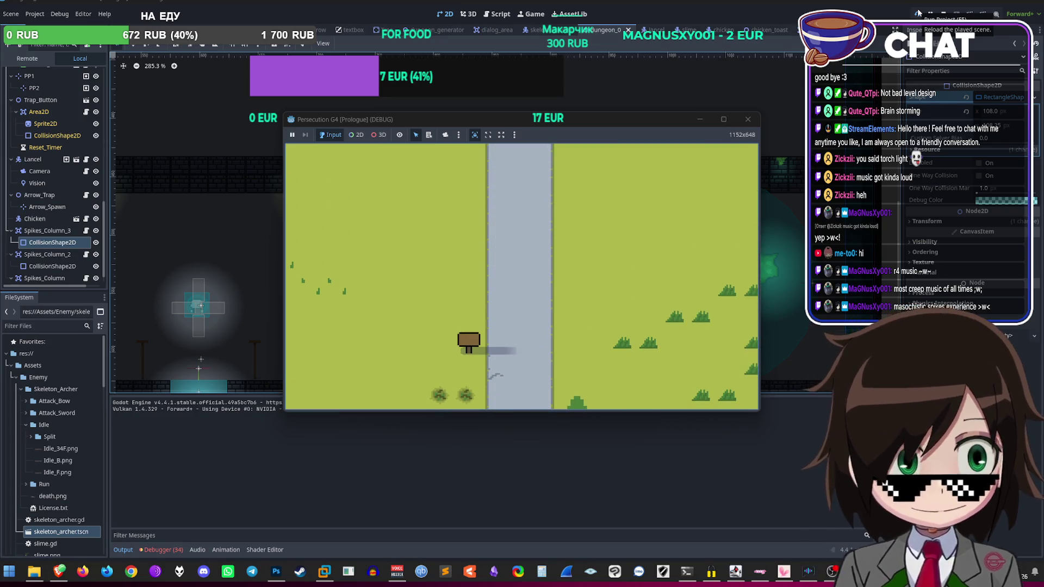
{"action": "key", "text": "w"}
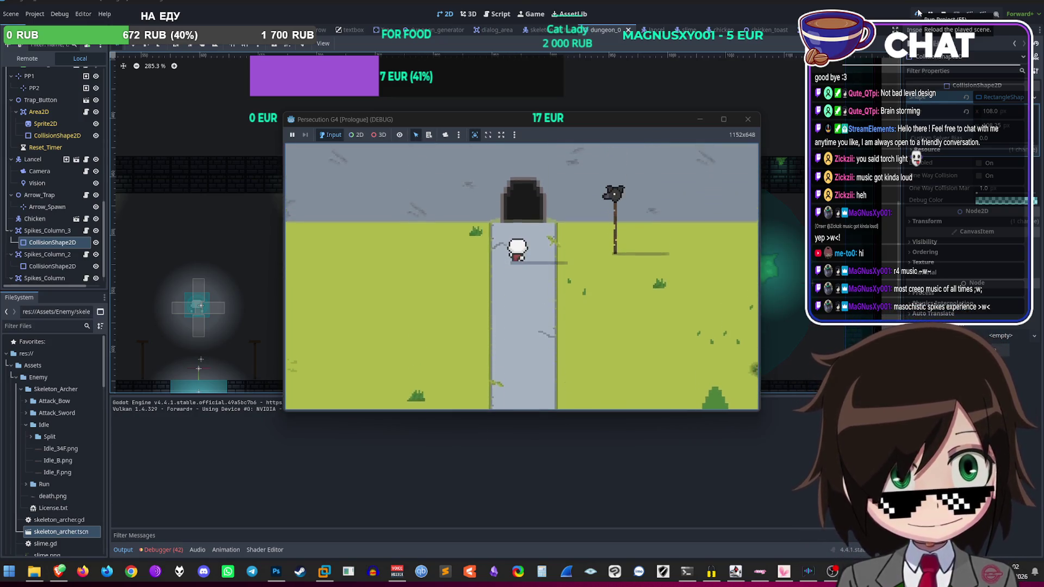
{"action": "key", "text": "w"}
{"action": "key", "text": "d"}
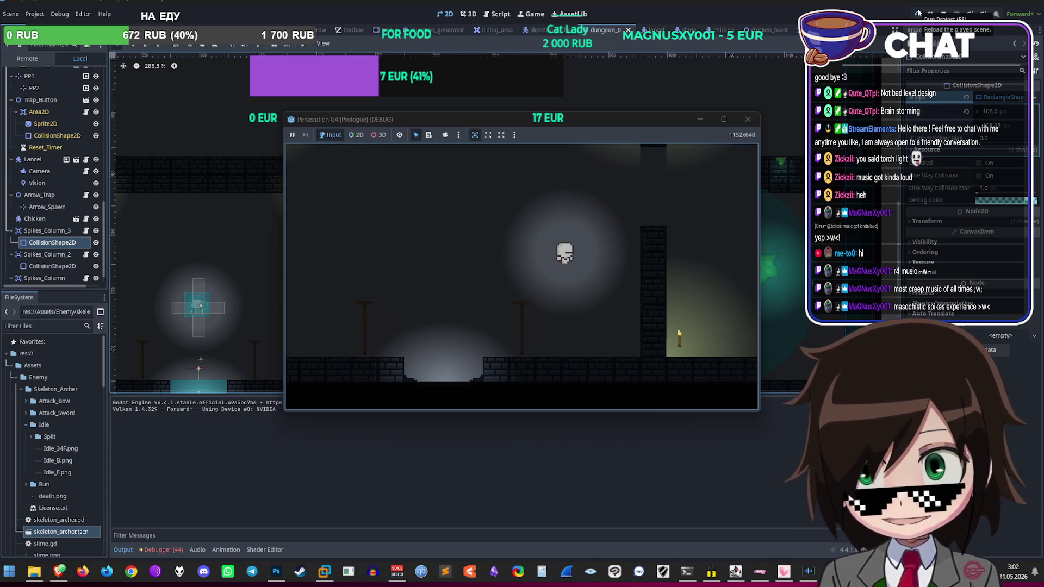
{"action": "key", "text": "d"}
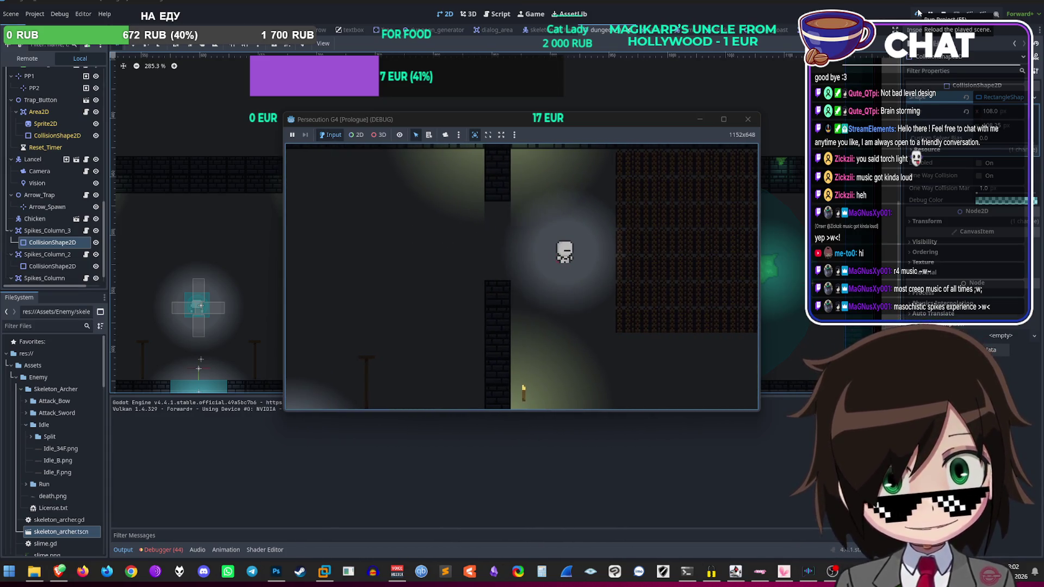
{"action": "key", "text": "d"}
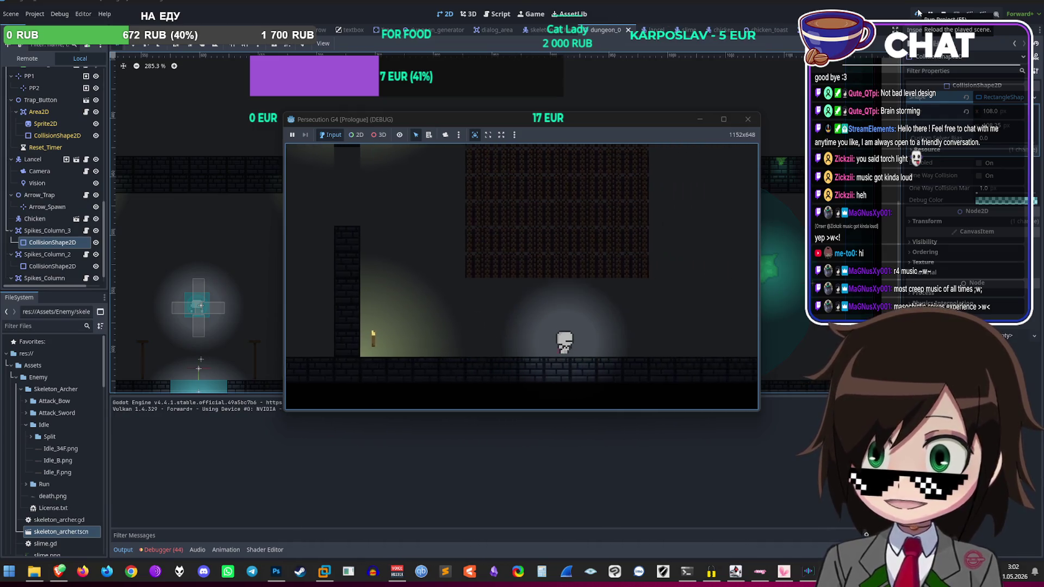
Step: Jump around the slime past the spike column, then stop the running game
{"action": "key", "text": "w"}
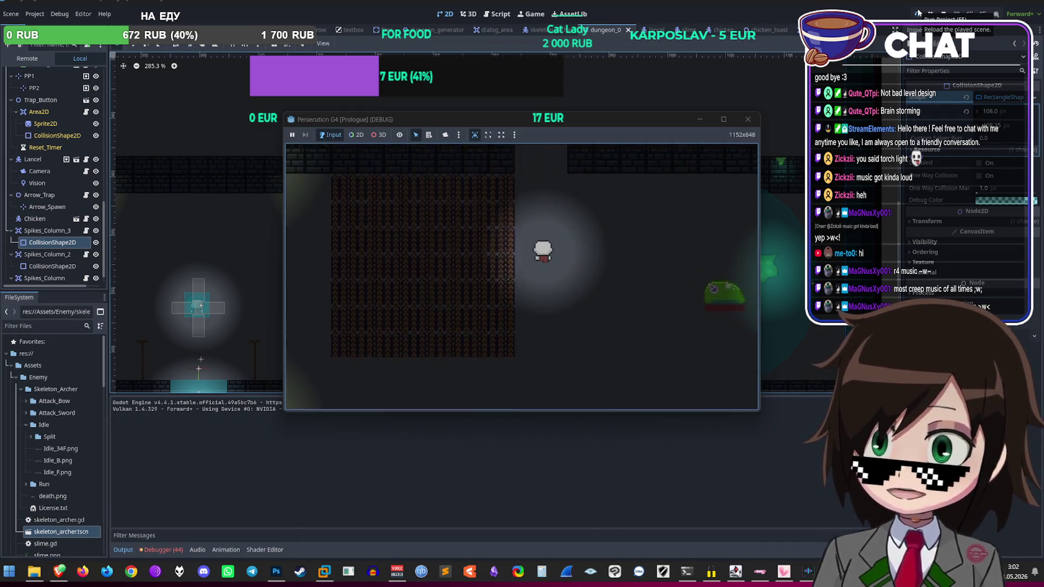
{"action": "key", "text": "d"}
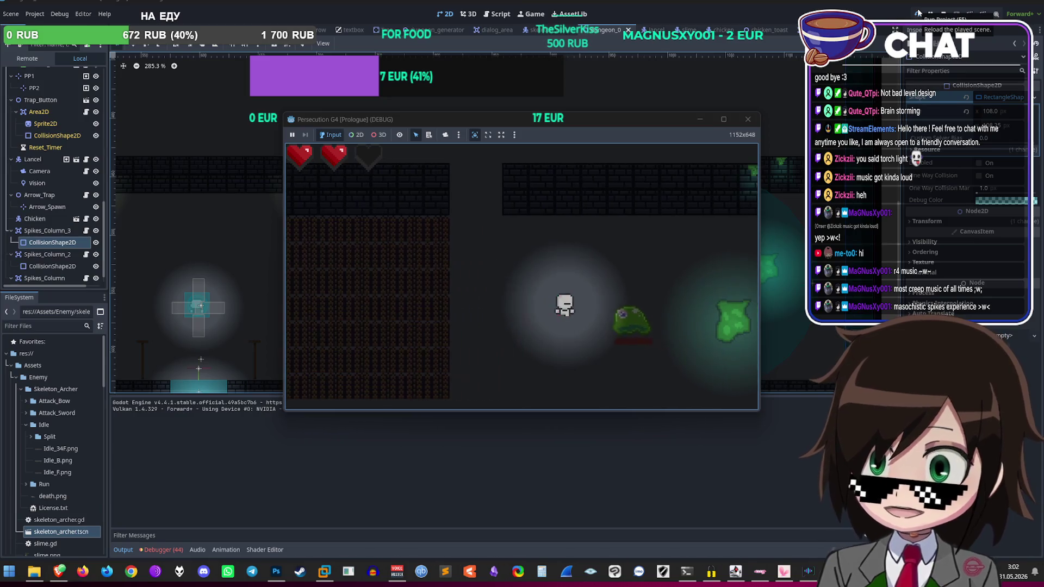
{"action": "key", "text": "s"}
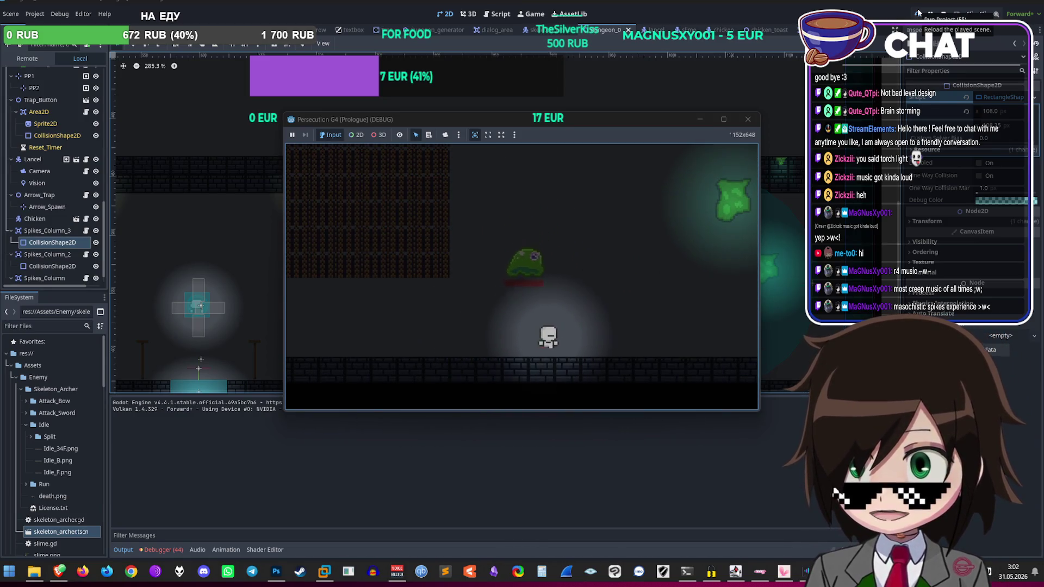
{"action": "key", "text": "w"}
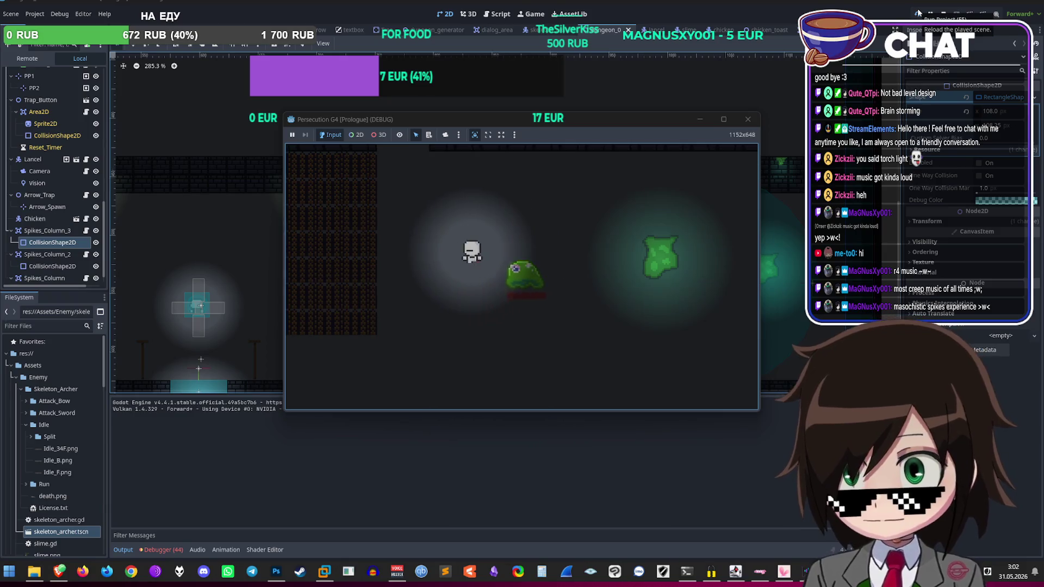
{"action": "key", "text": "s"}
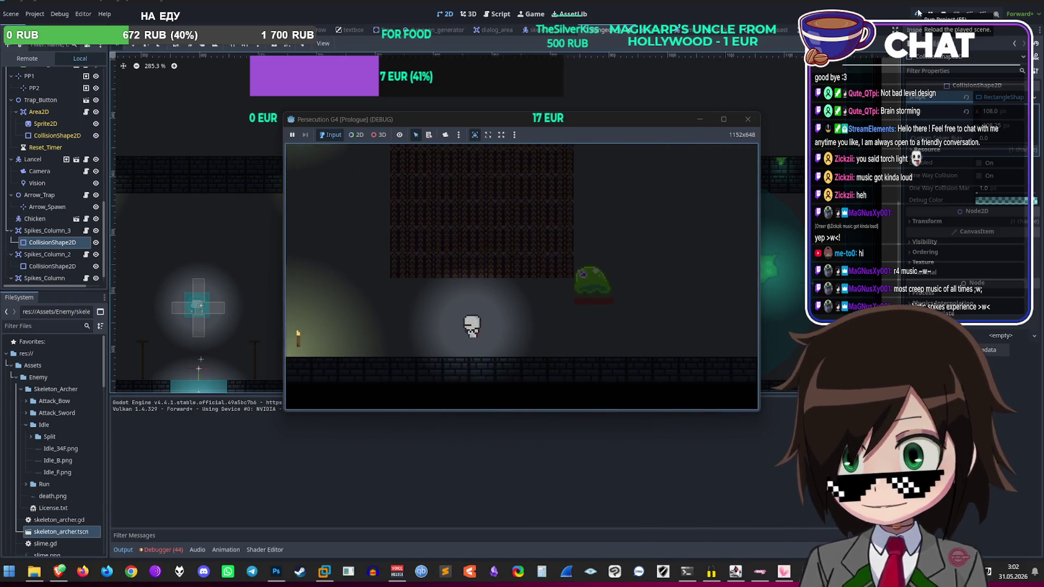
{"action": "key", "text": "a"}
{"action": "key", "text": "d"}
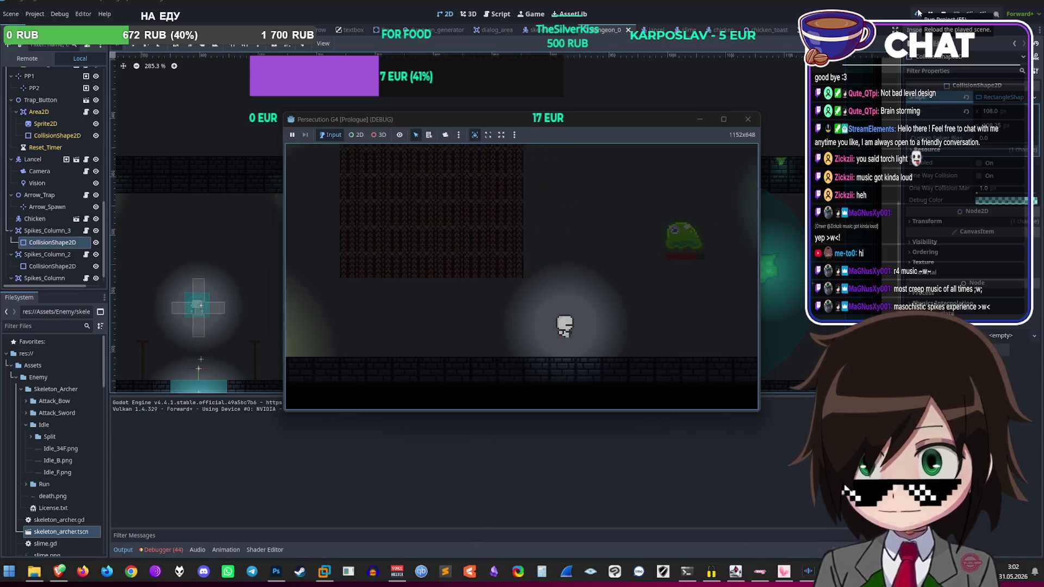
{"action": "key", "text": "w"}
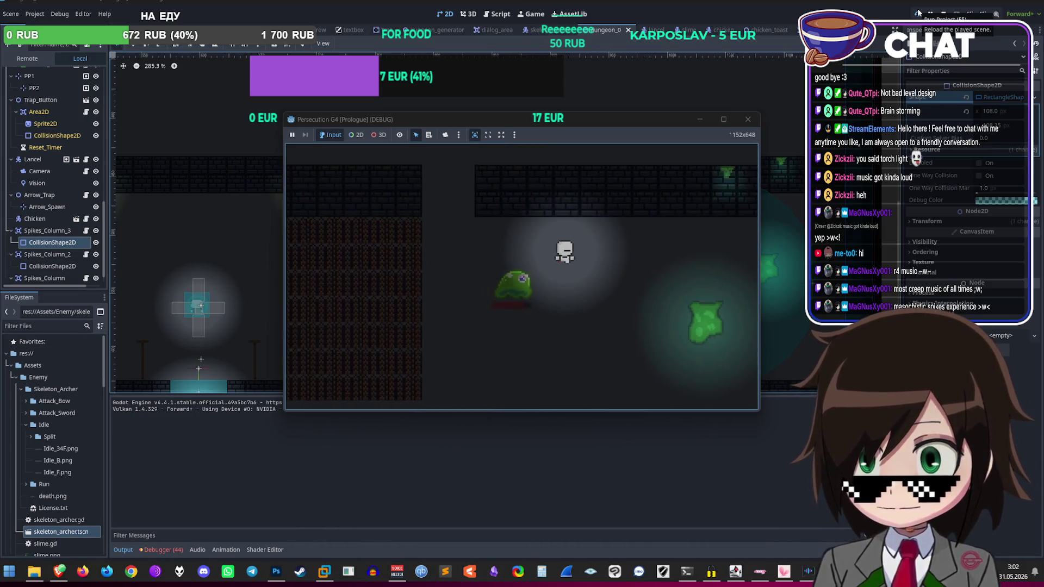
{"action": "key", "text": "s"}
{"action": "key", "text": "a"}
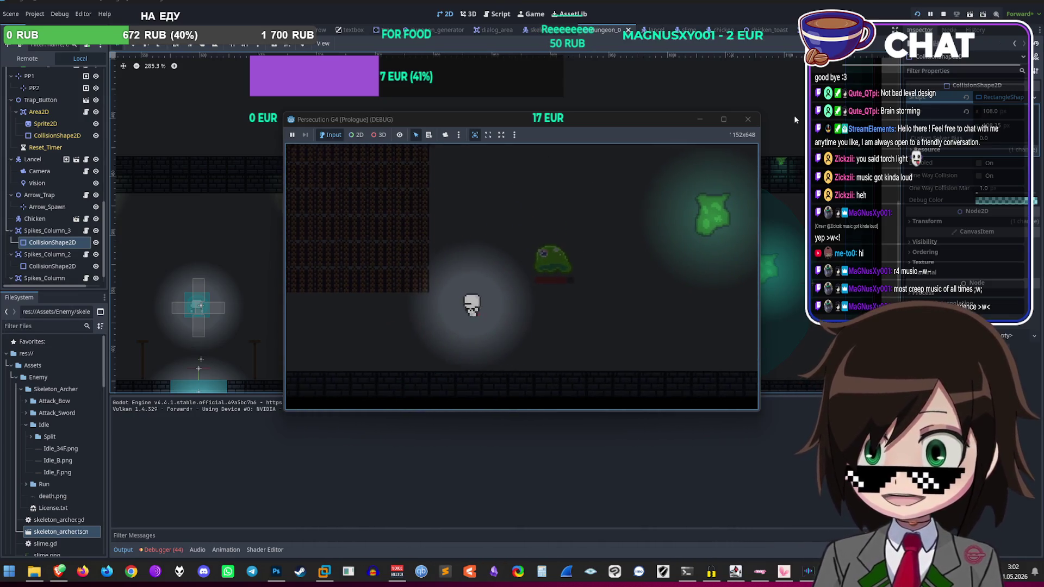
{"action": "left_click", "coordinate": [747, 119]}
Step: Drag Slime2 left to about (994, 542) and launch the game again
{"action": "scroll", "coordinate": [696, 269], "scroll_direction": "up", "scroll_amount": 3}
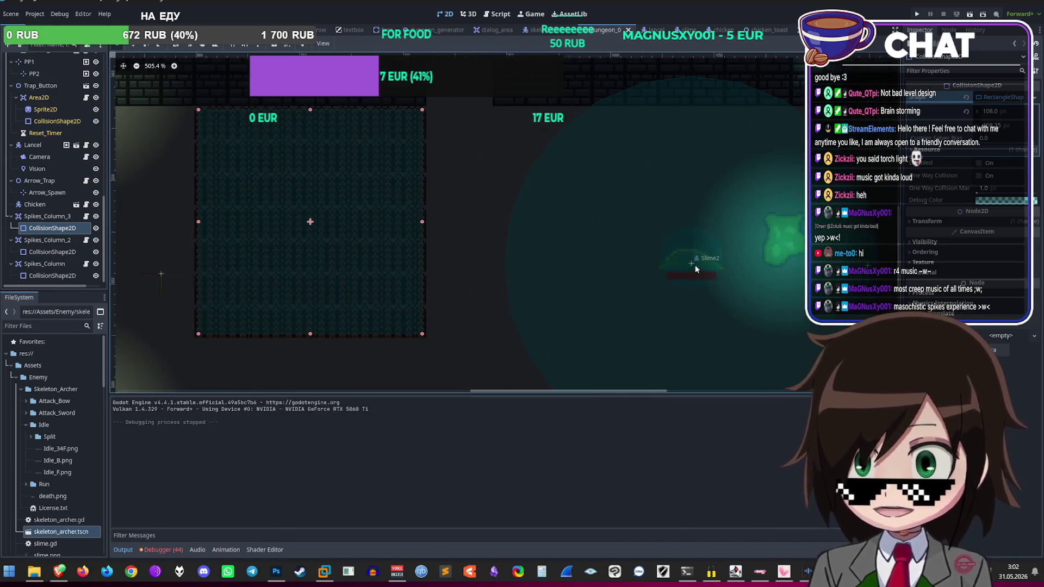
{"action": "left_click_drag", "start_coordinate": [690, 266], "coordinate": [560, 244]}
{"action": "scroll", "coordinate": [618, 250], "scroll_direction": "down", "scroll_amount": 2}
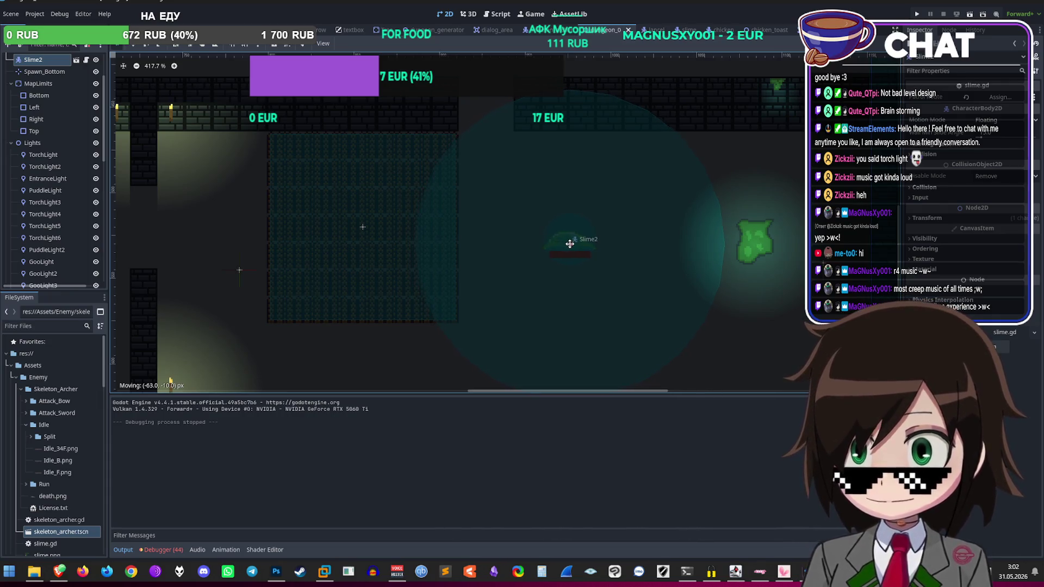
{"action": "left_click_drag", "start_coordinate": [573, 243], "coordinate": [594, 254]}
{"action": "scroll", "coordinate": [589, 246], "scroll_direction": "down", "scroll_amount": 2}
{"action": "scroll", "coordinate": [562, 268], "scroll_direction": "up", "scroll_amount": 2}
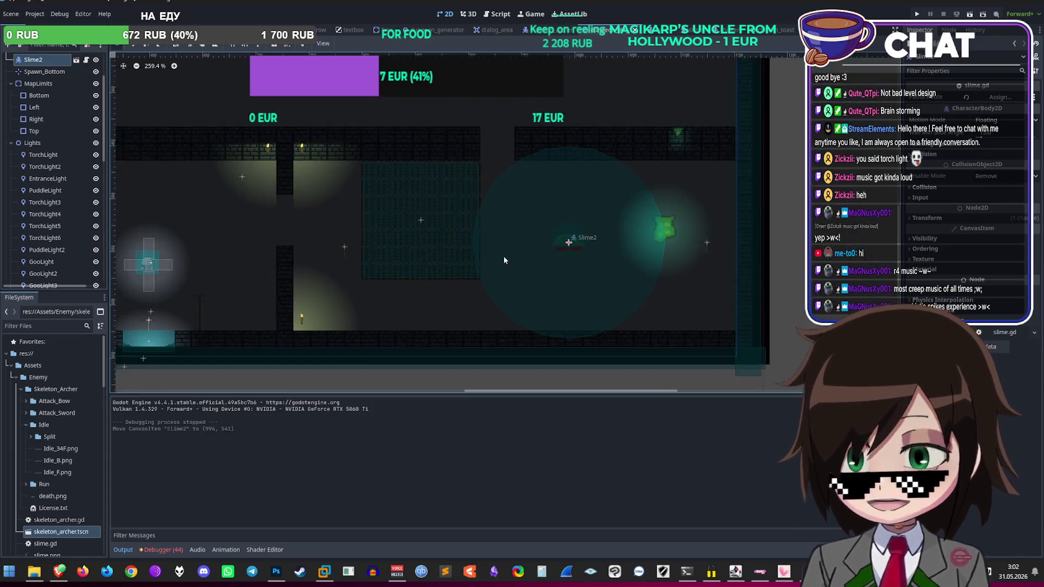
{"action": "scroll", "coordinate": [472, 305], "scroll_direction": "up", "scroll_amount": 1}
{"action": "left_click_drag", "start_coordinate": [640, 212], "coordinate": [633, 208]}
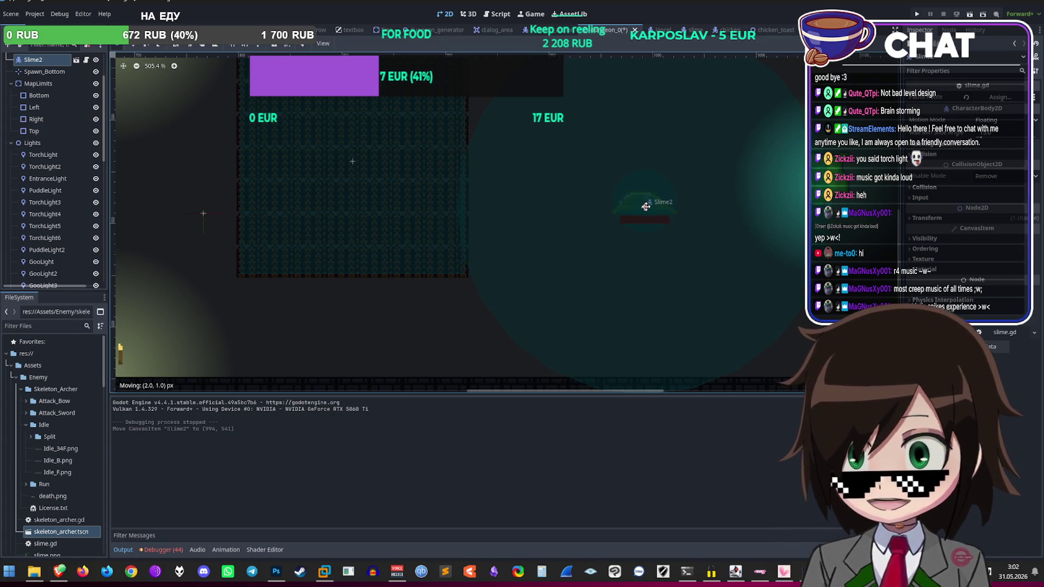
{"action": "scroll", "coordinate": [644, 210], "scroll_direction": "down", "scroll_amount": 1}
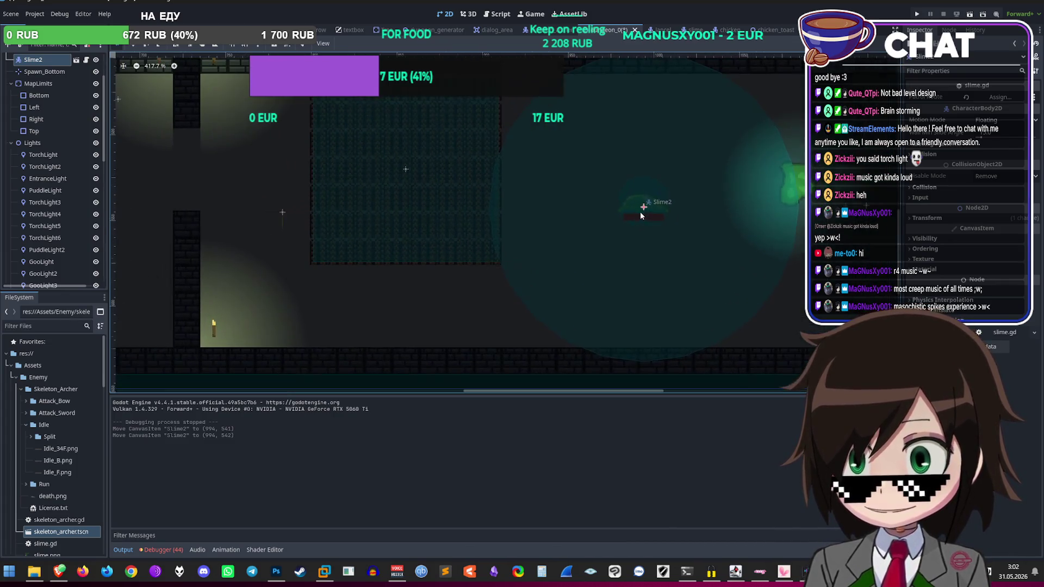
{"action": "left_click", "coordinate": [916, 12]}
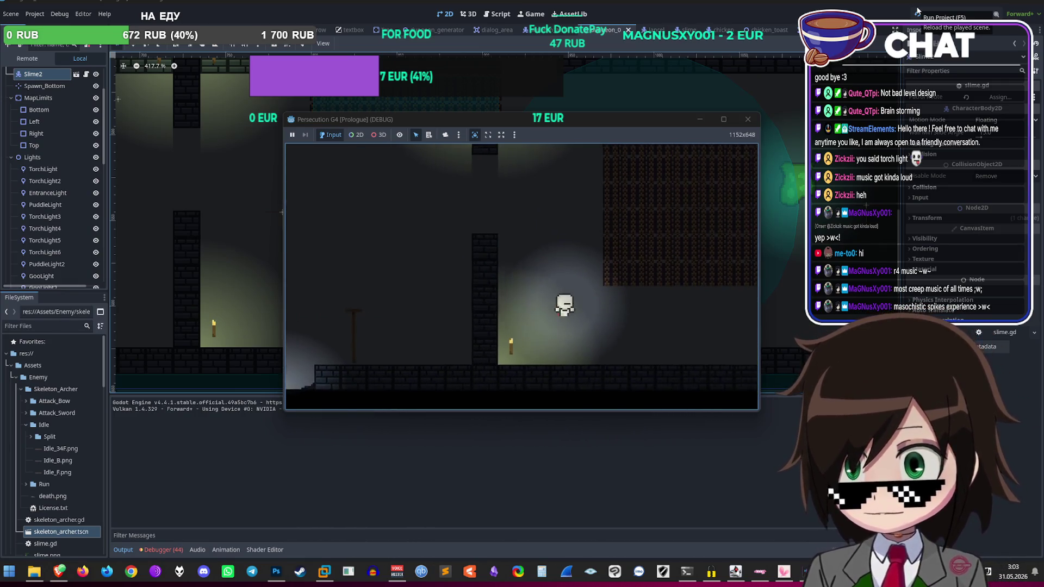
Step: Walk the character left and right and up and down with the arrow keys
{"action": "key", "text": "Left"}
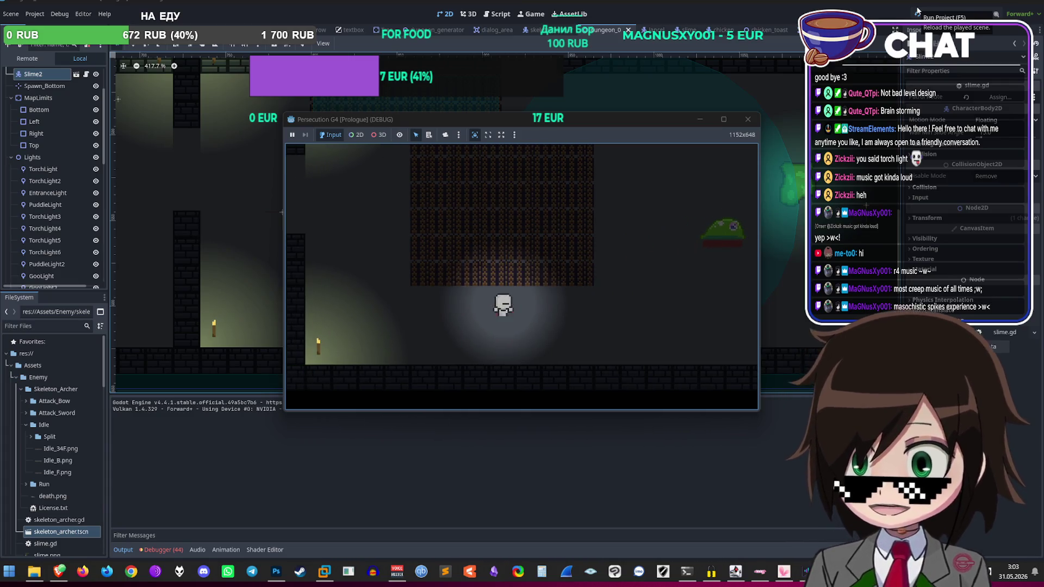
{"action": "key", "text": "Right"}
{"action": "key", "text": "Left"}
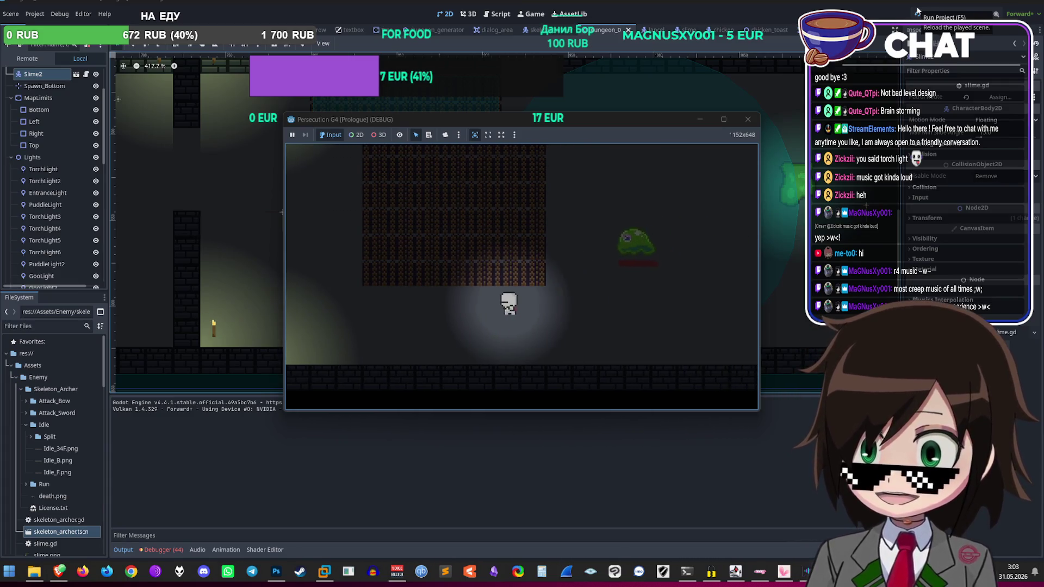
{"action": "key", "text": "Right"}
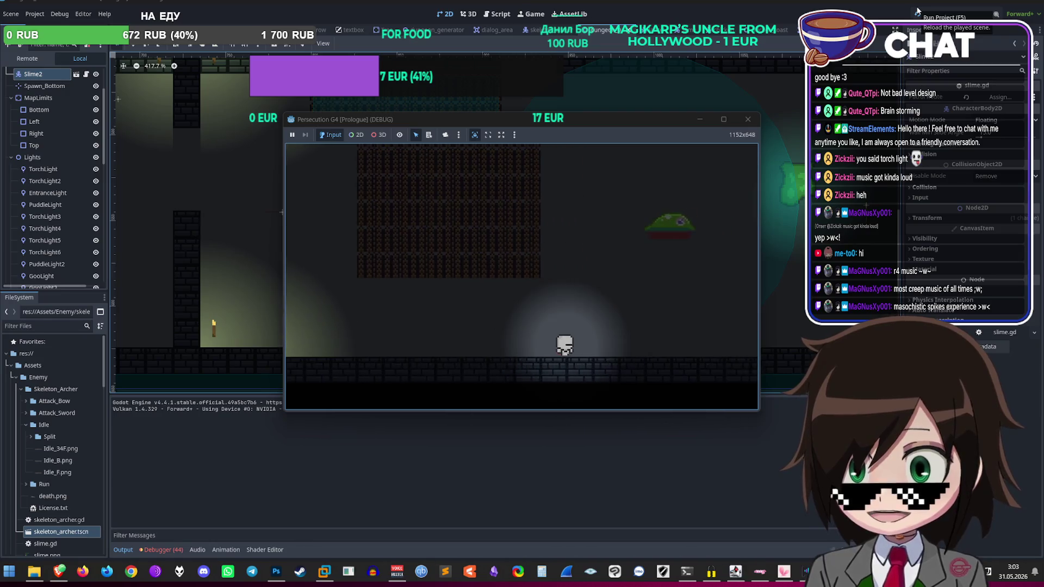
{"action": "key", "text": "Up"}
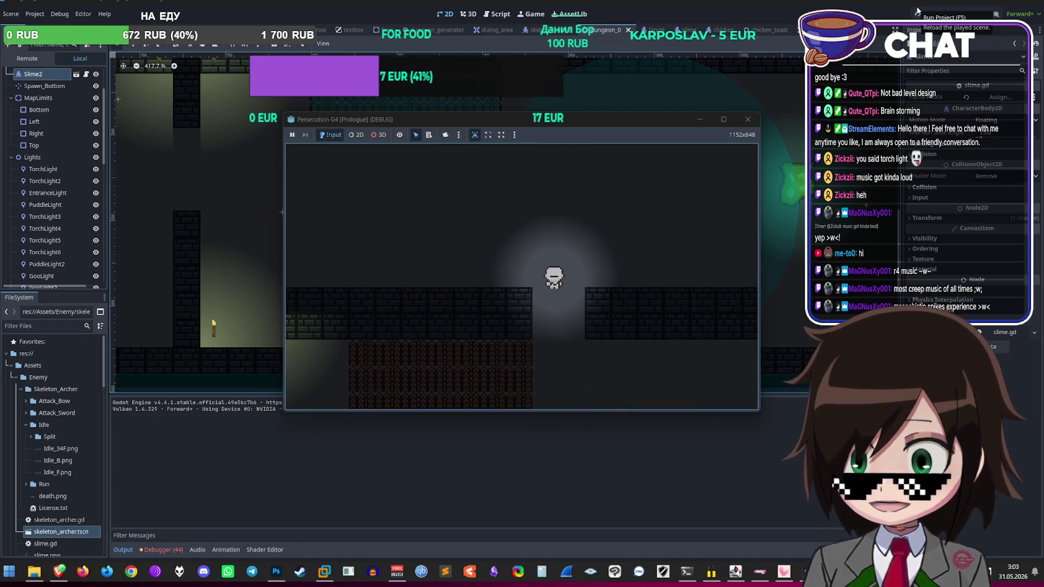
{"action": "key", "text": "Down"}
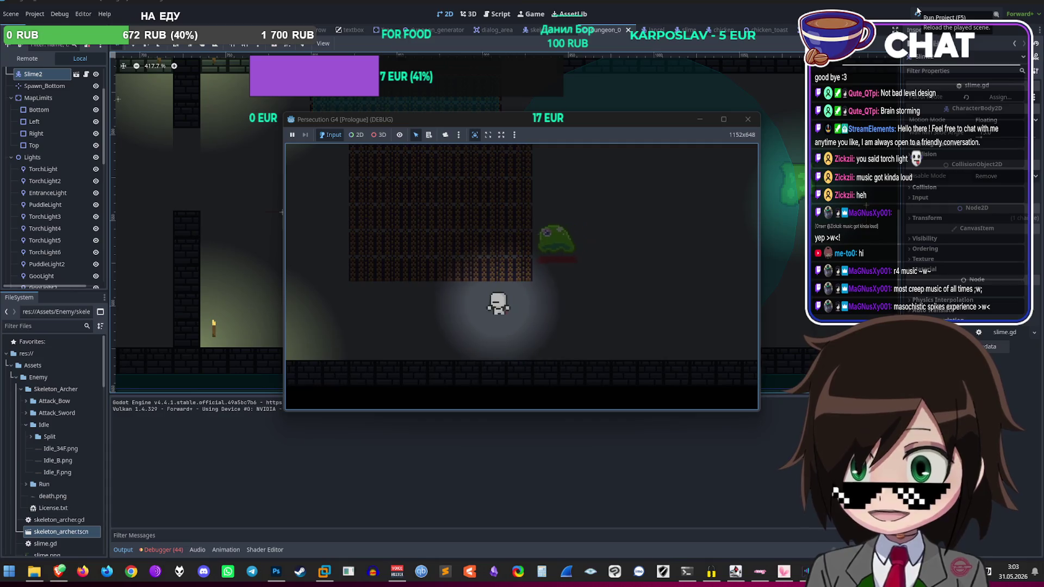
Step: Approach the slime from the pillar, jump left over it, then stop the game
{"action": "key", "text": "Left"}
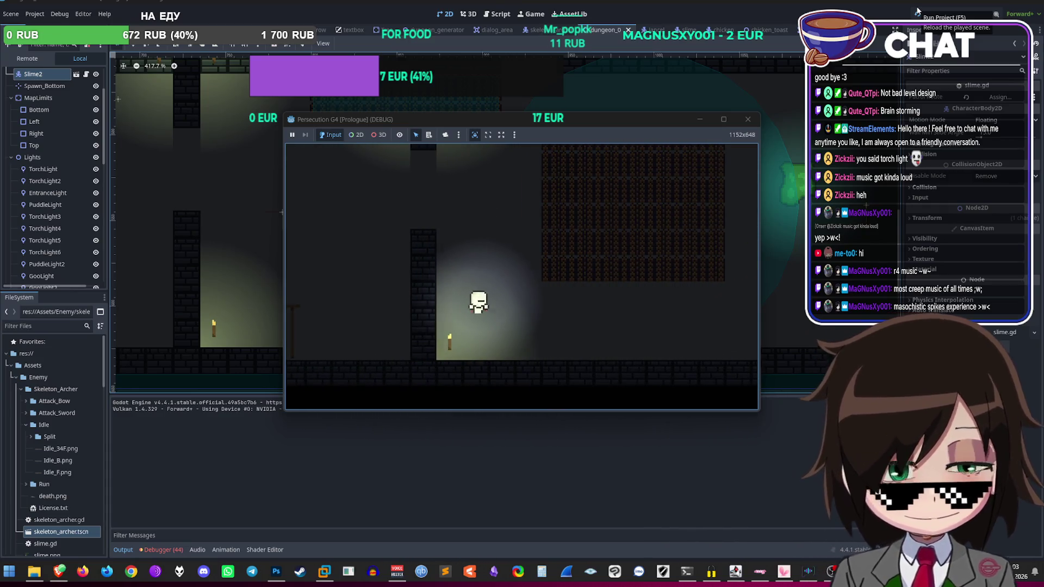
{"action": "key", "text": "Right"}
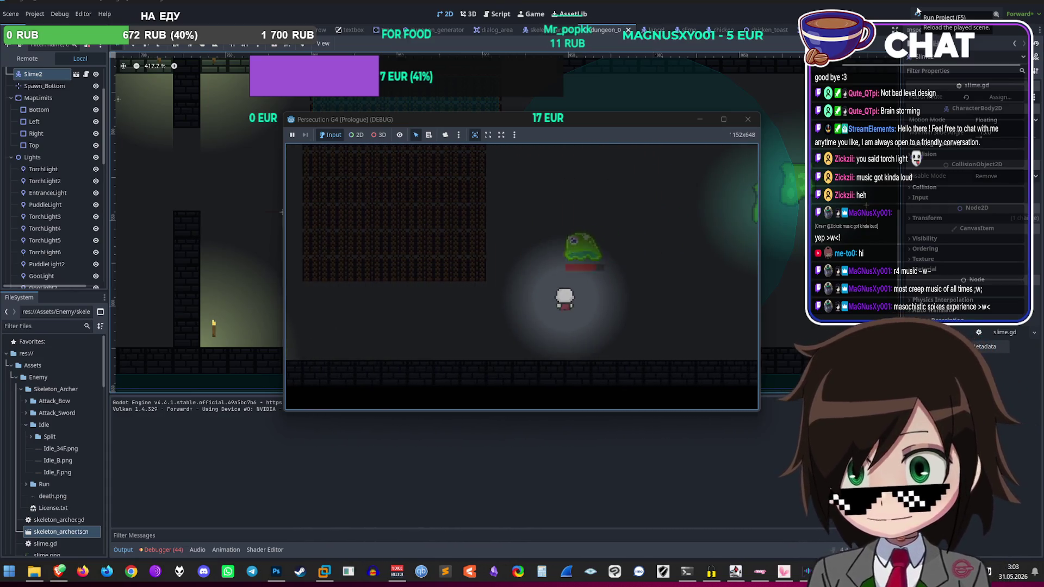
{"action": "key", "text": "Left"}
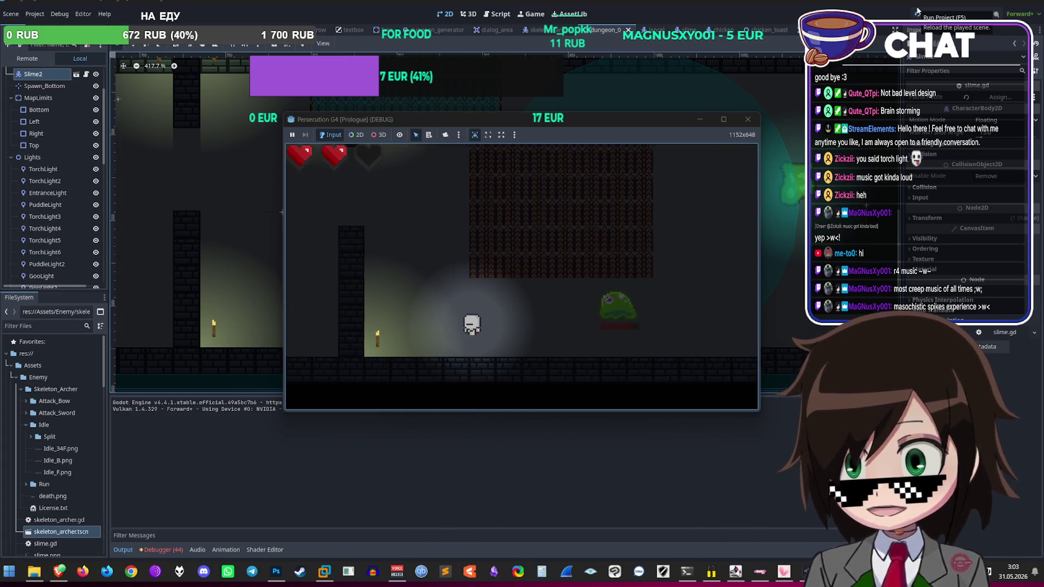
{"action": "key", "text": "Right"}
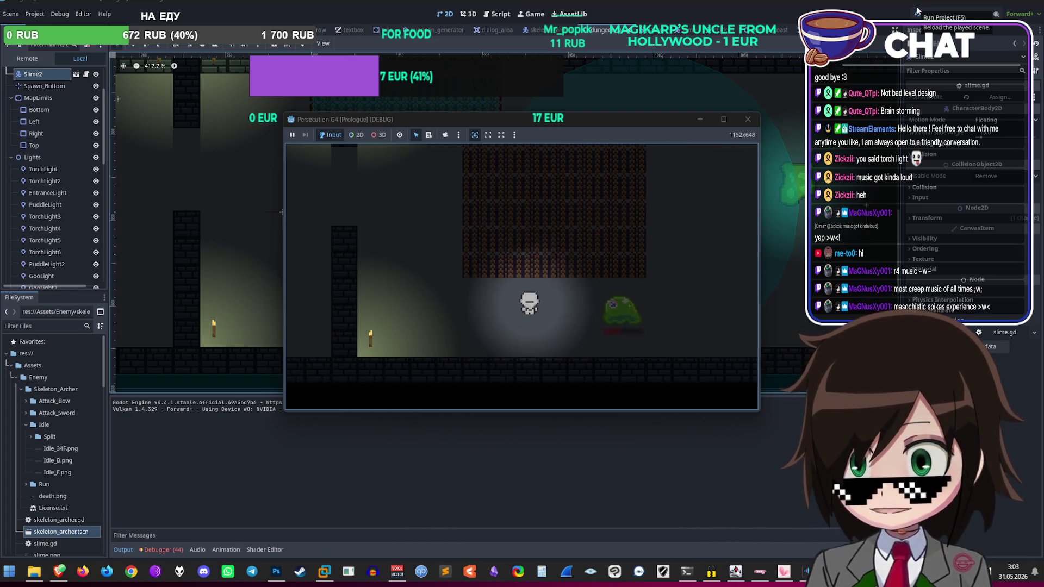
{"action": "key", "text": "Left"}
{"action": "key", "text": "space"}
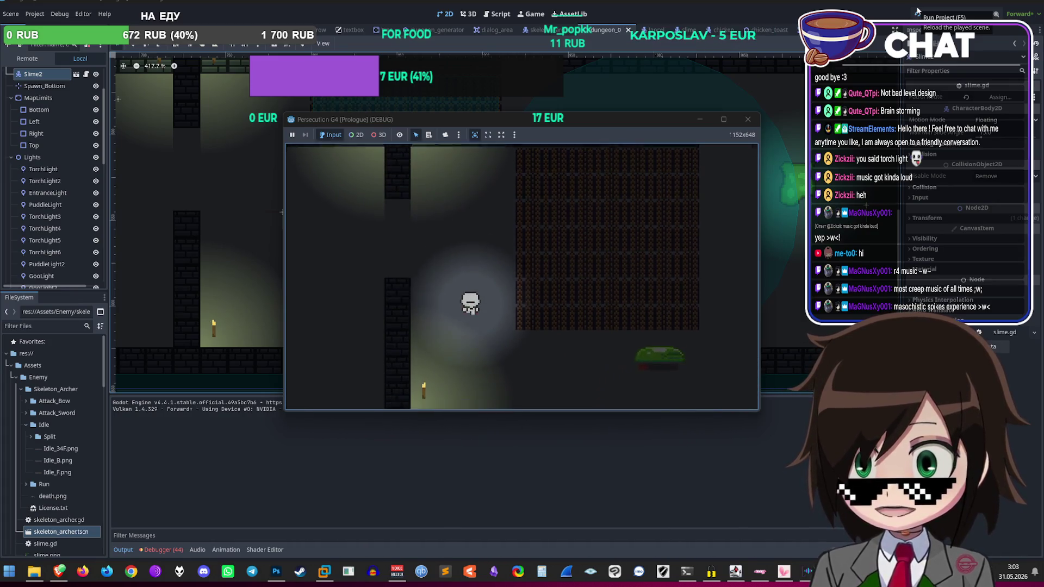
{"action": "key", "text": "Right"}
{"action": "key", "text": "Right"}
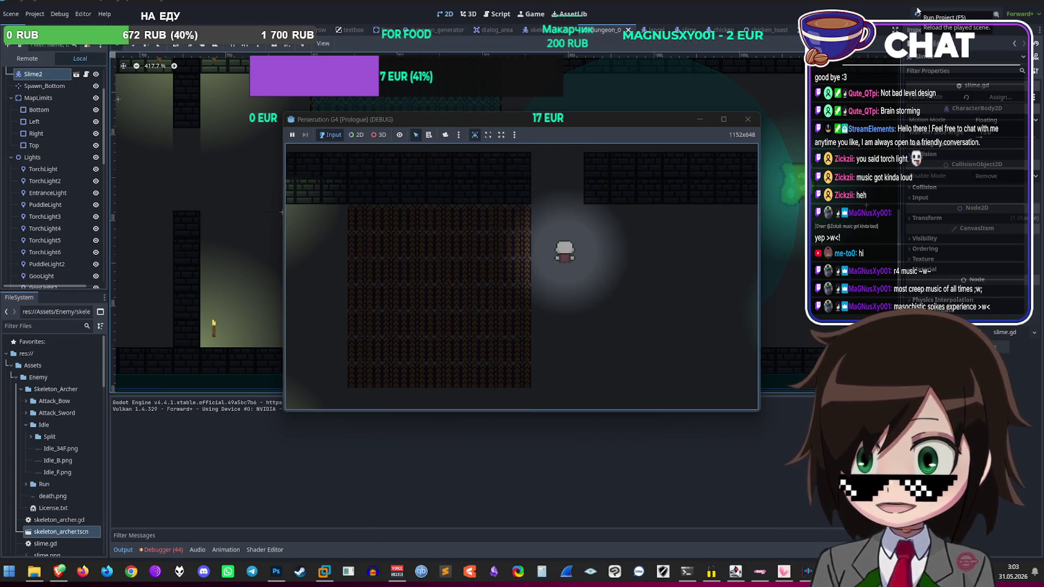
{"action": "left_click", "coordinate": [943, 14]}
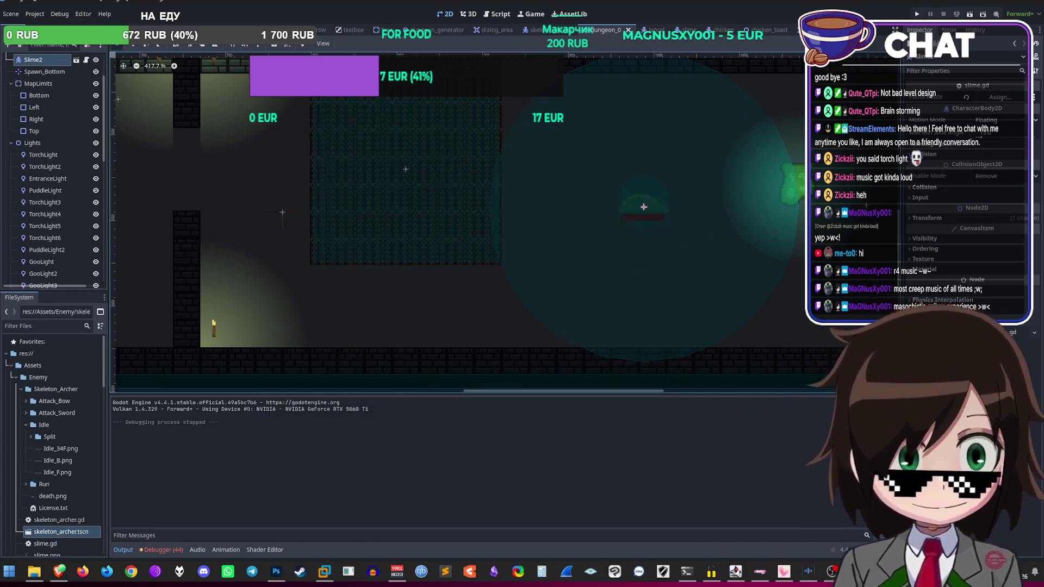
Step: Zoom around the level to check the slime's new spot and save the dungeon scene with Ctrl+S
{"action": "scroll", "coordinate": [774, 188], "scroll_direction": "down", "scroll_amount": 5}
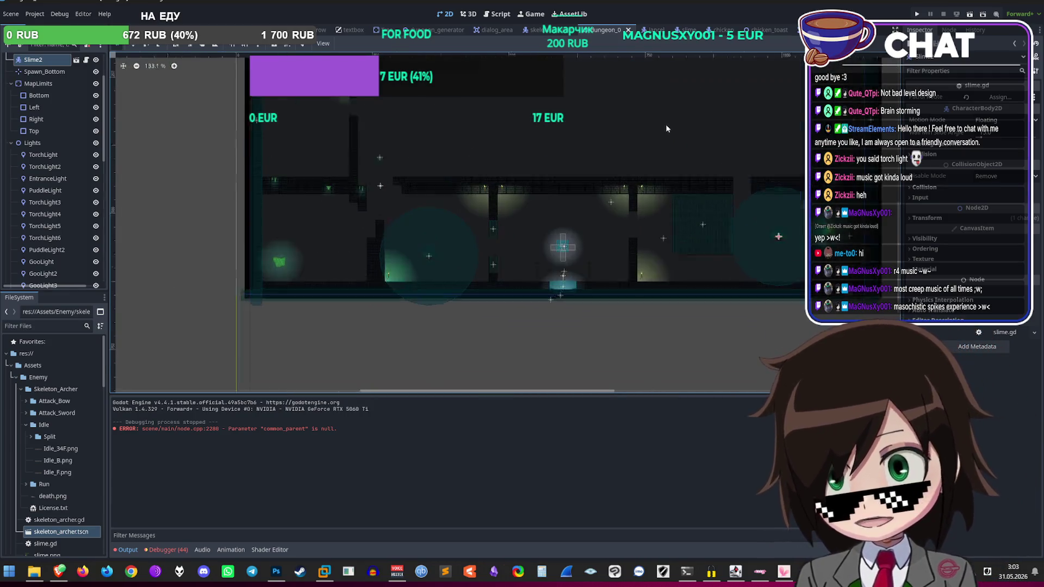
{"action": "scroll", "coordinate": [631, 180], "scroll_direction": "down", "scroll_amount": 4}
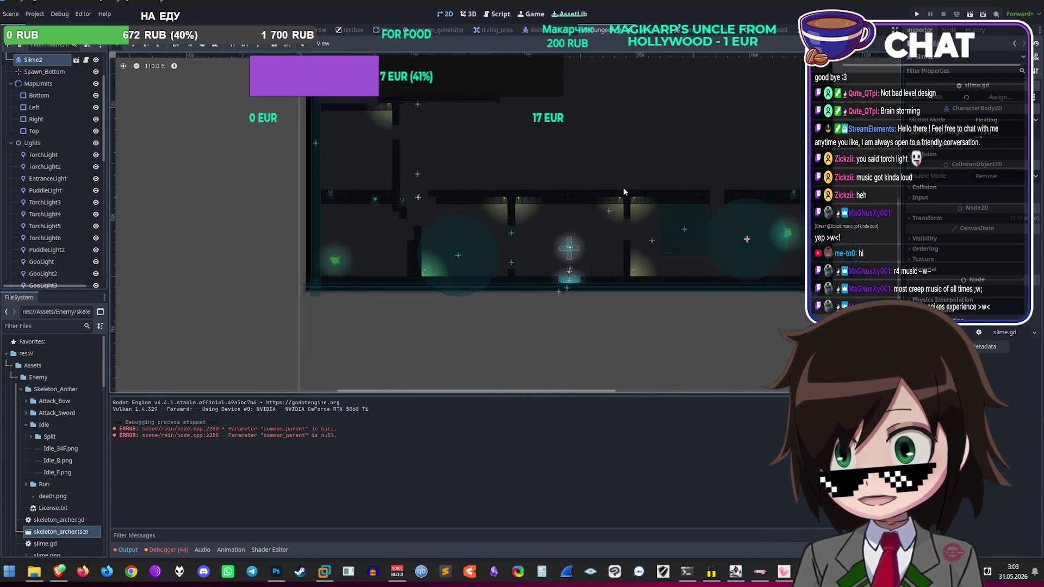
{"action": "scroll", "coordinate": [641, 183], "scroll_direction": "up", "scroll_amount": 4}
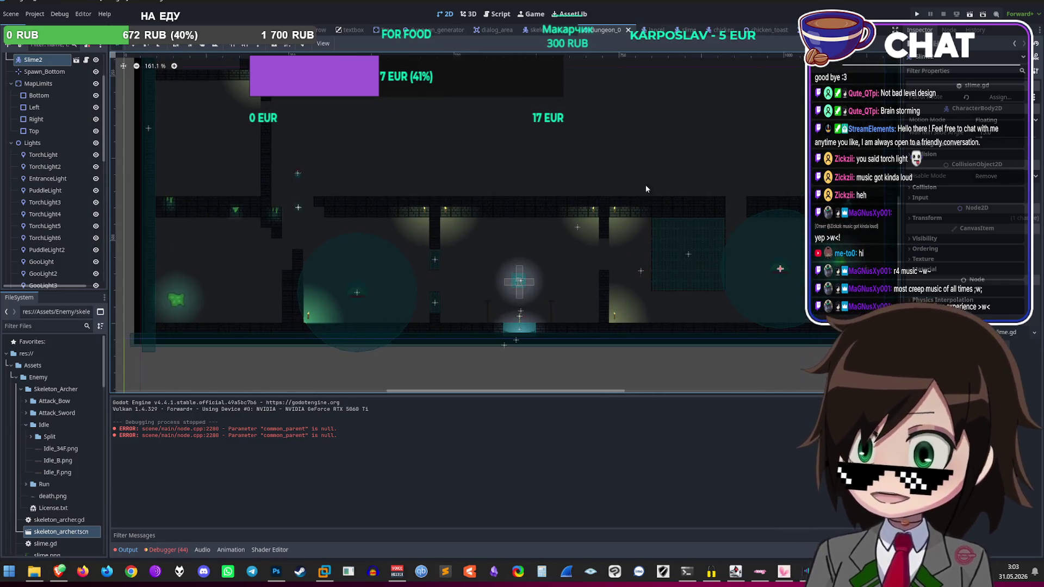
{"action": "scroll", "coordinate": [624, 188], "scroll_direction": "down", "scroll_amount": 2}
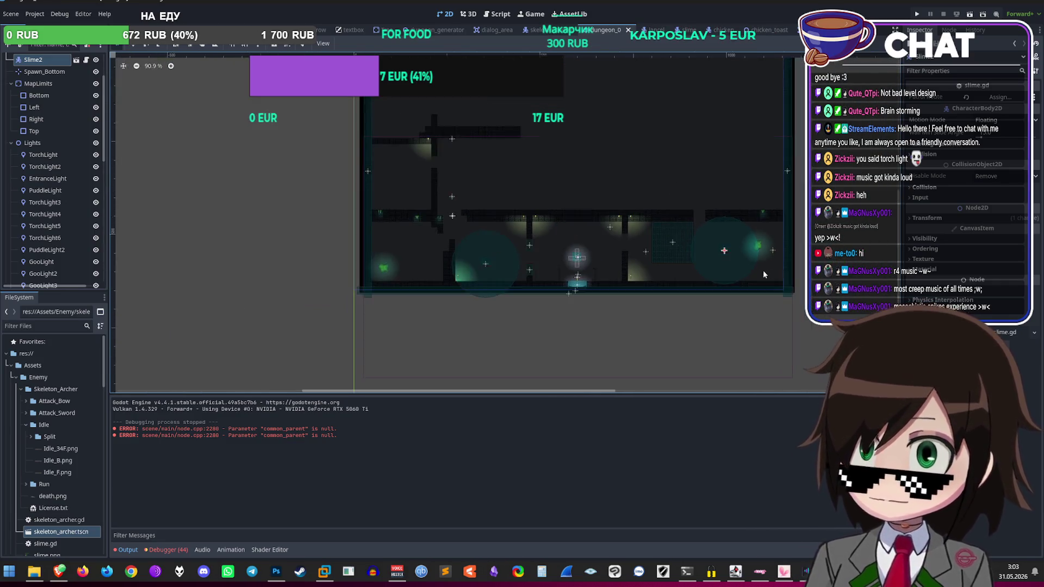
{"action": "scroll", "coordinate": [669, 215], "scroll_direction": "up", "scroll_amount": 6}
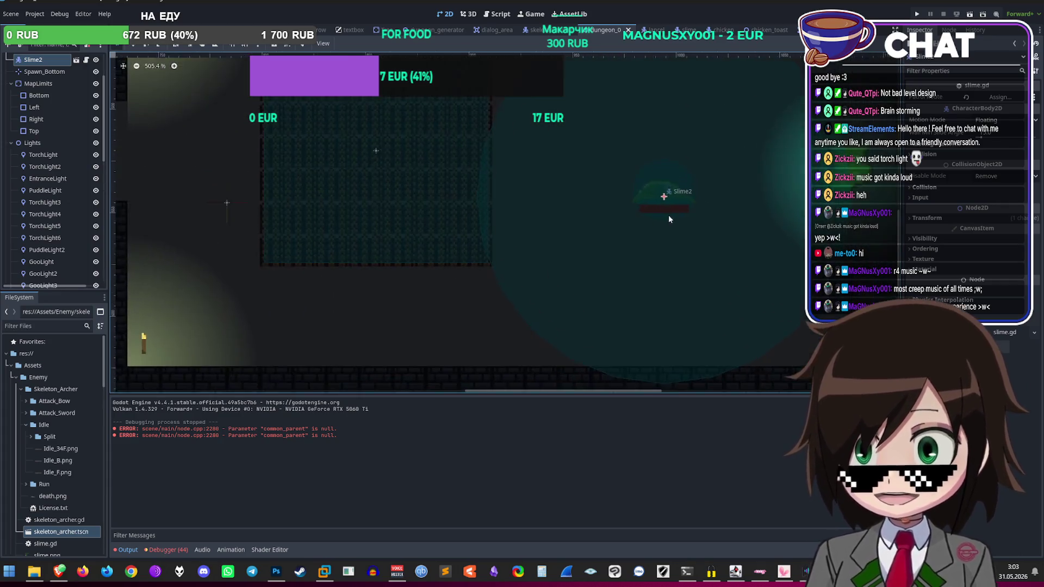
{"action": "scroll", "coordinate": [546, 288], "scroll_direction": "down", "scroll_amount": 3}
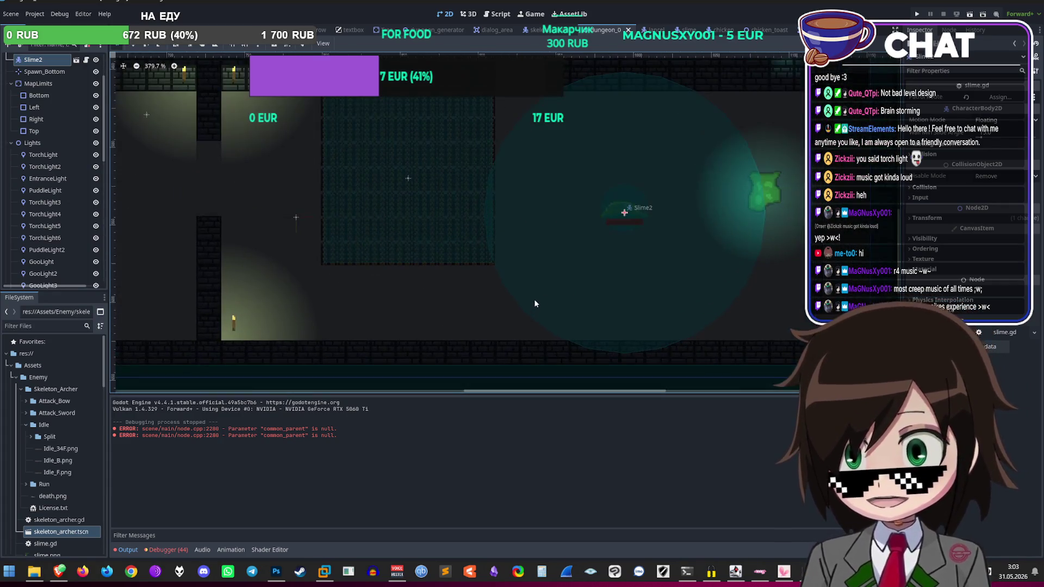
{"action": "scroll", "coordinate": [523, 299], "scroll_direction": "down", "scroll_amount": 2}
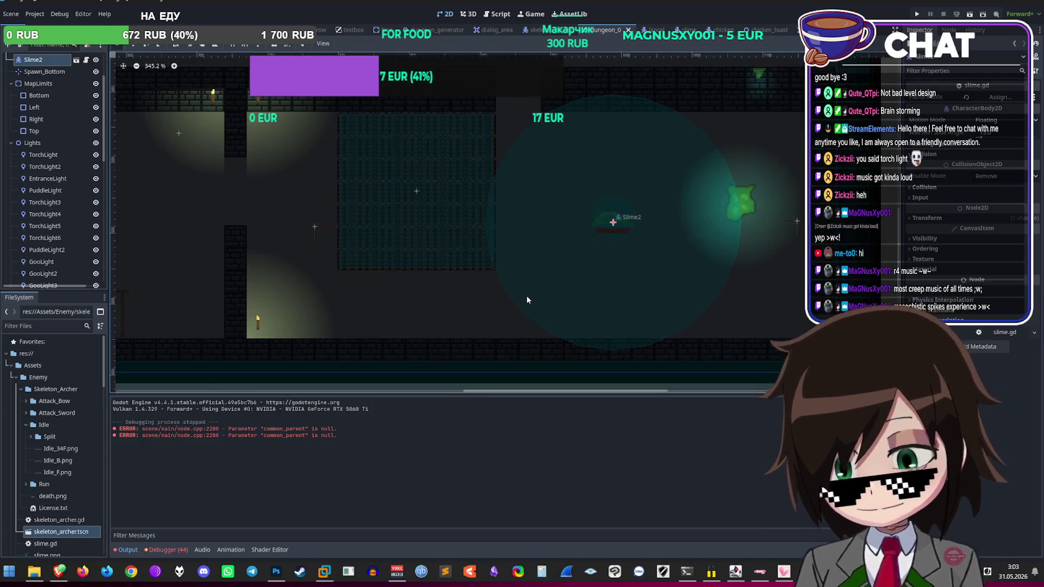
{"action": "scroll", "coordinate": [525, 303], "scroll_direction": "up", "scroll_amount": 3}
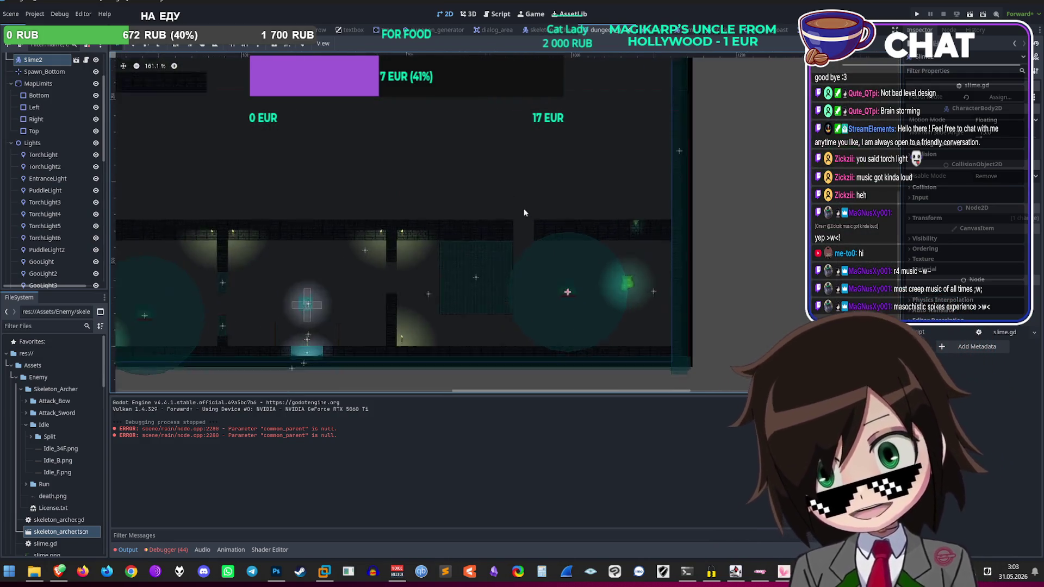
{"action": "scroll", "coordinate": [523, 260], "scroll_direction": "down", "scroll_amount": 10}
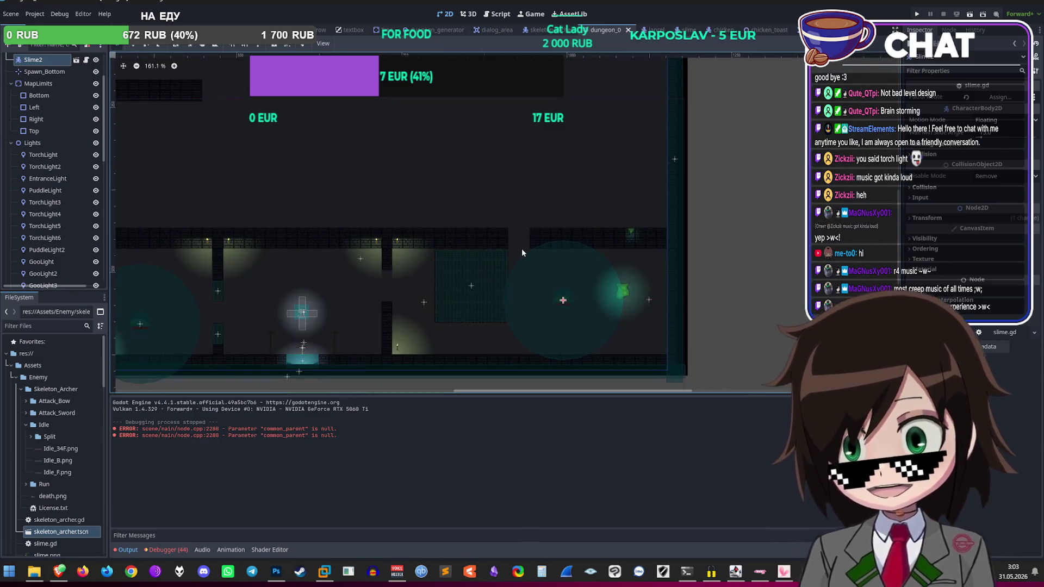
{"action": "scroll", "coordinate": [517, 254], "scroll_direction": "up", "scroll_amount": 11}
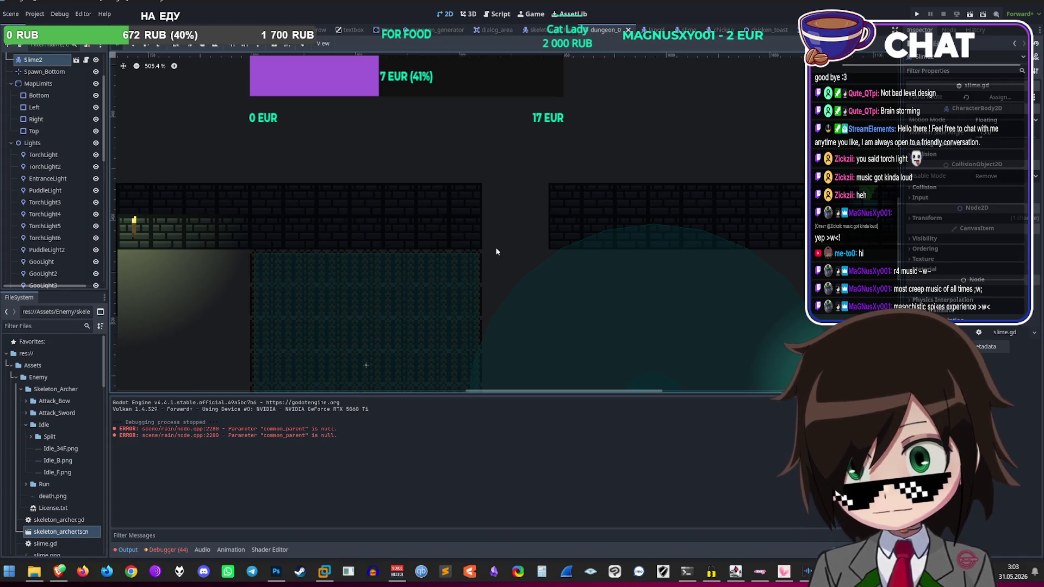
{"action": "scroll", "coordinate": [492, 234], "scroll_direction": "up", "scroll_amount": 4}
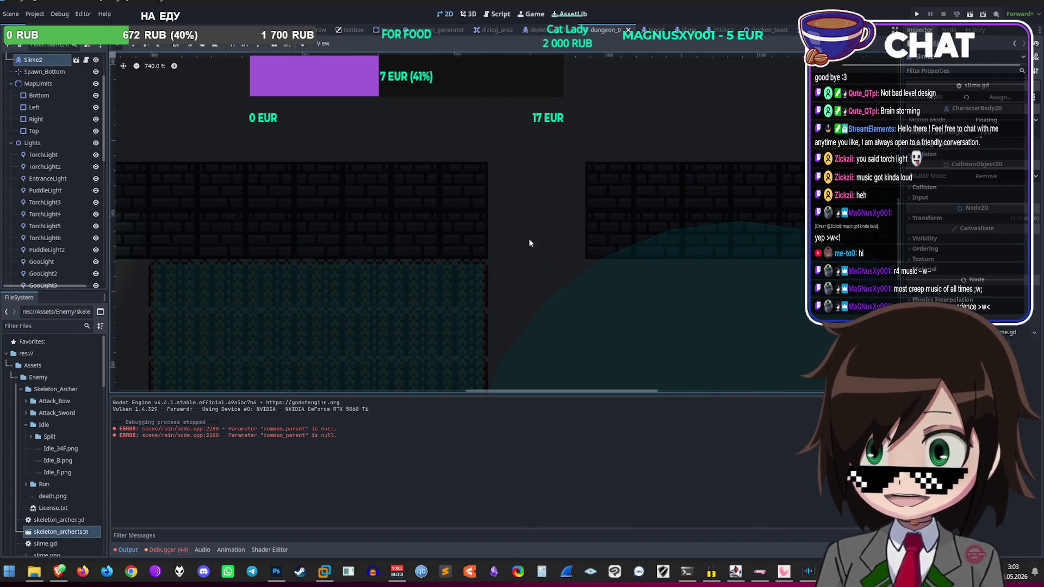
{"action": "scroll", "coordinate": [629, 256], "scroll_direction": "down", "scroll_amount": 15}
{"action": "scroll", "coordinate": [631, 224], "scroll_direction": "down", "scroll_amount": 6}
{"action": "scroll", "coordinate": [650, 226], "scroll_direction": "up", "scroll_amount": 6}
{"action": "key", "text": "ctrl+s"}
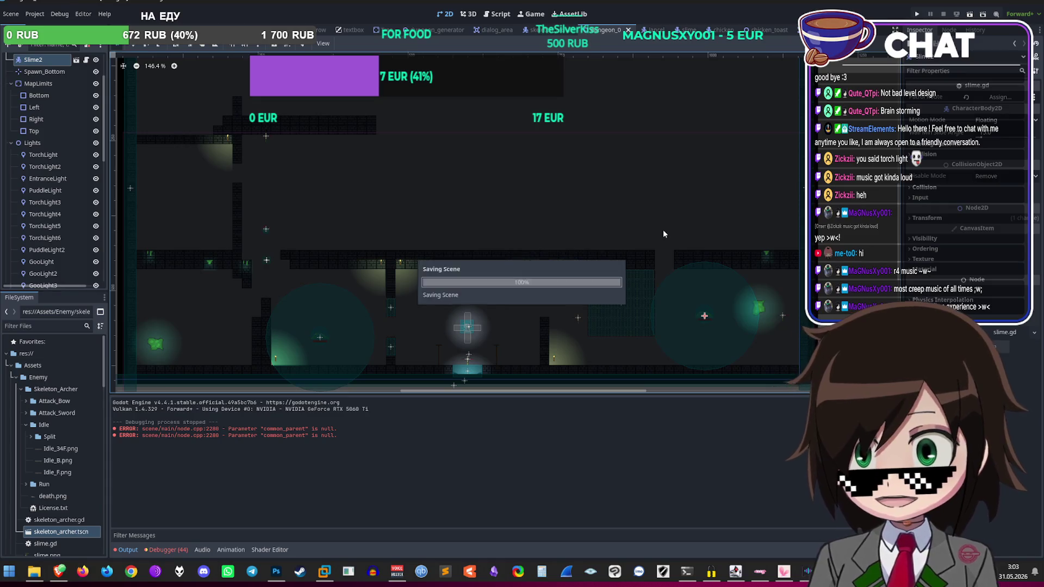
{"action": "scroll", "coordinate": [664, 213], "scroll_direction": "down", "scroll_amount": 2}
{"action": "scroll", "coordinate": [439, 288], "scroll_direction": "up", "scroll_amount": 2}
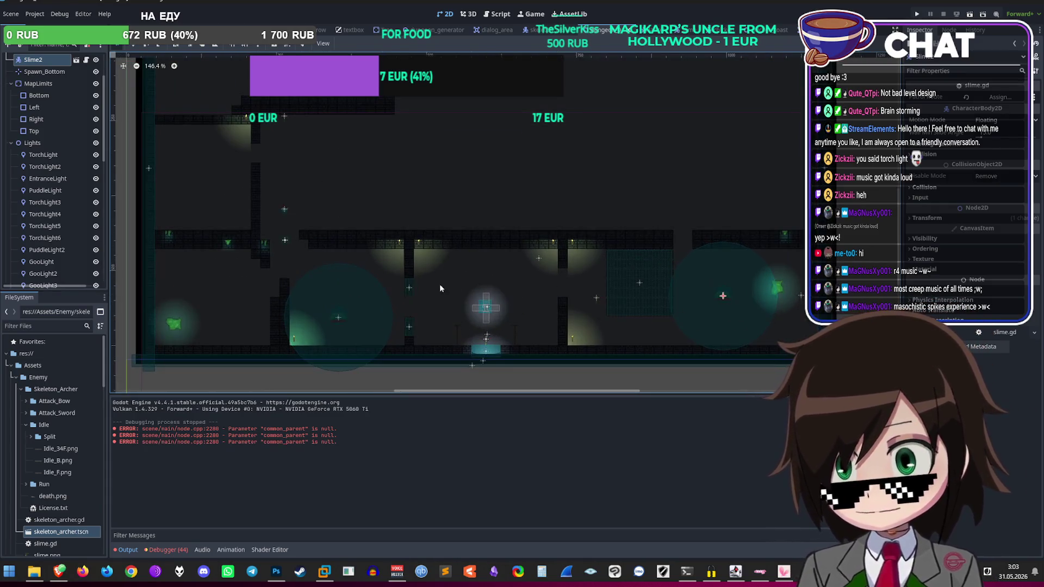
{"action": "scroll", "coordinate": [408, 296], "scroll_direction": "down", "scroll_amount": 2}
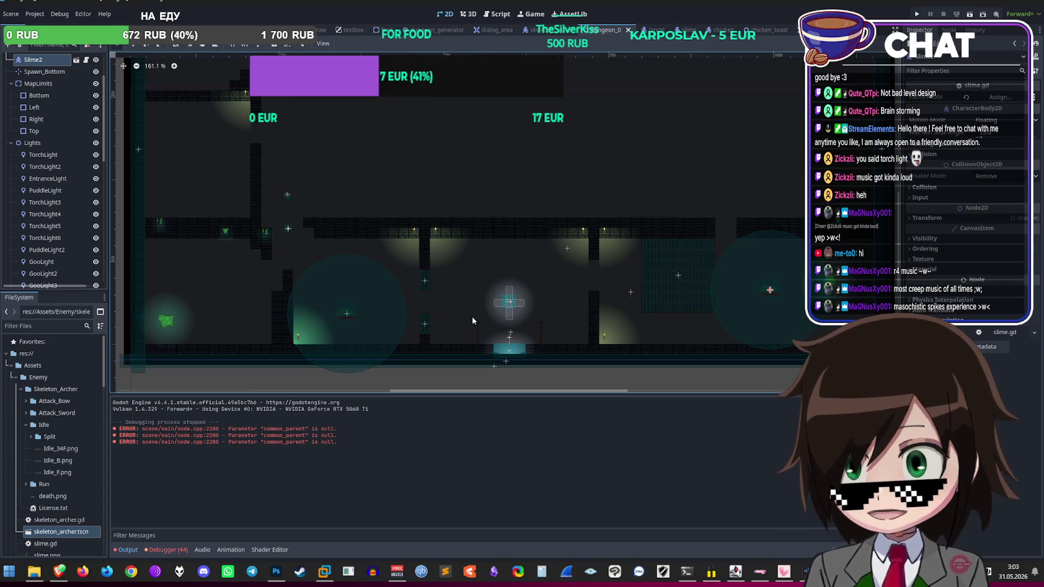
{"action": "scroll", "coordinate": [471, 320], "scroll_direction": "up", "scroll_amount": 1}
{"action": "scroll", "coordinate": [468, 325], "scroll_direction": "down", "scroll_amount": 3}
{"action": "scroll", "coordinate": [481, 328], "scroll_direction": "up", "scroll_amount": 5}
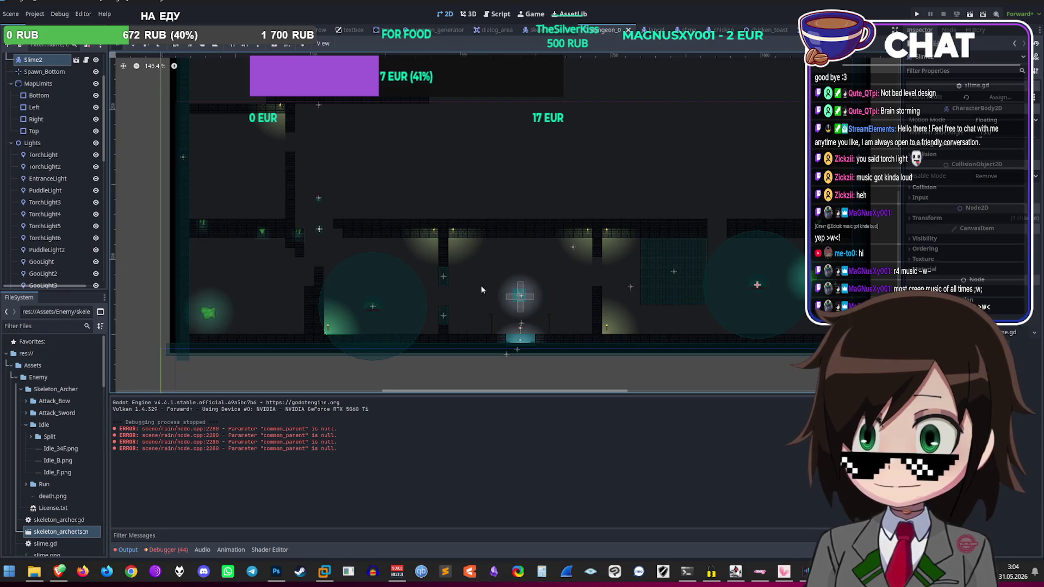
{"action": "scroll", "coordinate": [490, 286], "scroll_direction": "down", "scroll_amount": 1}
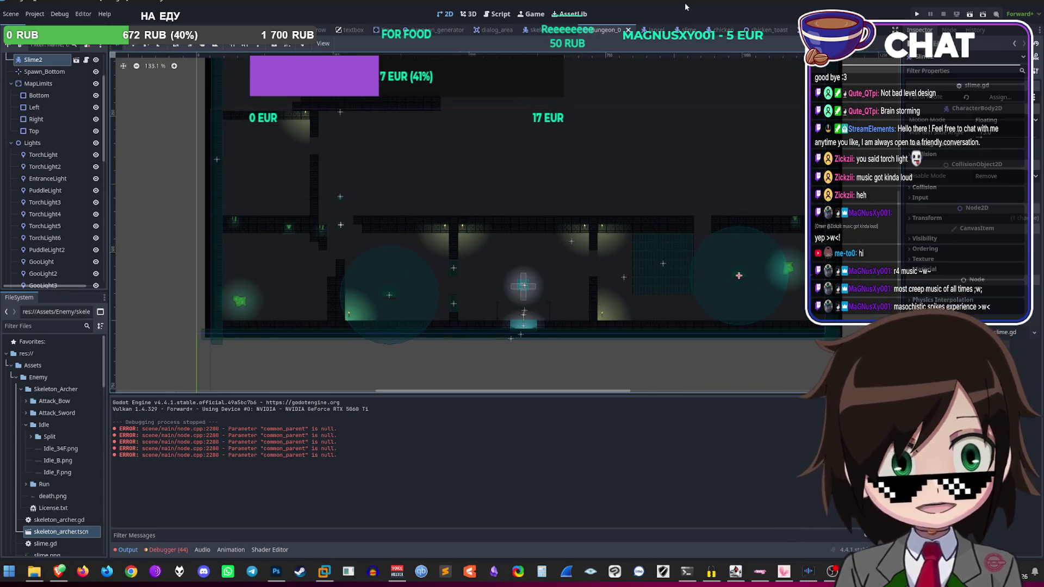